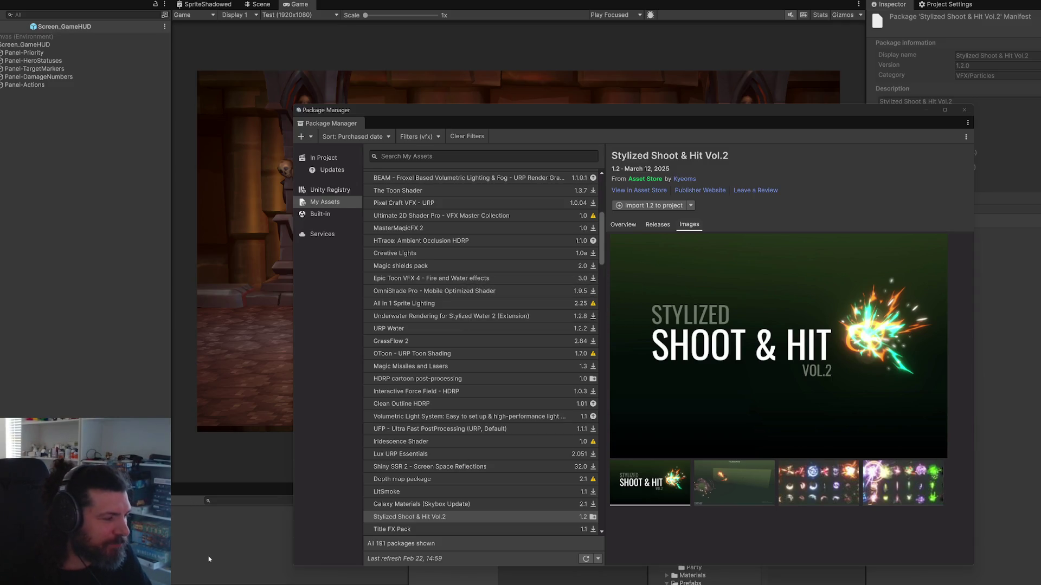
# Step: Close the Package Manager and exit Screen_GameHUD prefab mode back to the 3D arena scene
pyautogui.click(966, 111)
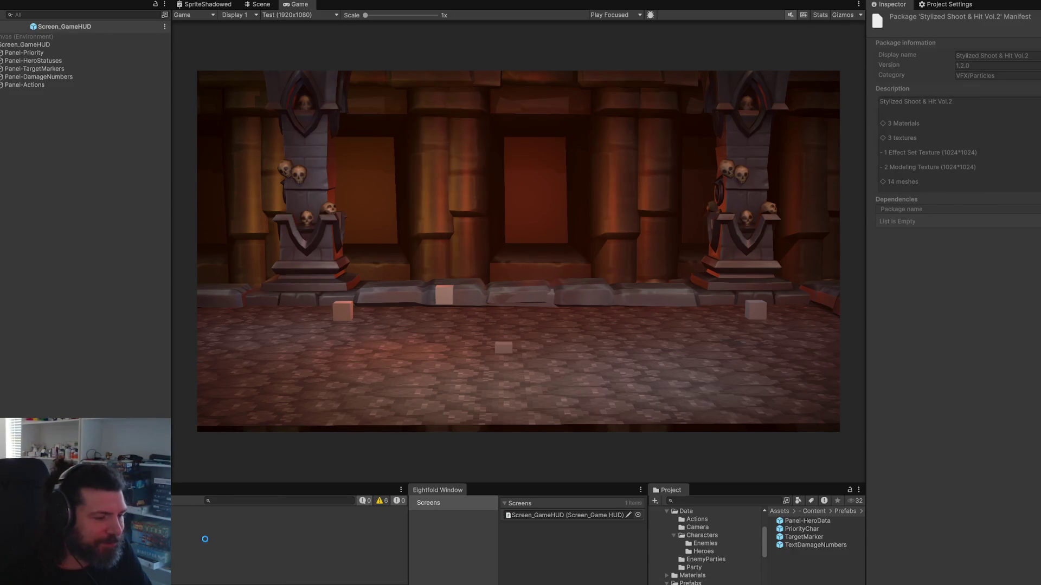
pyautogui.click(257, 5)
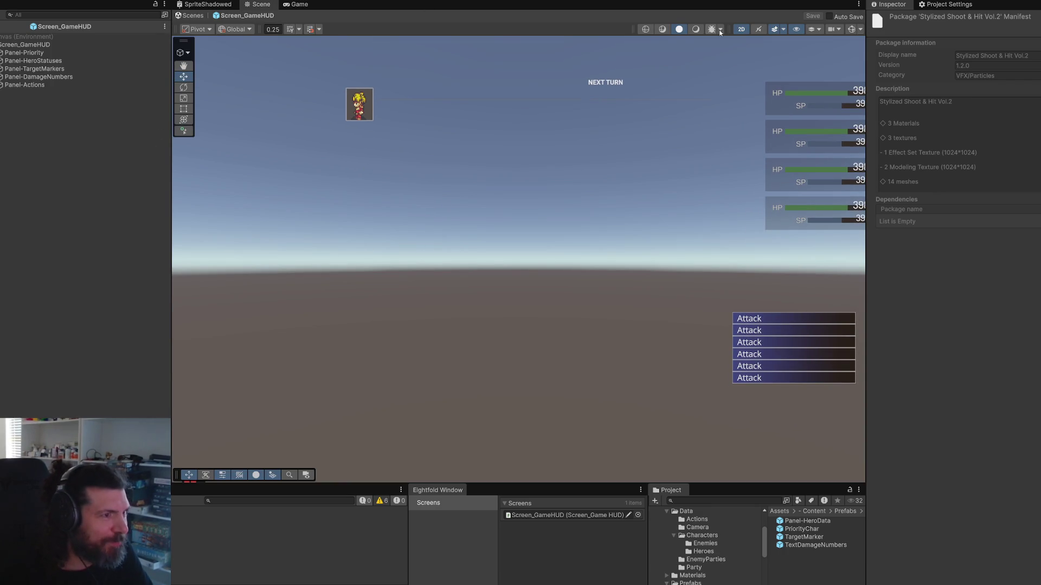
pyautogui.click(193, 15)
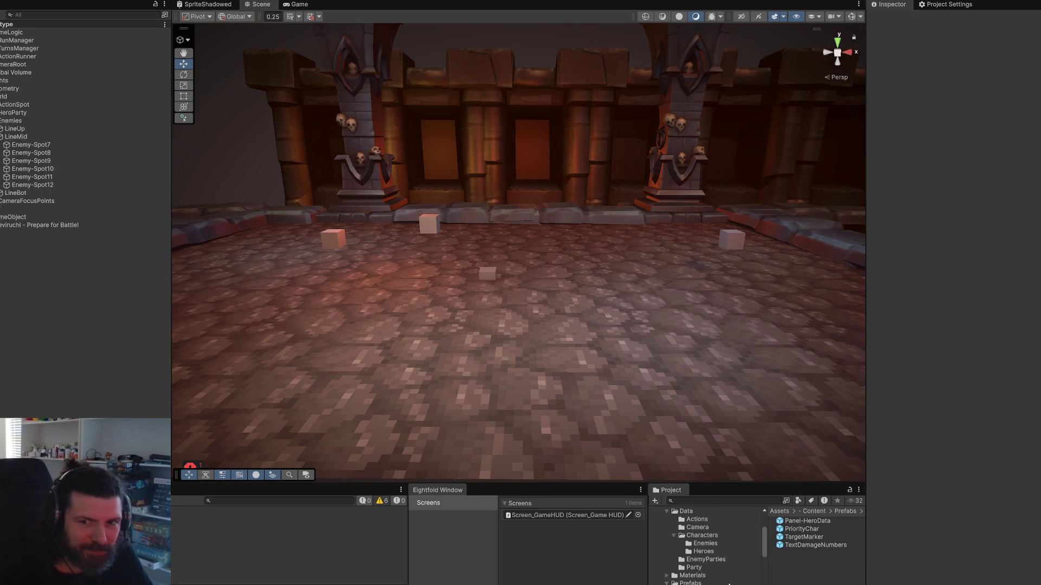
# Step: Browse the Project window to the Assets > VFX_Klaus > VFX_Lab folder
pyautogui.scroll(-3, 727, 574)
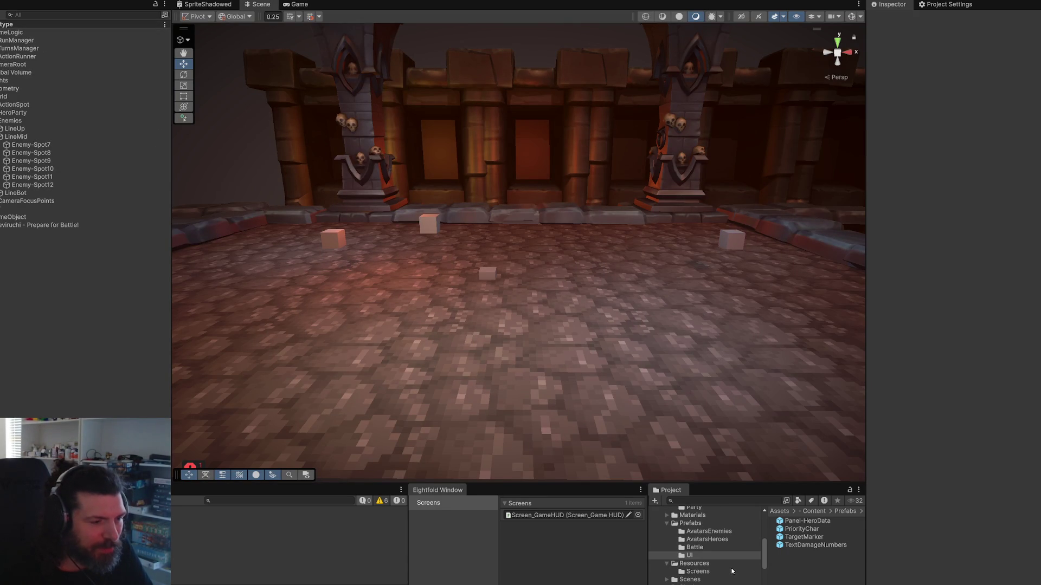
pyautogui.scroll(-5, 730, 573)
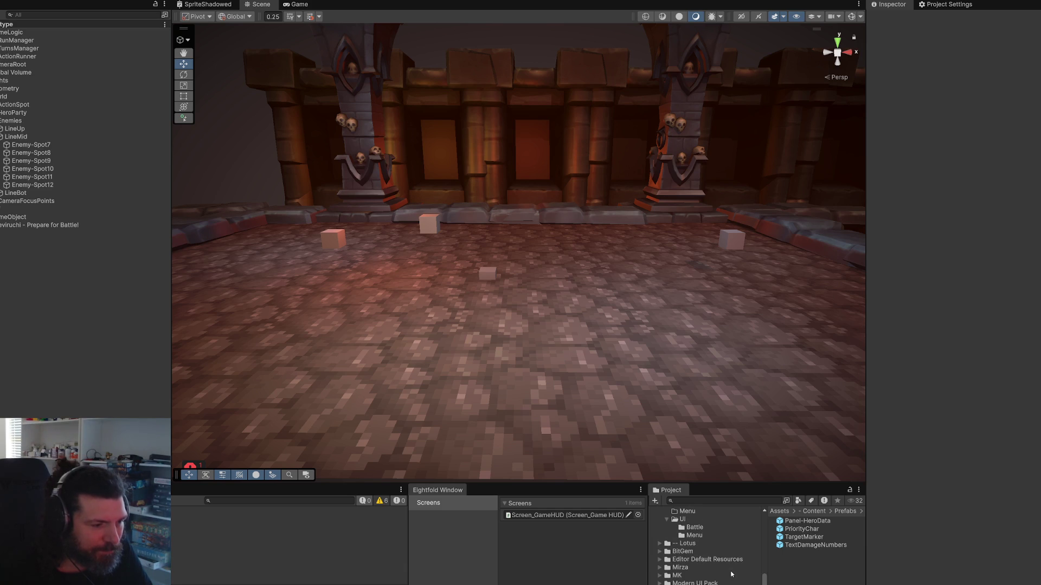
pyautogui.scroll(-2, 731, 575)
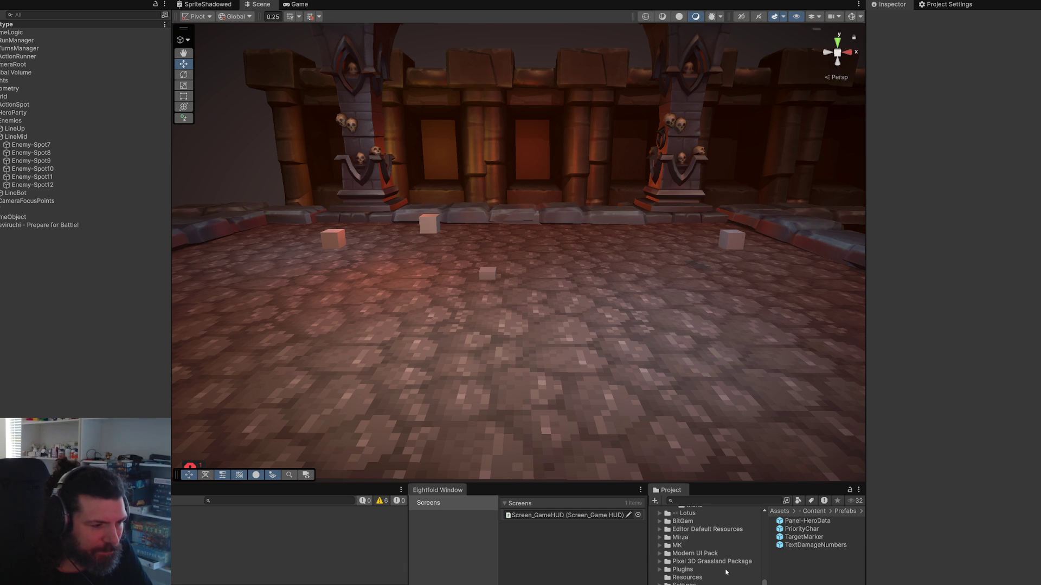
pyautogui.scroll(2, 725, 564)
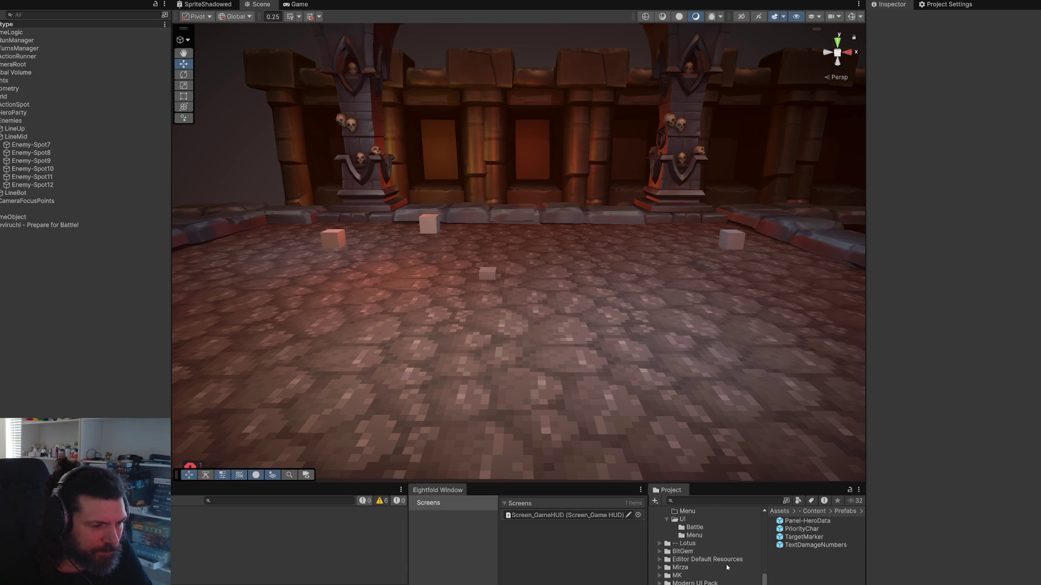
pyautogui.scroll(10, 716, 567)
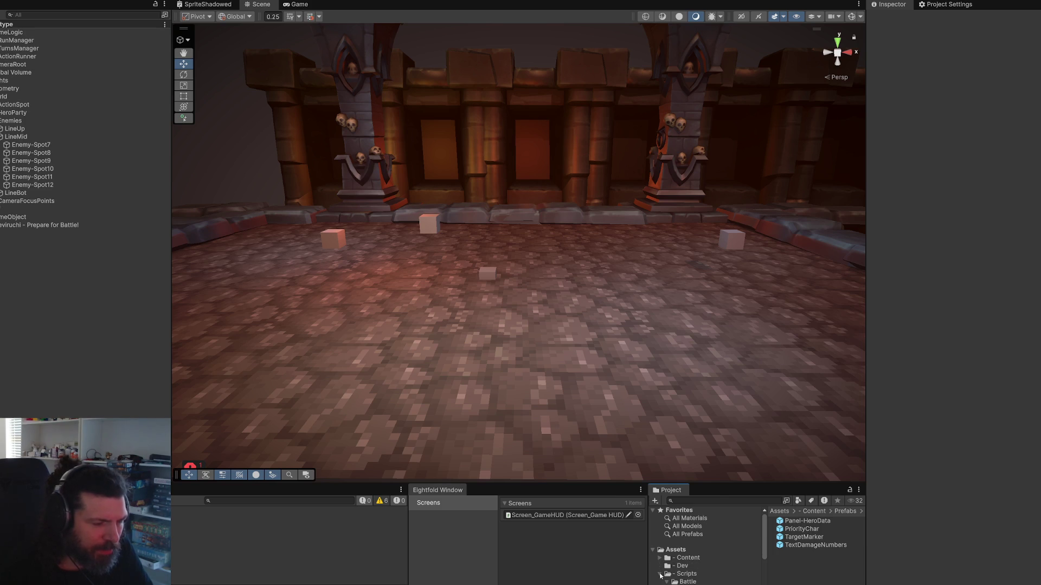
pyautogui.scroll(-4, 721, 568)
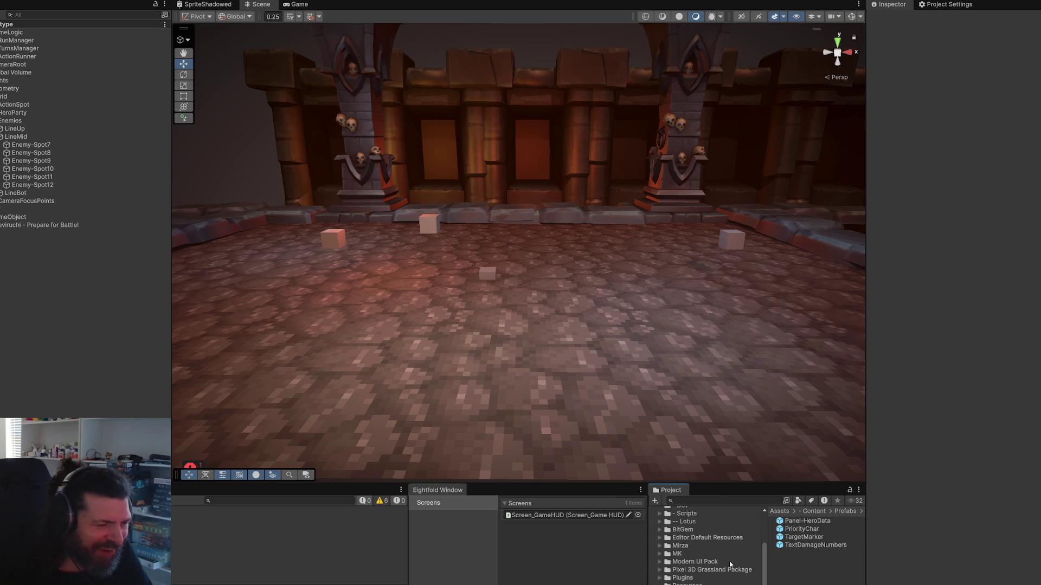
pyautogui.scroll(-1, 730, 564)
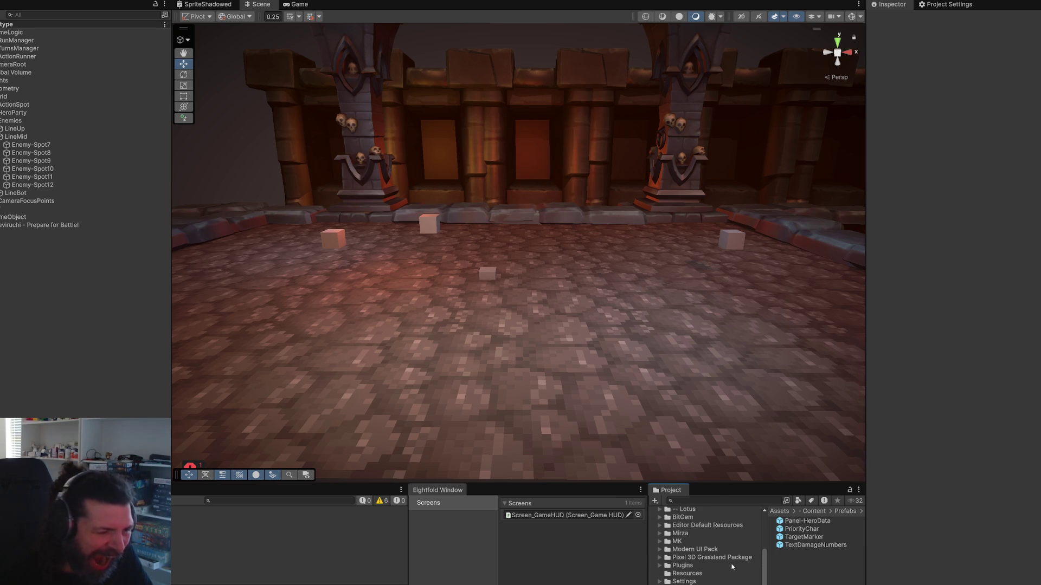
pyautogui.click(697, 542)
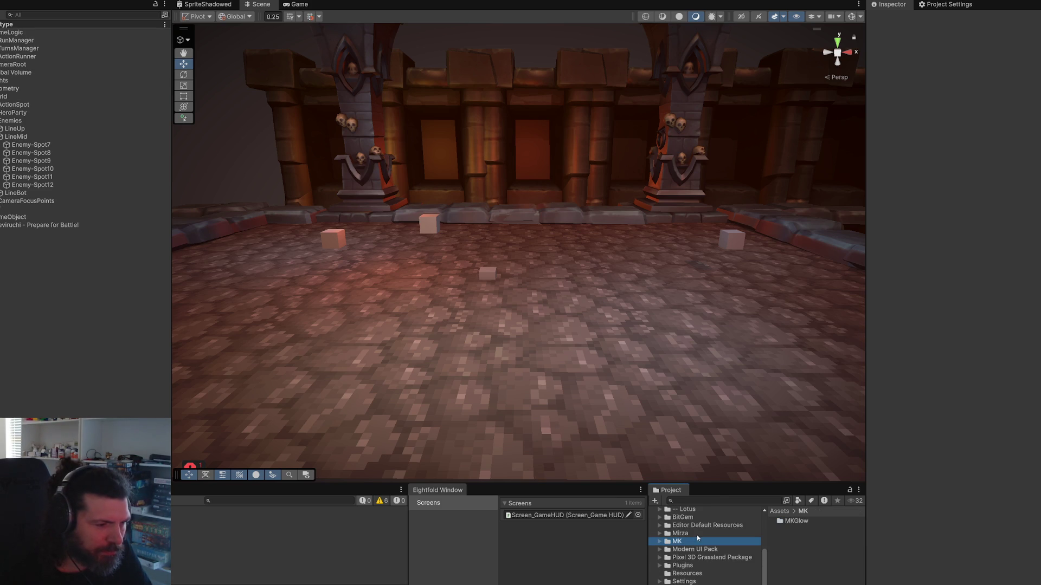
pyautogui.click(697, 535)
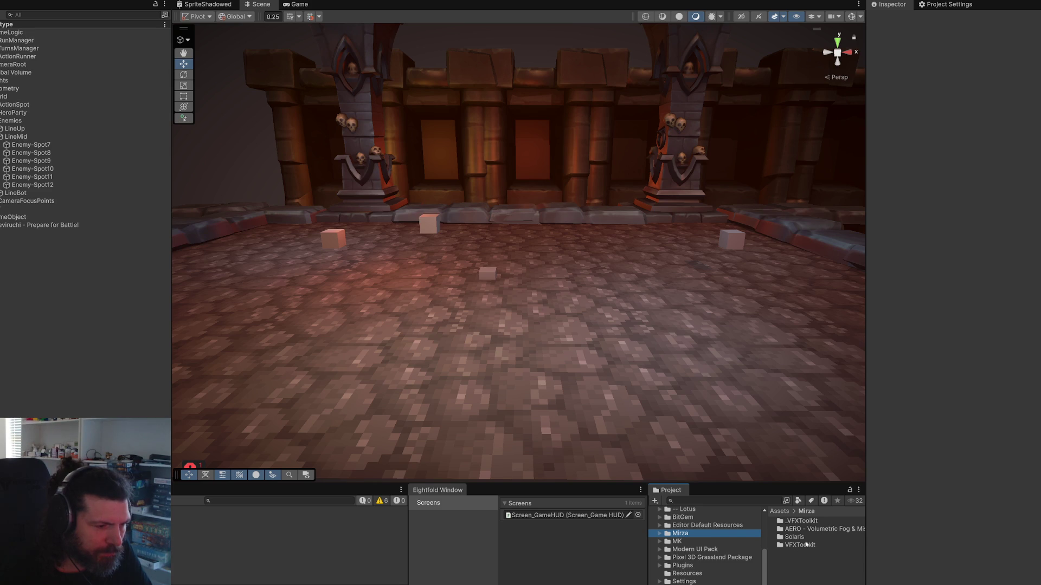
pyautogui.press('End')
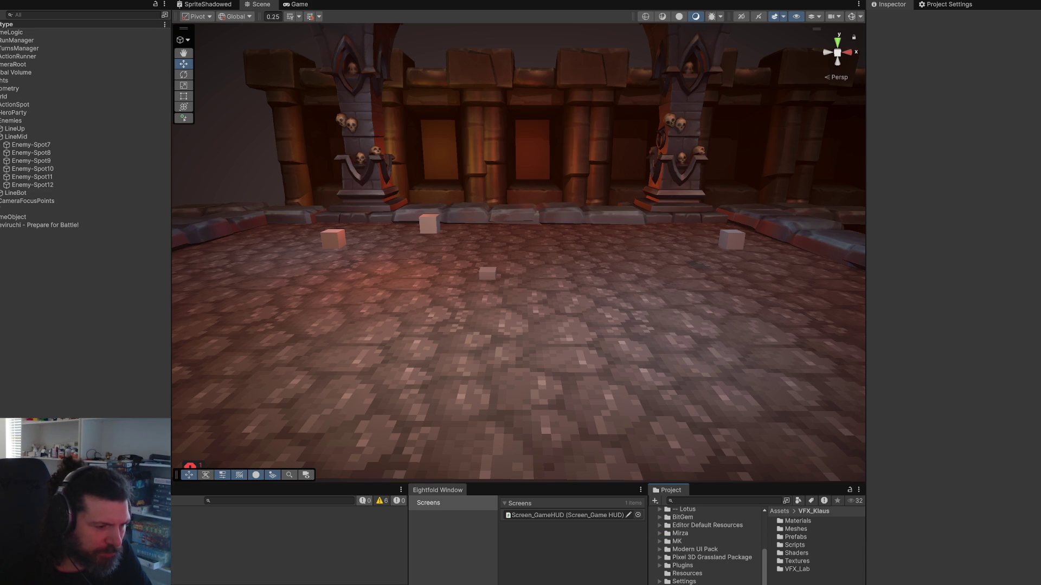
pyautogui.doubleClick(781, 571)
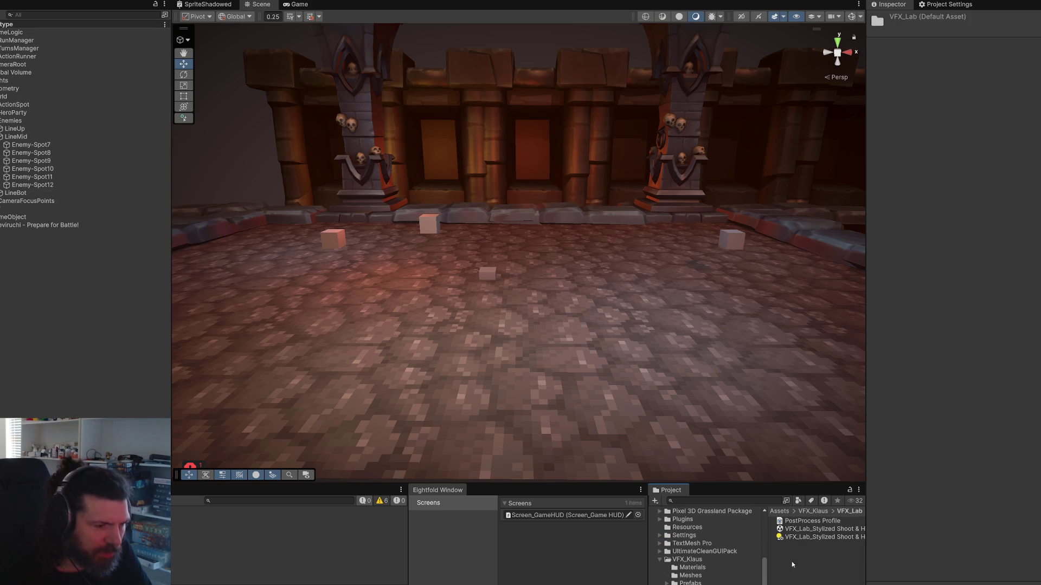
# Step: Widen the panels to show full asset names and select the Stylized Shoot & Hit Vol.2 scene
pyautogui.moveTo(864, 529); pyautogui.dragTo(920, 529)
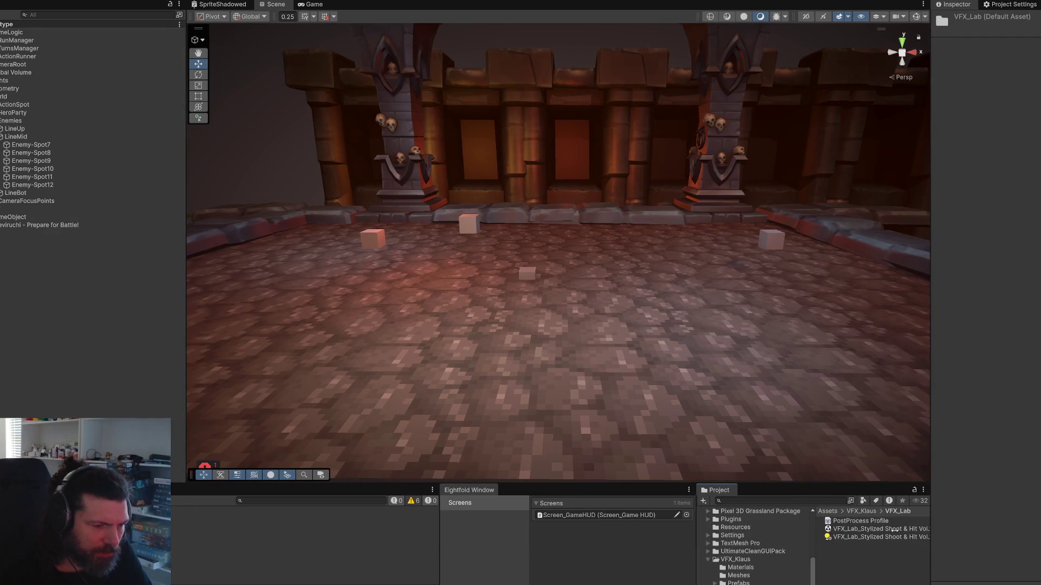
pyautogui.moveTo(817, 541); pyautogui.dragTo(778, 546)
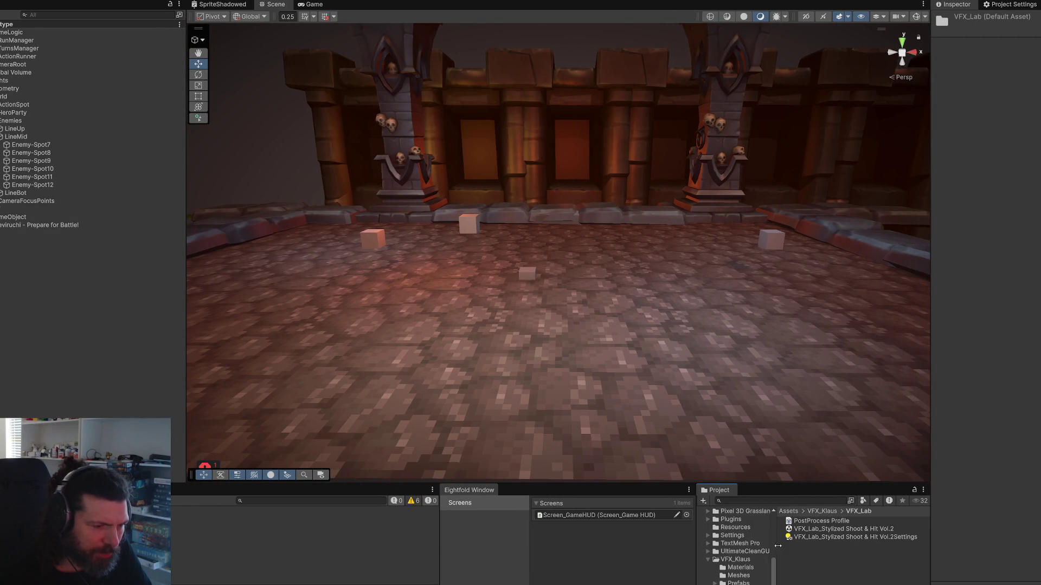
pyautogui.moveTo(696, 537); pyautogui.dragTo(655, 537)
pyautogui.click(799, 530)
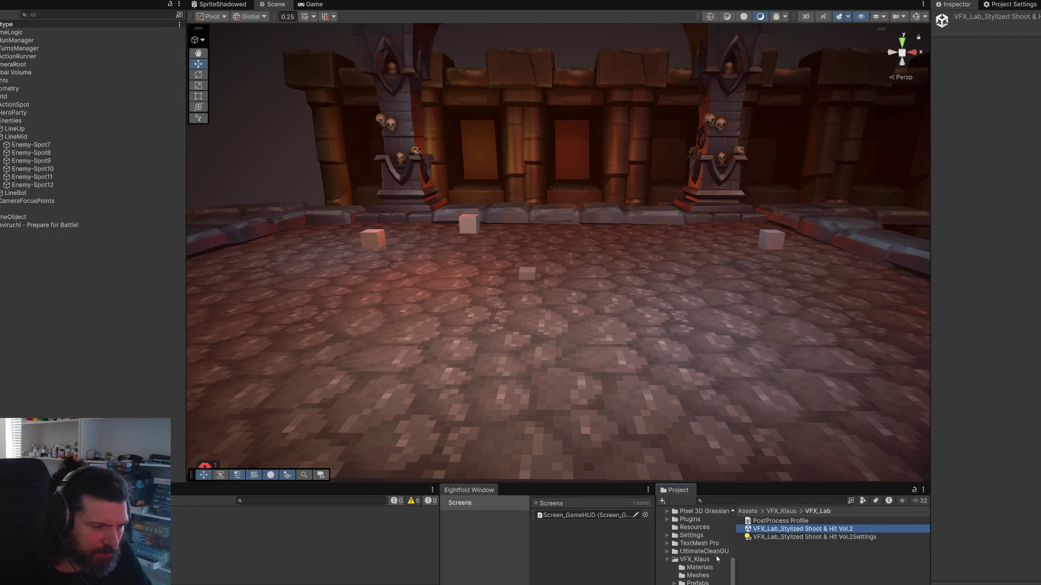
# Step: Open the Stylized Shoot & Hit Vol.2 demo scene and fire laser shots at the target wall
pyautogui.doubleClick(781, 530)
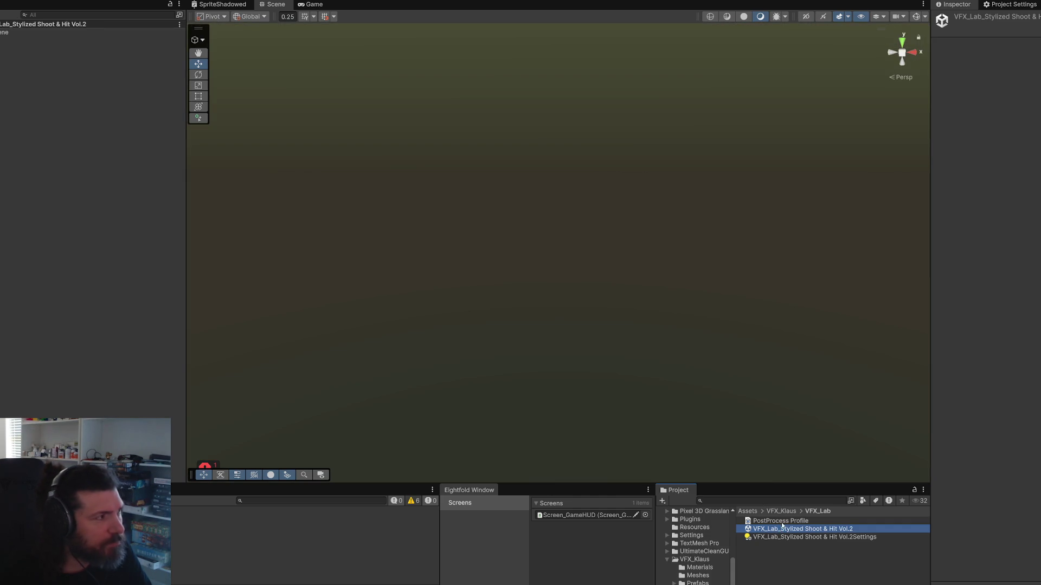
pyautogui.doubleClick(8, 31)
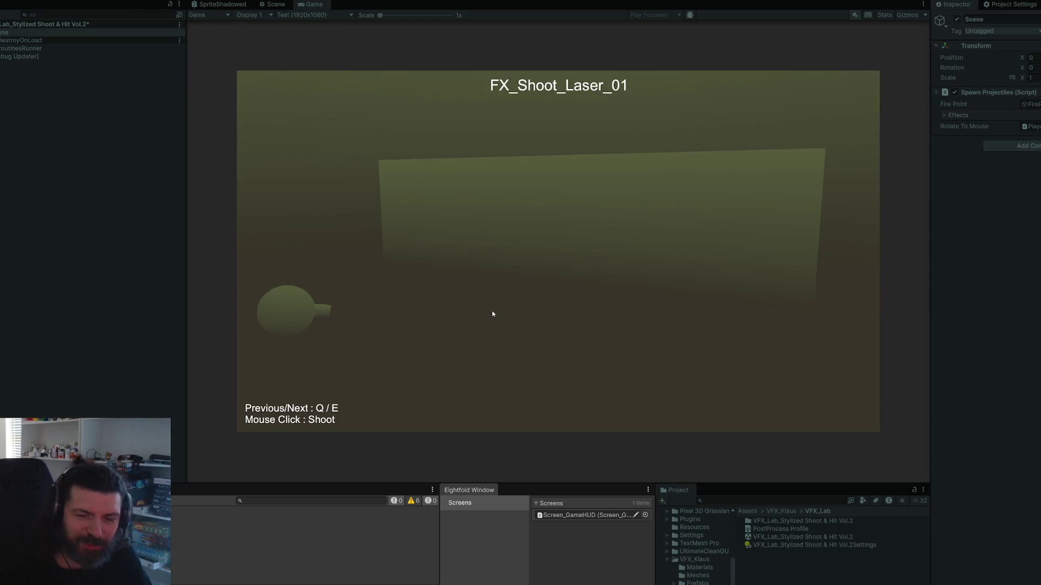
pyautogui.moveTo(488, 295)
pyautogui.mouseDown()
pyautogui.moveTo(481, 236)
pyautogui.moveTo(466, 217)
pyautogui.moveTo(491, 206)
pyautogui.moveTo(533, 239)
pyautogui.moveTo(520, 222)
pyautogui.moveTo(534, 233)
pyautogui.moveTo(518, 226)
pyautogui.moveTo(571, 226)
pyautogui.moveTo(533, 217)
pyautogui.moveTo(601, 233)
pyautogui.moveTo(590, 223)
pyautogui.moveTo(510, 225)
pyautogui.moveTo(520, 233)
pyautogui.mouseUp()
pyautogui.press('e')
pyautogui.press('e')
pyautogui.press('e')
pyautogui.press('e')
pyautogui.press('e')
pyautogui.press('e')
pyautogui.press('q')
pyautogui.press('q')
pyautogui.press('q')
pyautogui.press('q')
pyautogui.press('q')
pyautogui.press('q')
# Step: Fire the EnergyBall, Bomb_02, Bomb_01, Obsidian, Poison and Gas effects at the wall in turn
pyautogui.click(520, 233)
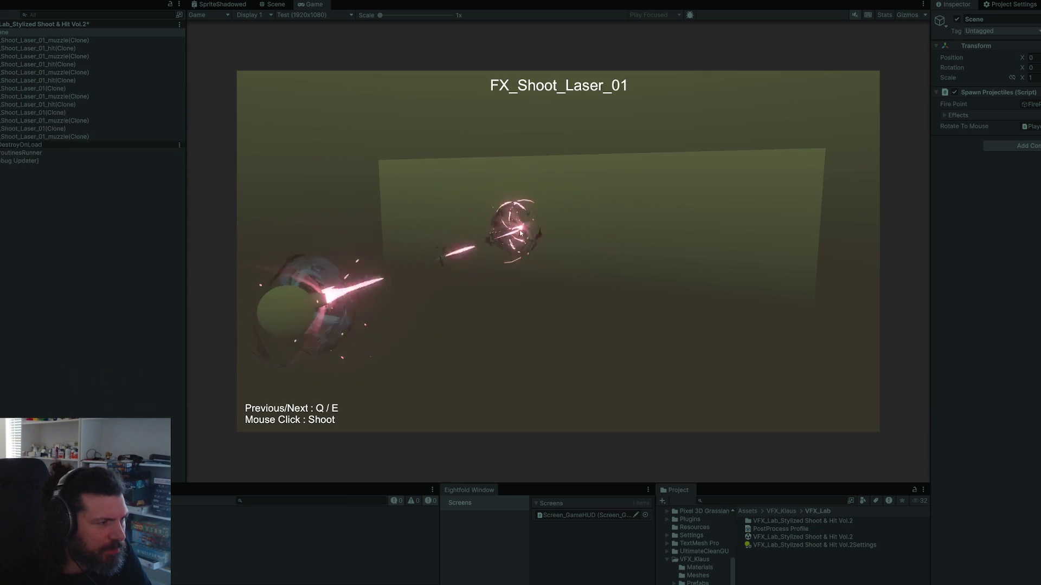
pyautogui.press('q')
pyautogui.click(520, 233)
pyautogui.press('q')
pyautogui.click(520, 234)
pyautogui.press('q')
pyautogui.click(520, 233)
pyautogui.press('q')
pyautogui.click(520, 234)
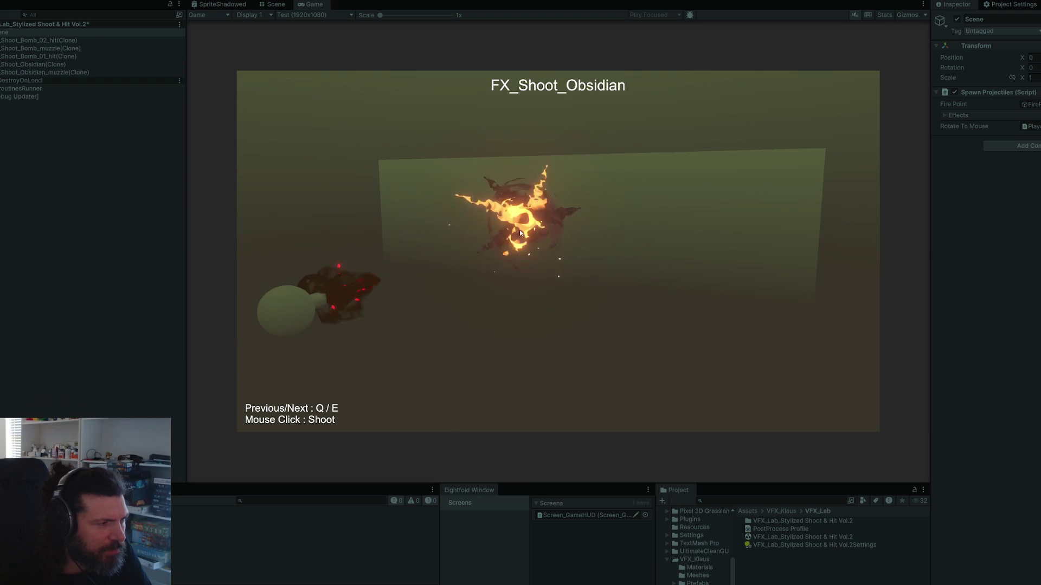
pyautogui.press('q')
pyautogui.click(520, 233)
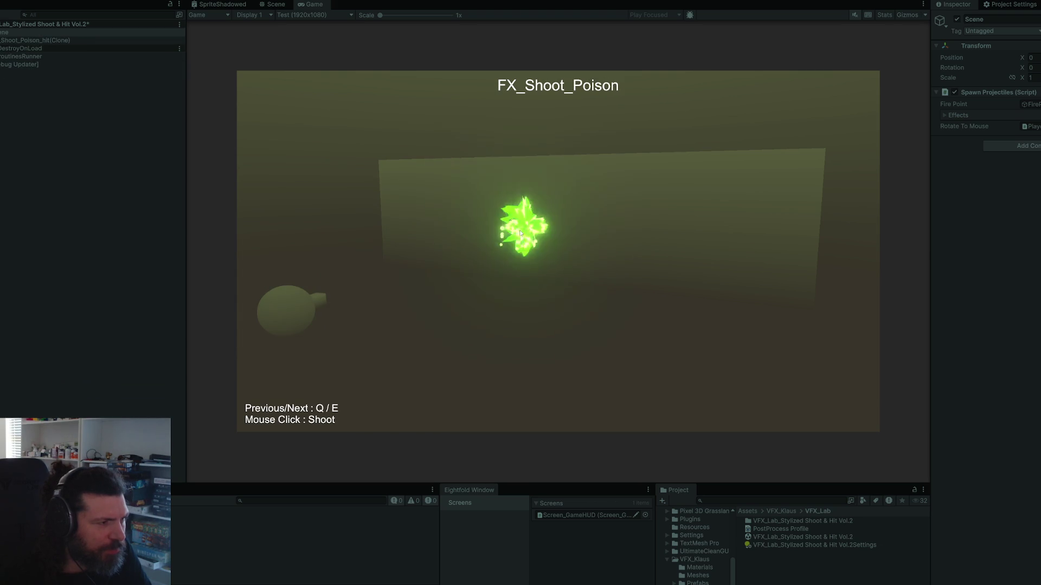
pyautogui.click(519, 233)
pyautogui.press('q')
pyautogui.click(520, 234)
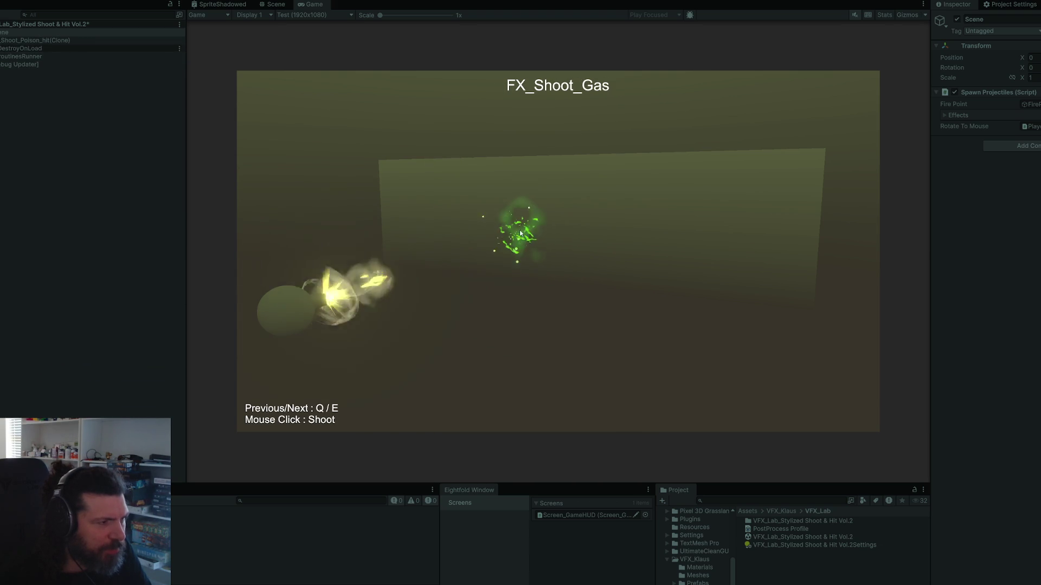
# Step: Fire the Shuriken, Kunai, Hammer, Axe, Dagger and Arrow effects, then stop play mode
pyautogui.press('q')
pyautogui.click(520, 234)
pyautogui.press('q')
pyautogui.click(520, 233)
pyautogui.click(520, 233)
pyautogui.click(520, 233)
pyautogui.press('q')
pyautogui.click(520, 233)
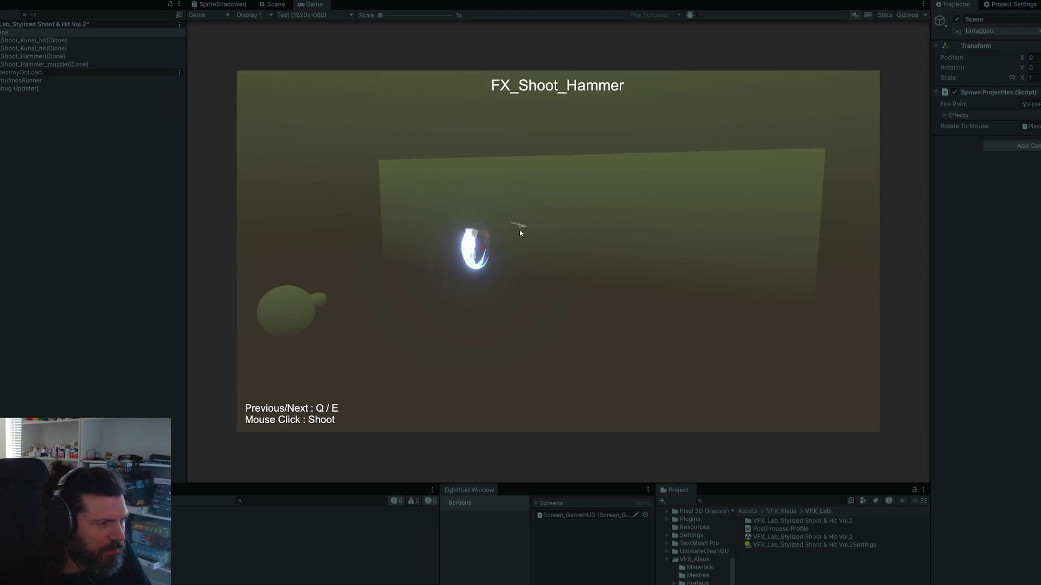
pyautogui.press('q')
pyautogui.click(520, 233)
pyautogui.press('q')
pyautogui.click(520, 233)
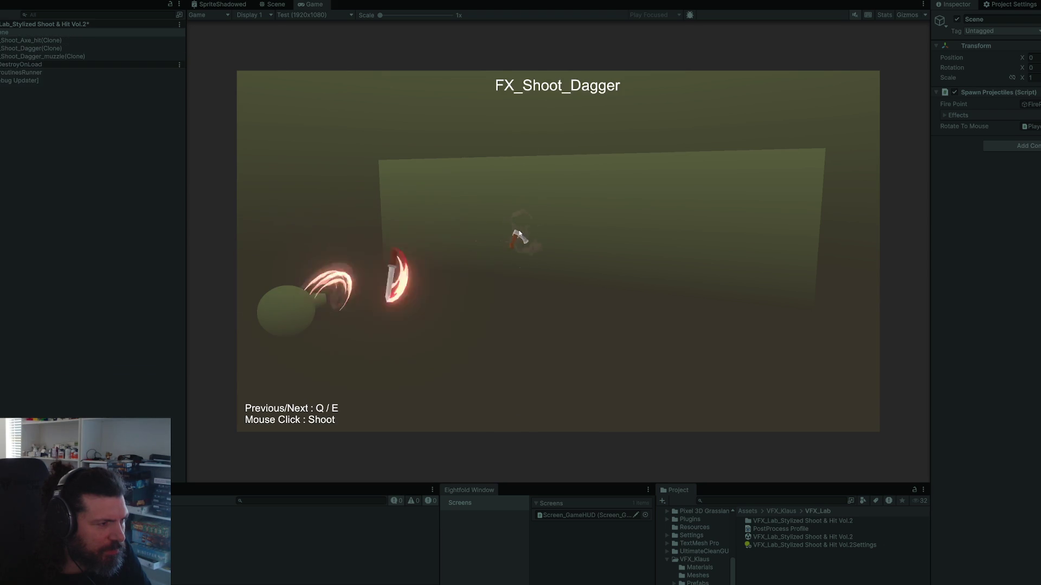
pyautogui.press('q')
pyautogui.click(508, 231)
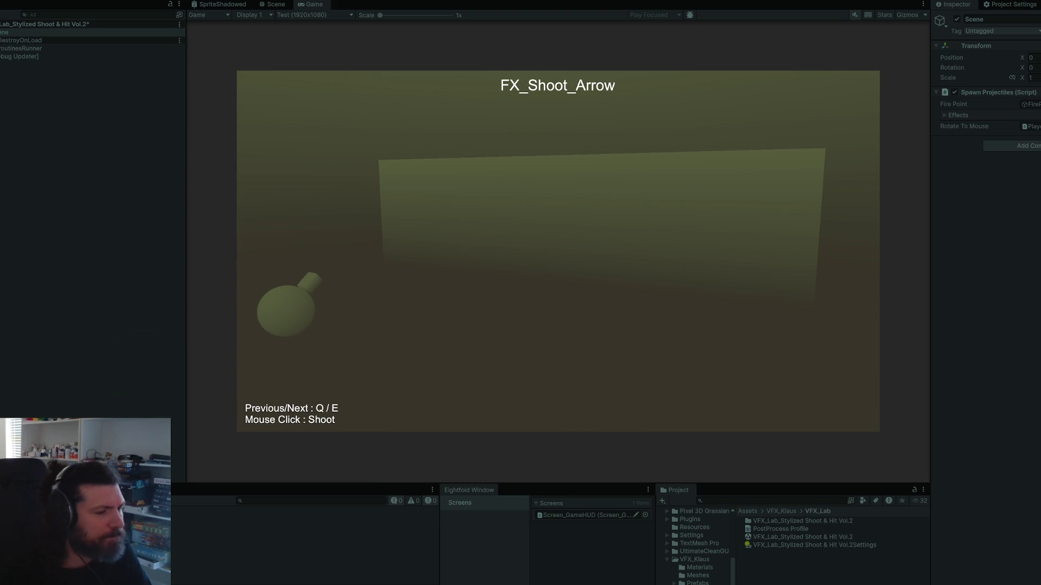
pyautogui.hotkey('ctrl', 'p')
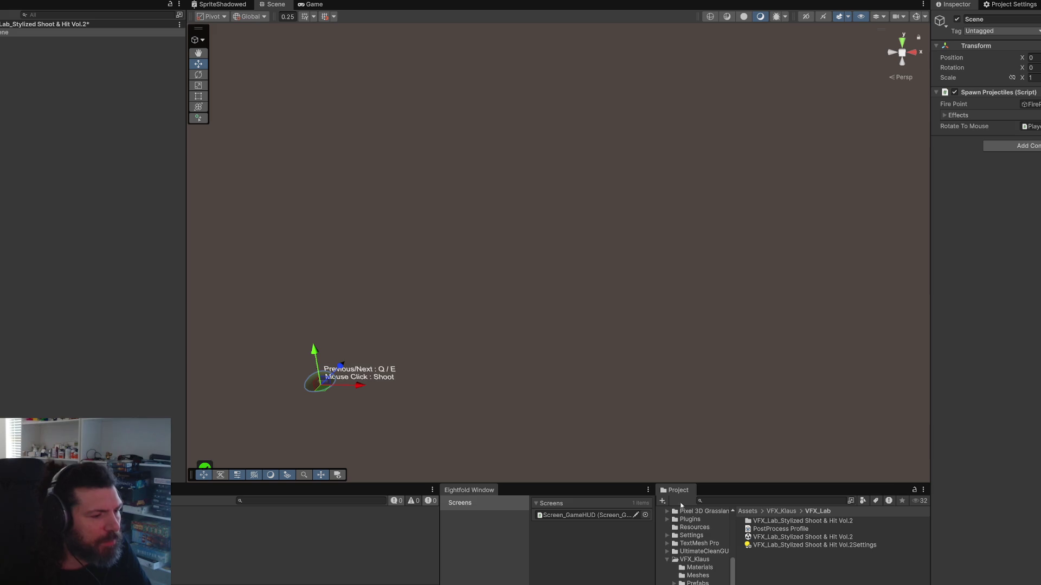
# Step: Load the Prototype scene from Assets > Content > Scenes, answer the save prompt, and frame the level
pyautogui.scroll(10, 719, 555)
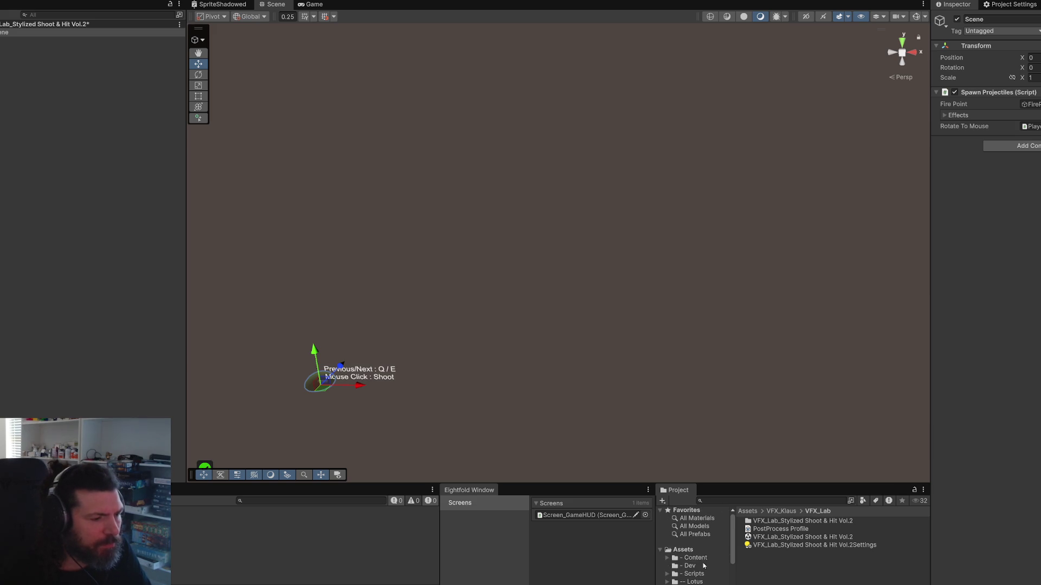
pyautogui.click(723, 558)
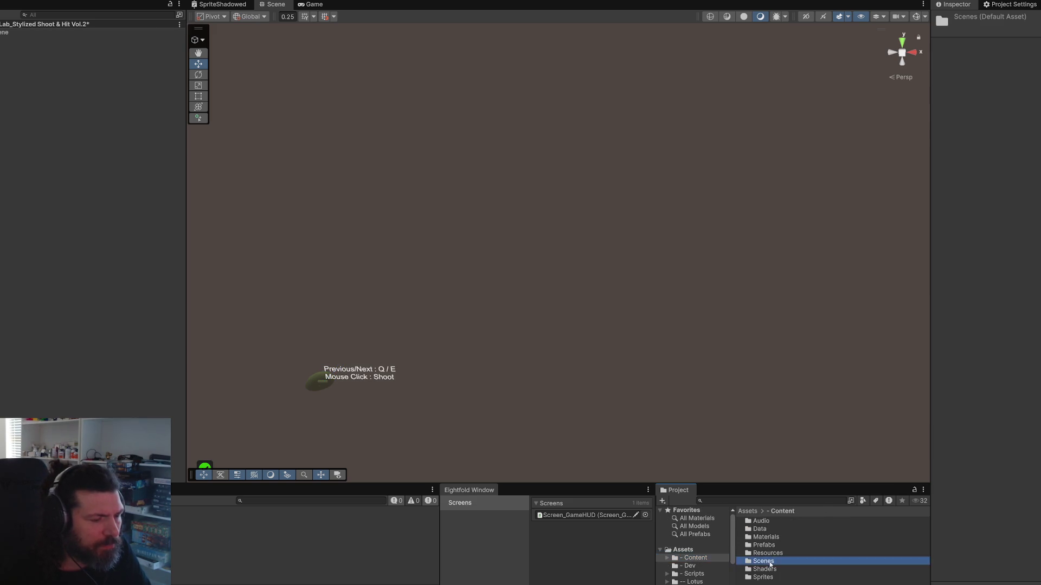
pyautogui.doubleClick(763, 561)
pyautogui.doubleClick(767, 529)
pyautogui.click(542, 315)
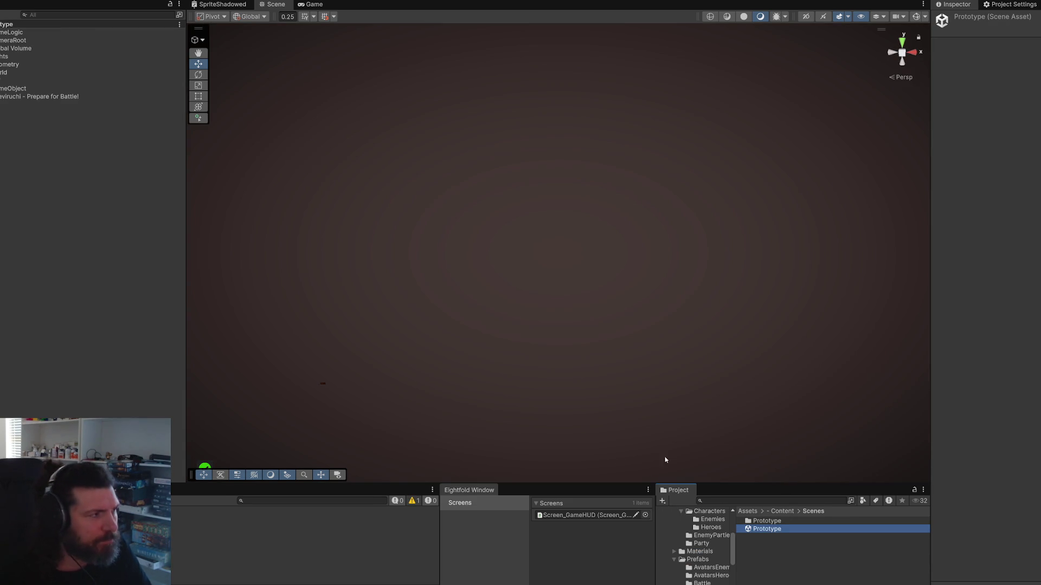
pyautogui.moveTo(369, 149); pyautogui.dragTo(316, 181)
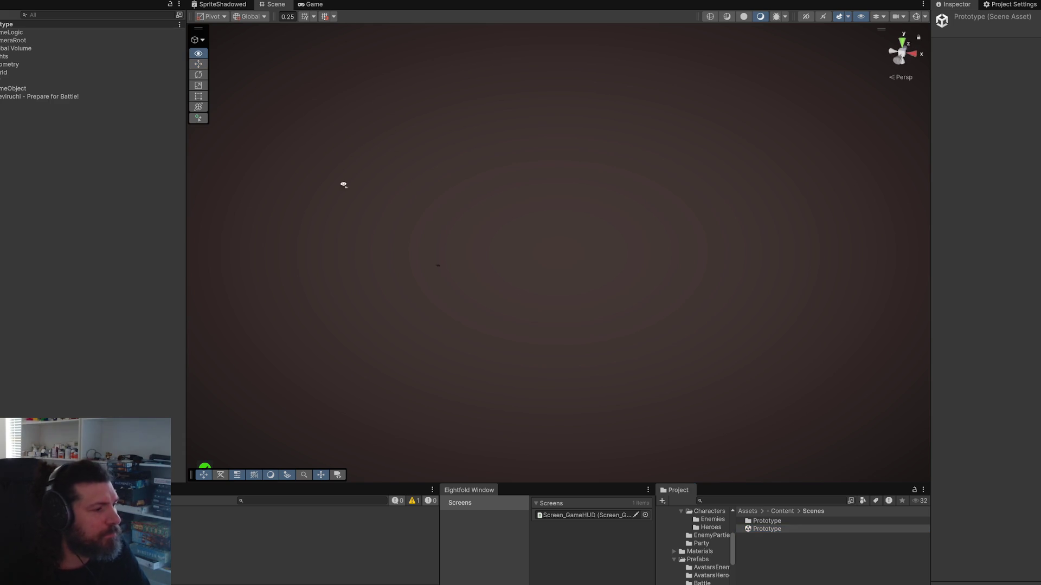
pyautogui.doubleClick(33, 88)
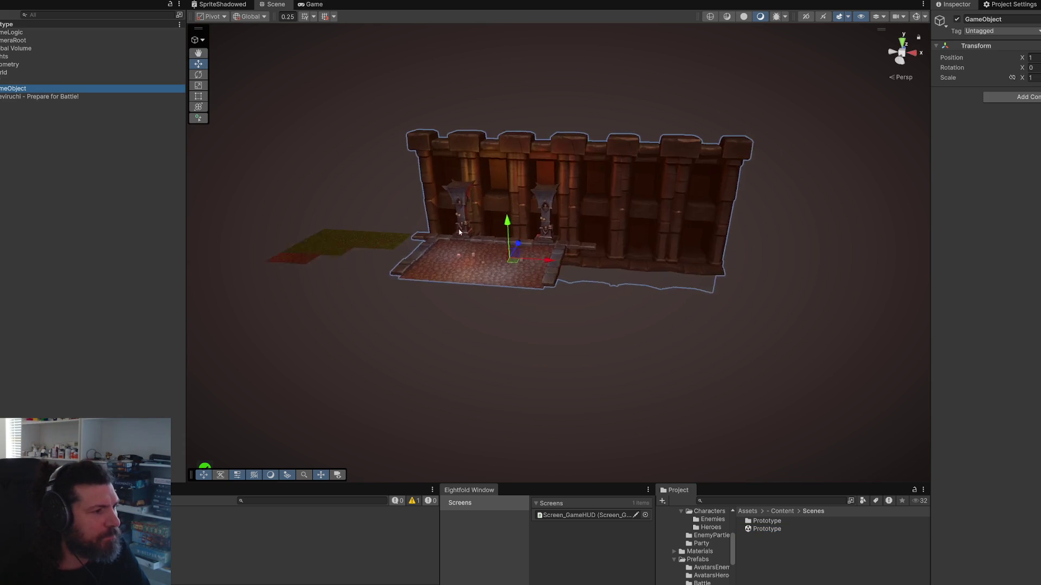
# Step: Drag the Avatar-Enemy-FireElemental prefab from AvatarsEnemies into the arena and frame it
pyautogui.scroll(10, 457, 237)
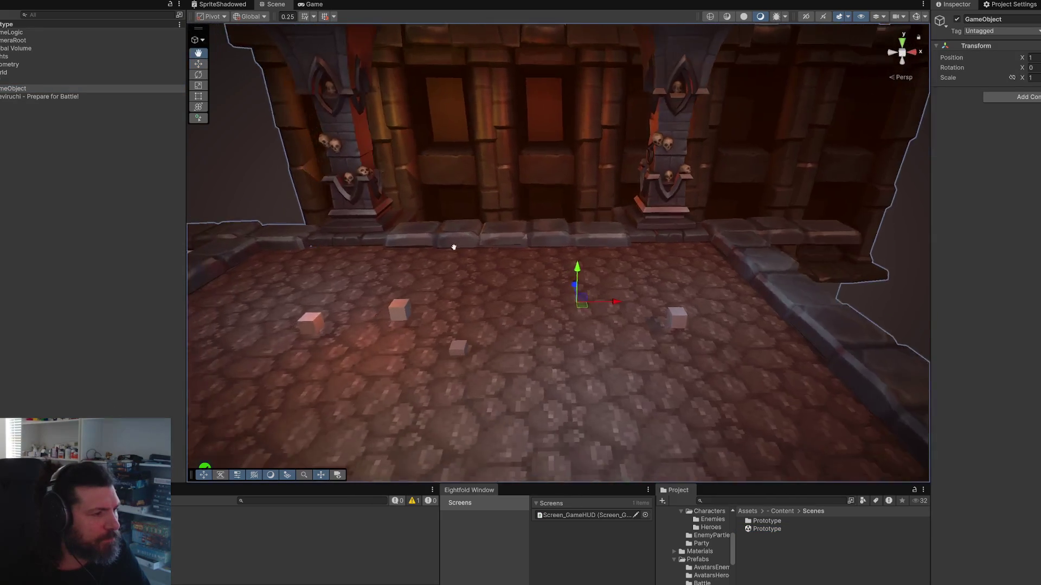
pyautogui.scroll(5, 483, 220)
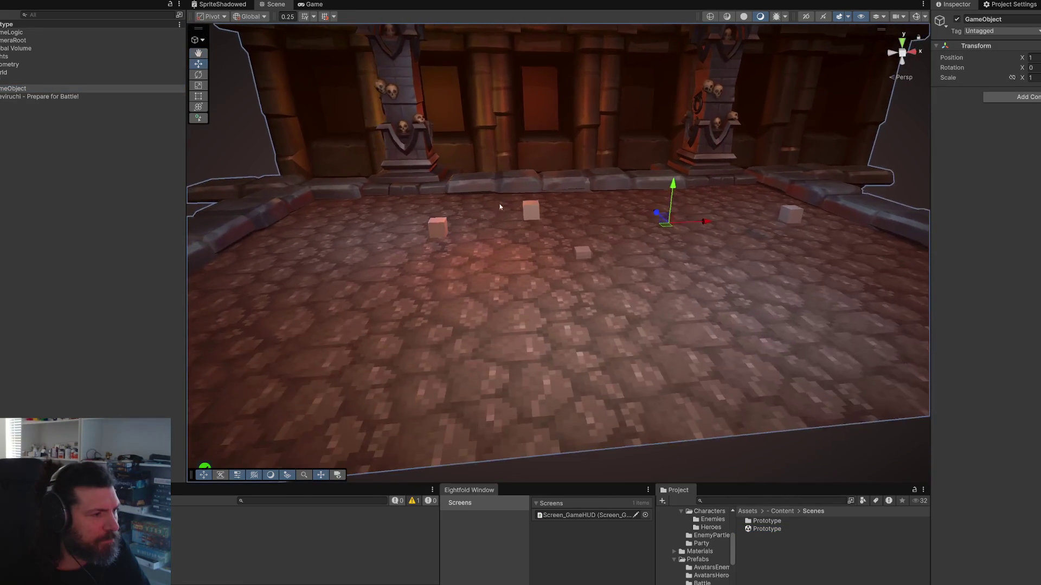
pyautogui.press('w')
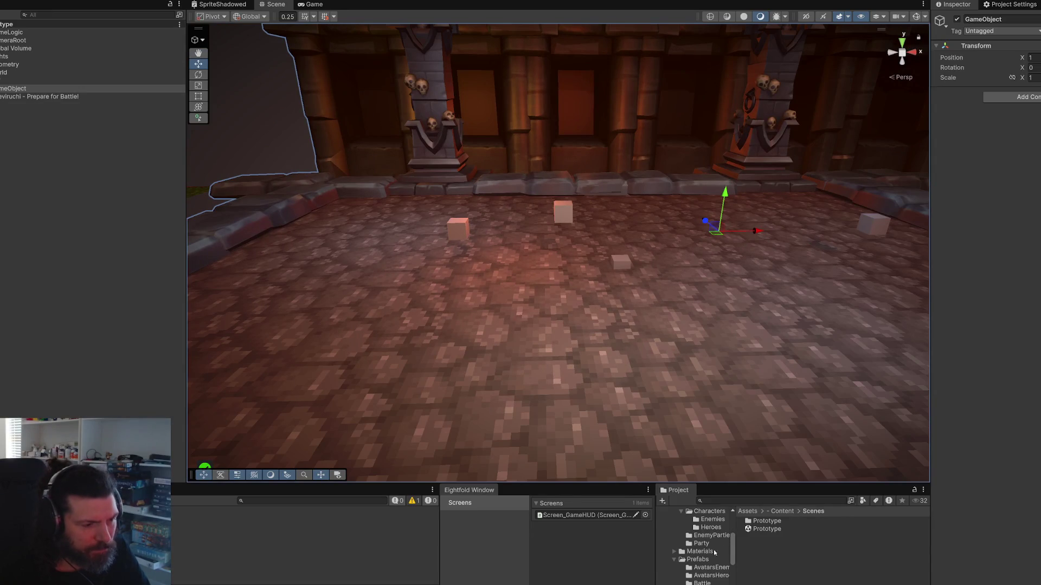
pyautogui.scroll(4, 688, 568)
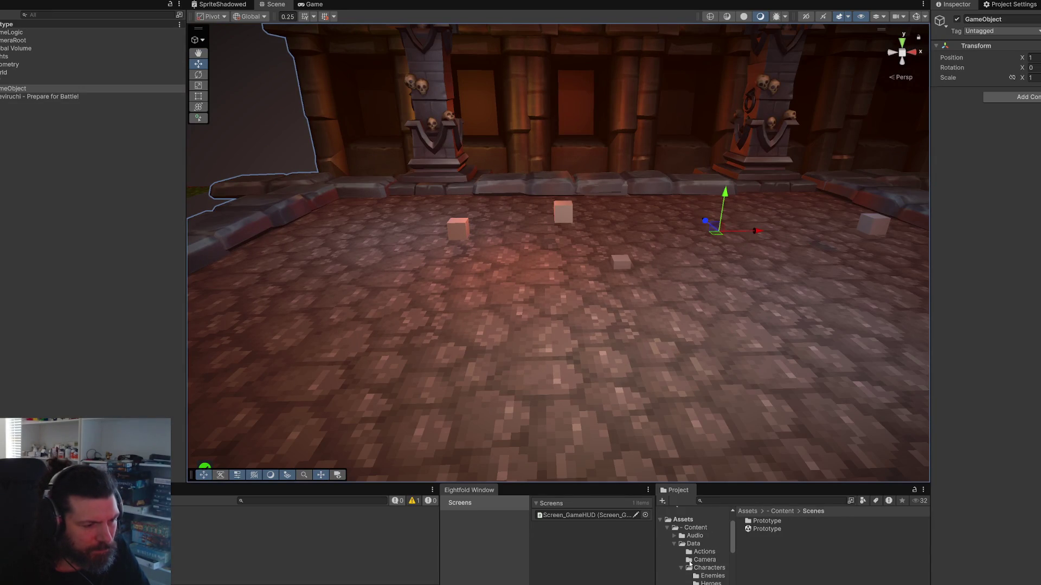
pyautogui.scroll(-4, 698, 555)
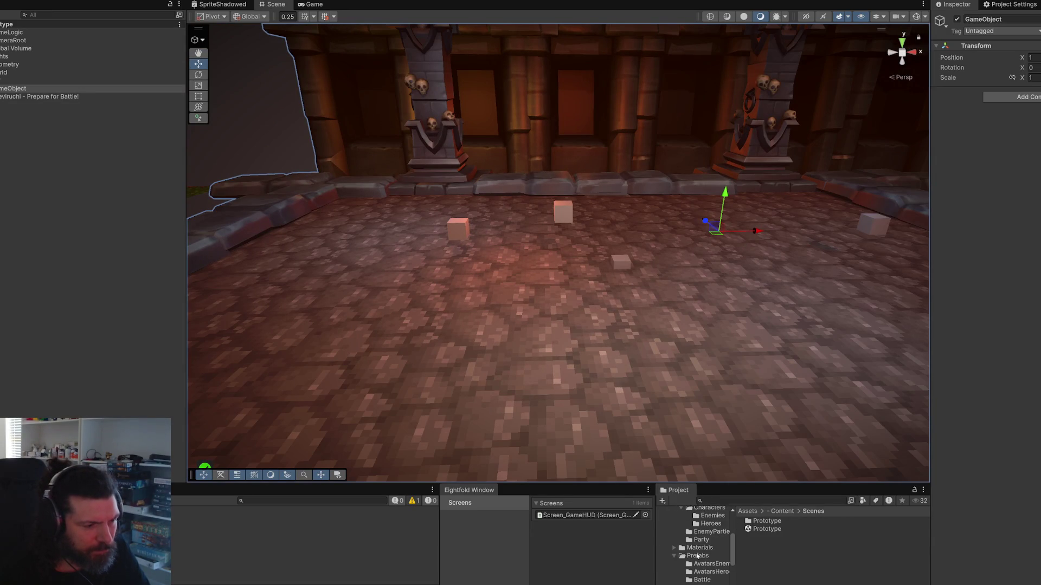
pyautogui.scroll(4, 699, 557)
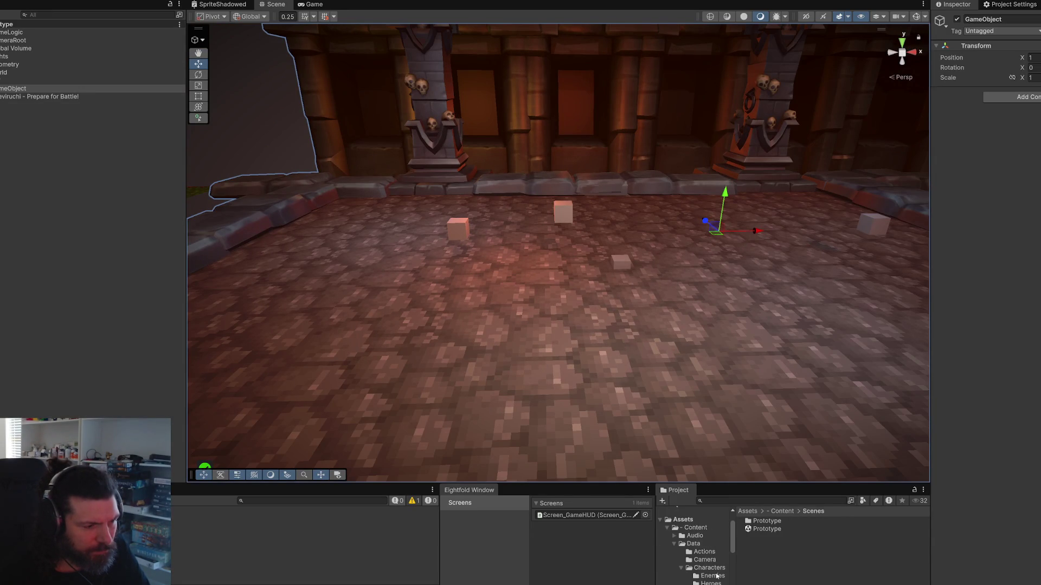
pyautogui.scroll(-4, 717, 577)
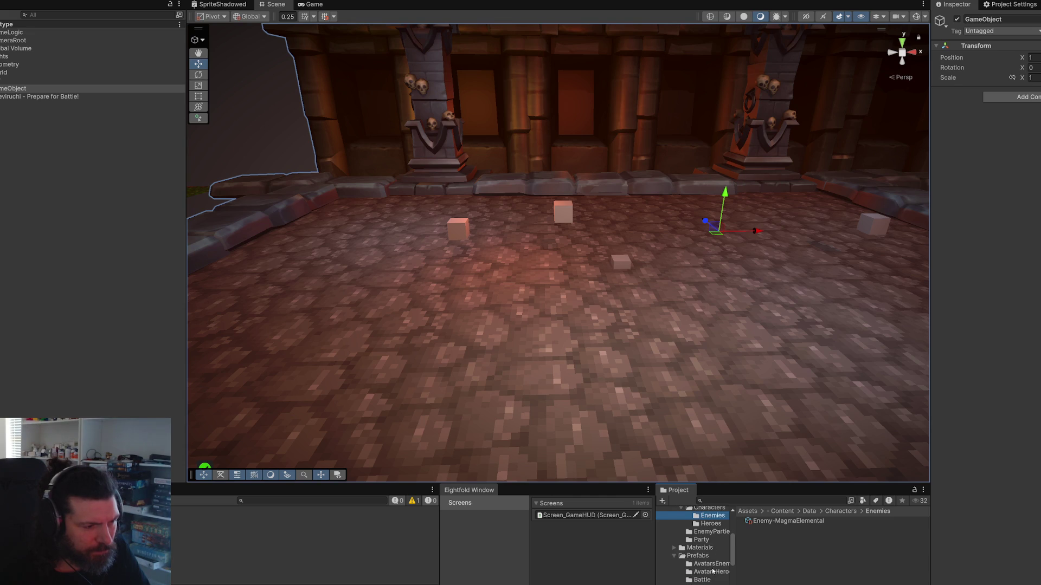
pyautogui.click(713, 564)
pyautogui.moveTo(785, 521)
pyautogui.mouseDown()
pyautogui.moveTo(542, 274)
pyautogui.moveTo(414, 255)
pyautogui.moveTo(449, 270)
pyautogui.mouseUp()
pyautogui.press('f')
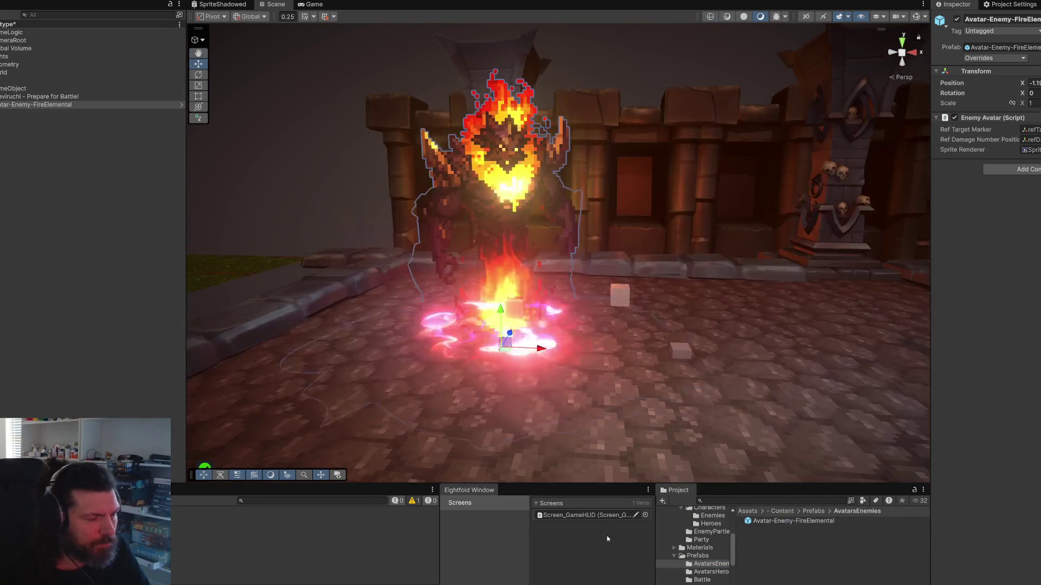
# Step: Open the VFX_Klaus Prefabs folder and expand the fire elemental's children to select Procedural Fire
pyautogui.scroll(-3, 697, 564)
pyautogui.scroll(-6, 699, 570)
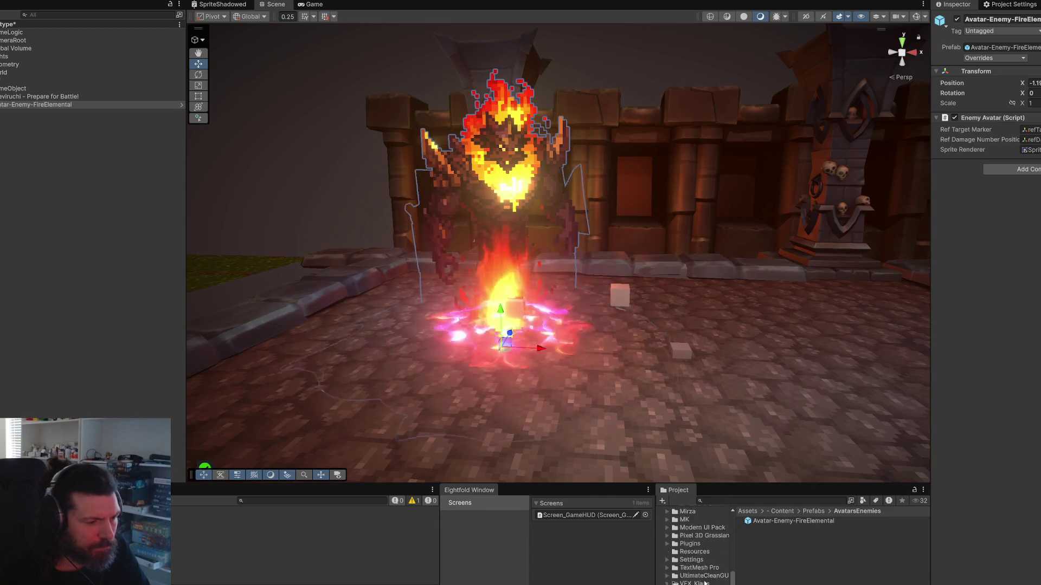
pyautogui.click(705, 578)
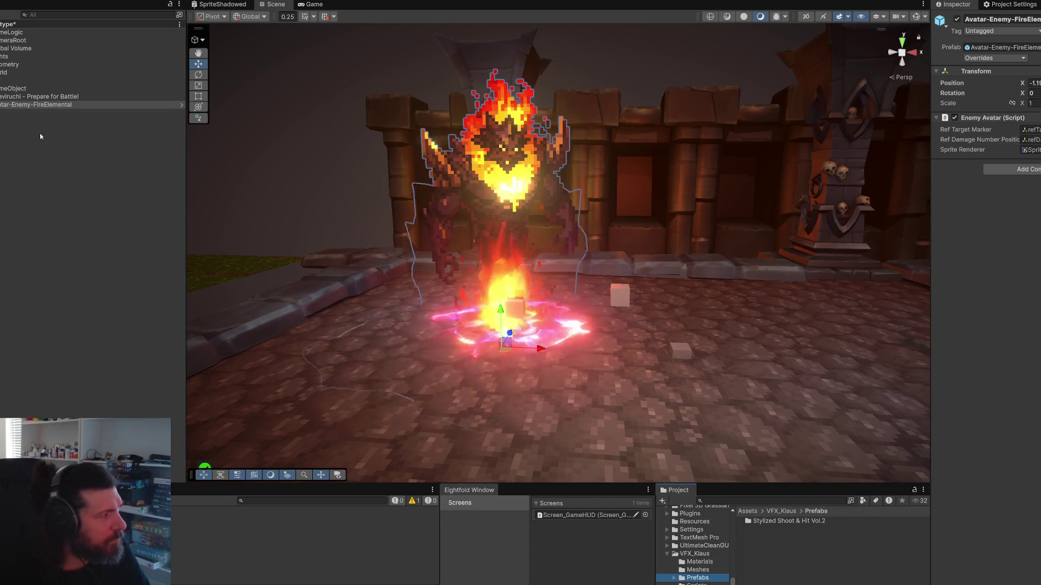
pyautogui.click(33, 105)
pyautogui.press('Right')
pyautogui.click(22, 137)
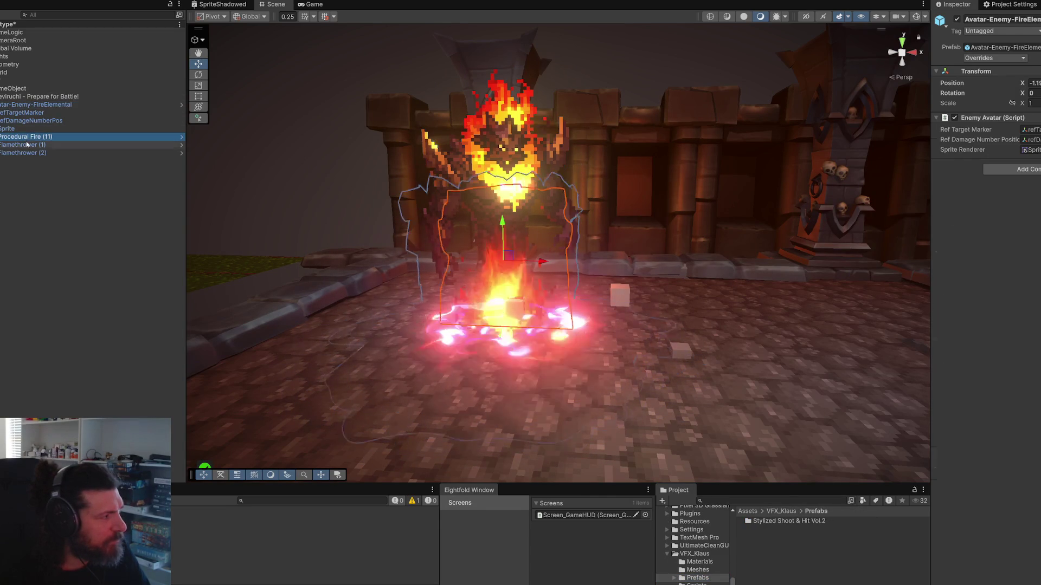
# Step: Deactivate Procedural Fire and both Flamethrowers, then open the Stylized Shoot & Hit Vol.2 folder
pyautogui.keyDown('shift'); pyautogui.click(21, 153); pyautogui.keyUp('shift')
pyautogui.click(957, 19)
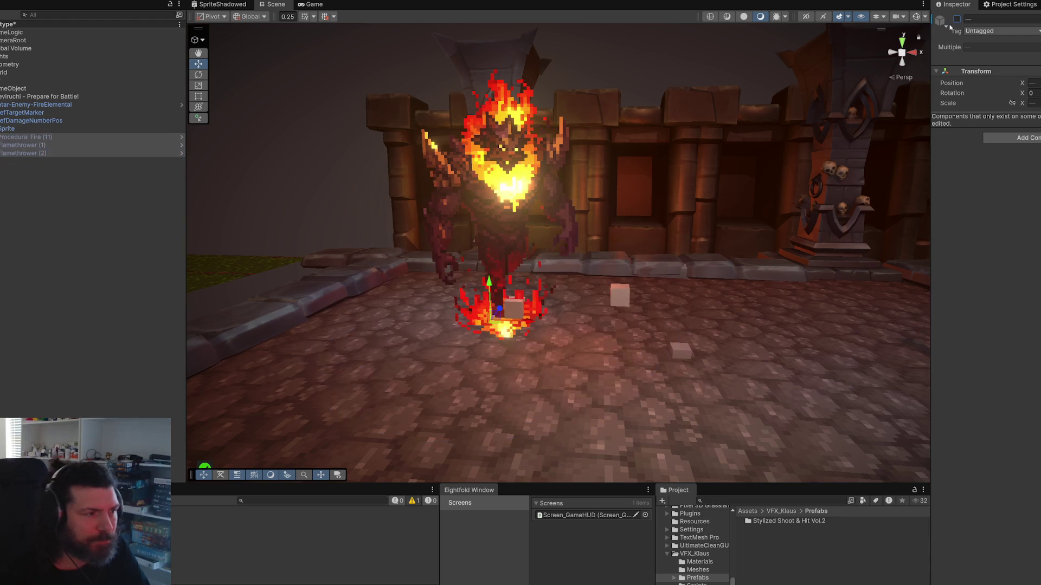
pyautogui.click(789, 521)
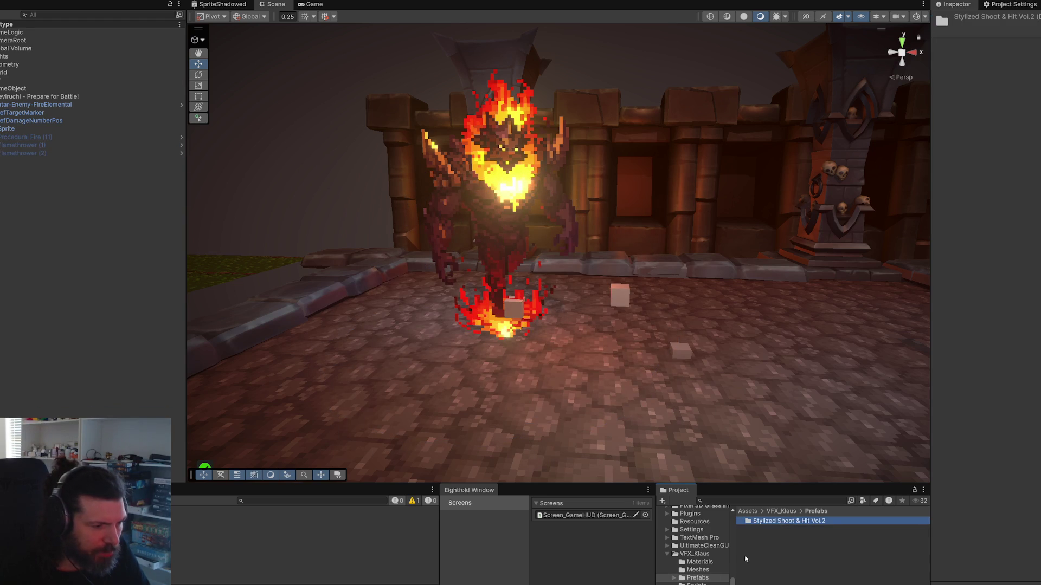
pyautogui.doubleClick(789, 521)
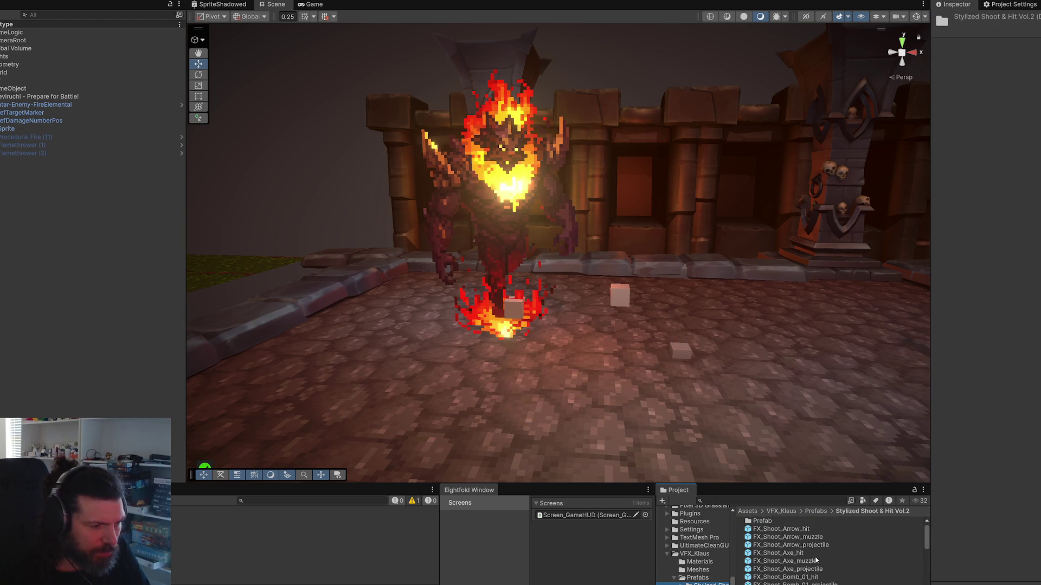
# Step: Place FX_Shoot_Arrow_hit in the scene beside the fire elemental and play it
pyautogui.moveTo(567, 332); pyautogui.dragTo(567, 329)
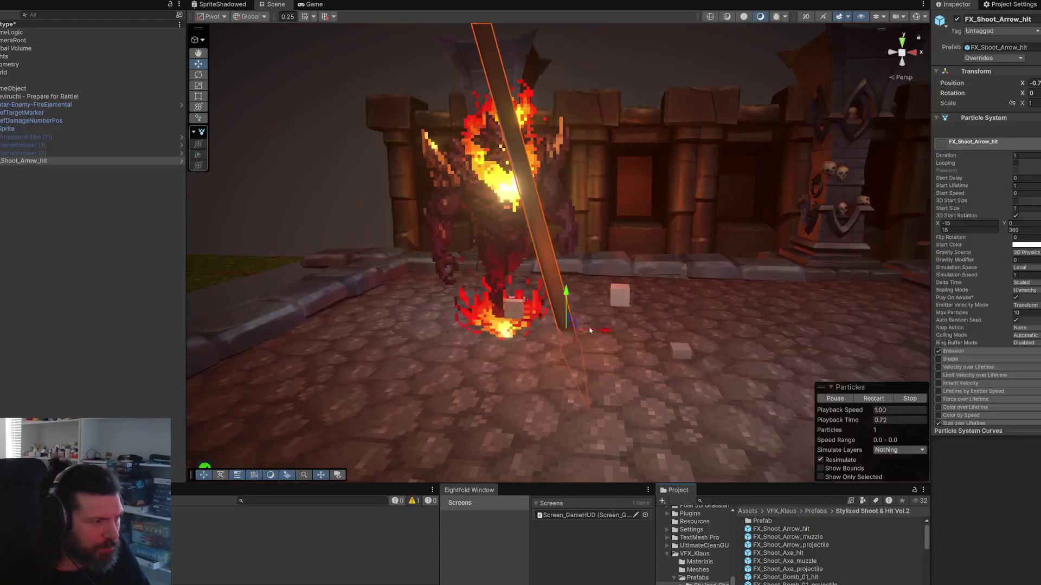
pyautogui.moveTo(777, 372)
pyautogui.mouseDown()
pyautogui.moveTo(690, 360)
pyautogui.moveTo(756, 384)
pyautogui.moveTo(672, 344)
pyautogui.moveTo(716, 358)
pyautogui.mouseUp()
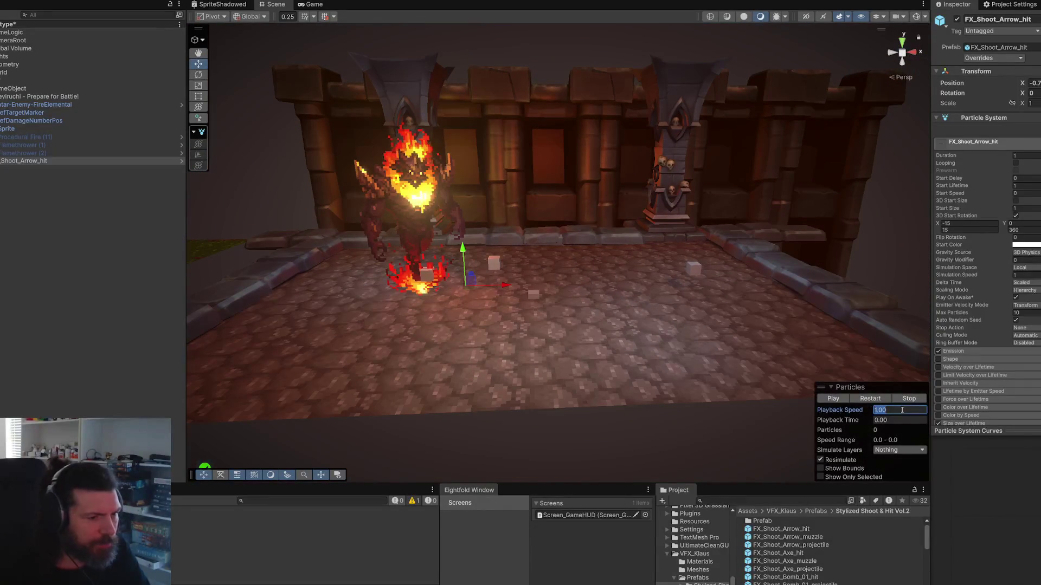
pyautogui.click(839, 399)
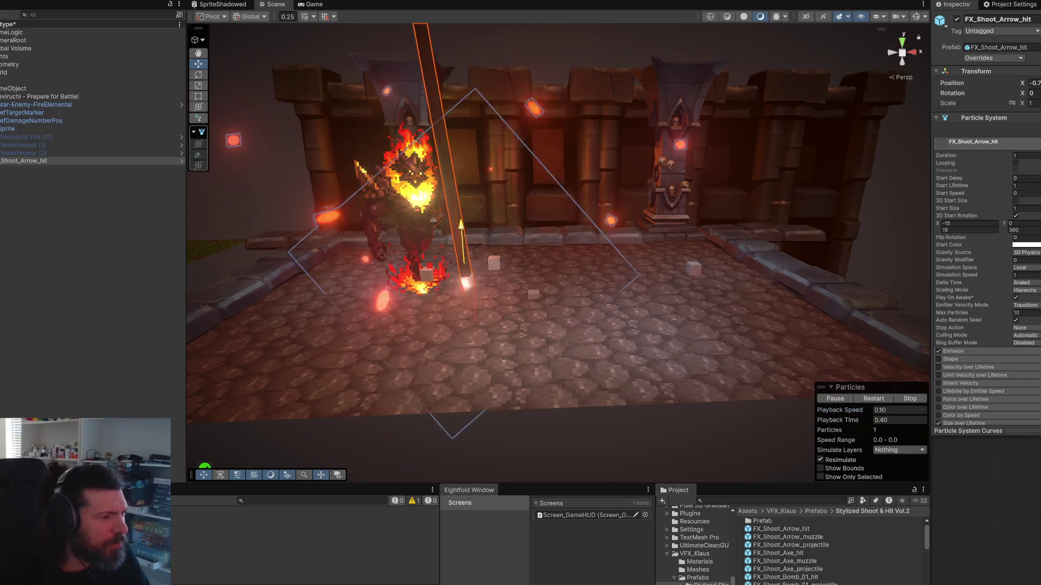
pyautogui.press('e')
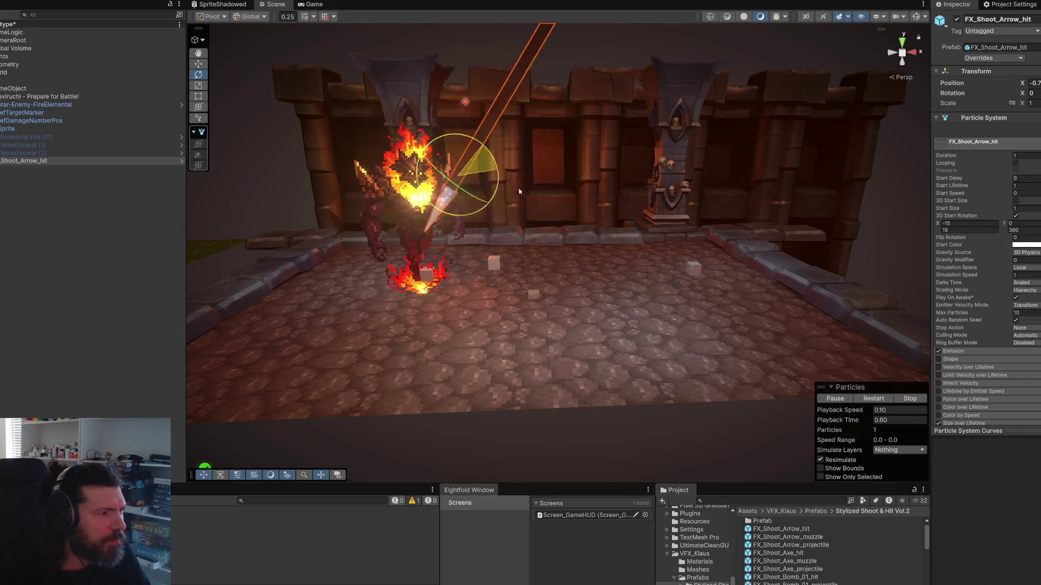
pyautogui.moveTo(516, 187)
pyautogui.mouseDown()
pyautogui.moveTo(630, 234)
pyautogui.moveTo(753, 240)
pyautogui.mouseUp()
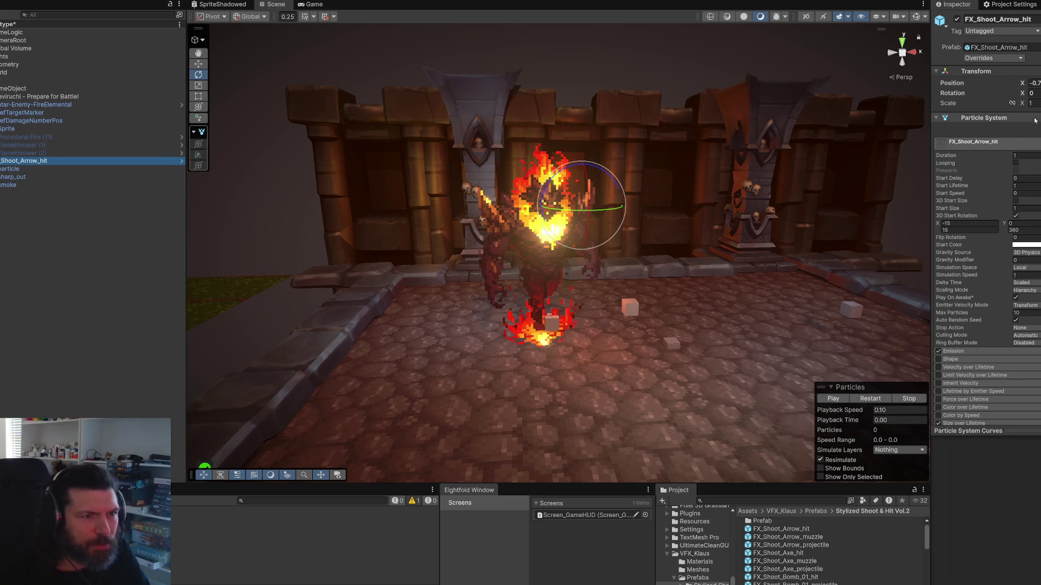
pyautogui.scroll(-5, 987, 244)
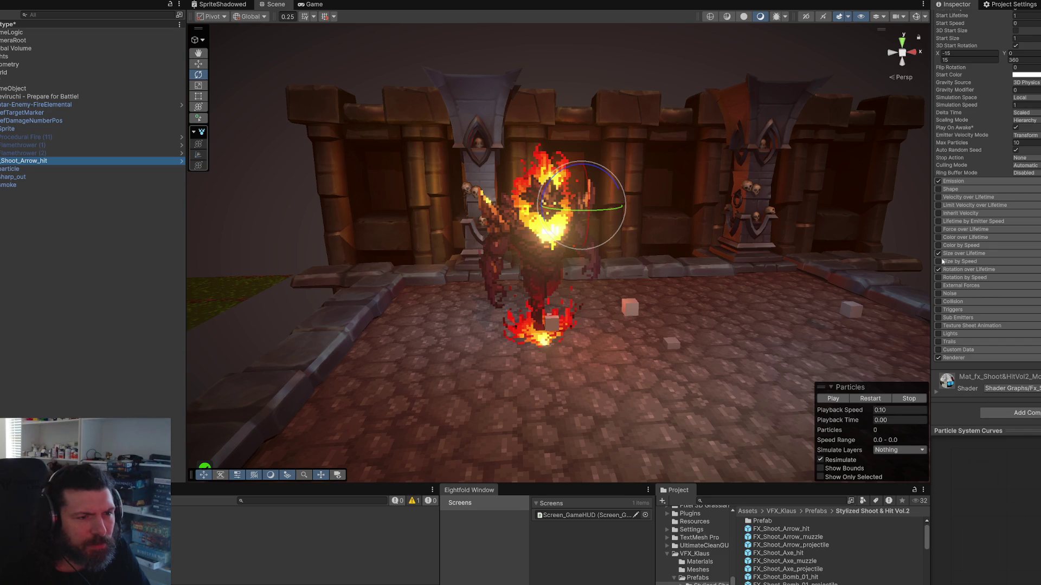
# Step: Set the hit effect's playback speed to 0.10 and restart the burst several times
pyautogui.click(844, 397)
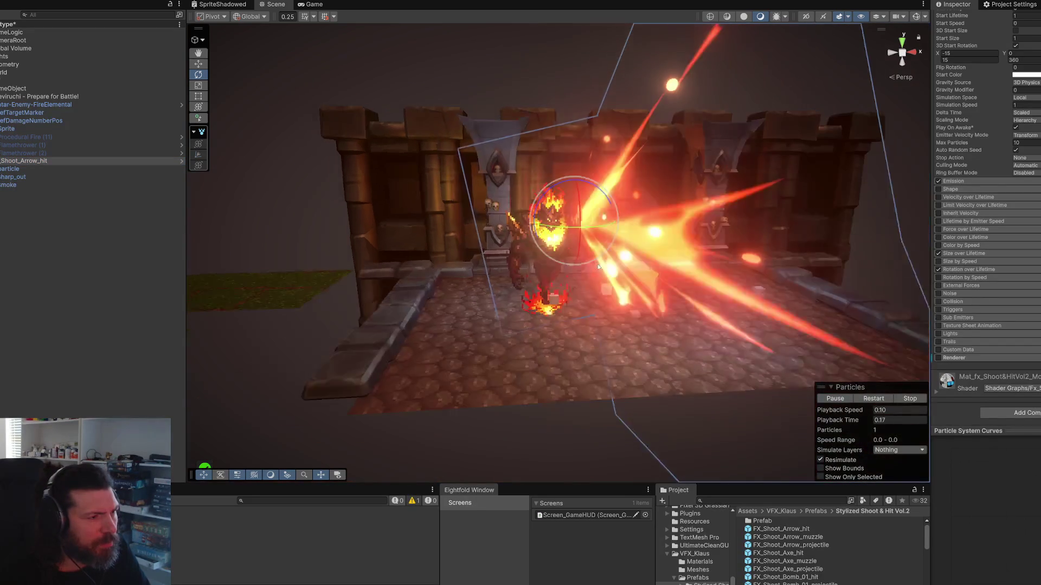
pyautogui.scroll(-3, 596, 267)
pyautogui.click(842, 399)
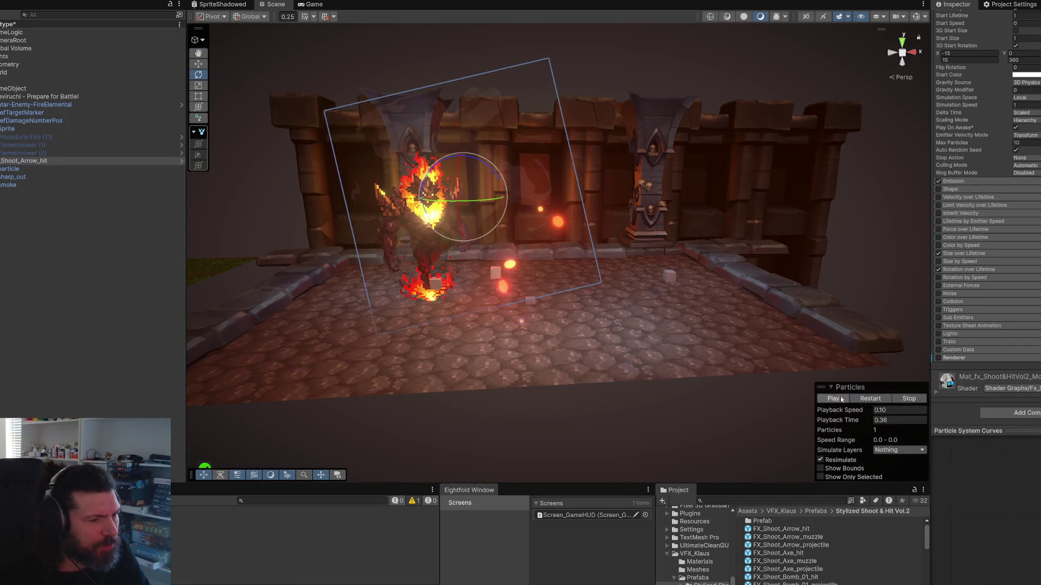
pyautogui.click(901, 410)
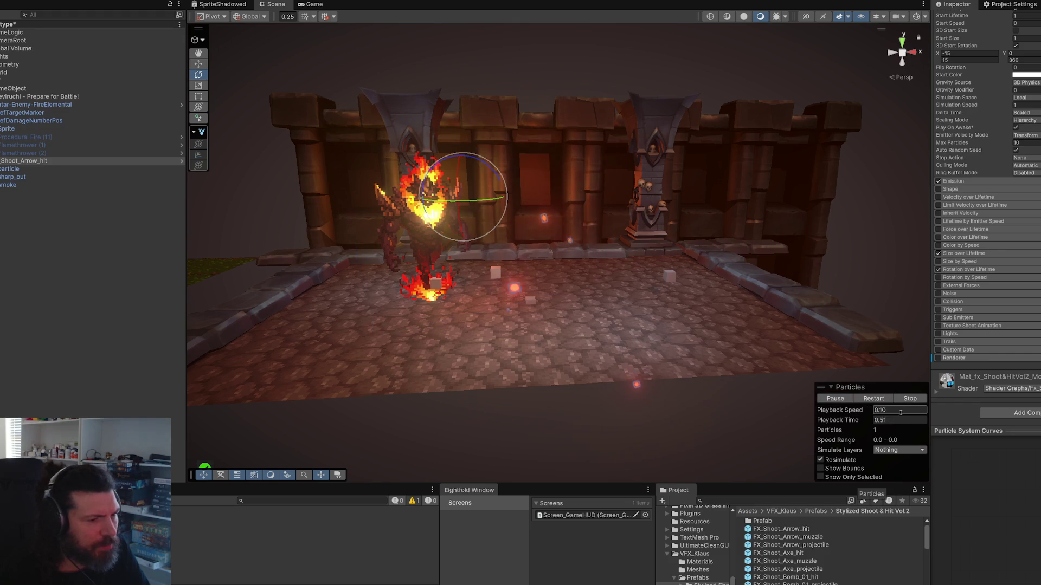
pyautogui.click(873, 399)
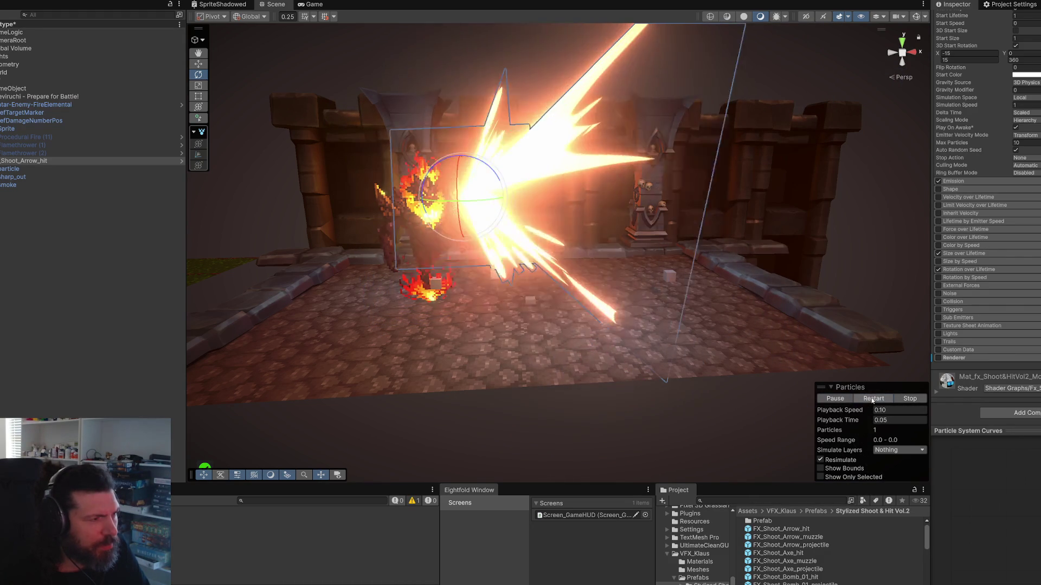
pyautogui.click(872, 399)
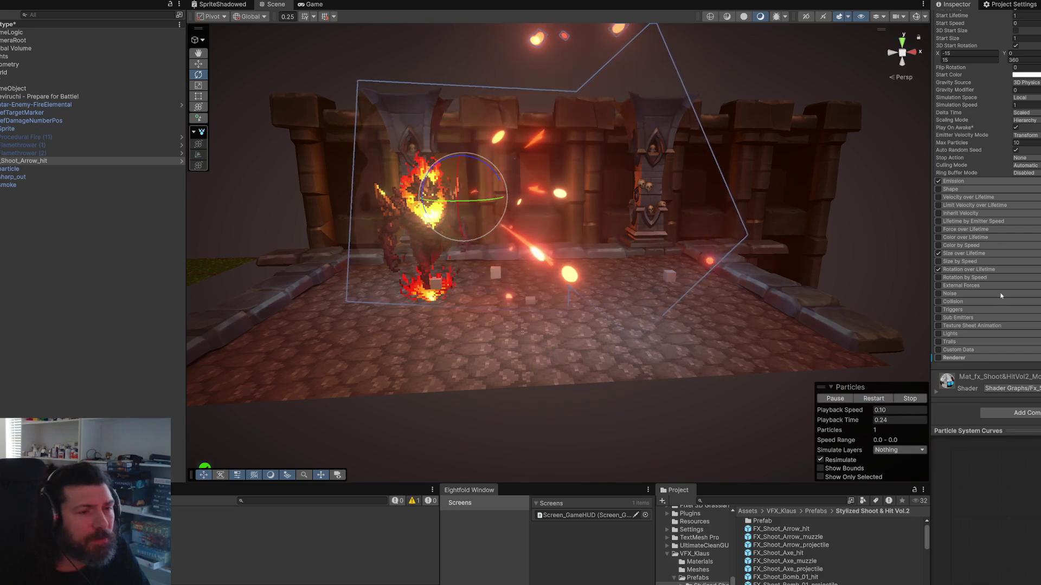
pyautogui.click(884, 399)
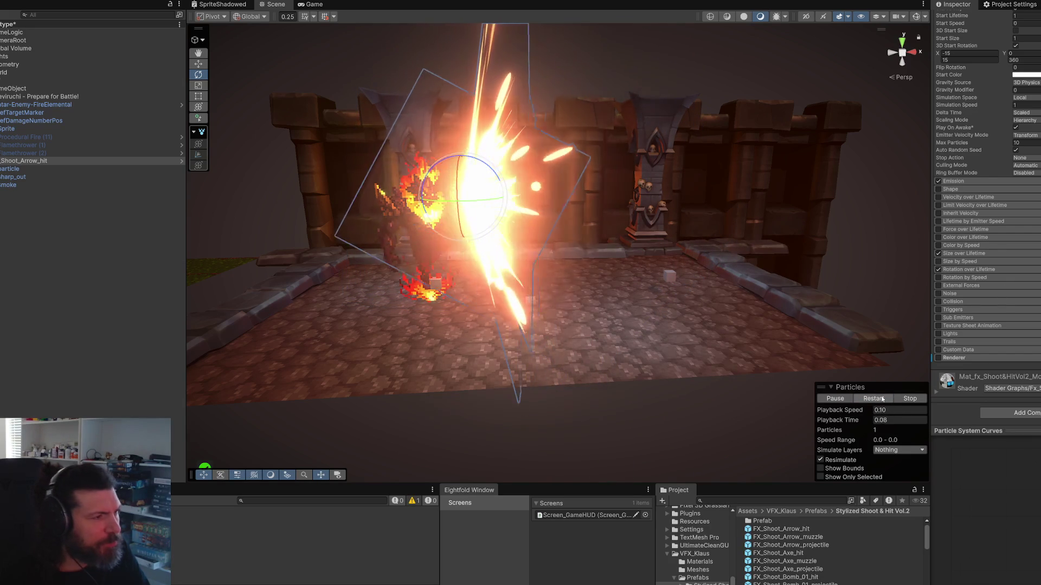
pyautogui.click(883, 399)
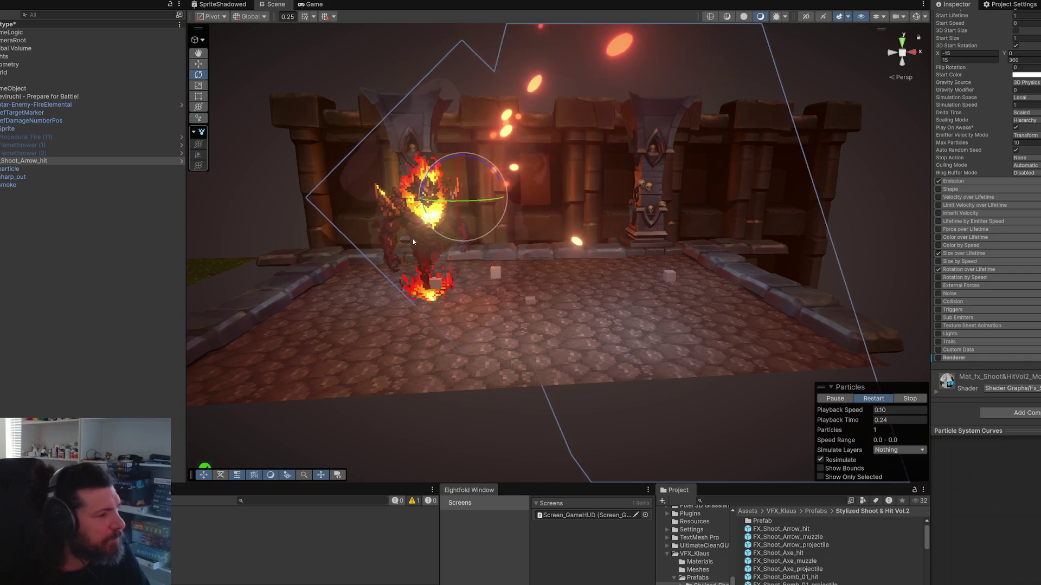
# Step: Inspect the particle, sharp_out and smoke children's settings in turn
pyautogui.click(40, 169)
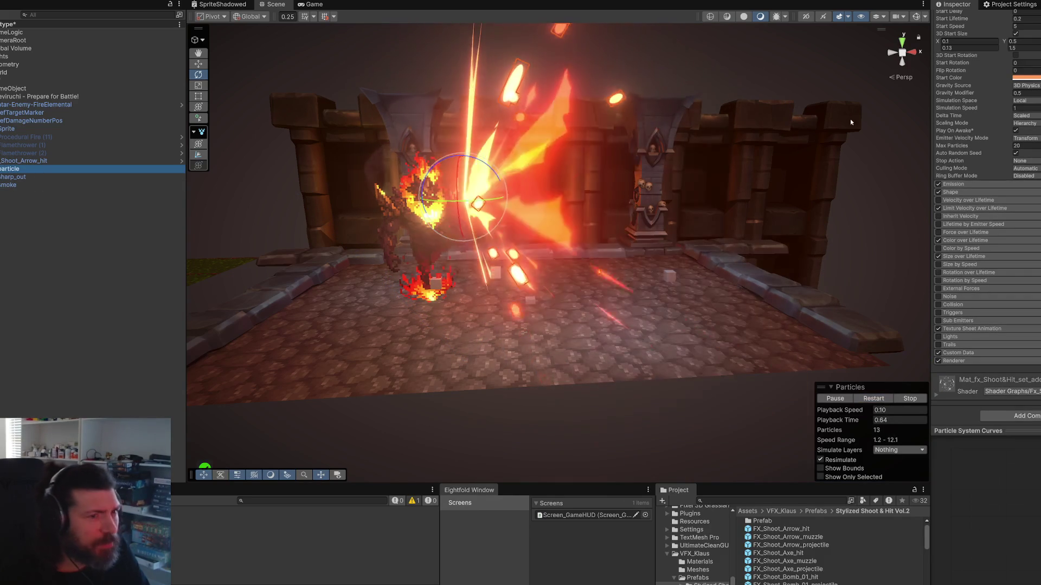
pyautogui.click(11, 177)
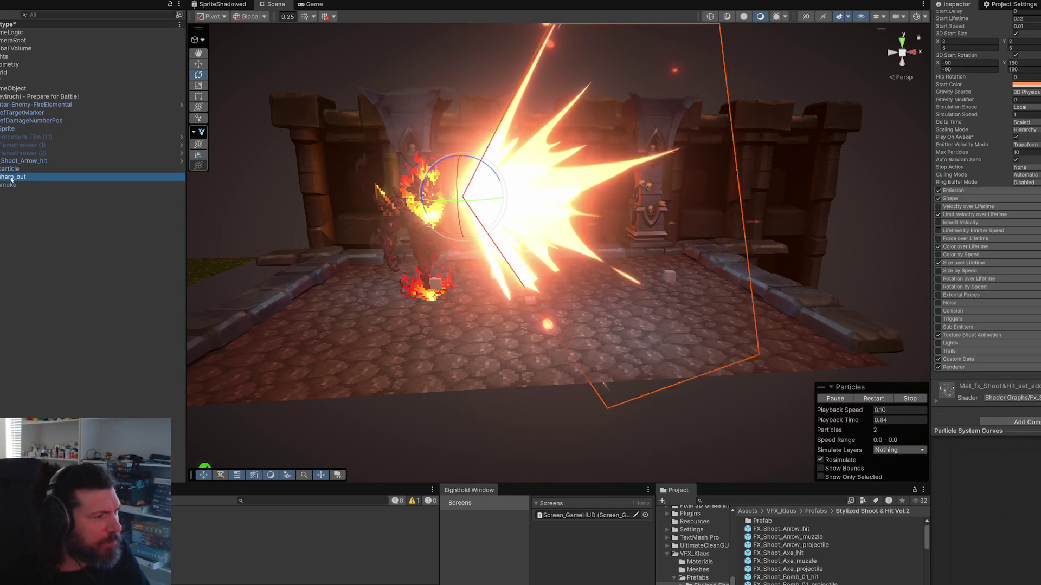
pyautogui.click(19, 184)
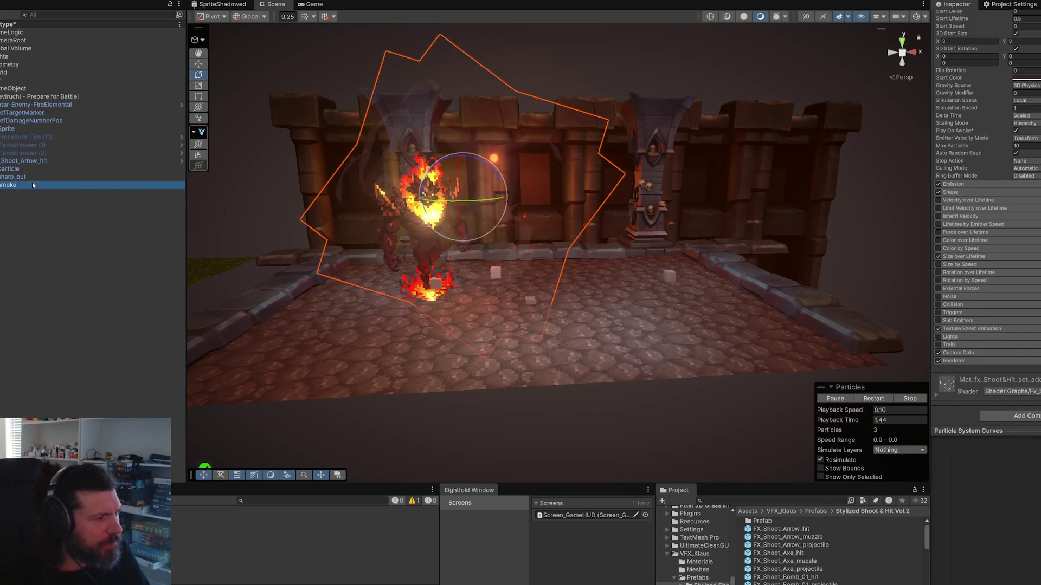
# Step: Delete the smoke child from the Shoot_Arrow_hit effect
pyautogui.rightClick(52, 161)
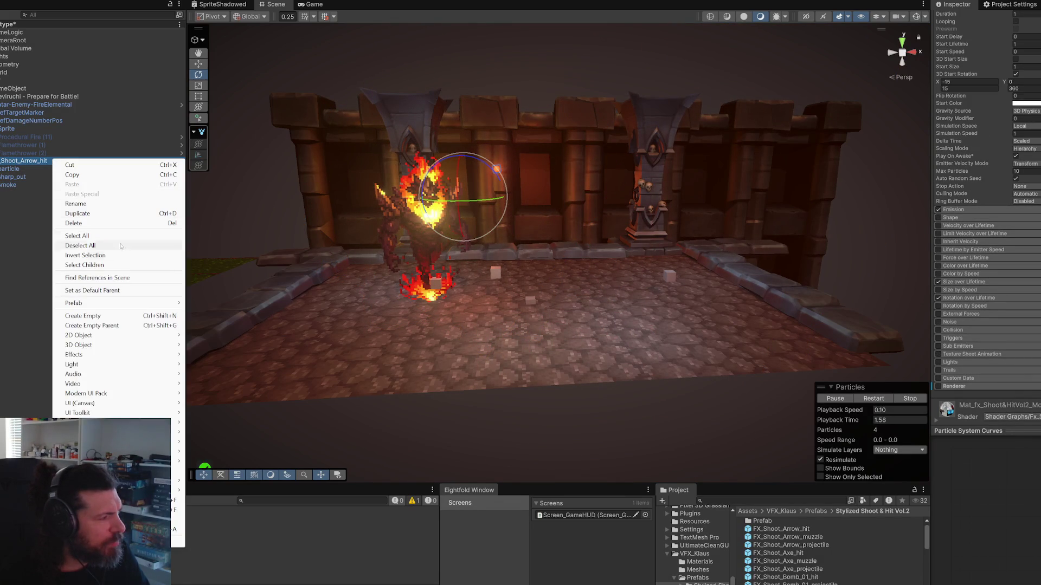
pyautogui.moveTo(114, 307)
pyautogui.press('Escape')
pyautogui.click(20, 185)
pyautogui.press('Delete')
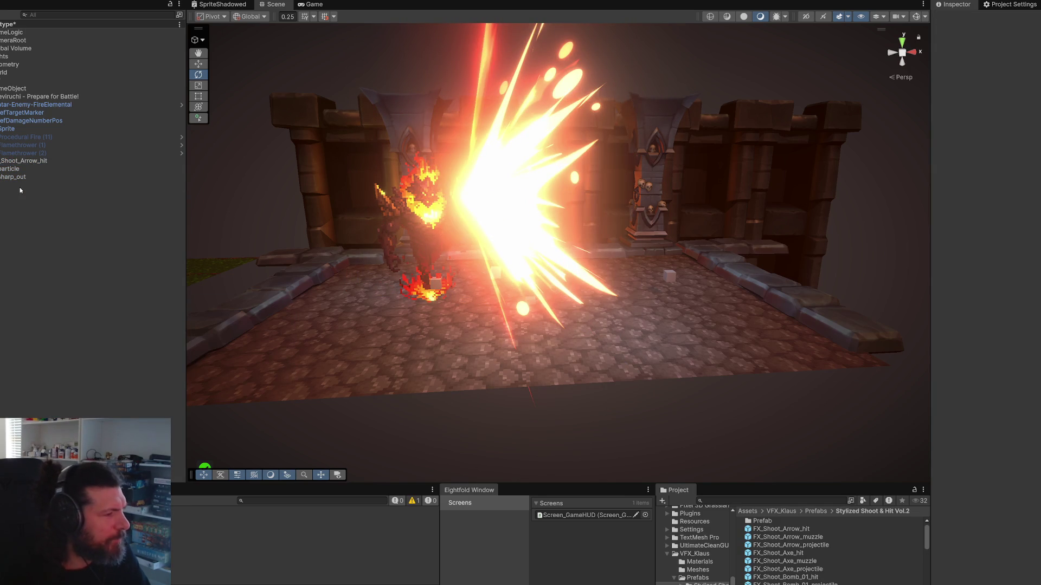
# Step: Disable the sharp_out child and preview the particle child on its own
pyautogui.click(15, 170)
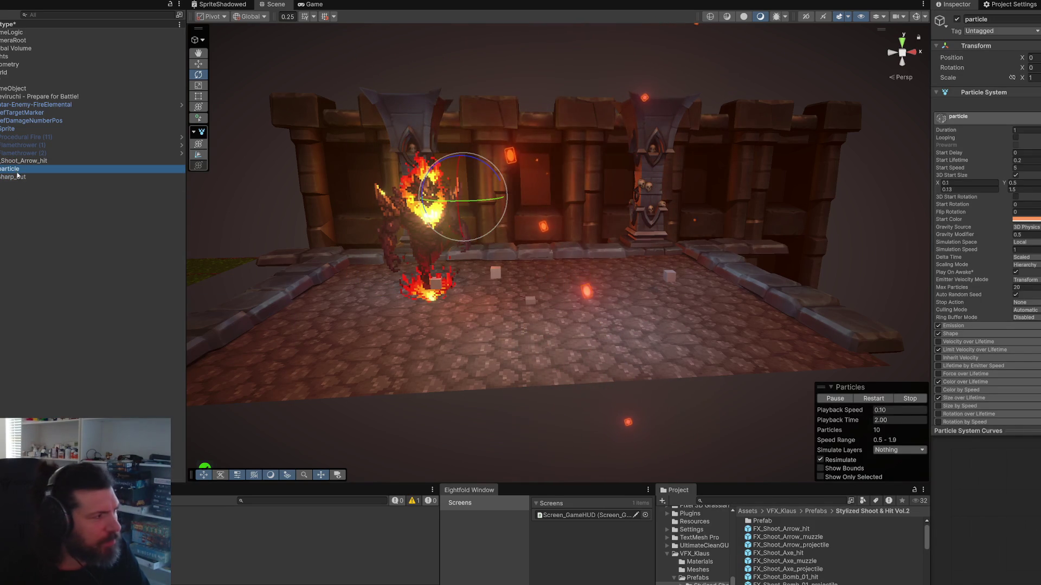
pyautogui.click(17, 177)
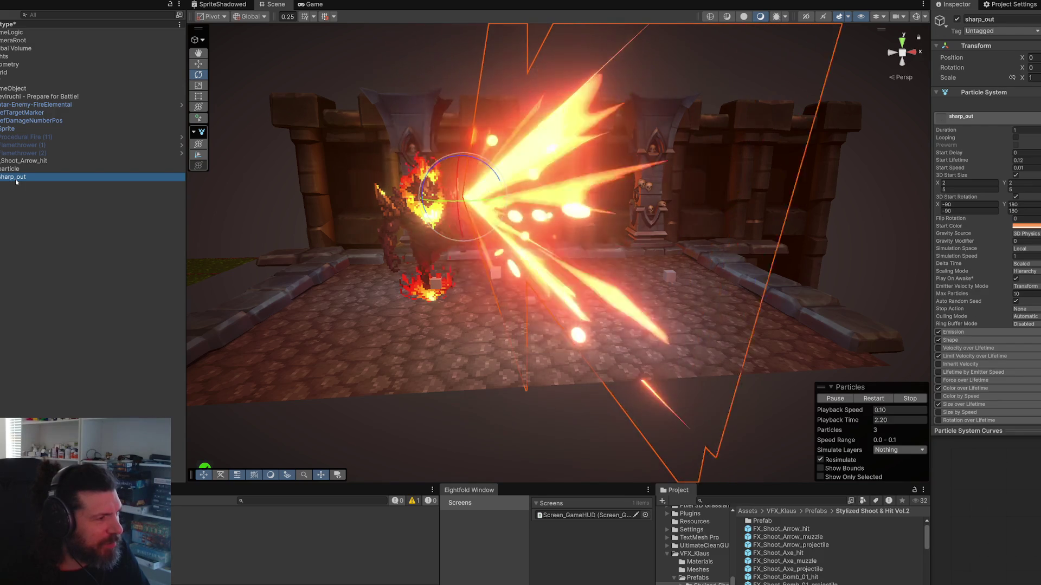
pyautogui.click(957, 19)
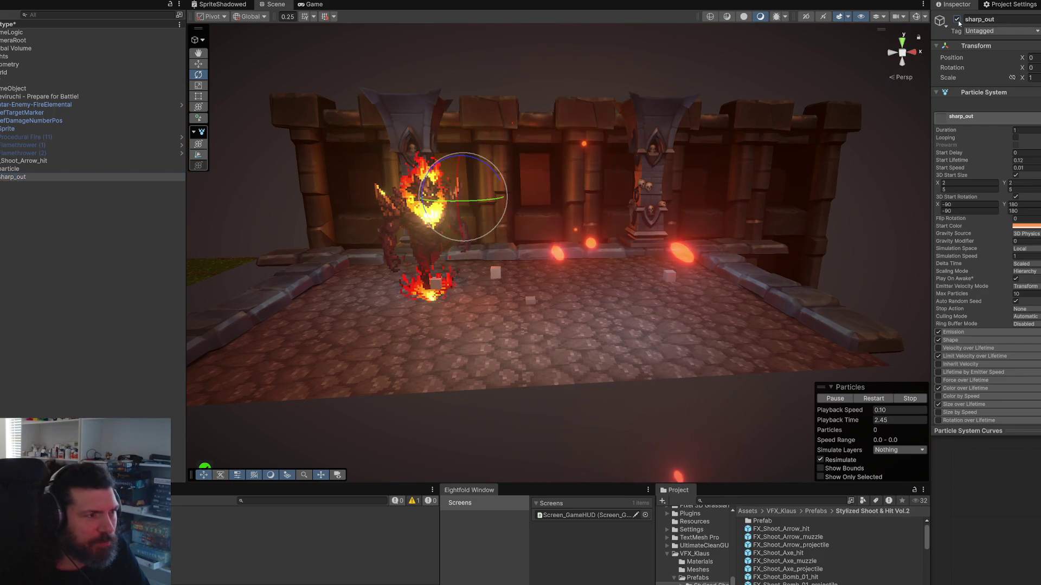
pyautogui.click(97, 170)
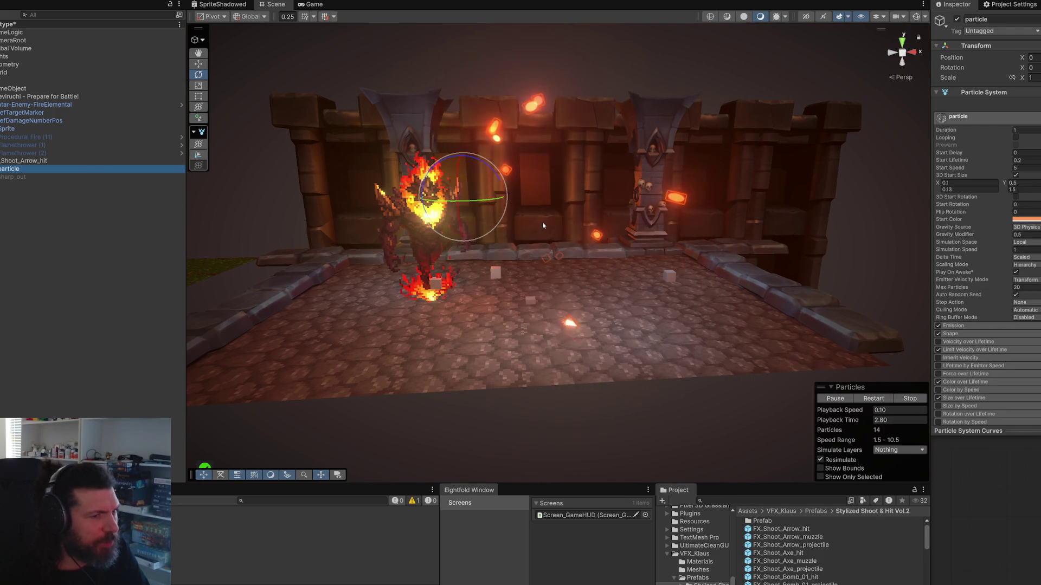
pyautogui.scroll(2, 816, 248)
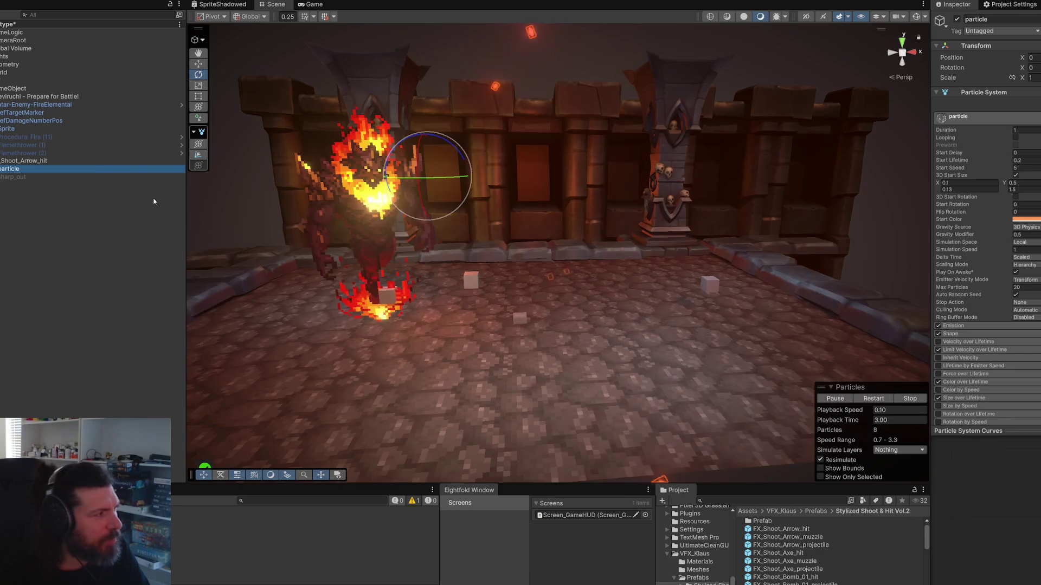
pyautogui.click(71, 176)
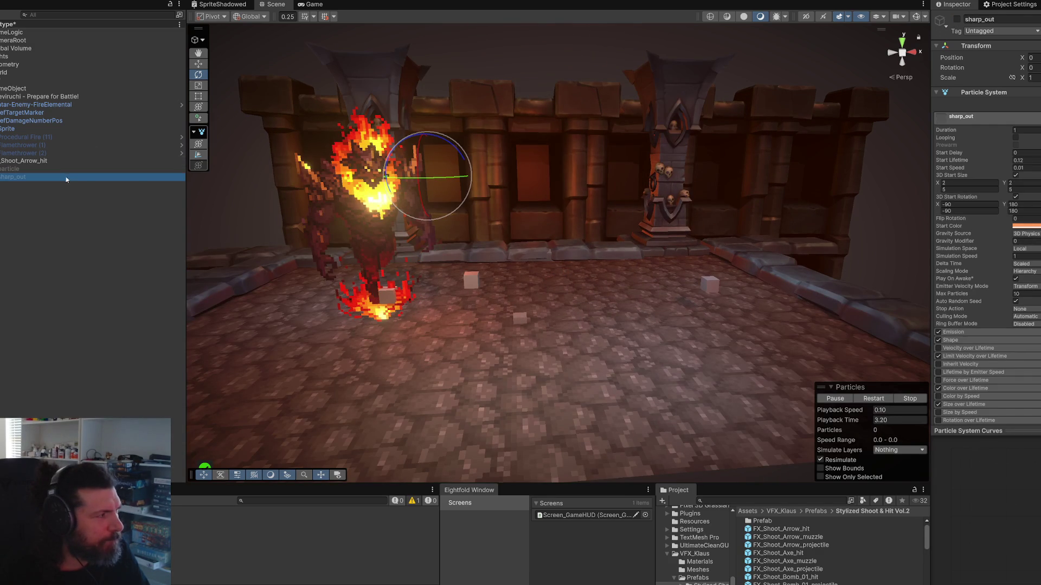
# Step: Replay sharp_out's slash, pause it and scrub playback to freeze it near 0.15 s
pyautogui.click(62, 162)
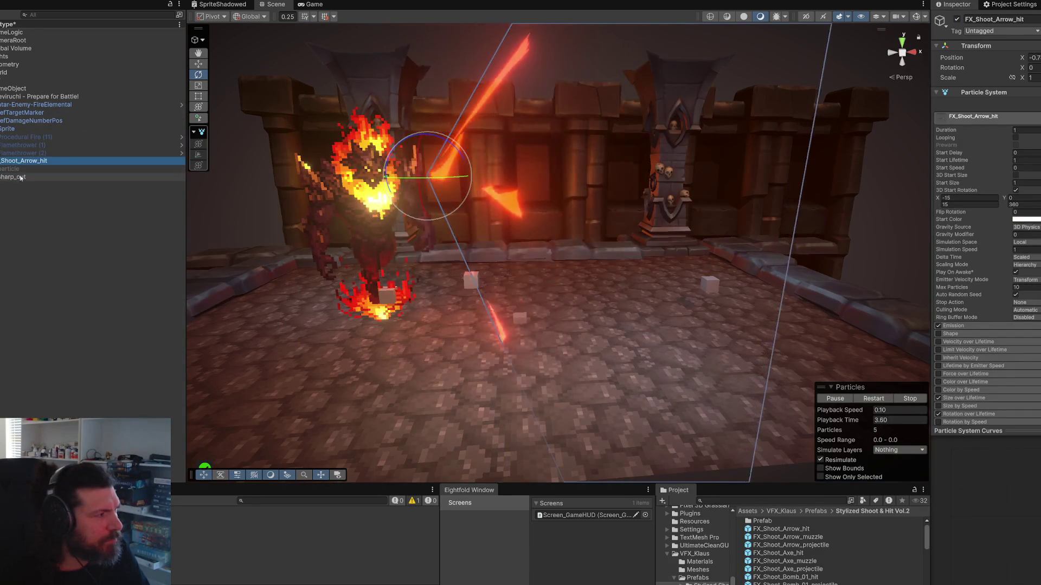
pyautogui.click(62, 177)
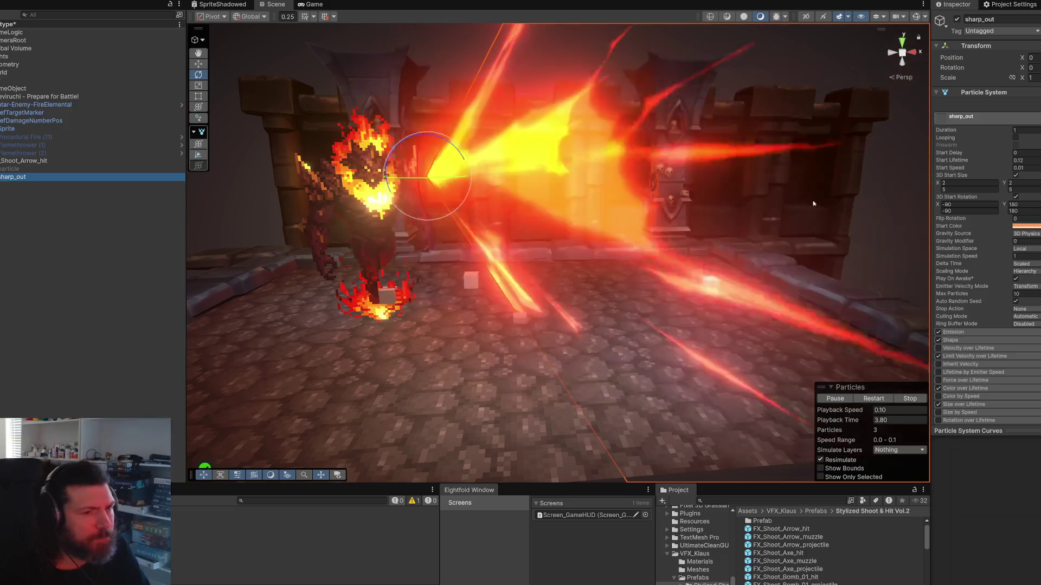
pyautogui.scroll(-5, 965, 244)
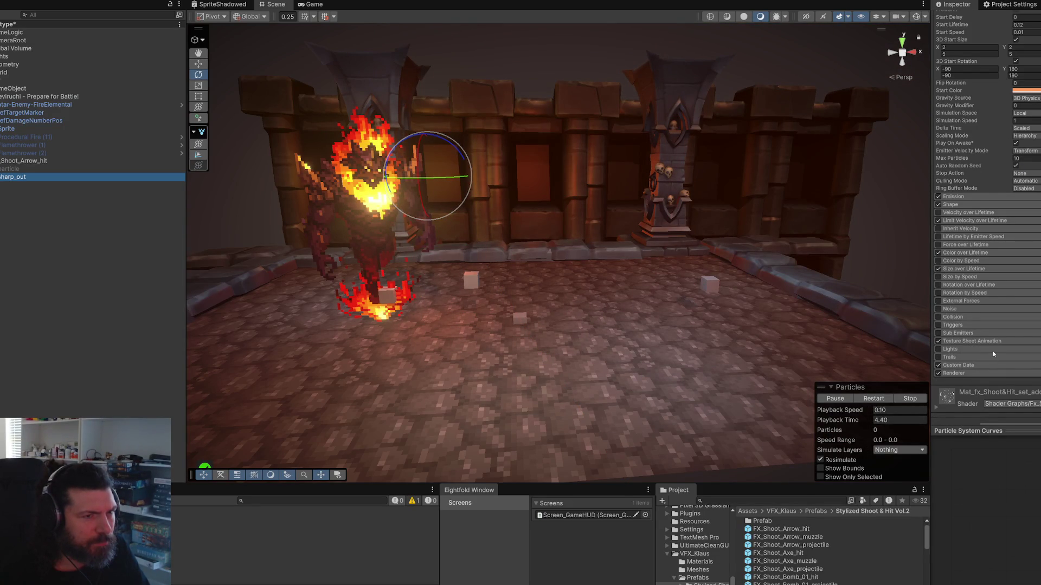
pyautogui.scroll(4, 993, 354)
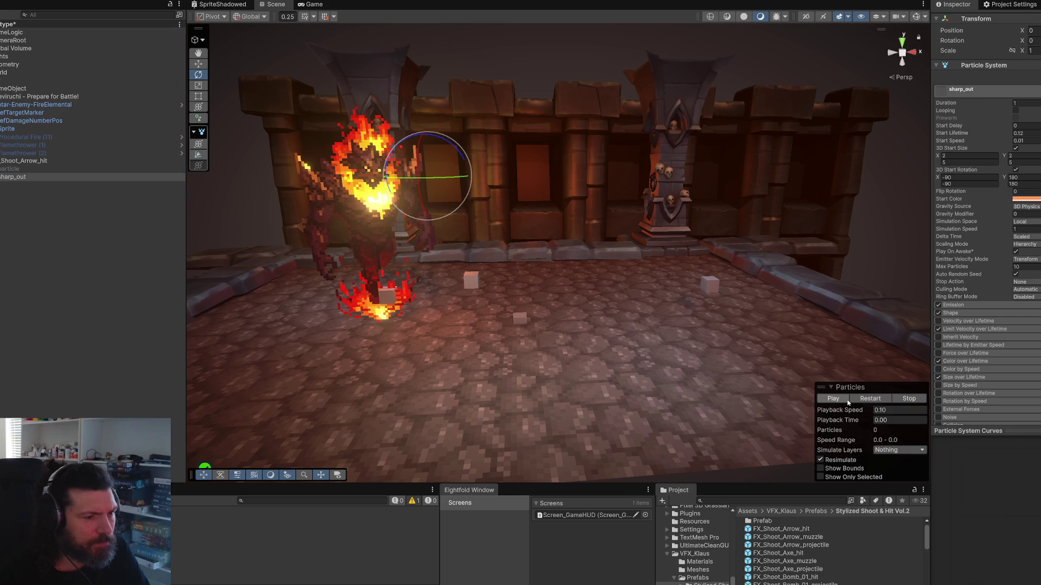
pyautogui.click(850, 401)
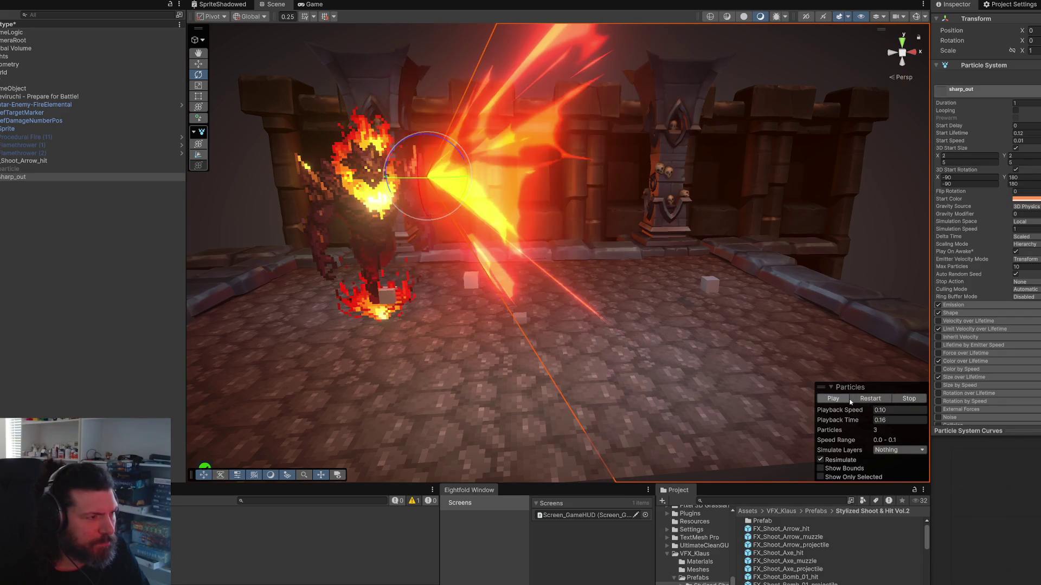
pyautogui.moveTo(850, 422)
pyautogui.mouseDown()
pyautogui.moveTo(888, 424)
pyautogui.moveTo(789, 426)
pyautogui.mouseUp()
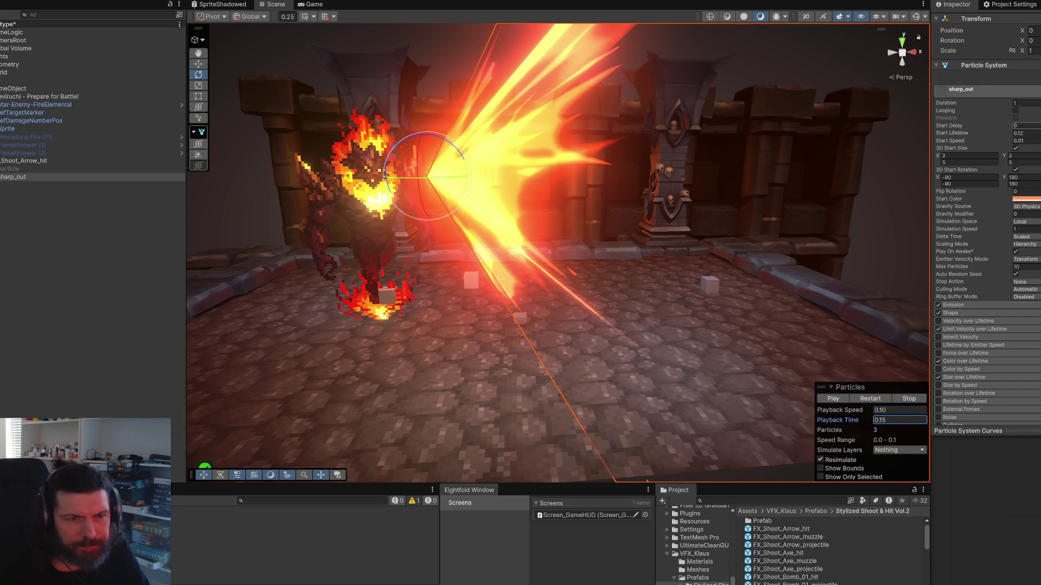
# Step: Resize the editor window so the Inspector fits, then switch to the TIDAL music player
pyautogui.moveTo(1040, 151); pyautogui.dragTo(1040, 151)
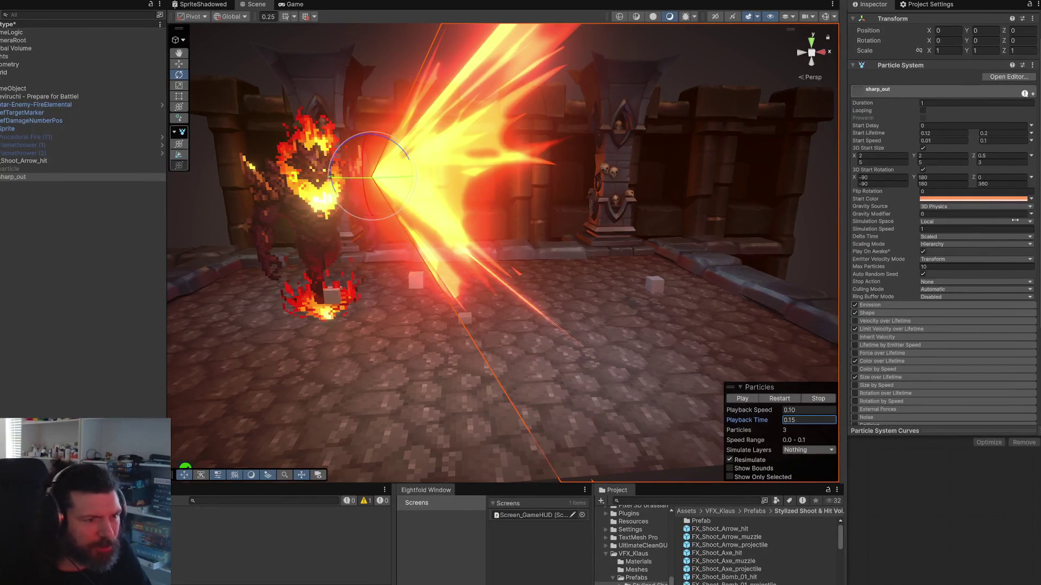
pyautogui.click(895, 177)
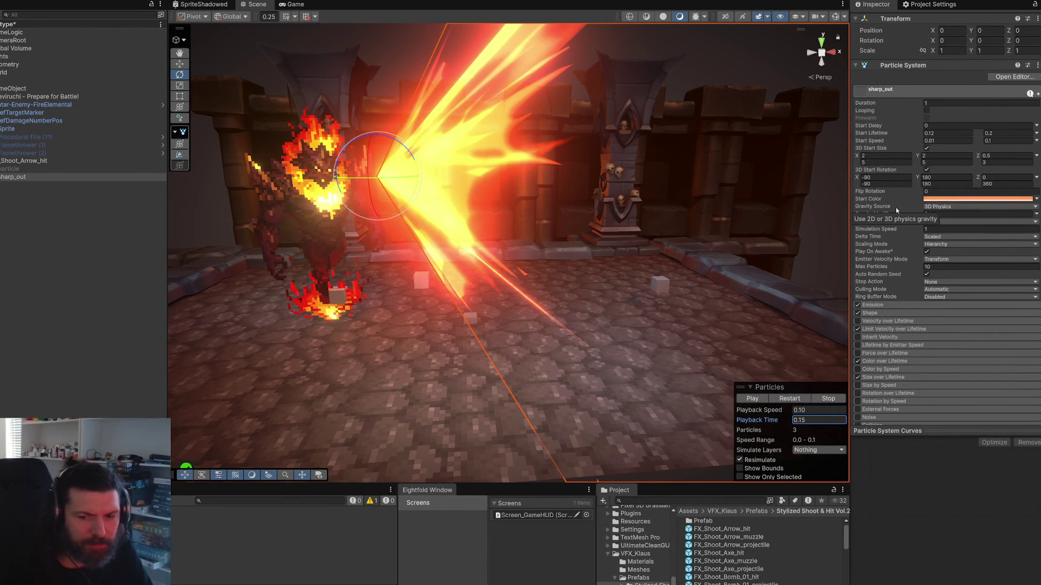
pyautogui.scroll(-3, 896, 217)
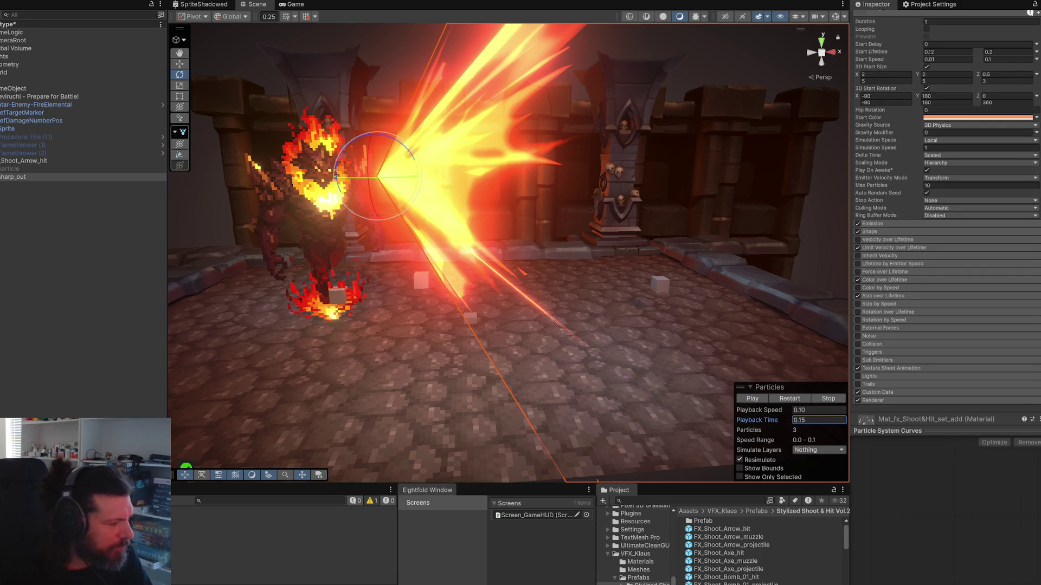
pyautogui.hotkey('alt', 'Tab')
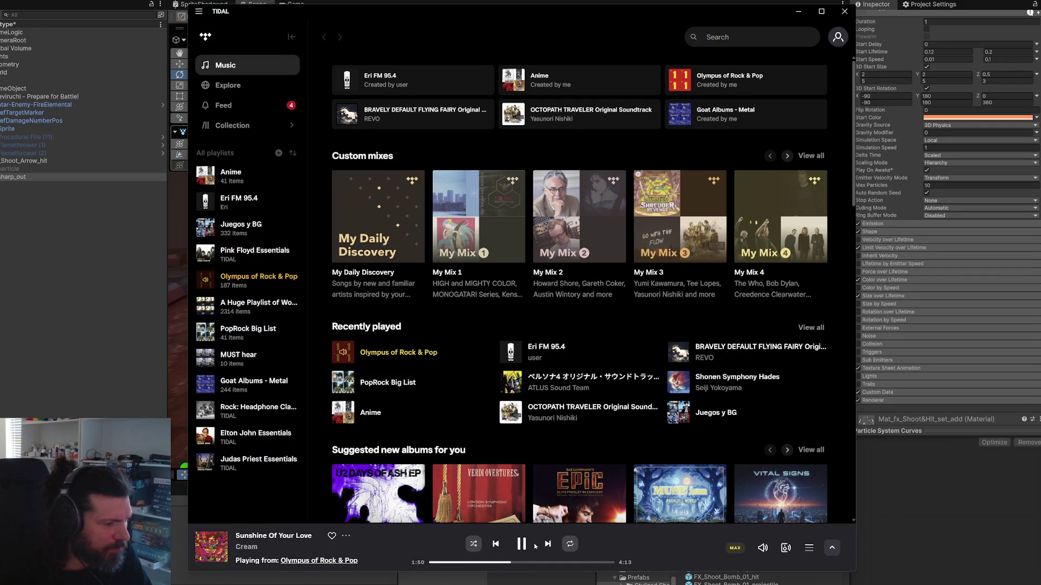
# Step: Skip TIDAL ahead to Rebel Rebel (2016 Remaster) and return to Unity
pyautogui.click(546, 545)
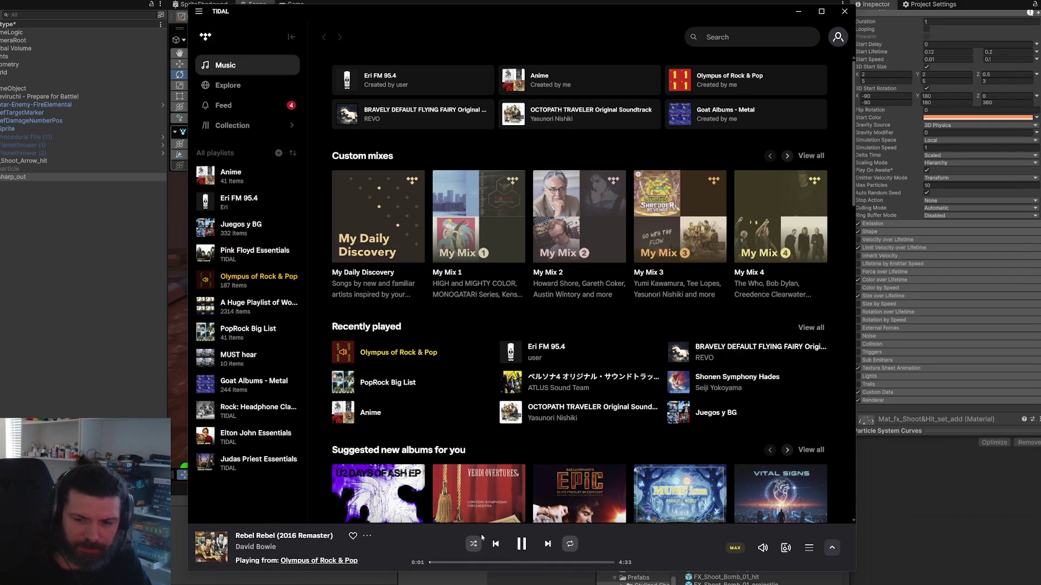
pyautogui.hotkey('alt', 'Tab')
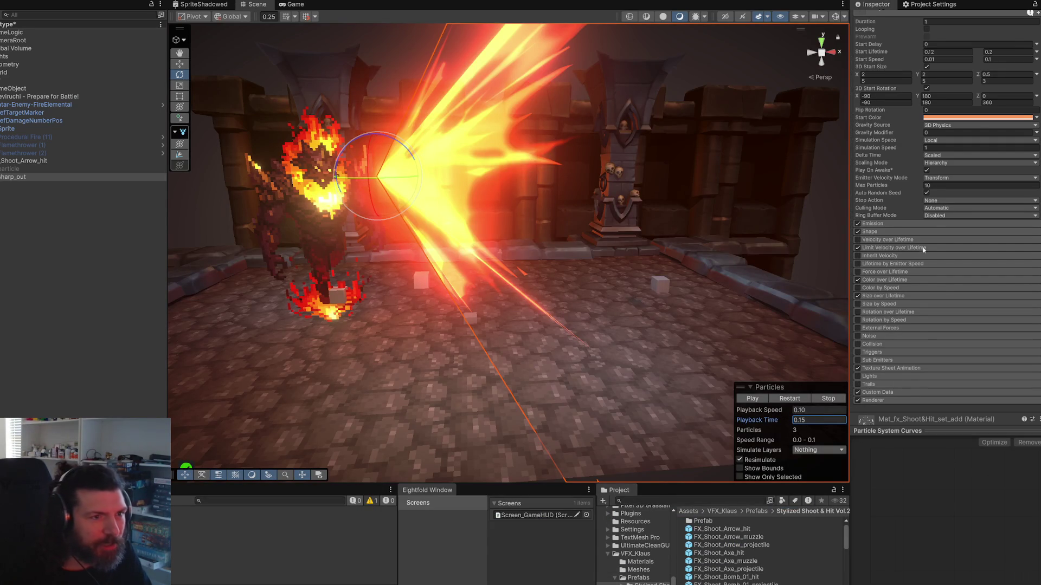
# Step: Drag sharp_out's 3D Start Size values down to 1.95, 1.79 and 1.64
pyautogui.scroll(3, 924, 249)
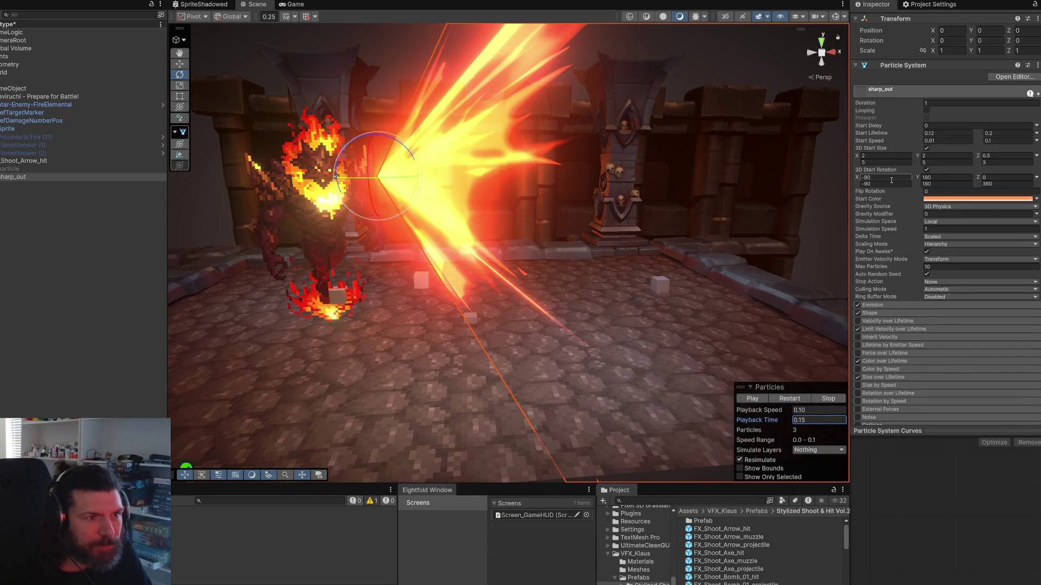
pyautogui.moveTo(858, 157); pyautogui.dragTo(795, 175)
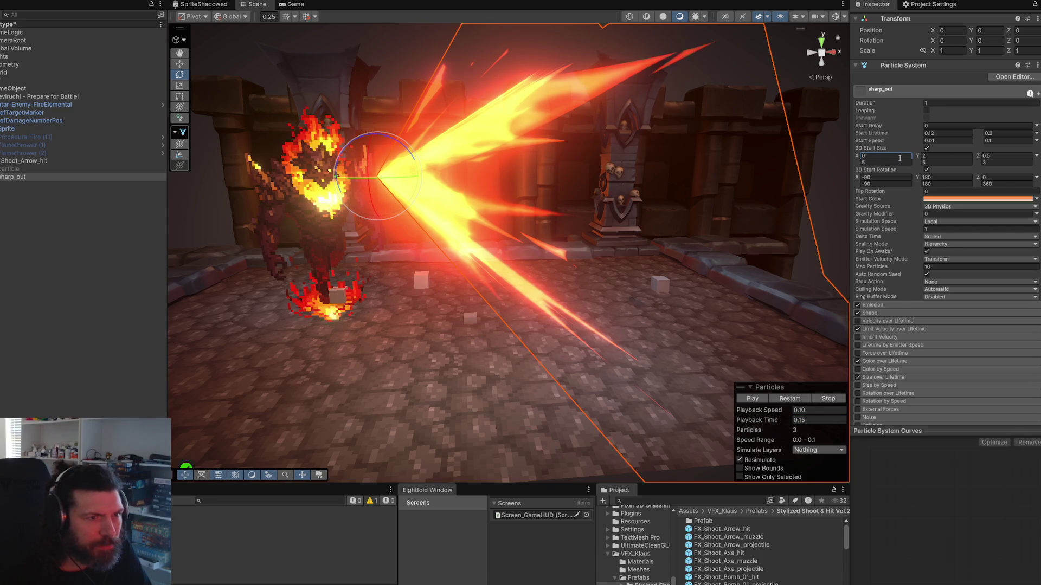
pyautogui.moveTo(920, 157); pyautogui.dragTo(890, 161)
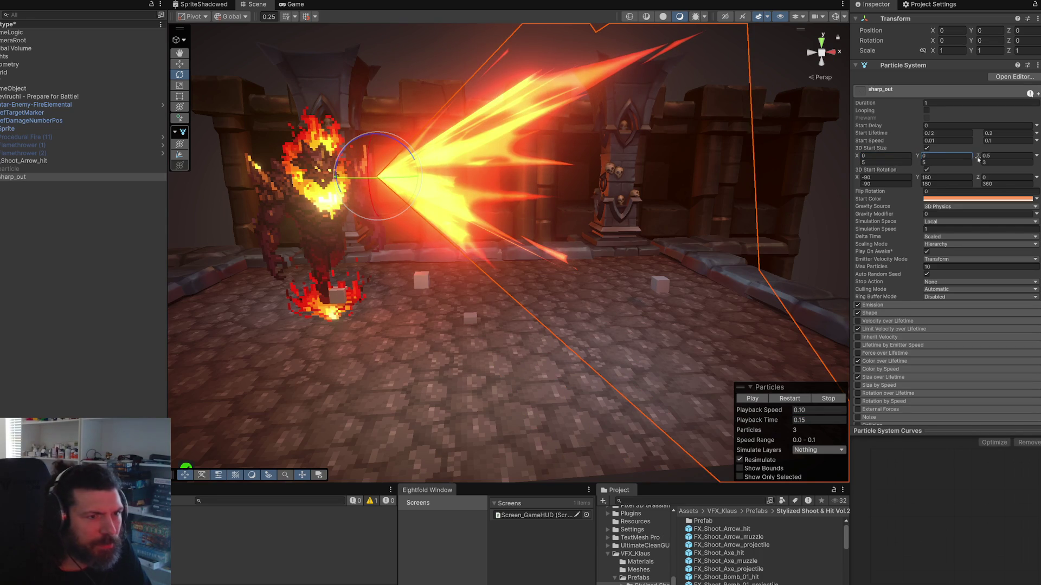
pyautogui.moveTo(979, 157); pyautogui.dragTo(955, 161)
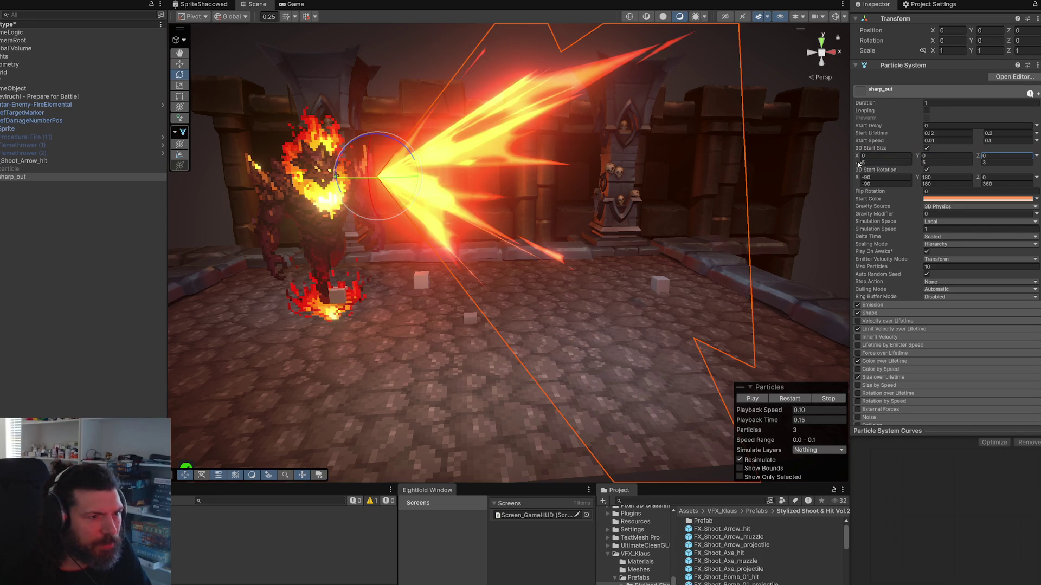
pyautogui.moveTo(861, 163)
pyautogui.mouseDown()
pyautogui.moveTo(921, 171)
pyautogui.moveTo(893, 169)
pyautogui.mouseUp()
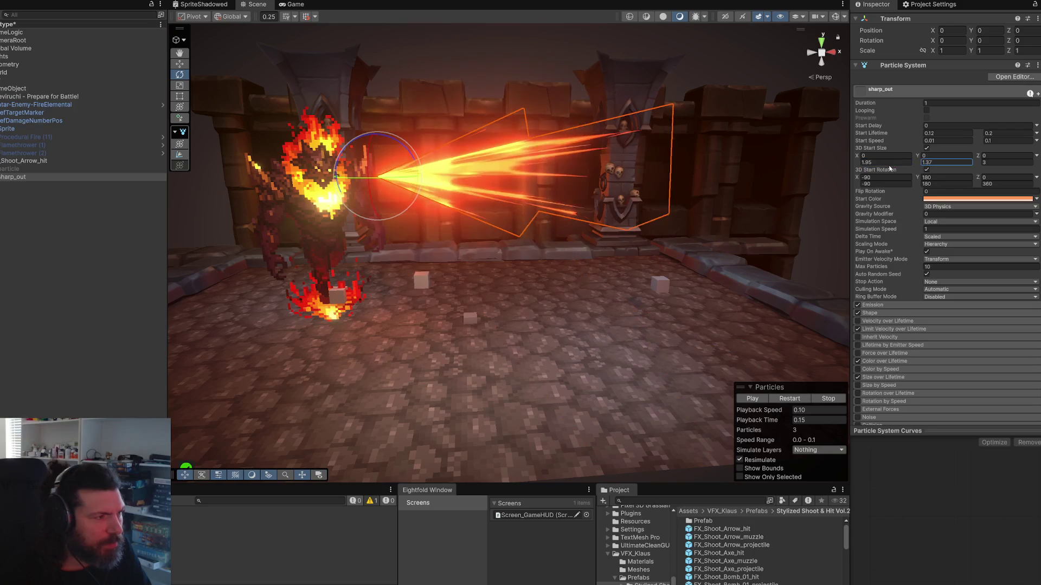
pyautogui.moveTo(981, 162); pyautogui.dragTo(968, 166)
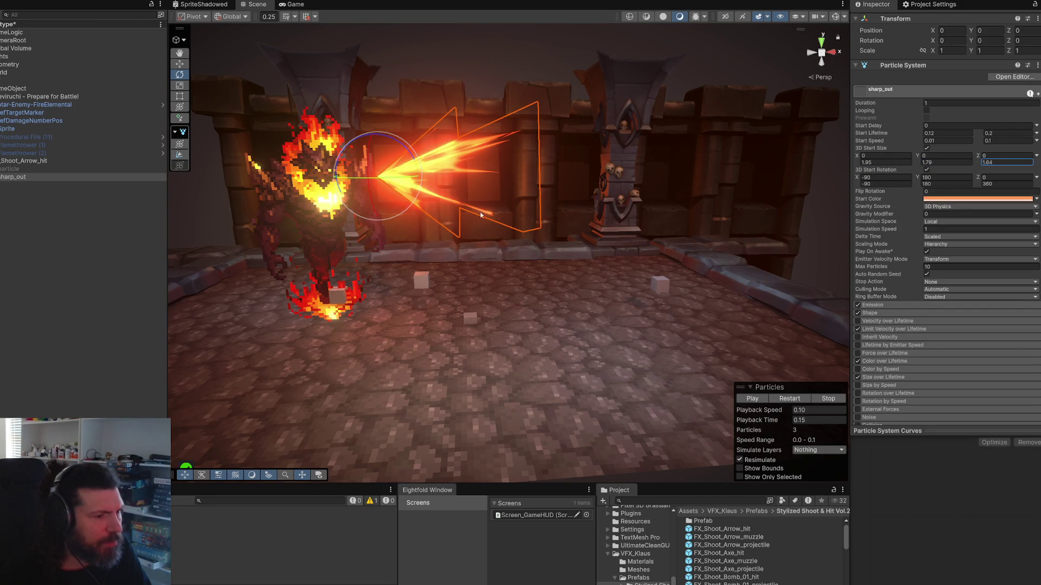
# Step: Replay the sharp_out burst a few times to preview the thinner flame streaks
pyautogui.click(789, 399)
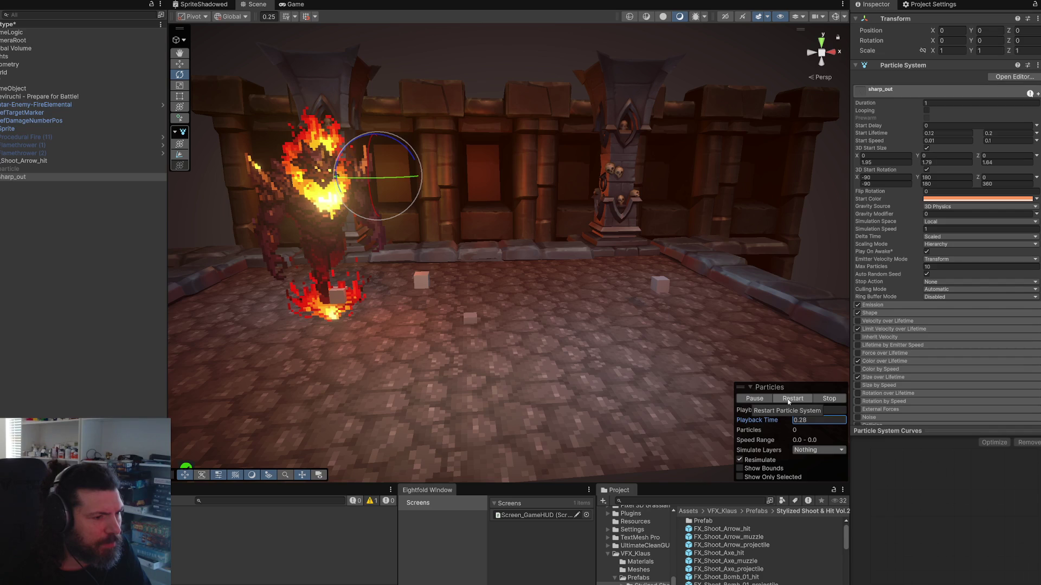
pyautogui.click(788, 399)
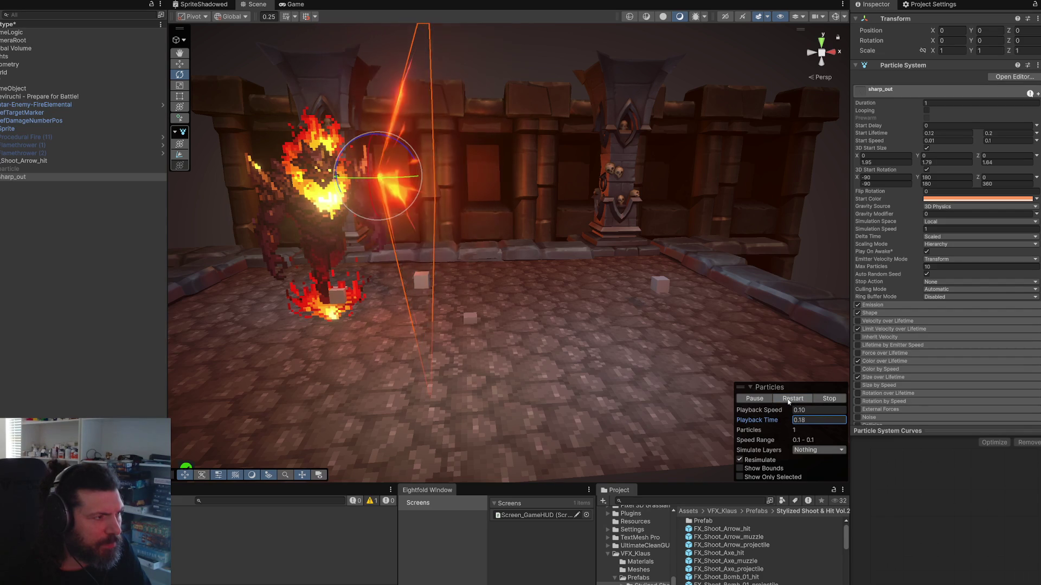
pyautogui.click(788, 399)
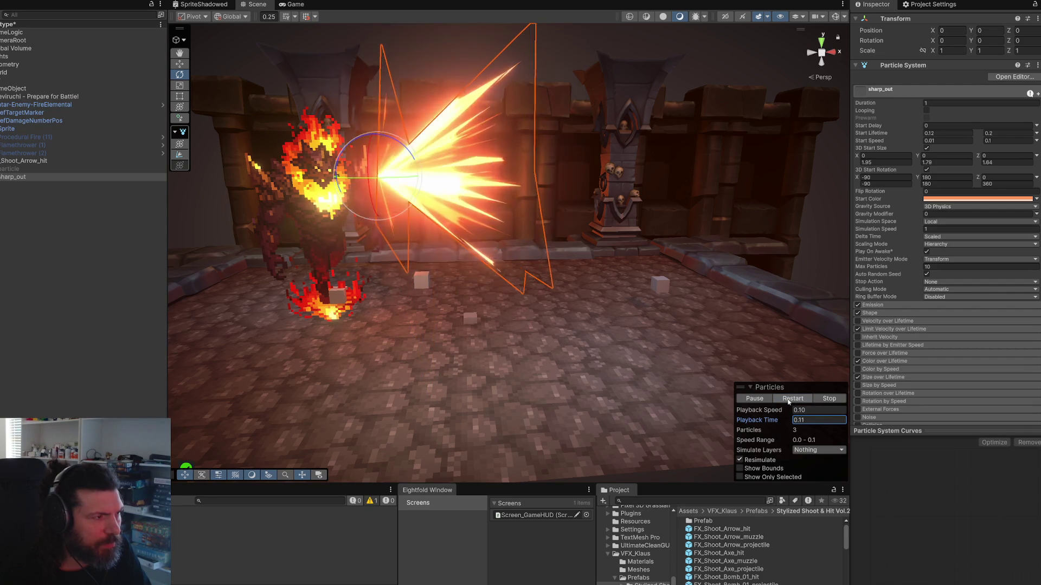
pyautogui.moveTo(586, 303); pyautogui.dragTo(540, 291)
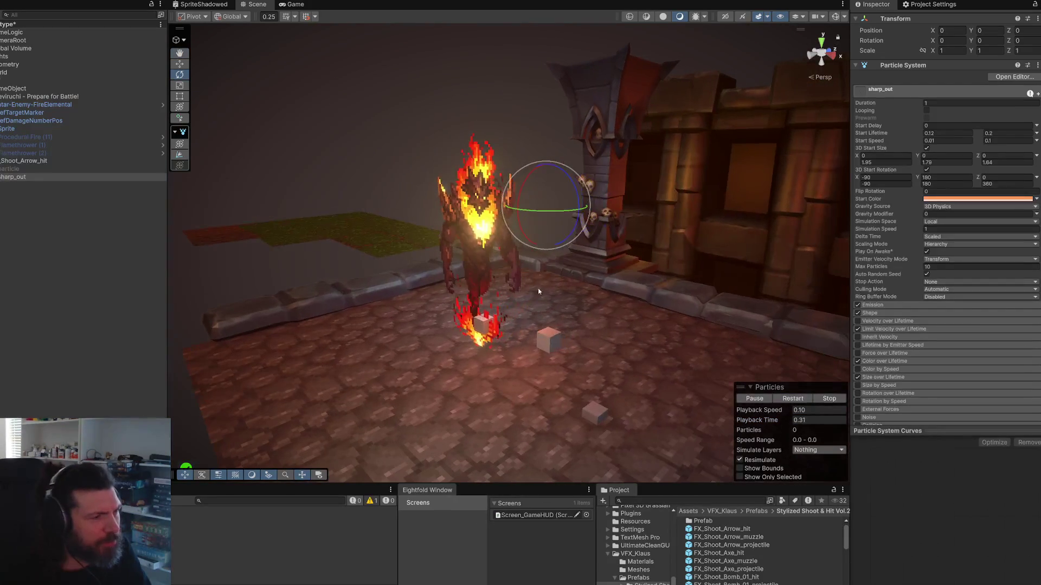
# Step: Reframe the view closer to the fire elemental and play the larger 5, 5, 3 streak burst
pyautogui.moveTo(726, 325); pyautogui.dragTo(689, 299)
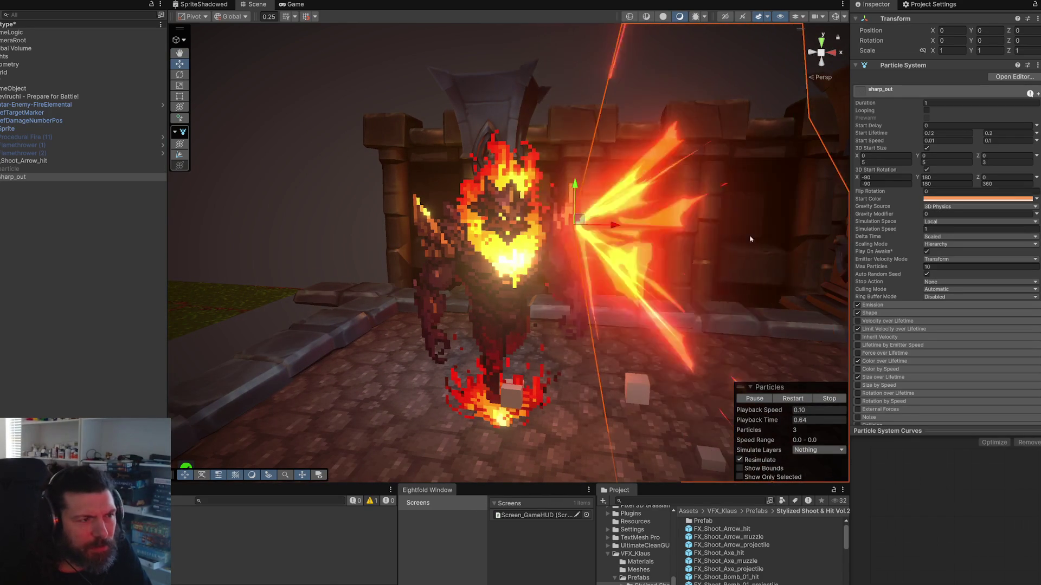
pyautogui.press('Down')
pyautogui.press('Right')
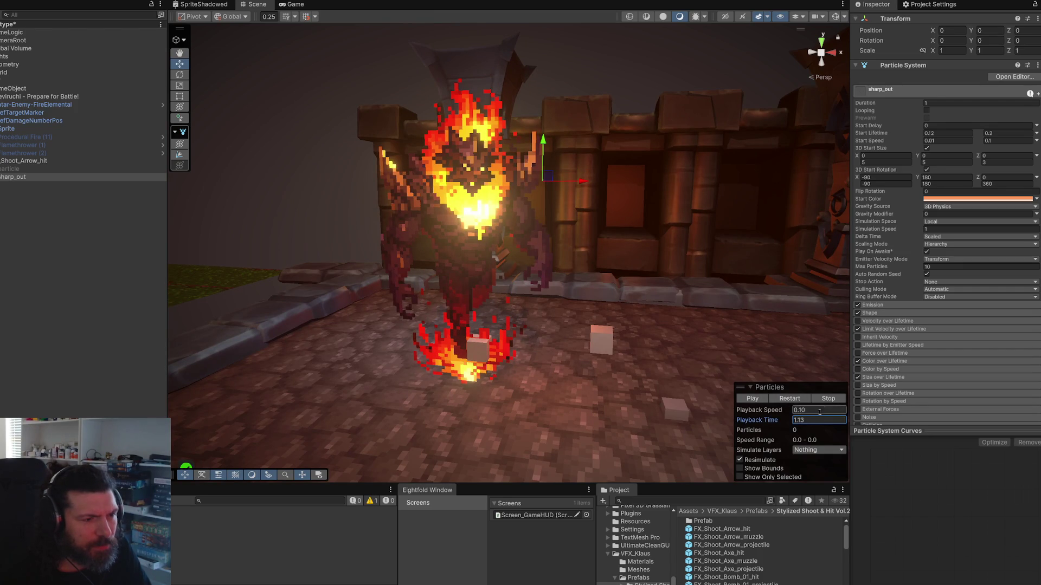
pyautogui.click(747, 400)
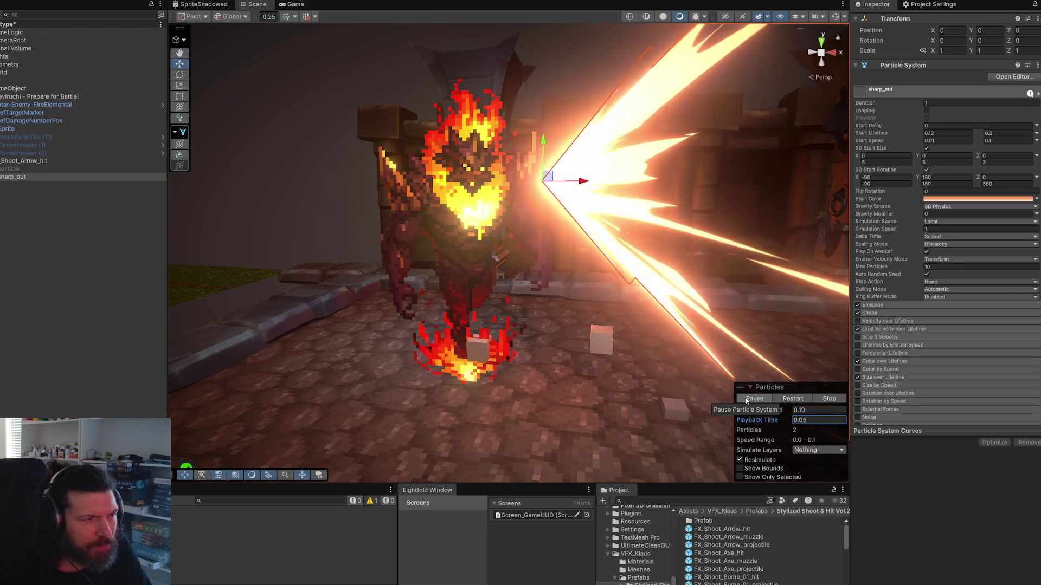
# Step: Peek at sharp_out's Emission and Shape module settings, leaving both collapsed
pyautogui.scroll(-5, 949, 320)
pyautogui.click(882, 197)
pyautogui.click(883, 197)
pyautogui.click(884, 208)
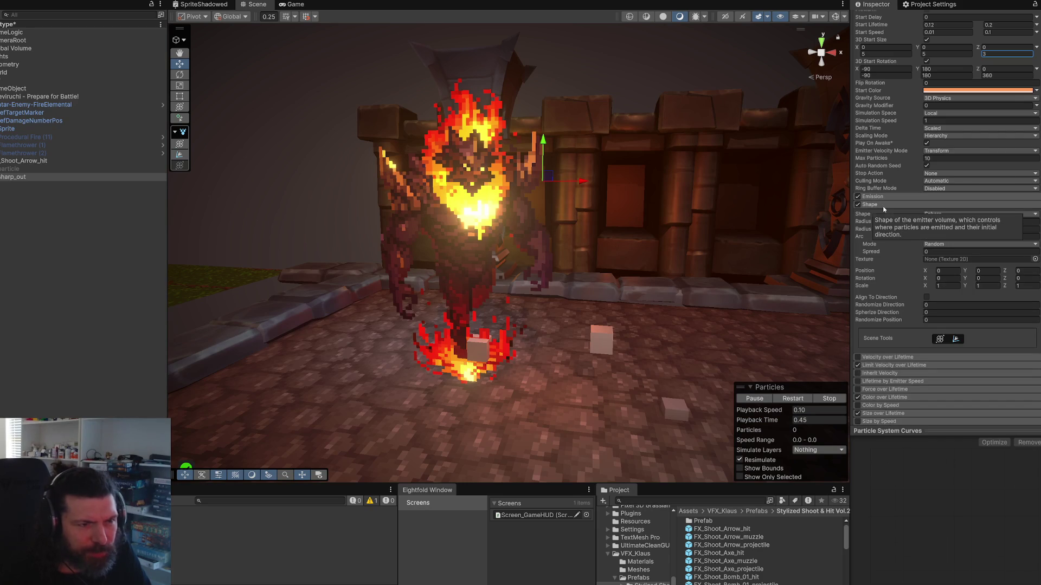
pyautogui.click(883, 207)
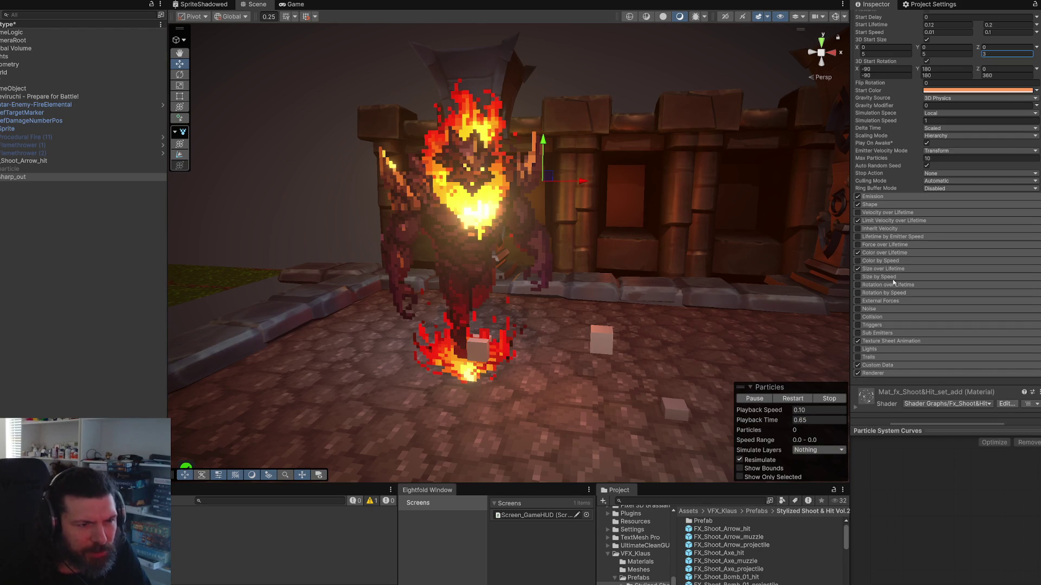
# Step: Ping the Renderer's Cone mesh in Meshes and place the muzzle-fire cone in the scene
pyautogui.click(884, 374)
pyautogui.scroll(-4, 910, 347)
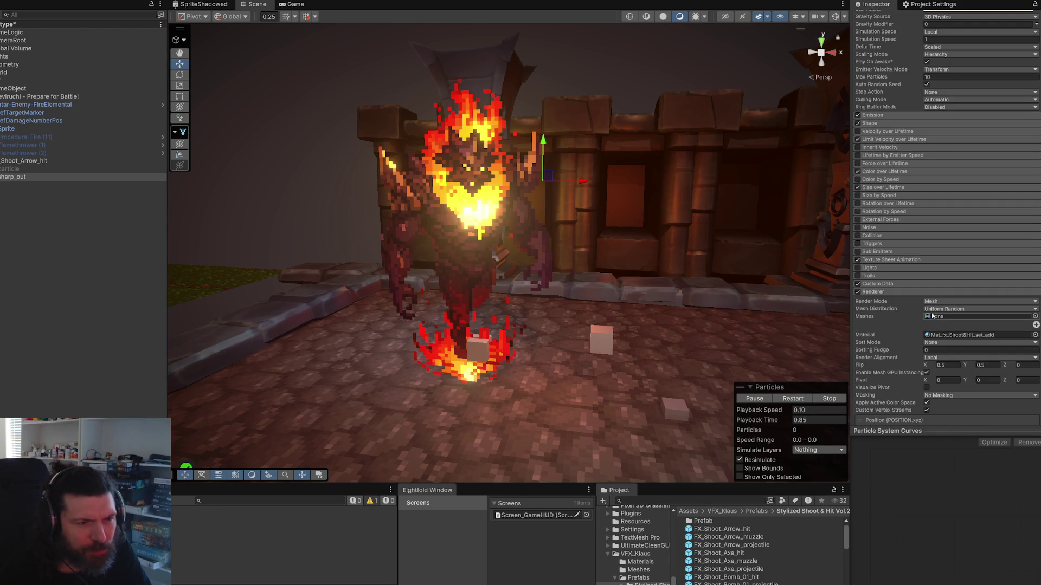
pyautogui.click(947, 318)
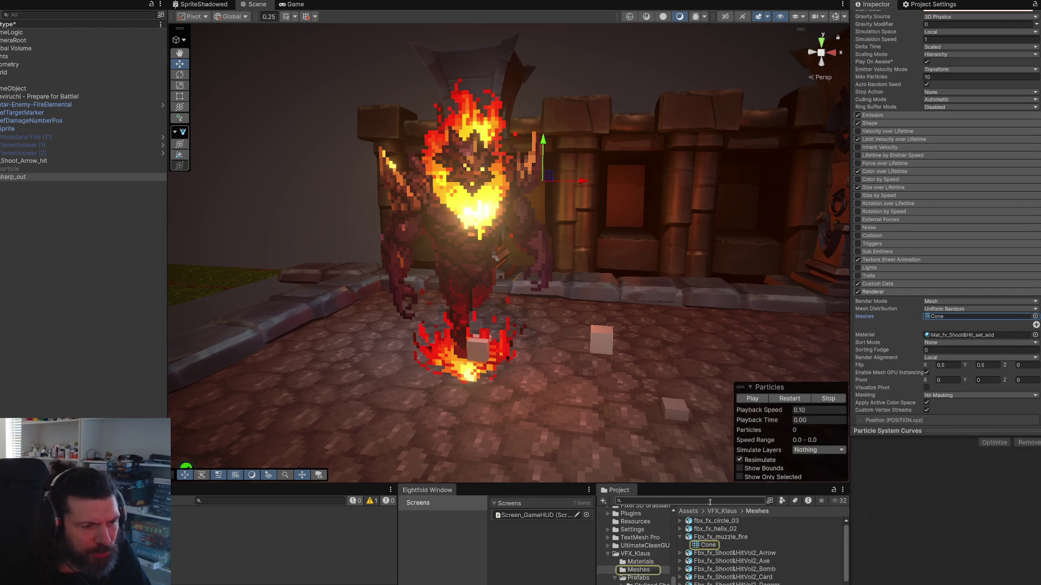
pyautogui.moveTo(710, 538)
pyautogui.mouseDown()
pyautogui.moveTo(678, 461)
pyautogui.moveTo(650, 303)
pyautogui.moveTo(632, 380)
pyautogui.moveTo(508, 315)
pyautogui.moveTo(496, 160)
pyautogui.moveTo(460, 145)
pyautogui.moveTo(340, 142)
pyautogui.moveTo(705, 141)
pyautogui.moveTo(727, 128)
pyautogui.moveTo(548, 206)
pyautogui.moveTo(464, 207)
pyautogui.moveTo(564, 180)
pyautogui.moveTo(461, 206)
pyautogui.mouseUp()
pyautogui.press('e')
pyautogui.scroll(3, 576, 178)
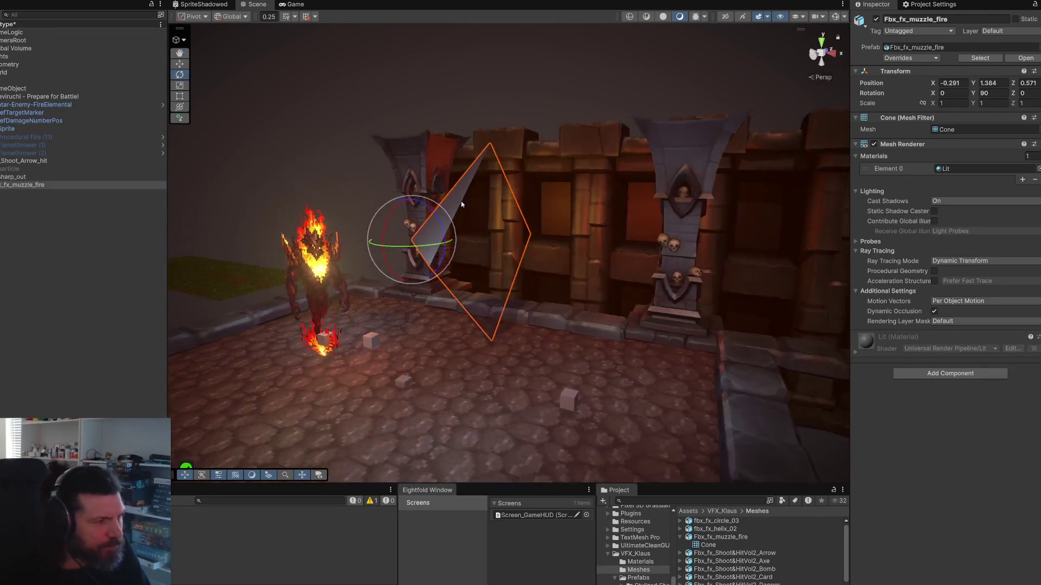
pyautogui.scroll(4, 443, 237)
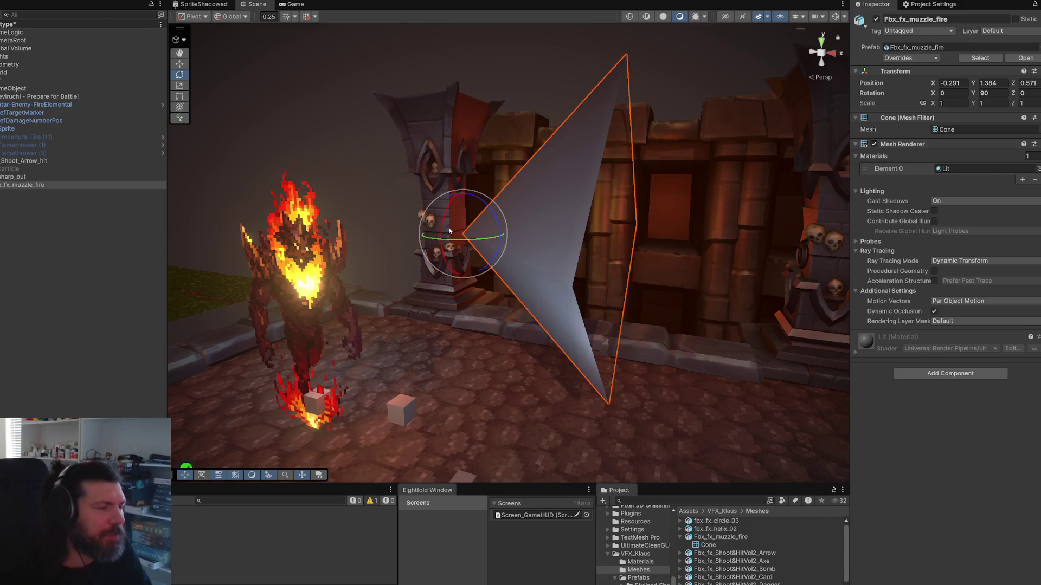
pyautogui.press('Delete')
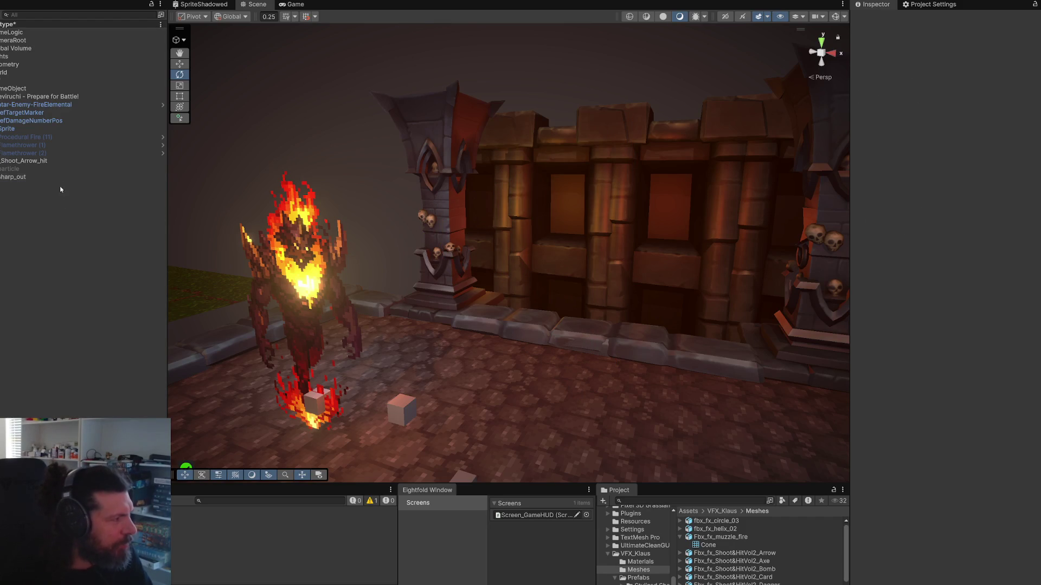
pyautogui.click(33, 176)
pyautogui.press('f')
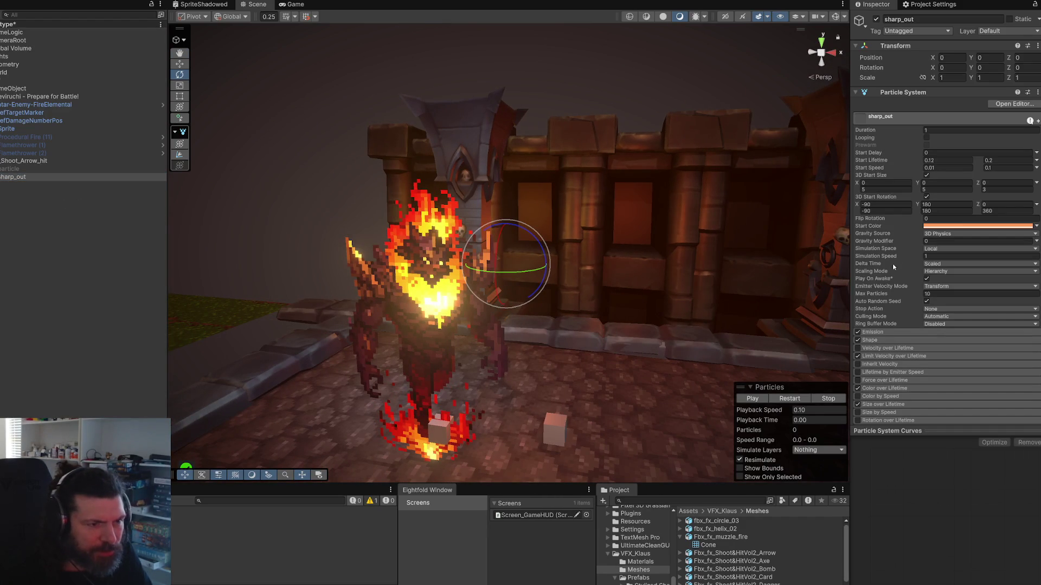
# Step: Replay the sharp_out burst and pause it at 0.04 s with its streaks fanned out
pyautogui.click(791, 399)
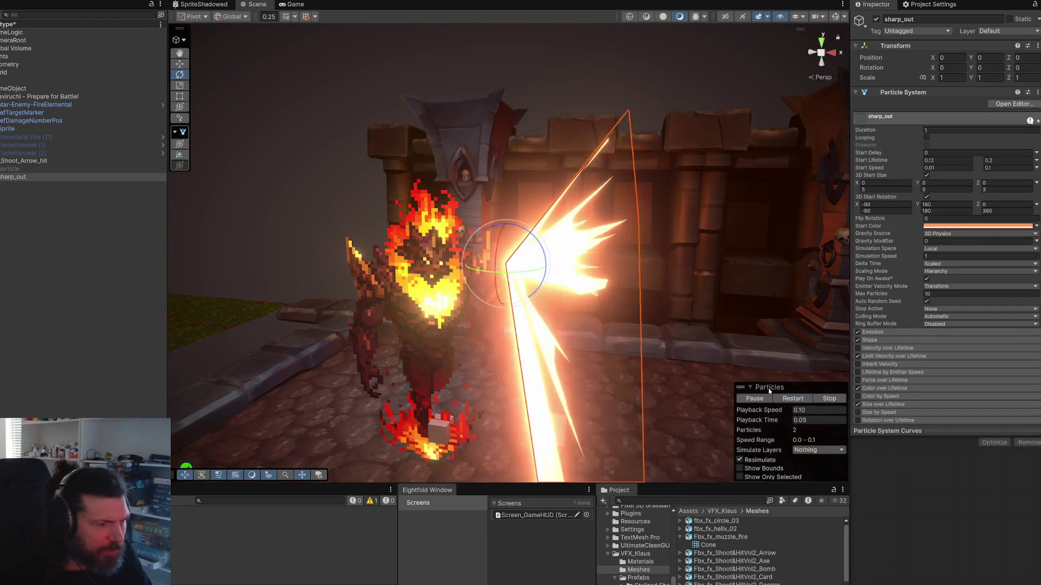
pyautogui.click(791, 399)
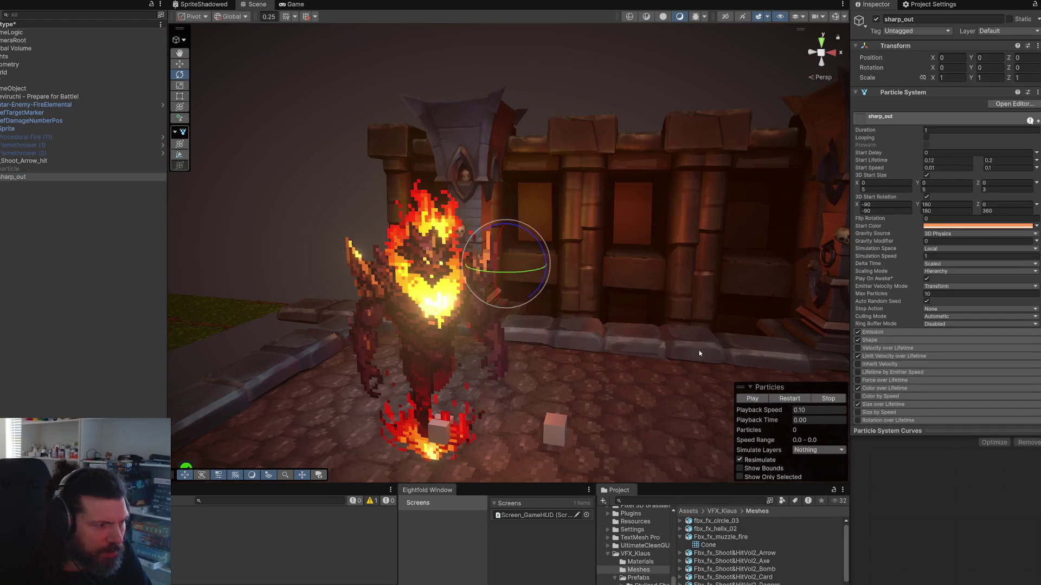
pyautogui.click(753, 399)
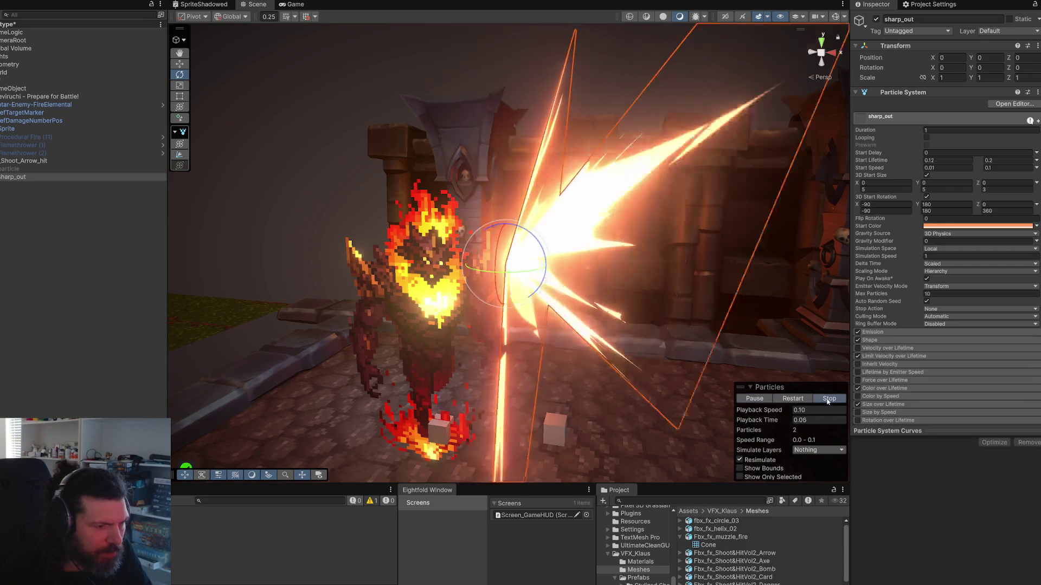
pyautogui.click(766, 400)
pyautogui.moveTo(596, 282)
pyautogui.mouseDown()
pyautogui.moveTo(521, 280)
pyautogui.moveTo(492, 295)
pyautogui.moveTo(569, 269)
pyautogui.mouseUp()
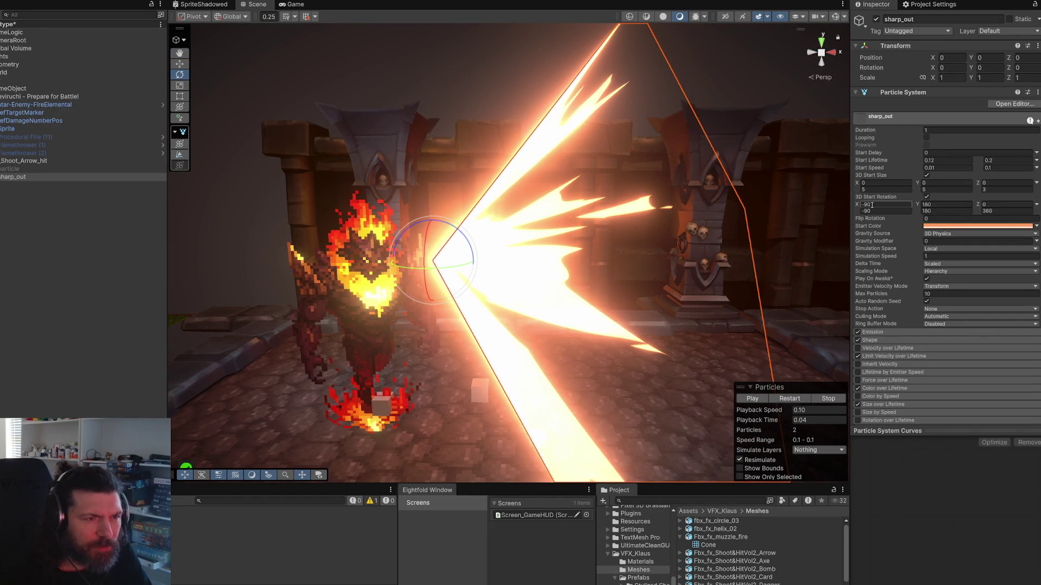
# Step: Collapse and re-expand sharp_out's Renderer settings, orbiting the view around the burst
pyautogui.scroll(-5, 893, 257)
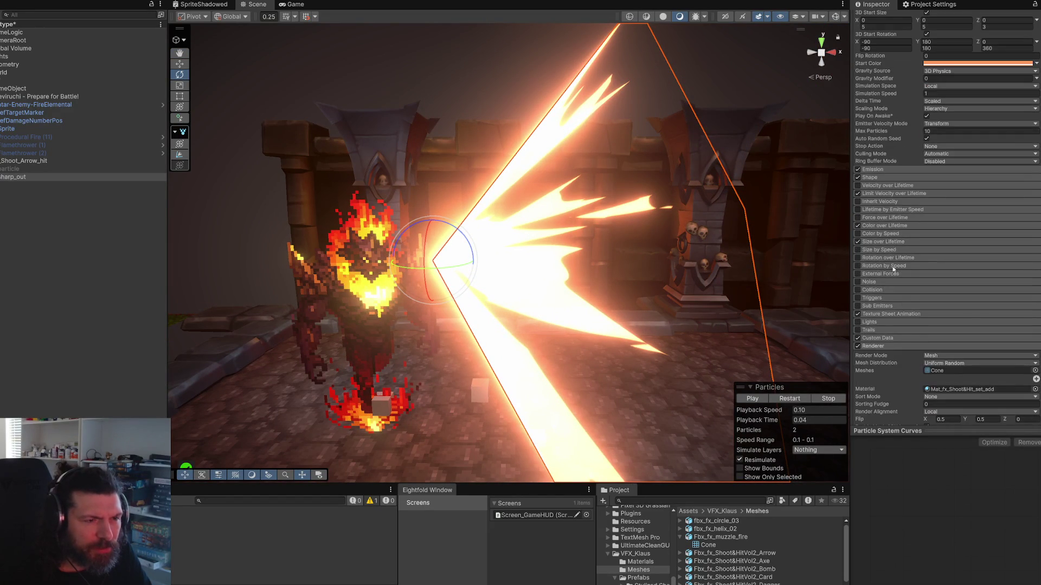
pyautogui.click(879, 347)
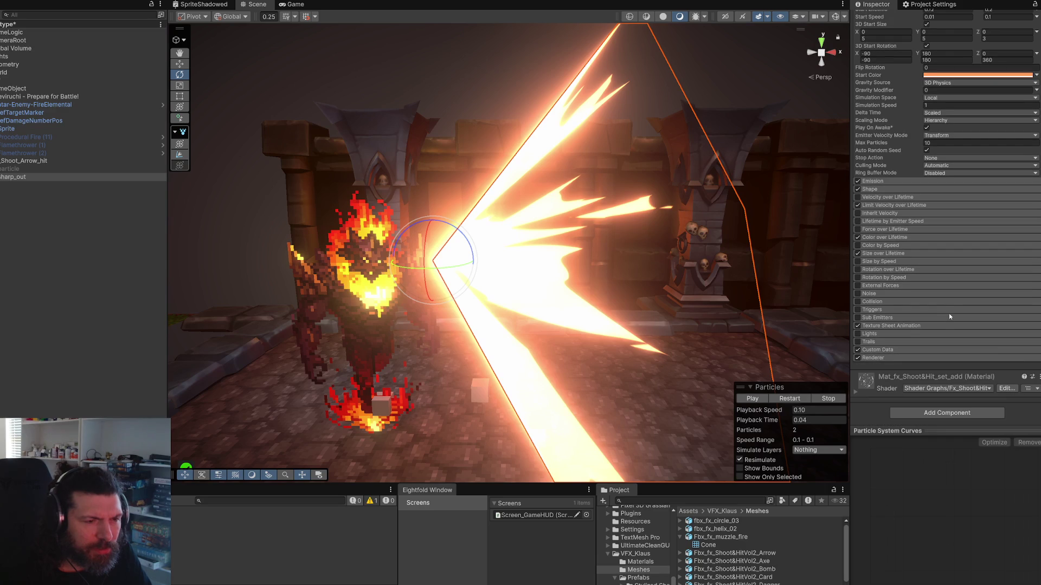
pyautogui.click(881, 356)
pyautogui.scroll(-4, 923, 327)
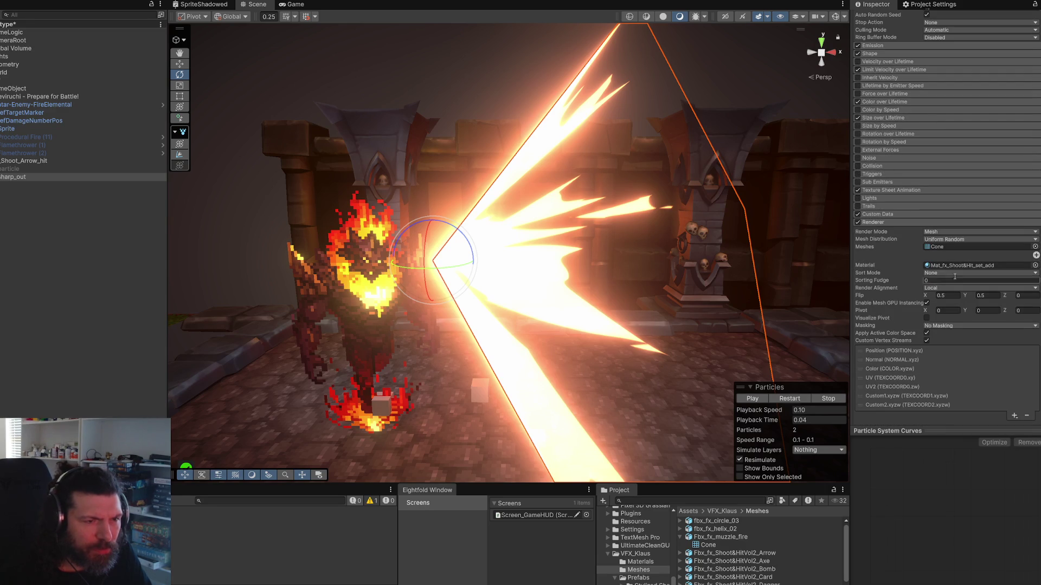
pyautogui.moveTo(584, 268)
pyautogui.mouseDown()
pyautogui.moveTo(550, 262)
pyautogui.moveTo(530, 237)
pyautogui.moveTo(370, 243)
pyautogui.moveTo(548, 265)
pyautogui.mouseUp()
# Step: Review the Shape, Size over Lifetime curve and Color over Lifetime settings, then collapse them
pyautogui.scroll(4, 935, 225)
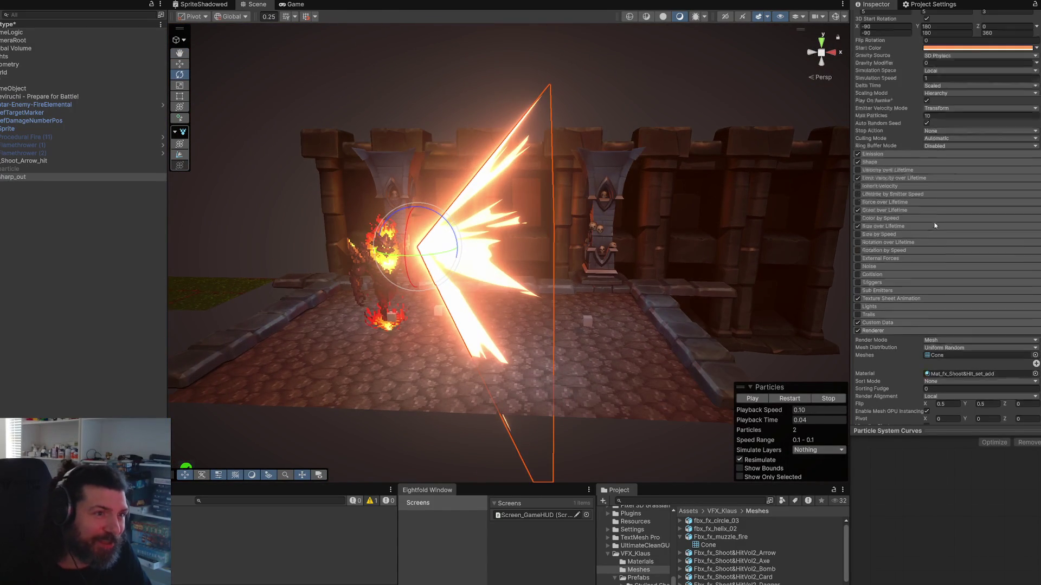
pyautogui.click(875, 162)
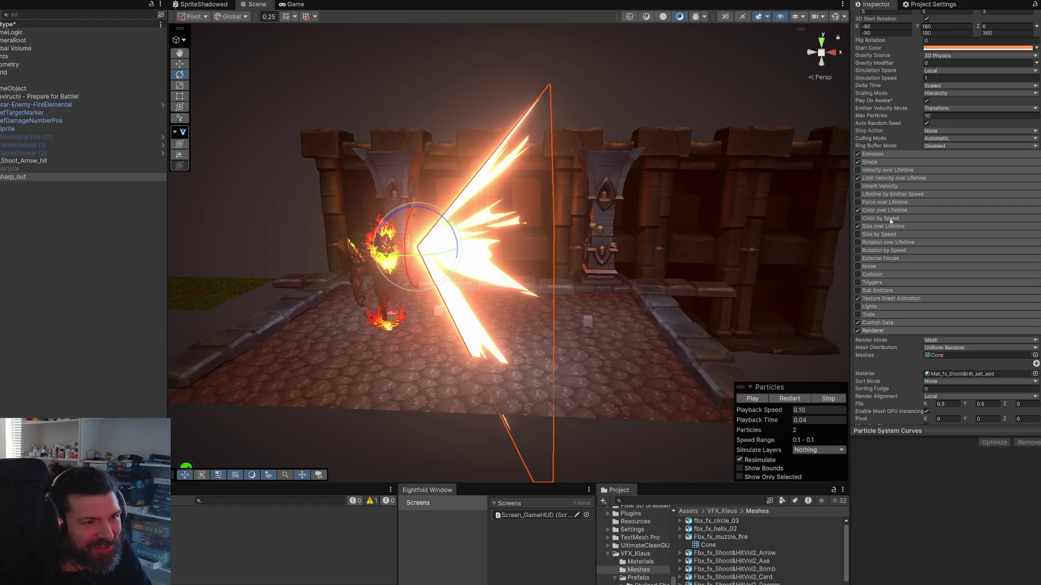
pyautogui.click(887, 227)
pyautogui.click(944, 245)
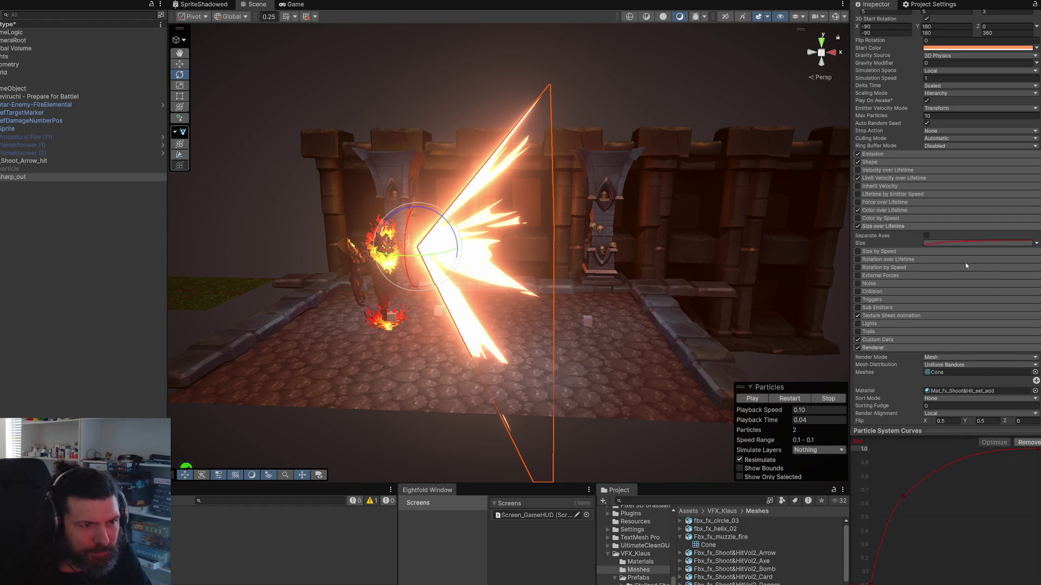
pyautogui.click(902, 210)
pyautogui.click(902, 210)
pyautogui.click(894, 227)
# Step: Expand the 4×4 Texture Sheet Animation module and the Mat_fx_Shoot&Hit_set_add material settings
pyautogui.click(894, 300)
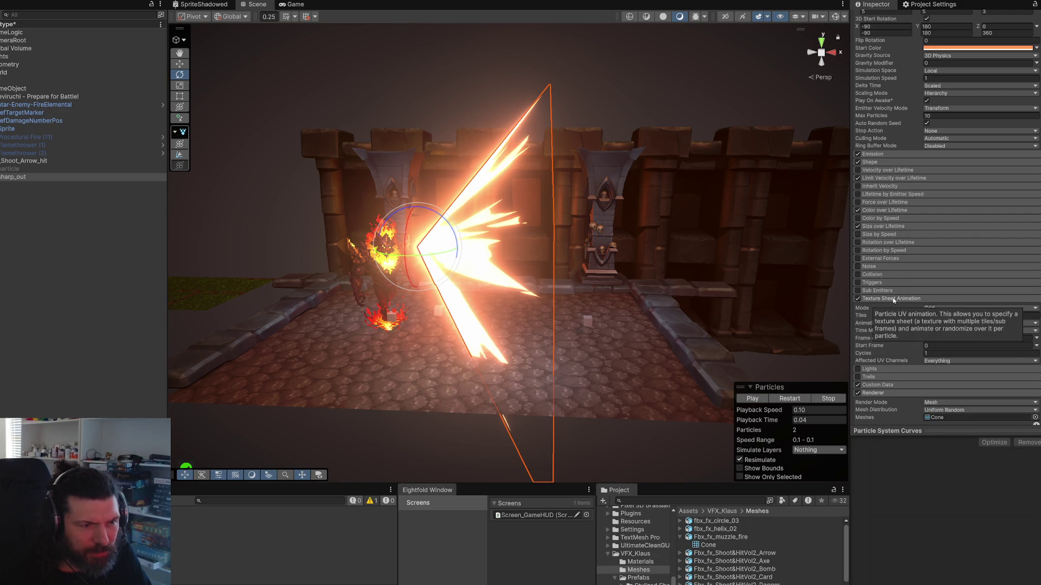
pyautogui.scroll(-10, 939, 344)
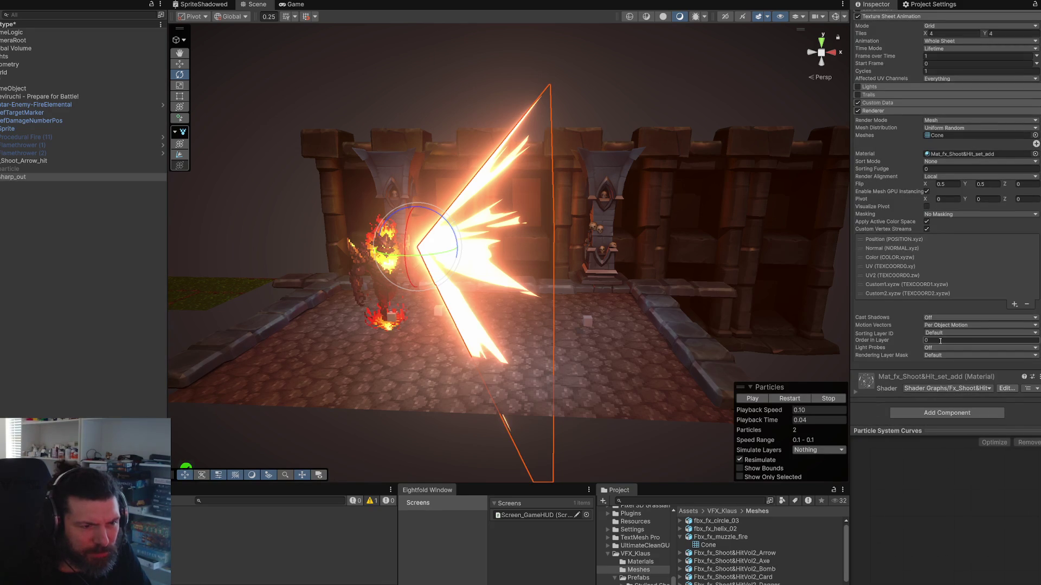
pyautogui.click(857, 391)
pyautogui.scroll(-5, 923, 312)
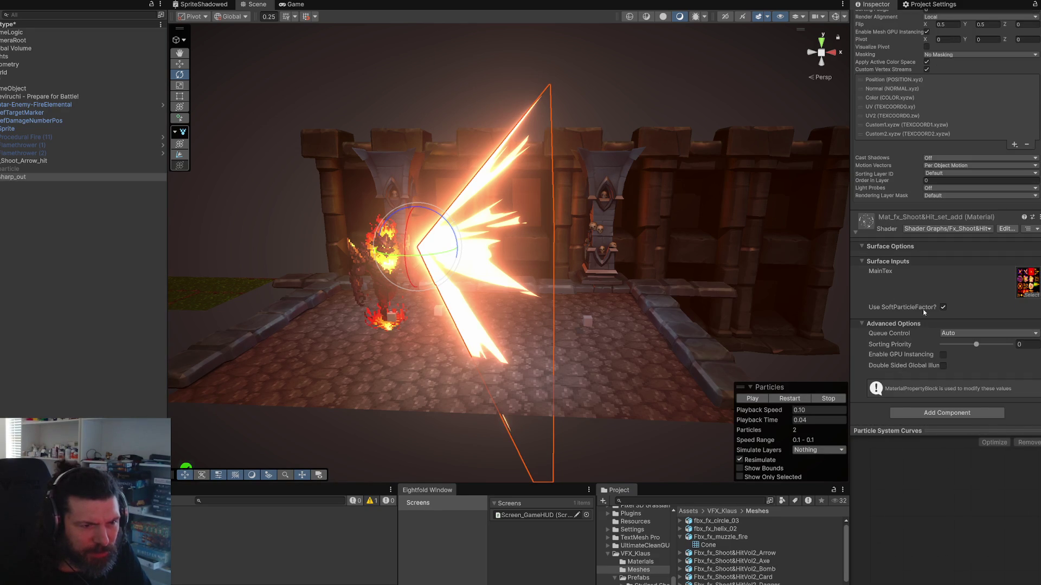
# Step: Open the material's Tex_fx_Shoot&Hit_set MainTex texture and dismiss the Windows app chooser
pyautogui.doubleClick(1034, 275)
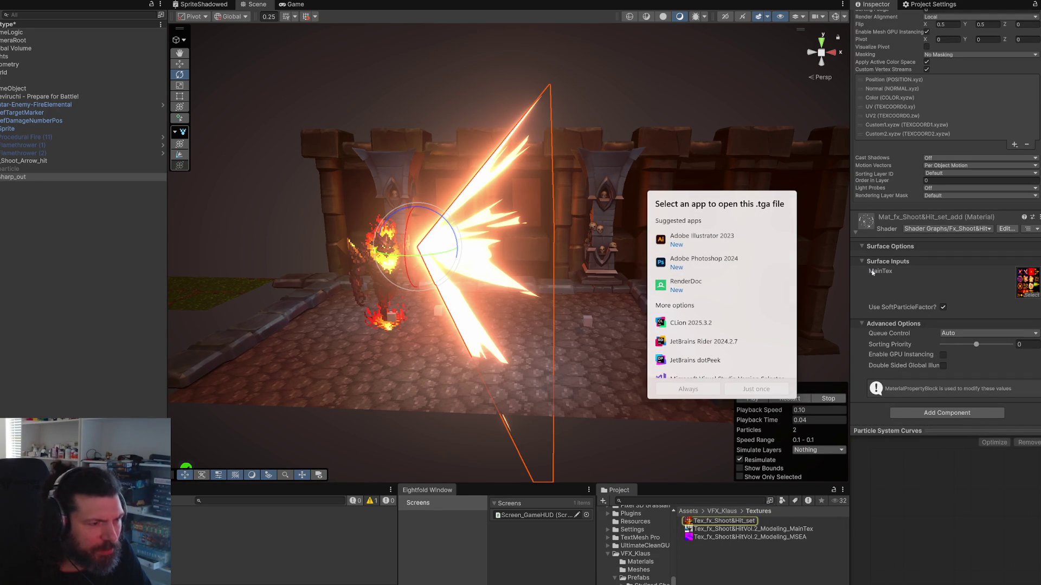
pyautogui.press('Escape')
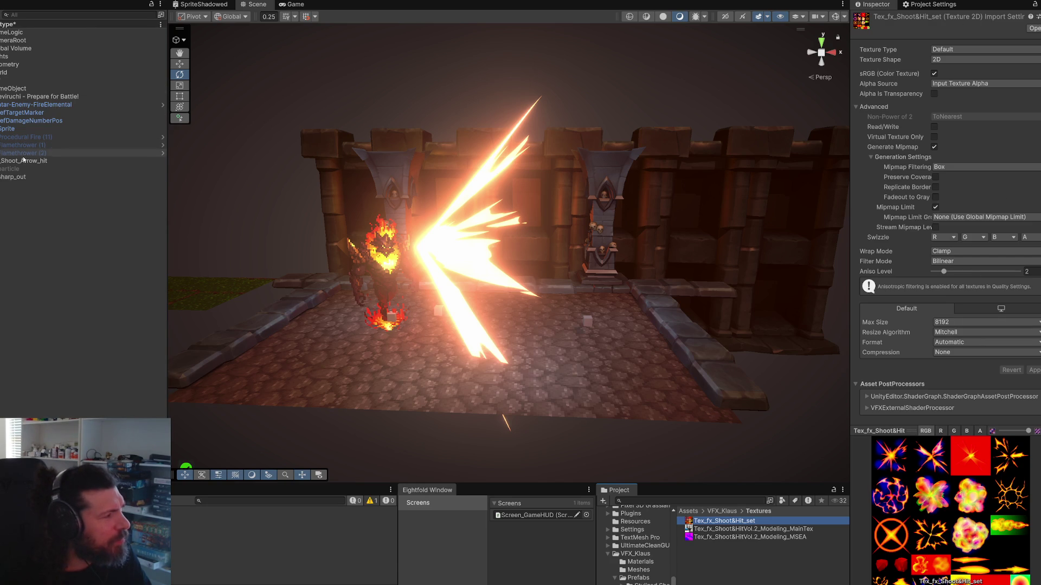
# Step: Select sharp_out, ping and inspect Tex_fx_Shoot&Hit_set in Project, then reselect sharp_out
pyautogui.click(93, 177)
pyautogui.scroll(-3, 909, 302)
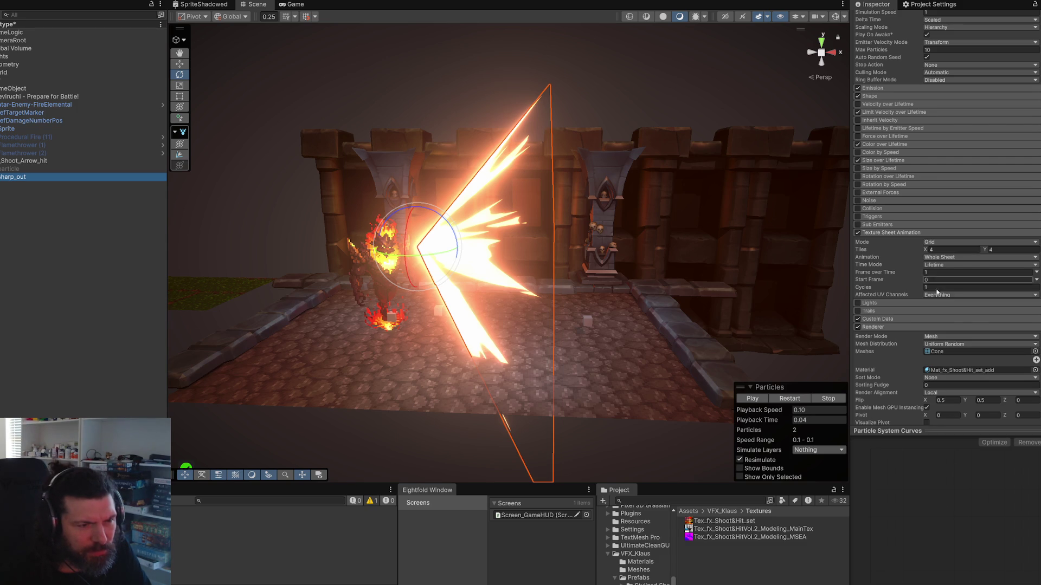
pyautogui.scroll(-4, 938, 281)
pyautogui.scroll(-9, 960, 302)
pyautogui.click(1028, 307)
pyautogui.click(762, 520)
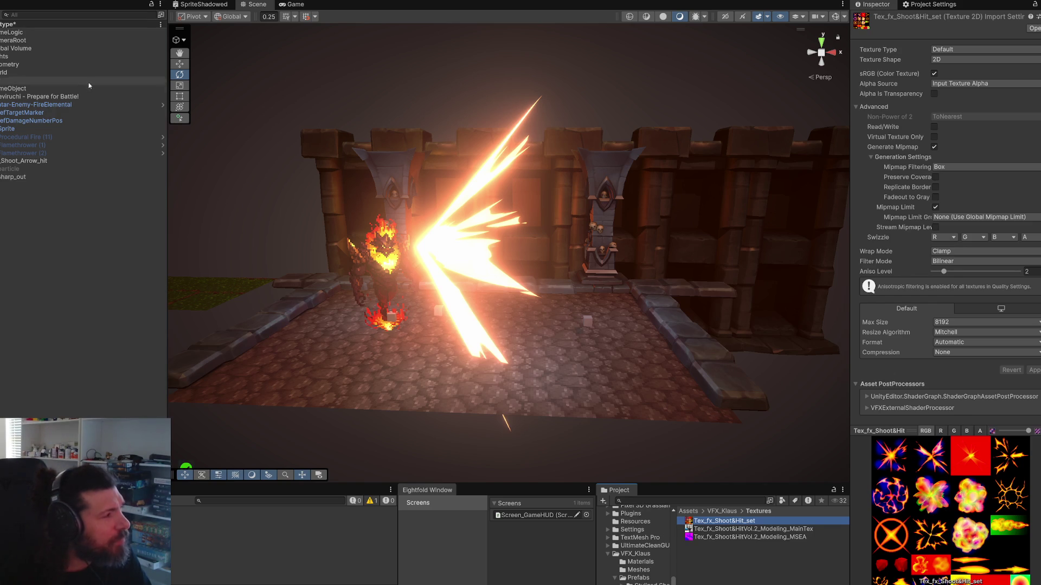
pyautogui.click(42, 176)
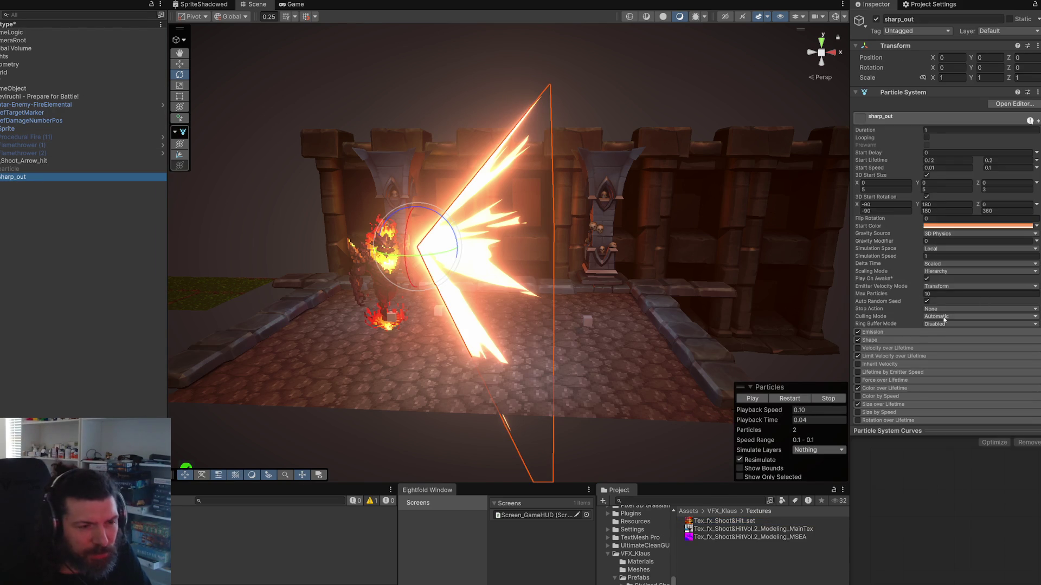
# Step: Toggle Texture Sheet Animation off and on and compare Frame over Time against the texture sheet
pyautogui.scroll(-1, 913, 303)
pyautogui.scroll(-3, 913, 303)
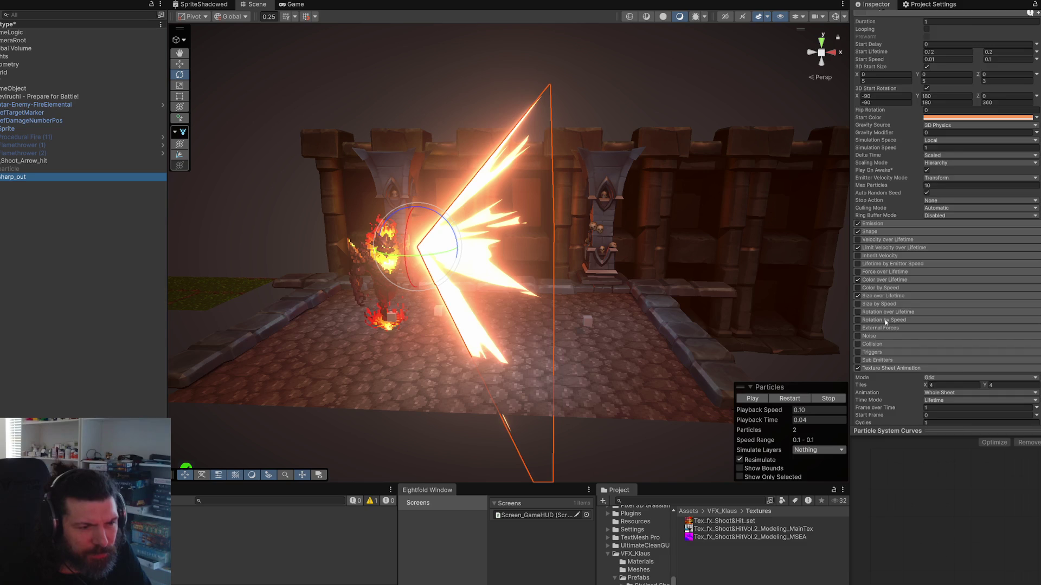
pyautogui.scroll(-3, 873, 293)
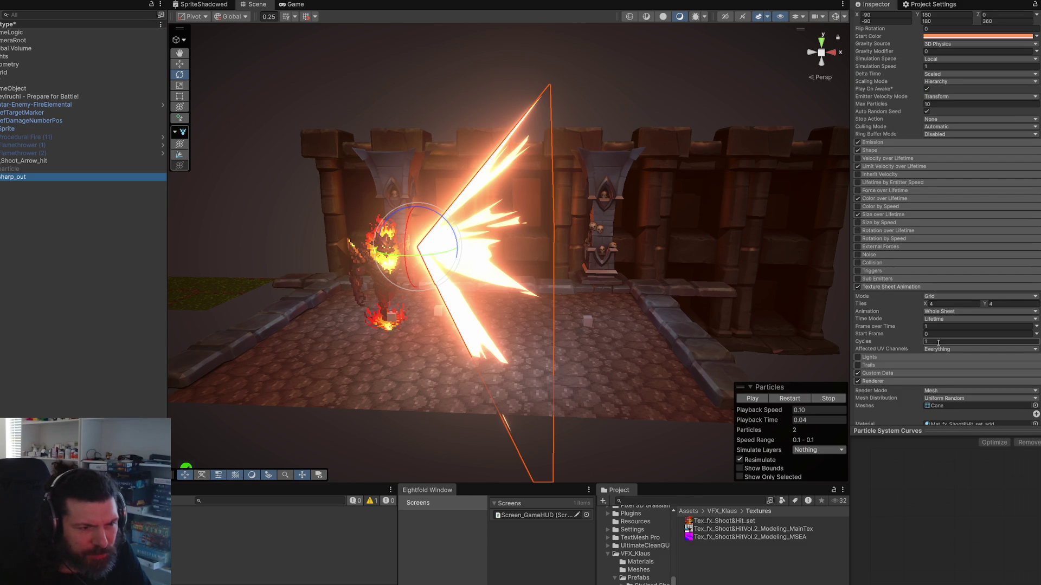
pyautogui.scroll(-2, 936, 351)
pyautogui.click(858, 233)
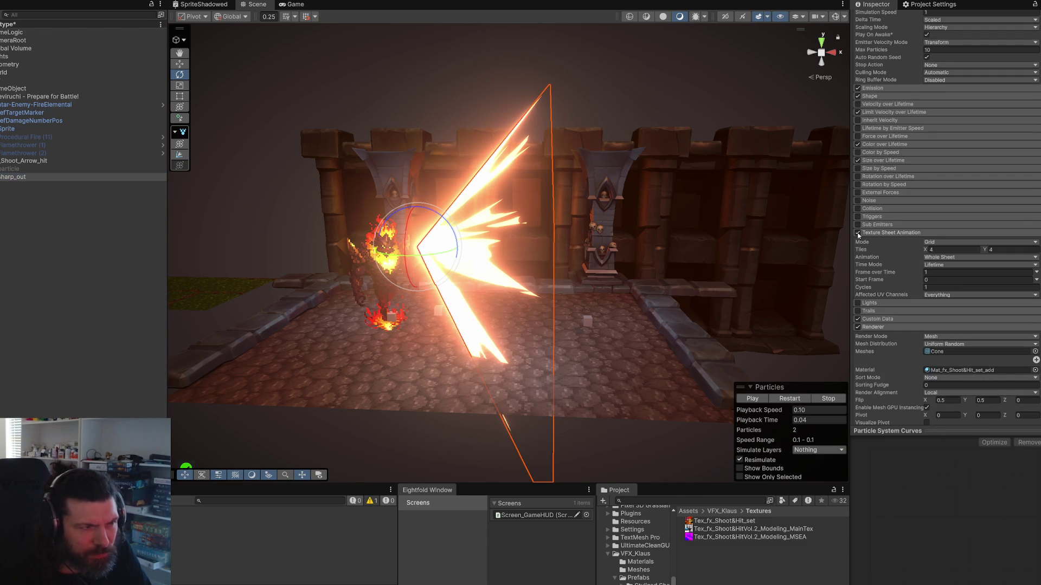
pyautogui.click(857, 233)
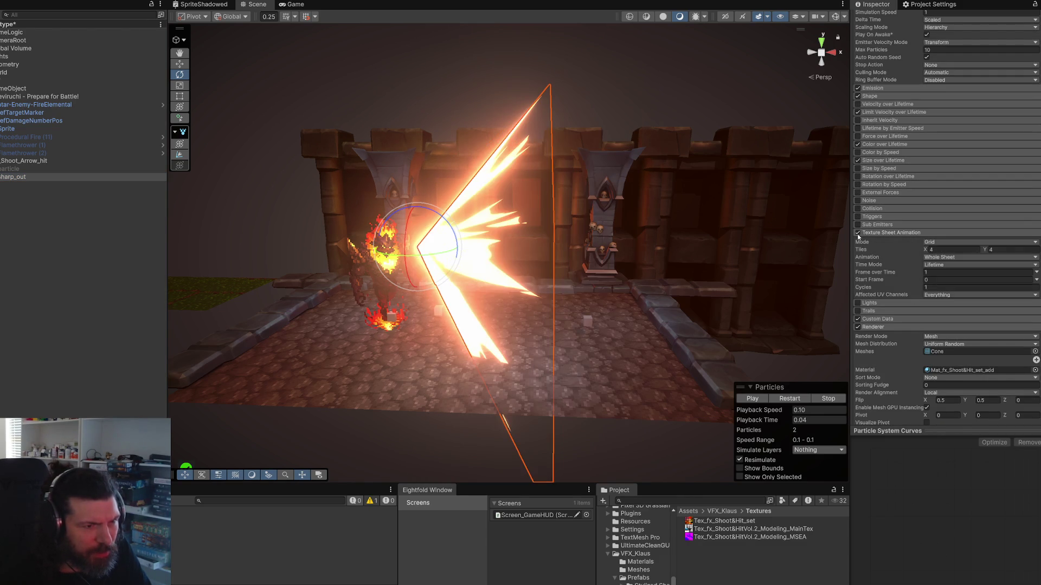
pyautogui.click(926, 271)
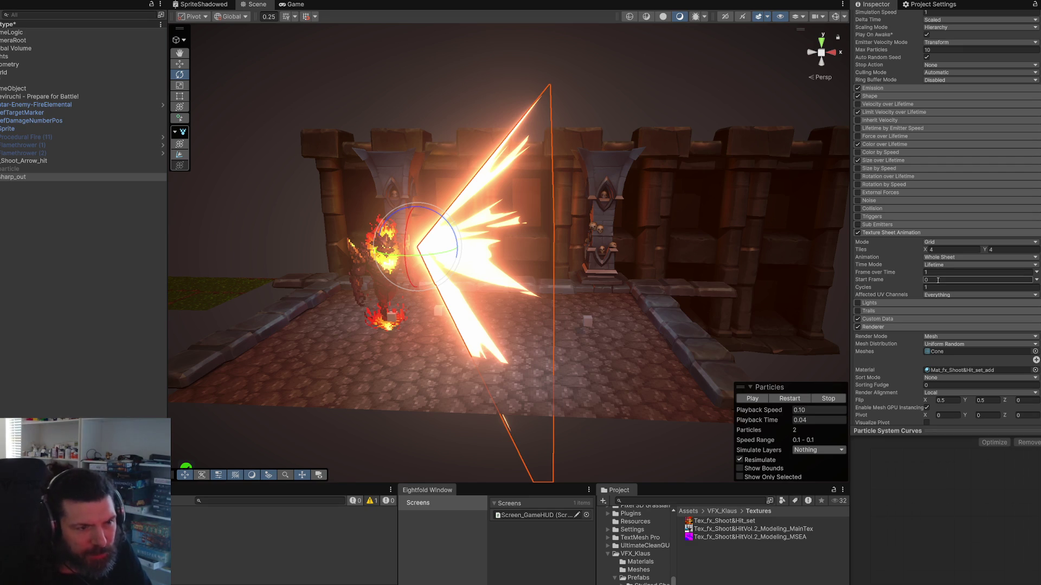
pyautogui.click(759, 521)
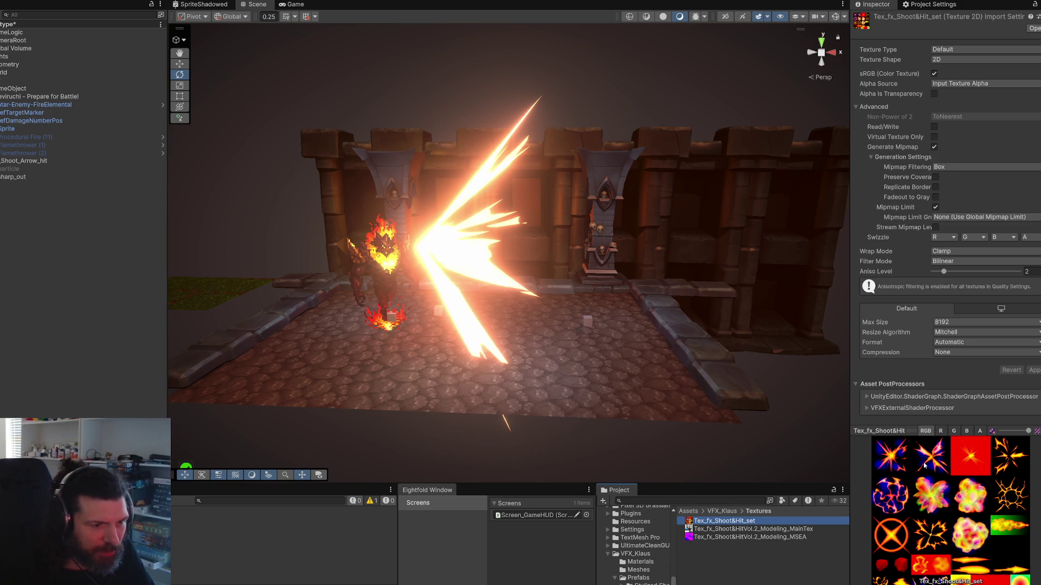
pyautogui.click(17, 177)
# Step: Raise the Start Frame to 0.22 and replay the sharp_out burst to compare
pyautogui.scroll(-7, 934, 328)
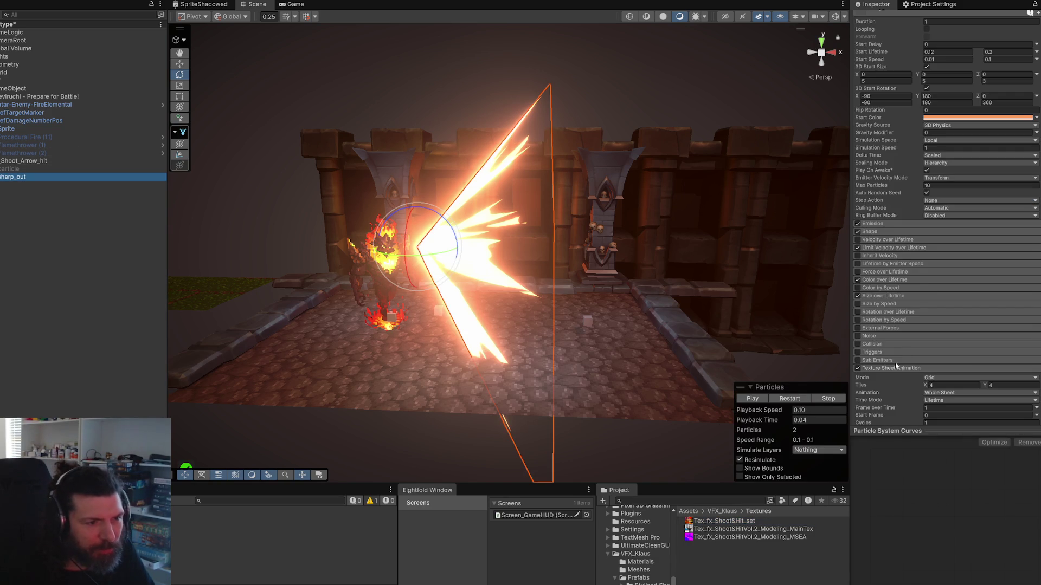
pyautogui.moveTo(913, 333)
pyautogui.mouseDown()
pyautogui.moveTo(923, 339)
pyautogui.moveTo(915, 346)
pyautogui.mouseUp()
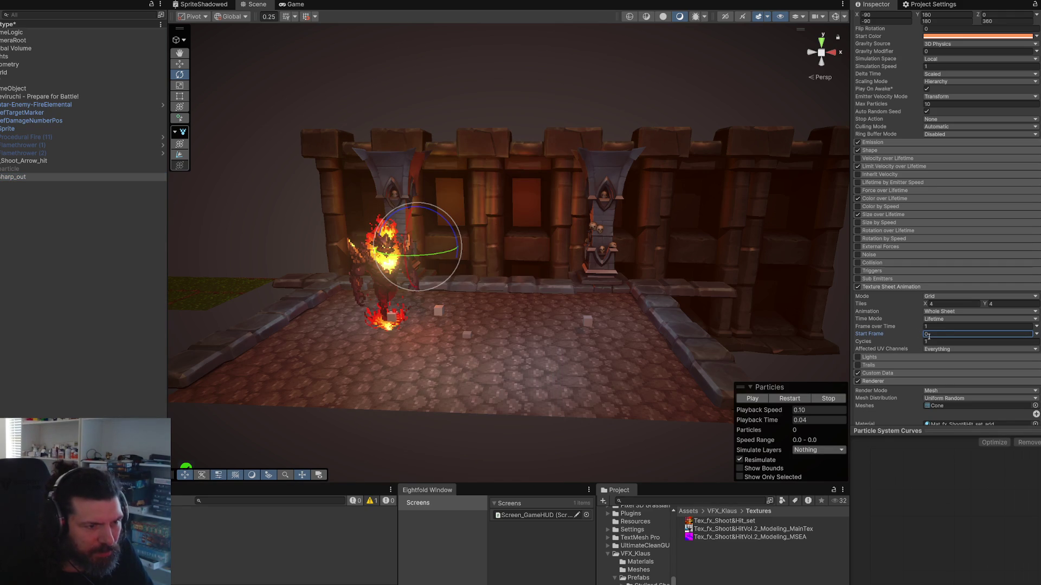
pyautogui.click(762, 398)
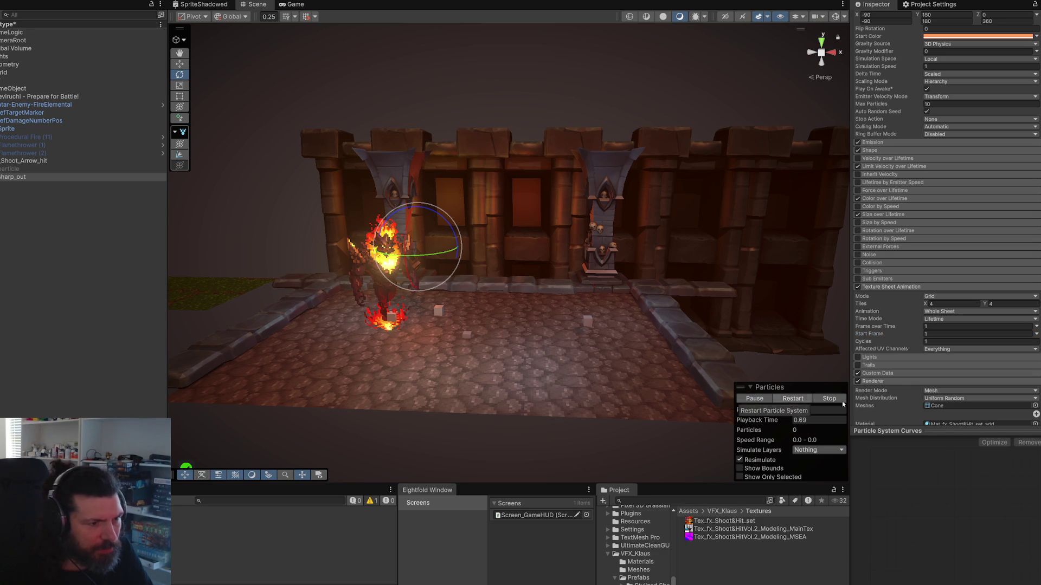
pyautogui.click(792, 399)
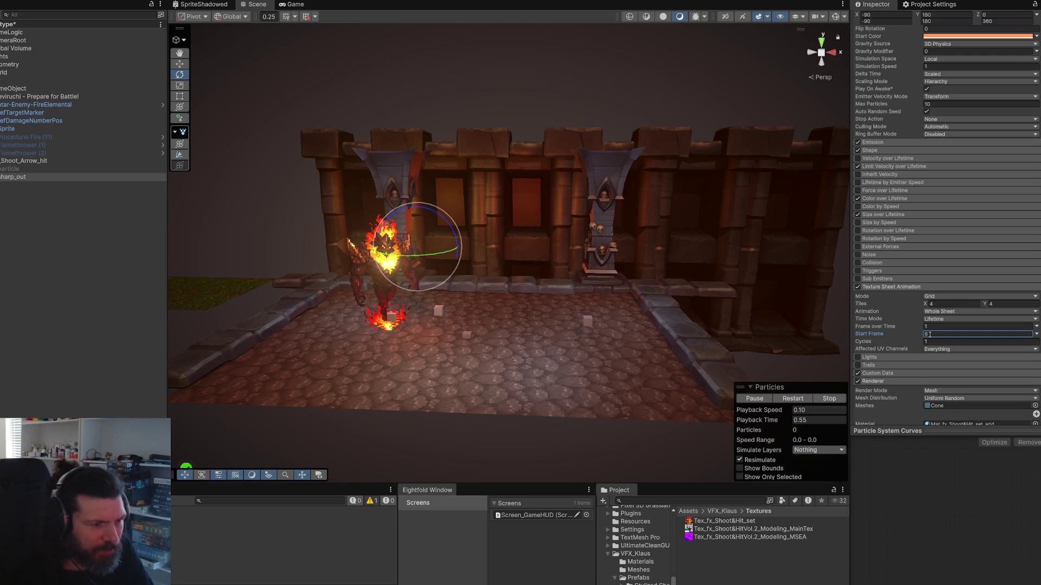
pyautogui.click(797, 399)
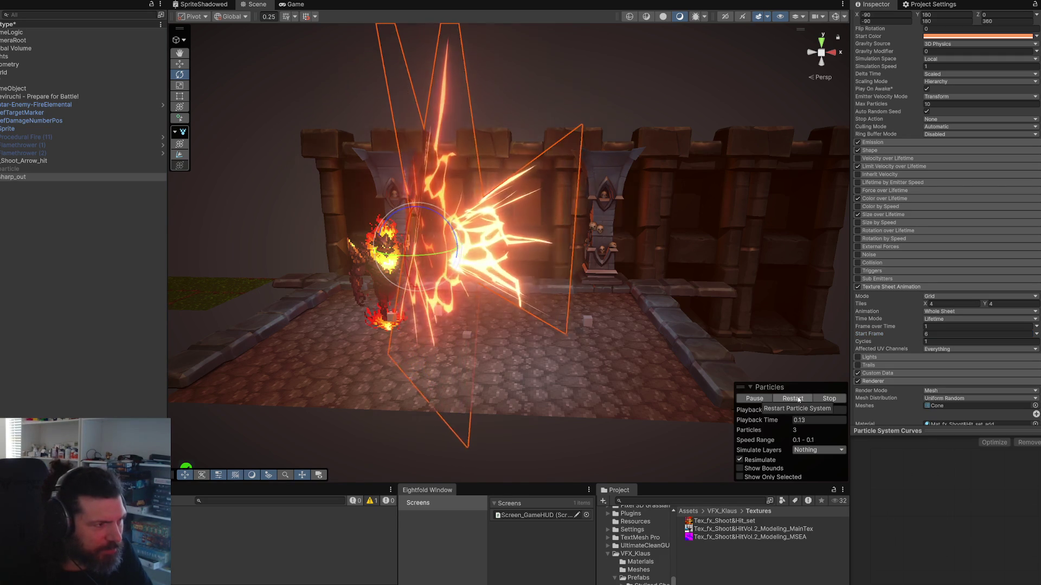
pyautogui.click(938, 334)
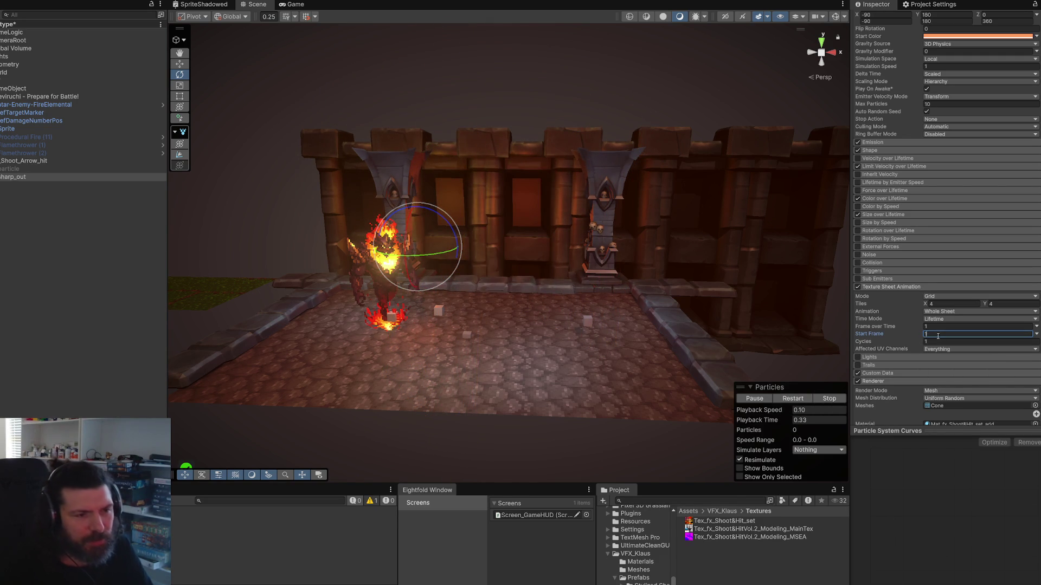
pyautogui.click(792, 399)
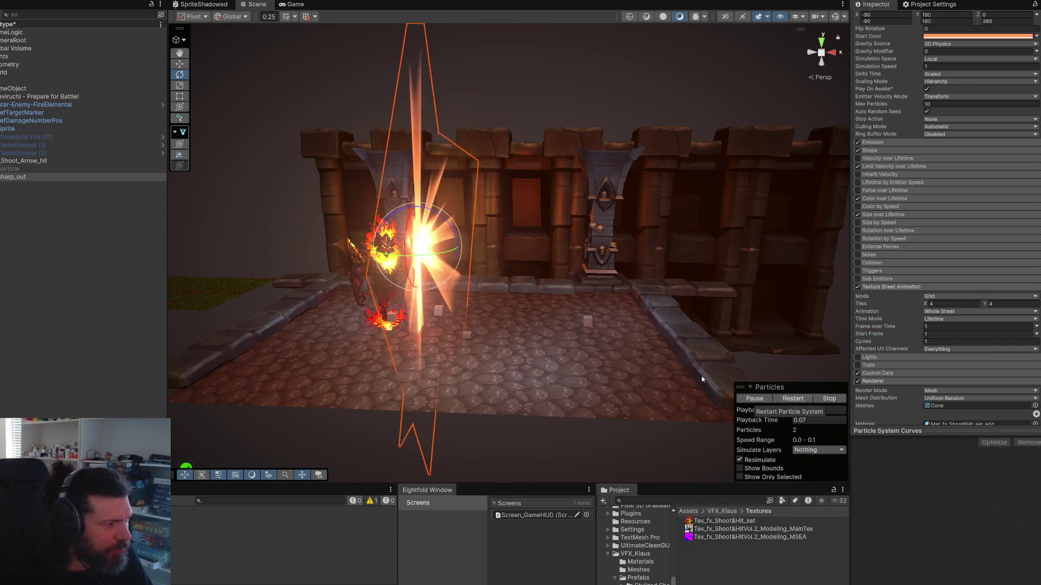
# Step: Set the Start Frame back to 0 and replay the burst with thin slash streaks
pyautogui.scroll(3, 479, 307)
pyautogui.scroll(-3, 479, 307)
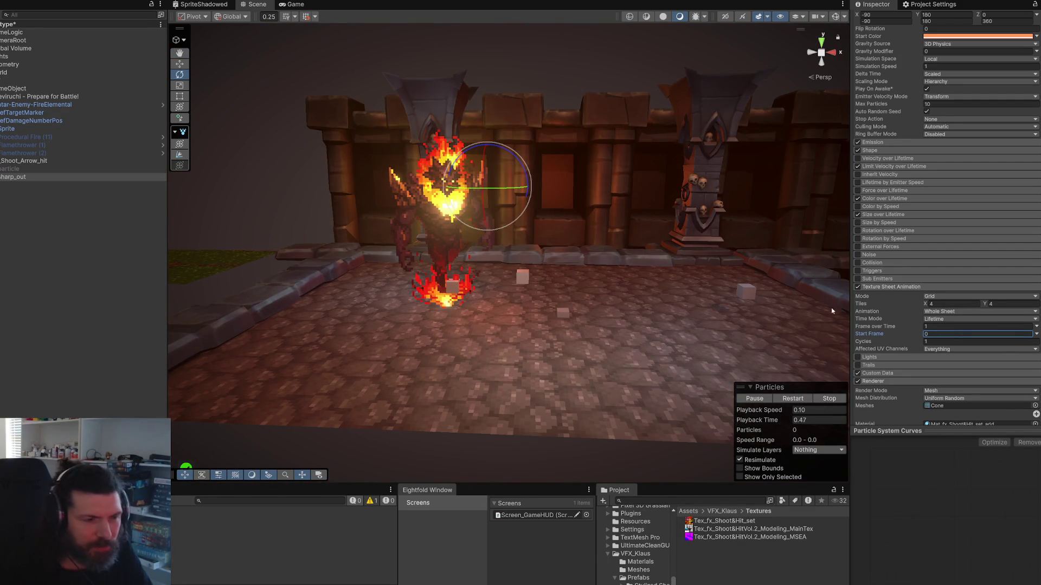
pyautogui.click(792, 399)
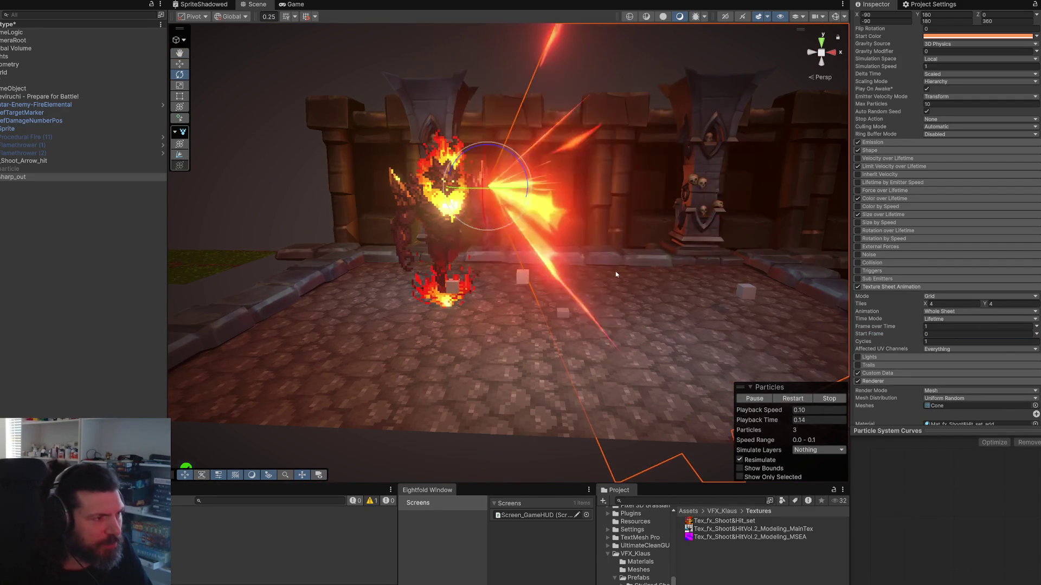
pyautogui.click(873, 287)
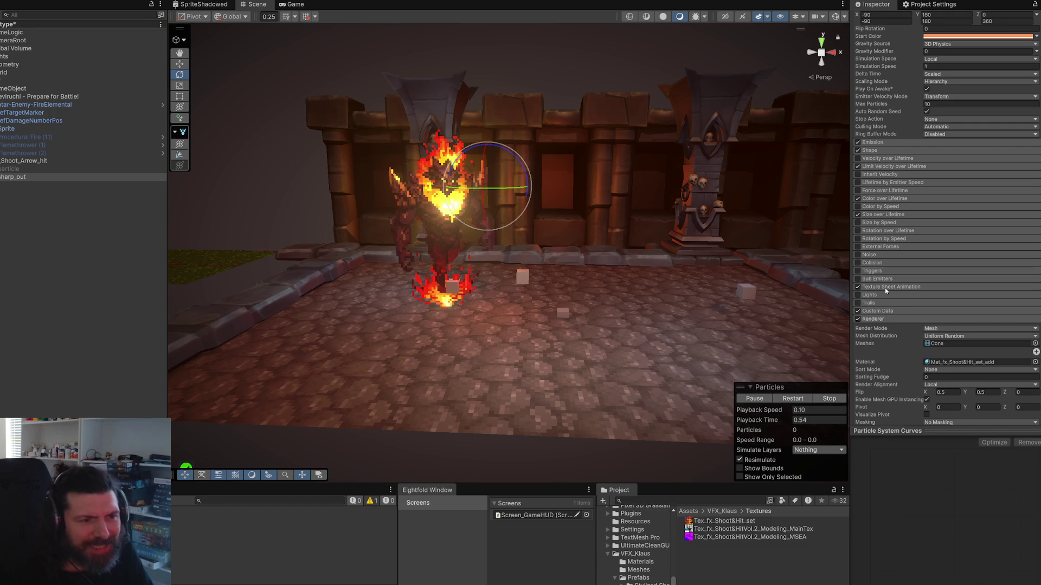
pyautogui.click(886, 288)
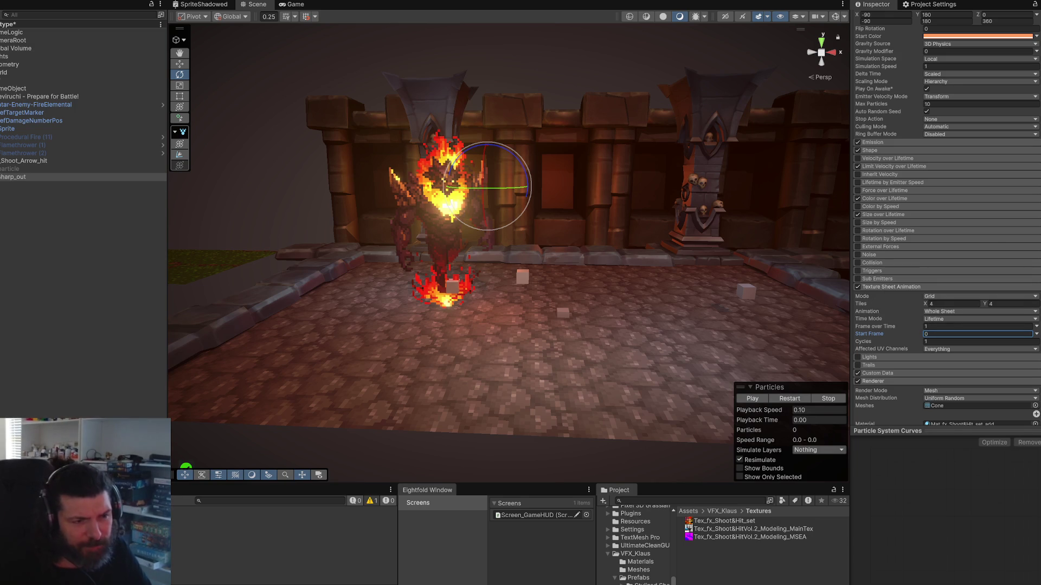
pyautogui.scroll(2, 941, 200)
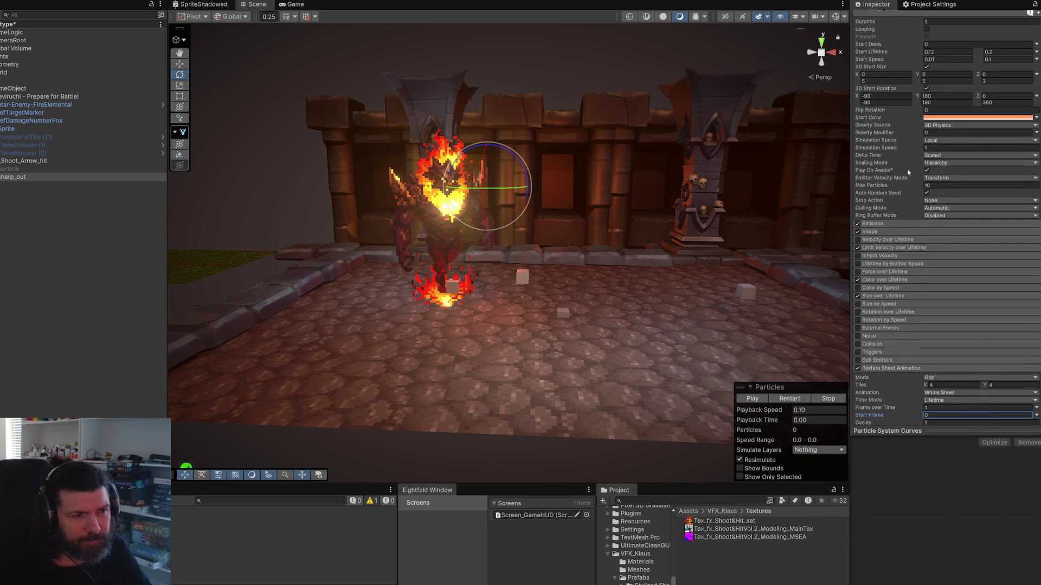
pyautogui.scroll(-2, 941, 201)
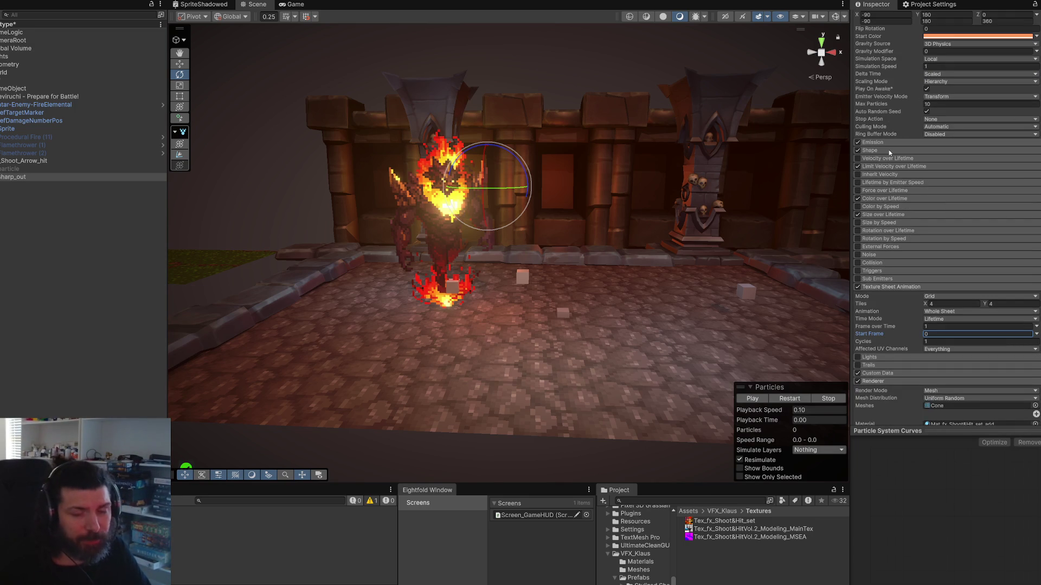
pyautogui.scroll(5, 938, 215)
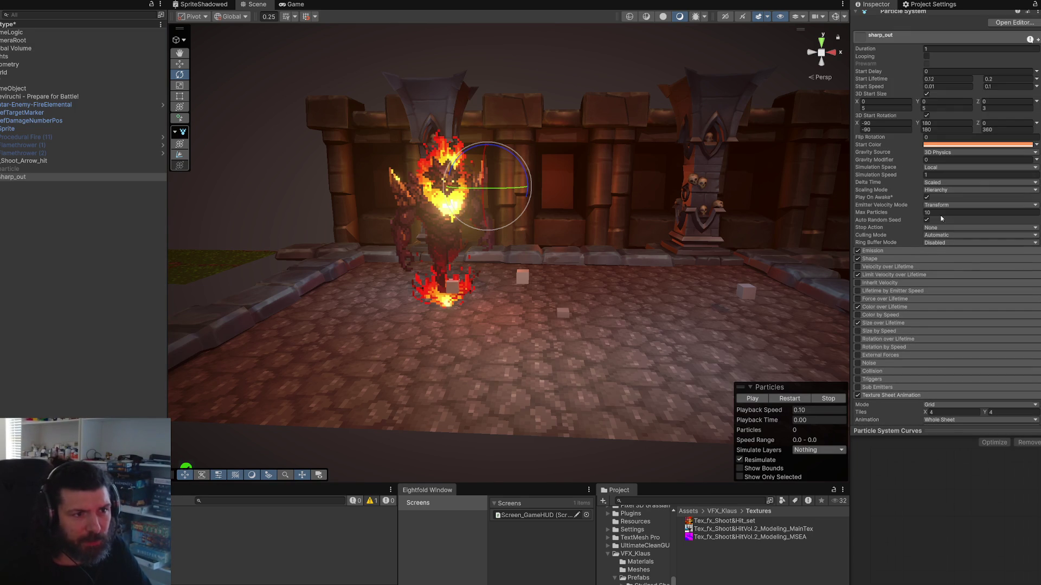
# Step: Play the sharp_out burst and frame it in the Scene view
pyautogui.click(757, 401)
pyautogui.moveTo(705, 287)
pyautogui.mouseDown()
pyautogui.moveTo(506, 285)
pyautogui.moveTo(721, 285)
pyautogui.moveTo(700, 289)
pyautogui.mouseUp()
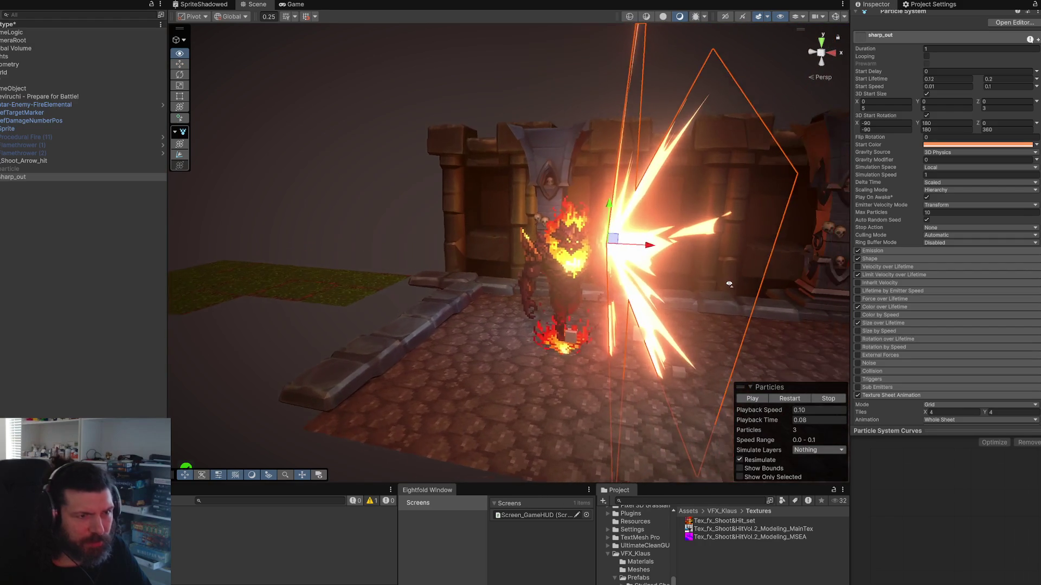
pyautogui.scroll(4, 683, 293)
pyautogui.press('f')
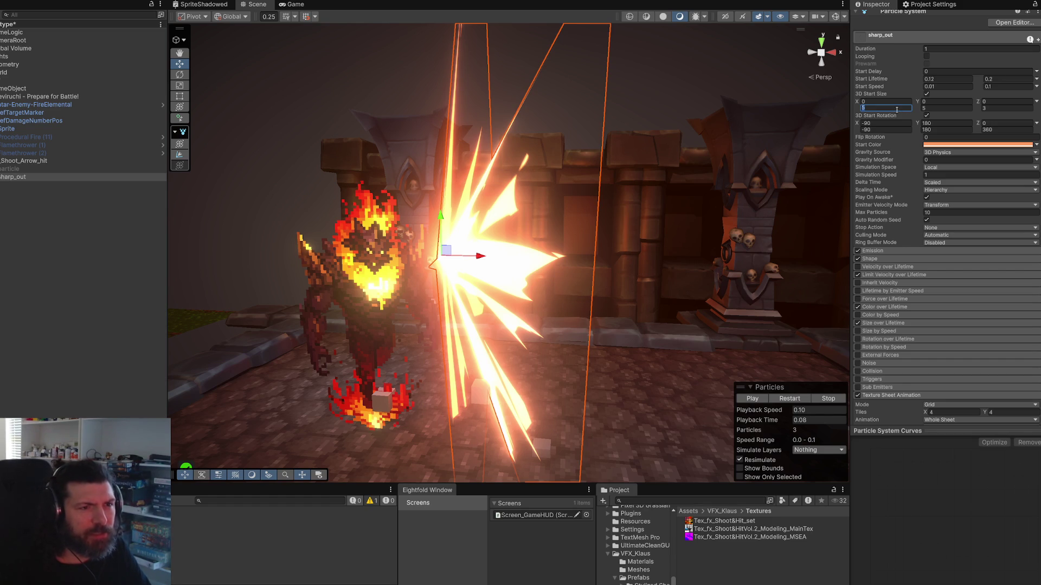
# Step: Set sharp_out's upper 3D Start Size X and Y to 1 and replay the slimmer streaks
pyautogui.write('1')
pyautogui.press('Tab')
pyautogui.write('0')
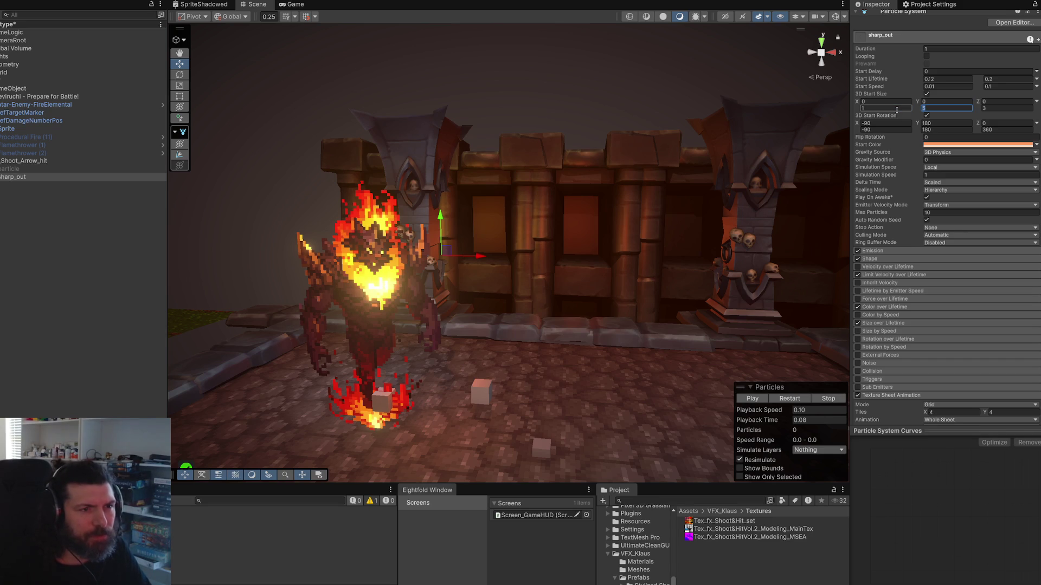
pyautogui.write('1')
pyautogui.moveTo(596, 340); pyautogui.dragTo(619, 324)
pyautogui.click(789, 398)
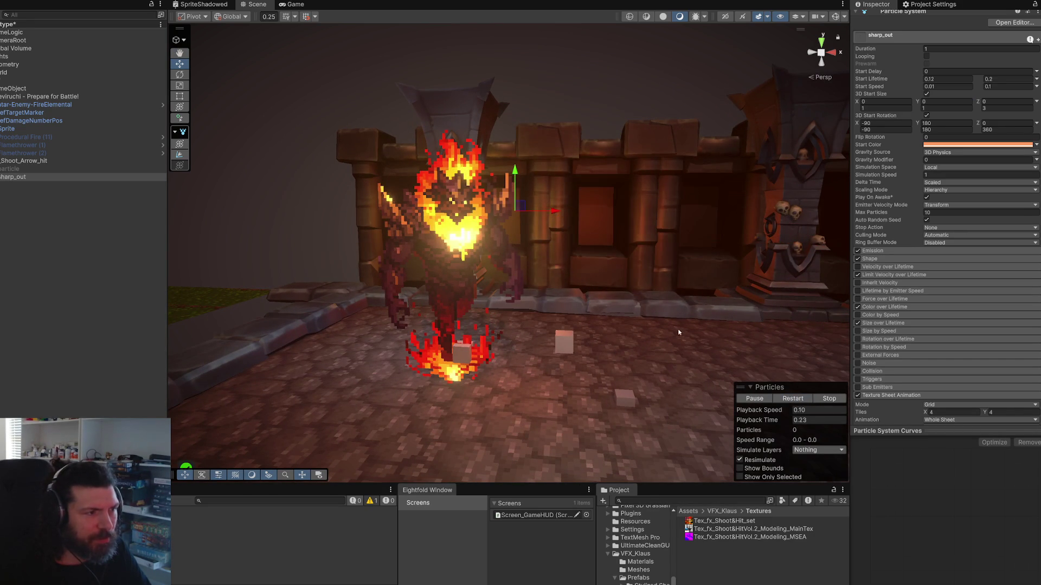
pyautogui.moveTo(678, 297); pyautogui.dragTo(709, 172)
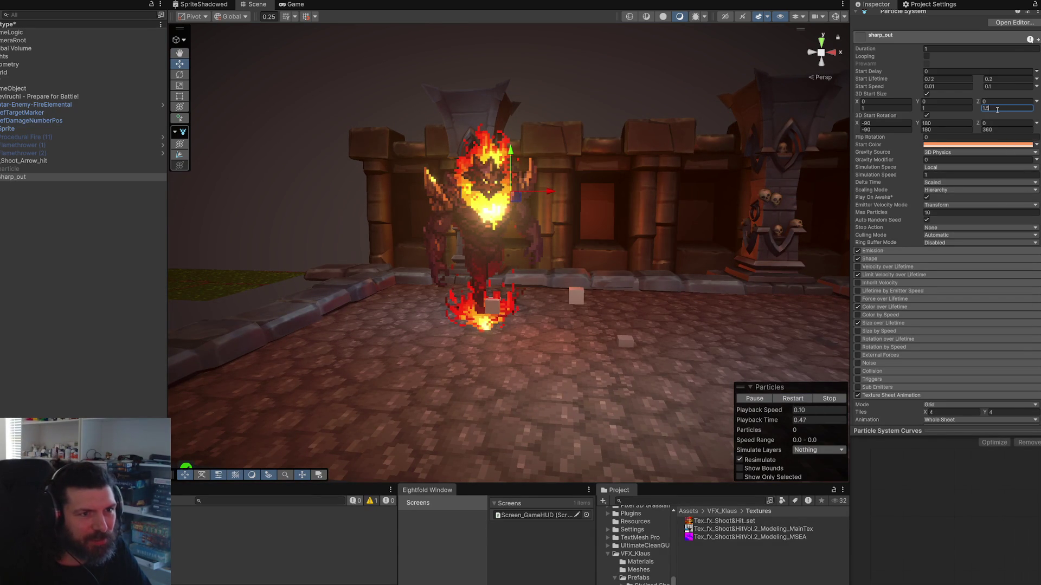
# Step: Try Z start sizes of 1.5, 2 and 1.5 and Y of 2, replaying each
pyautogui.click(793, 399)
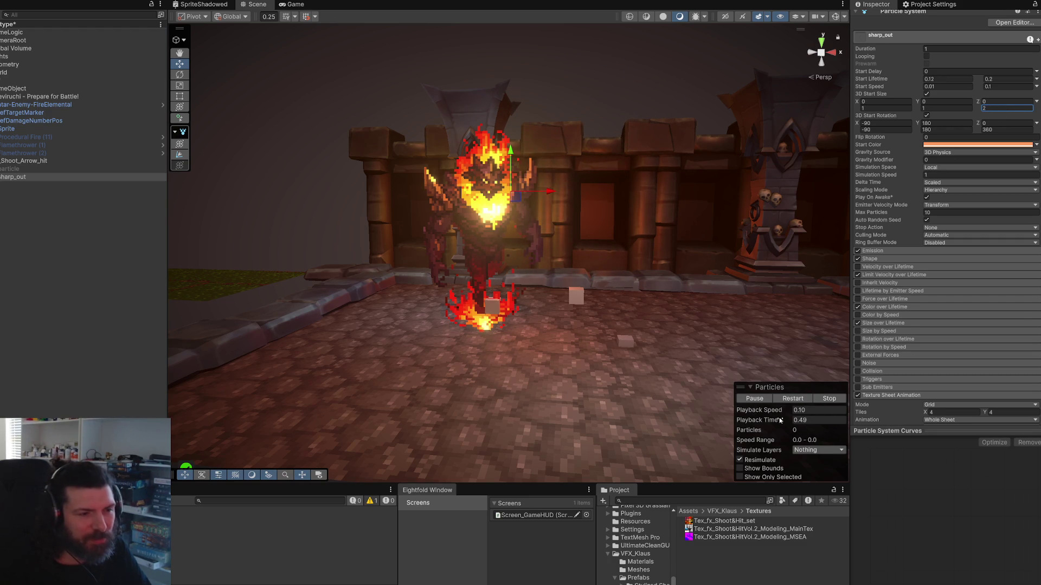
pyautogui.click(792, 399)
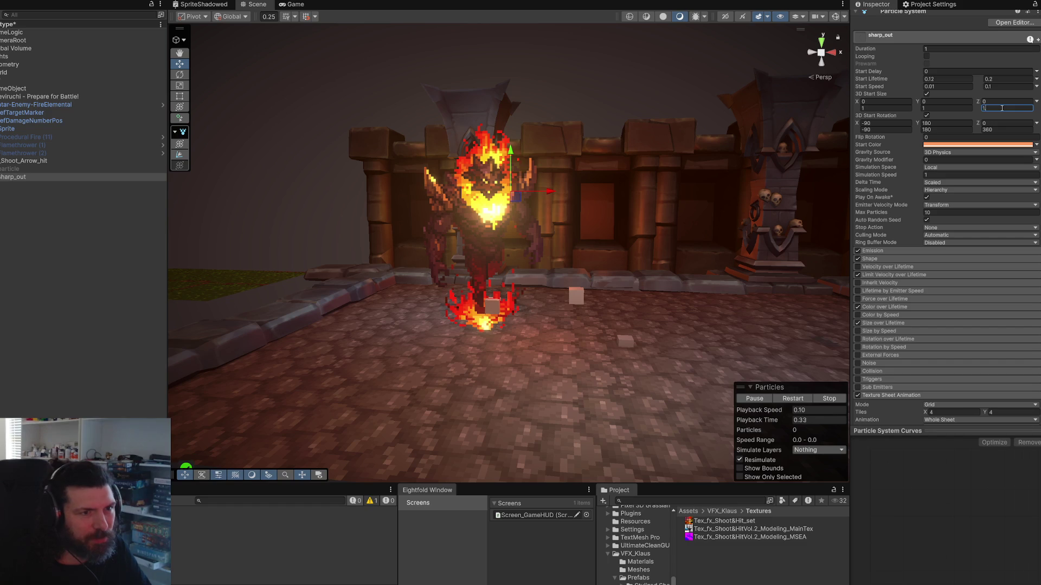
pyautogui.click(792, 399)
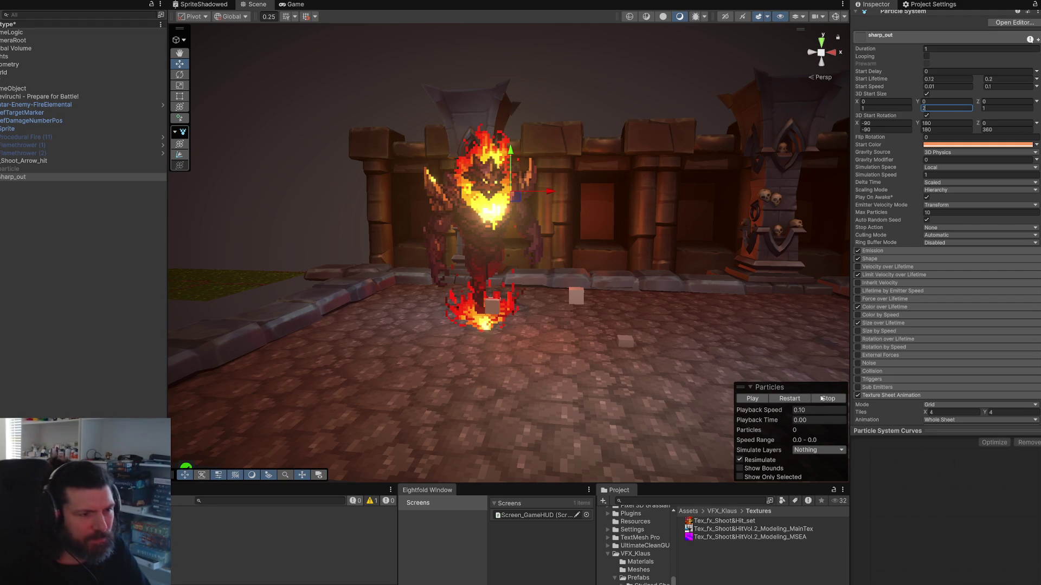
pyautogui.click(962, 116)
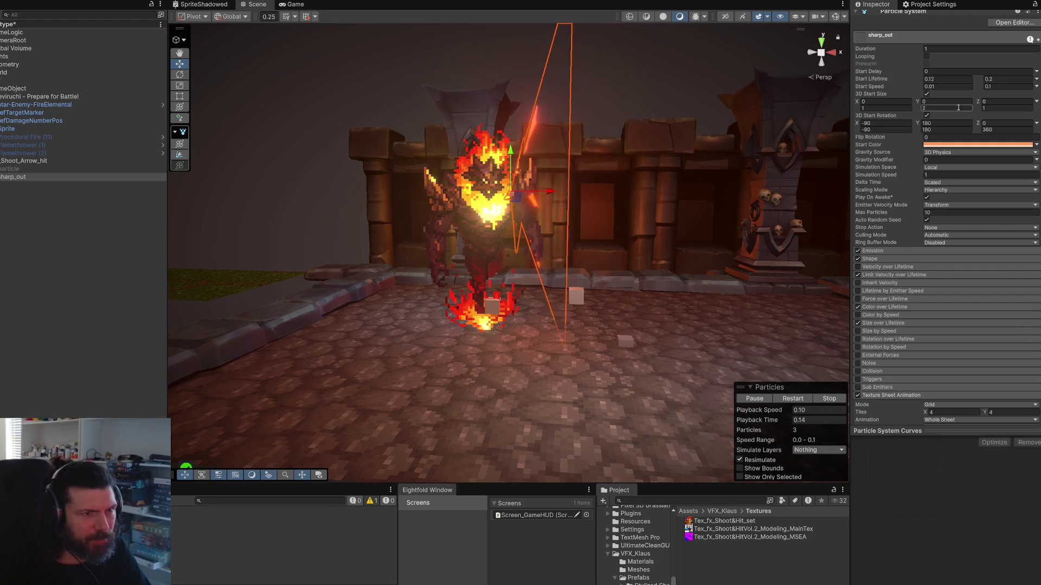
# Step: Rework the maximum X start size, replaying the burst between edits, and enter 1
pyautogui.click(876, 108)
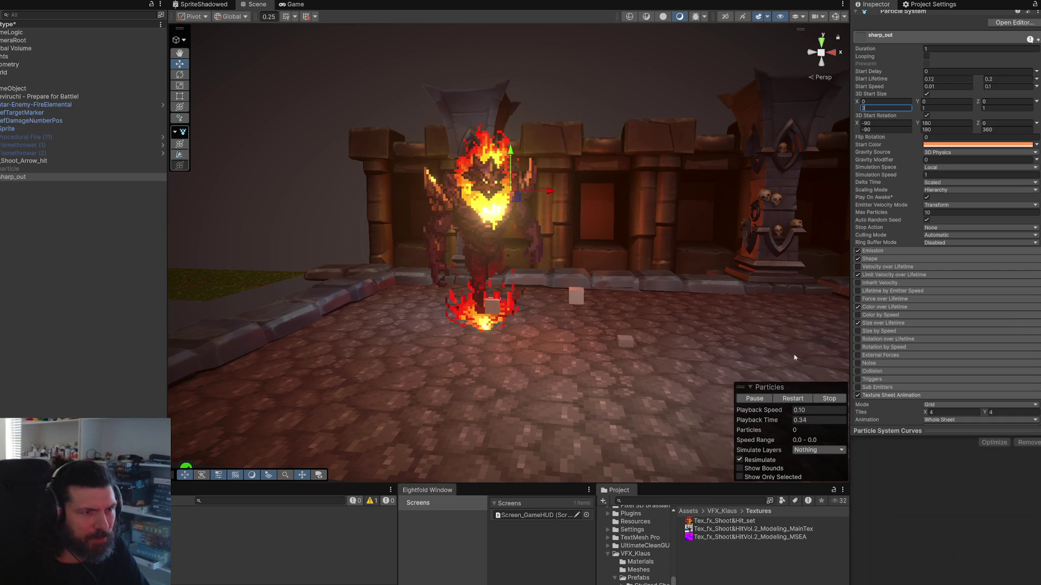
pyautogui.click(793, 400)
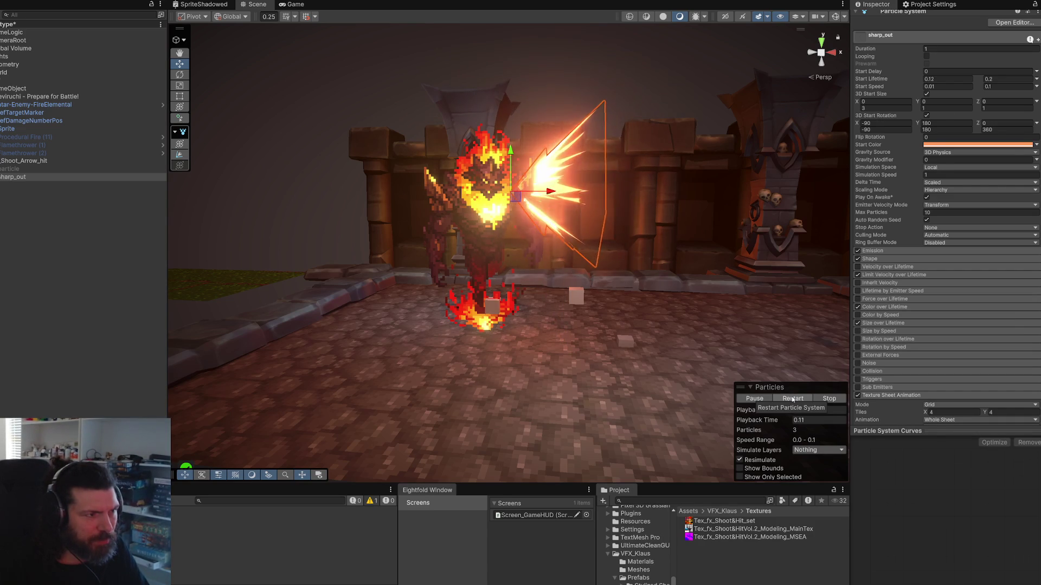
pyautogui.click(886, 109)
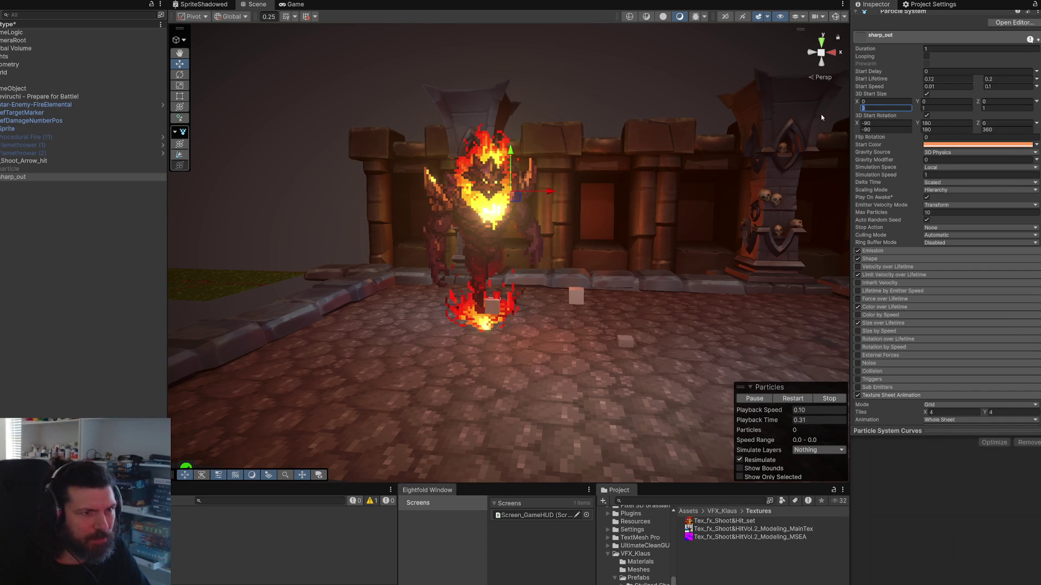
pyautogui.click(801, 402)
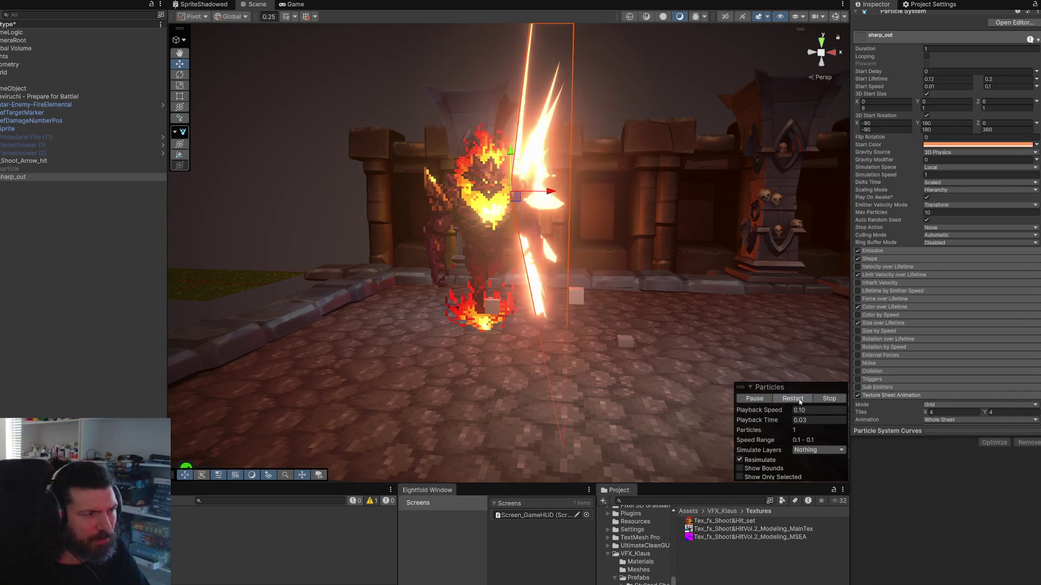
pyautogui.press('BackSpace')
pyautogui.write('1')
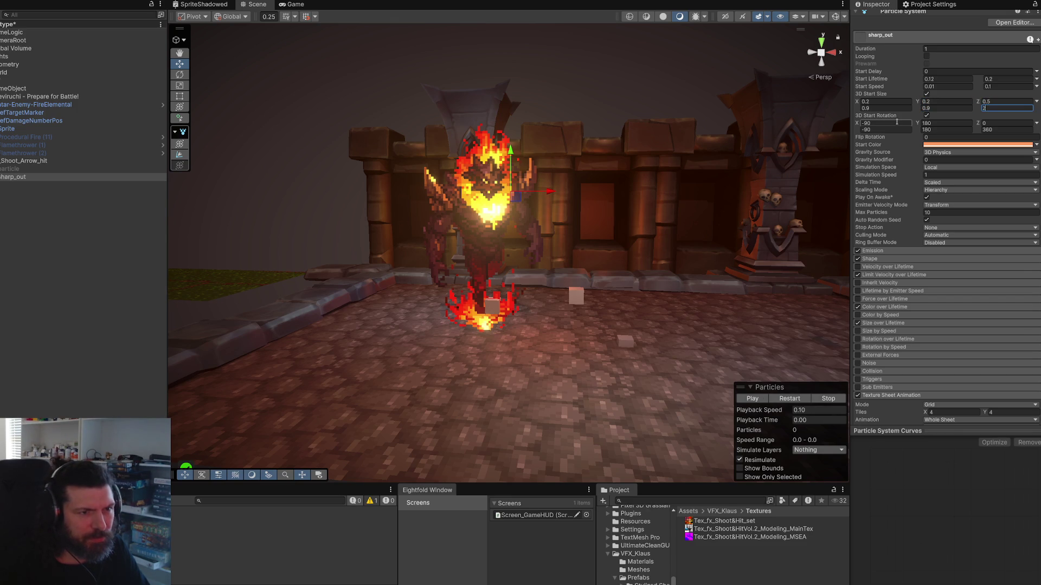
# Step: Replay the sharp_out slash burst, then cap its 3D Start Size Z max at 1.5 and replay it
pyautogui.click(792, 400)
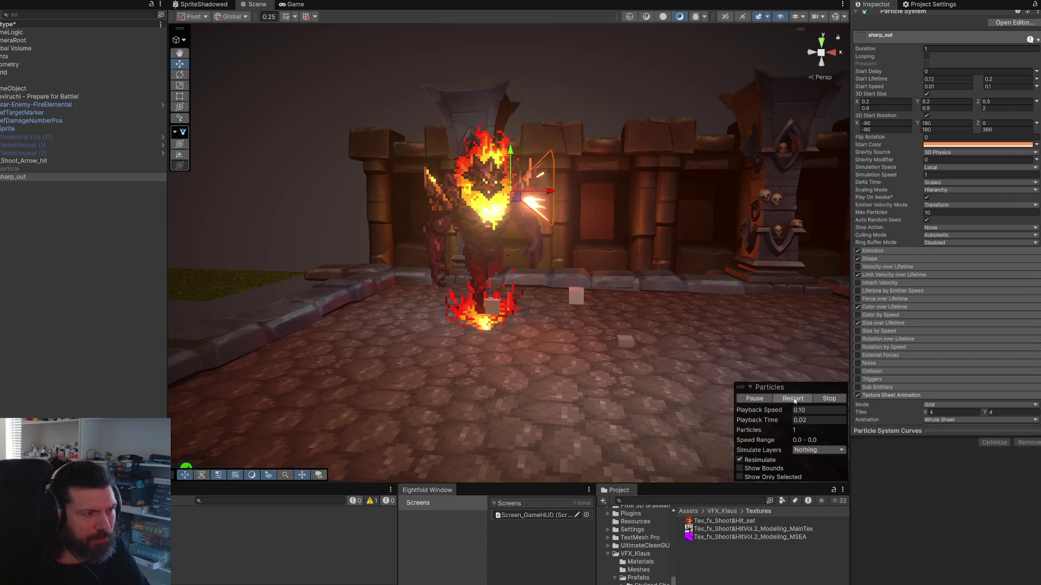
pyautogui.click(795, 400)
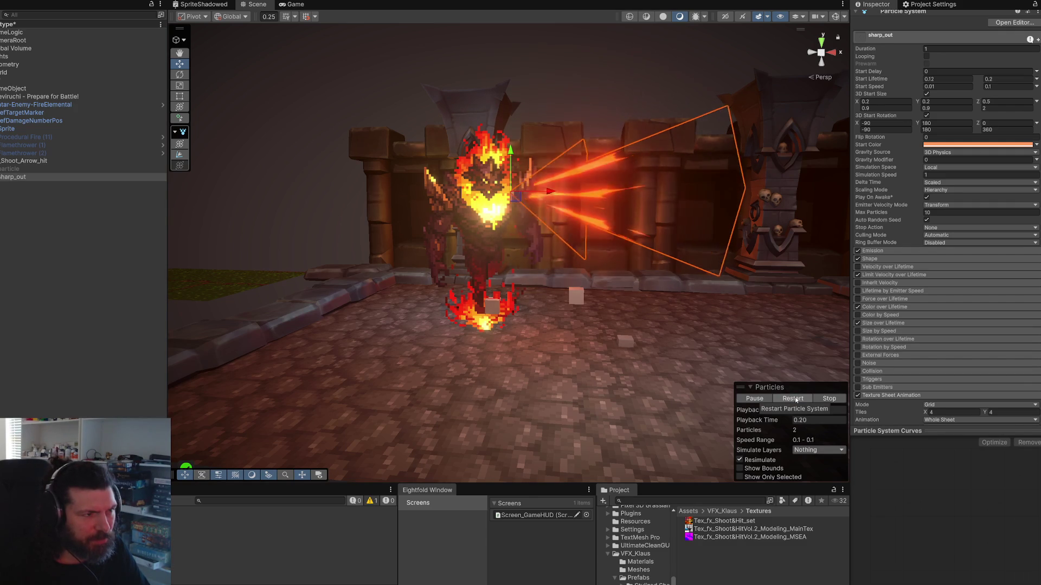
pyautogui.click(795, 400)
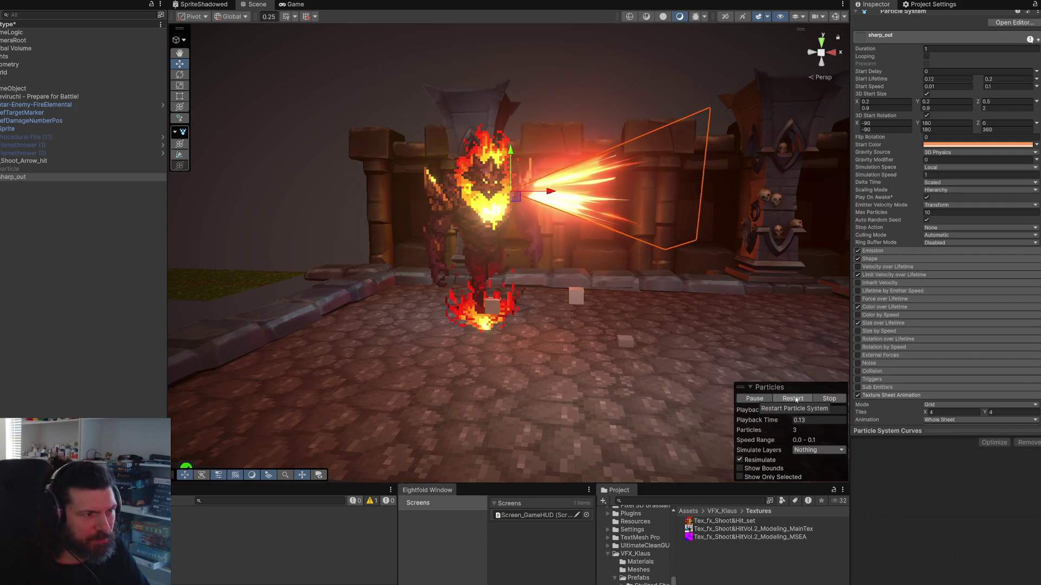
pyautogui.click(795, 401)
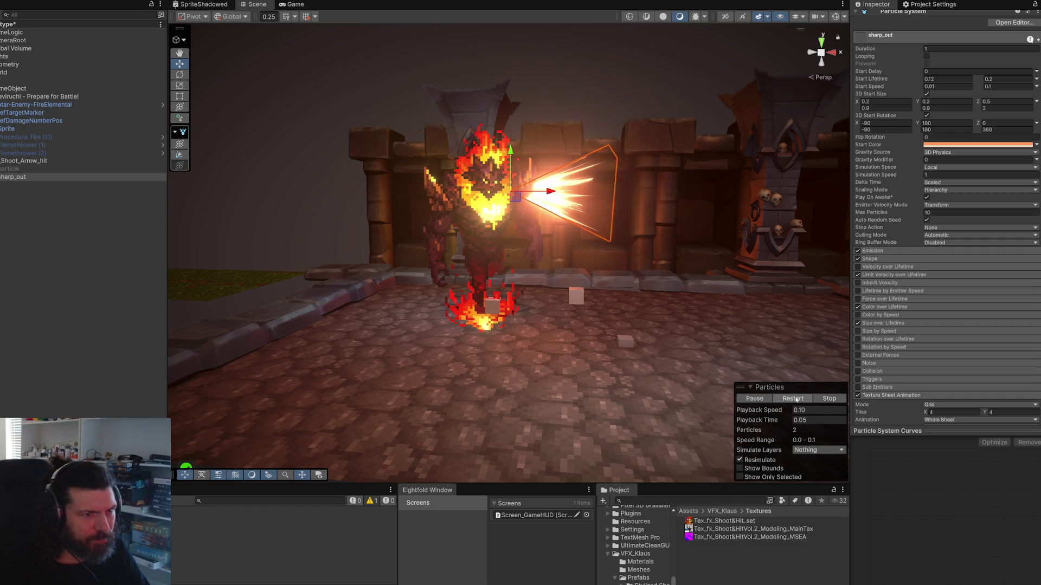
pyautogui.click(795, 400)
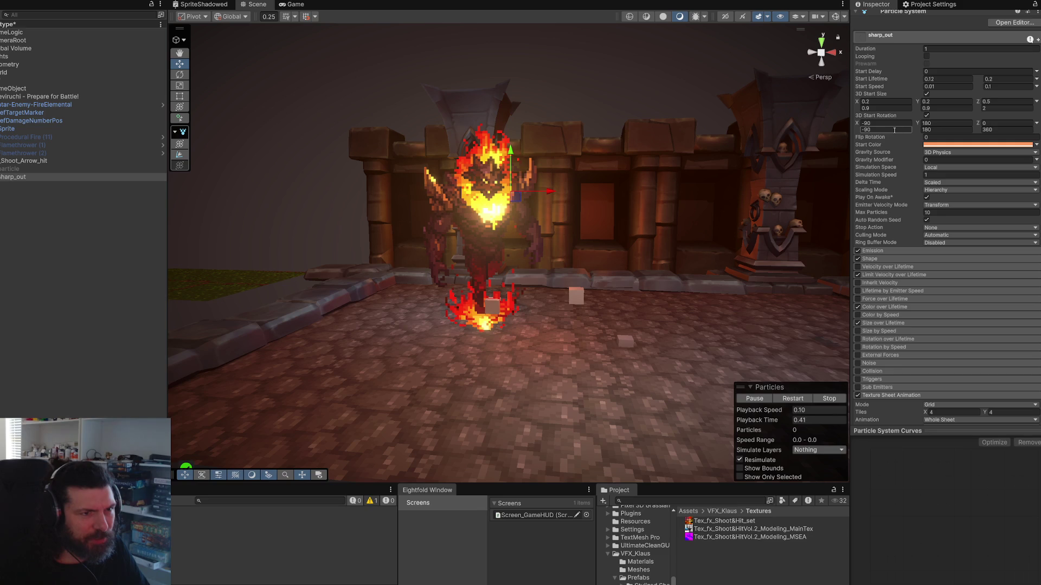
pyautogui.write('1.5')
pyautogui.click(786, 399)
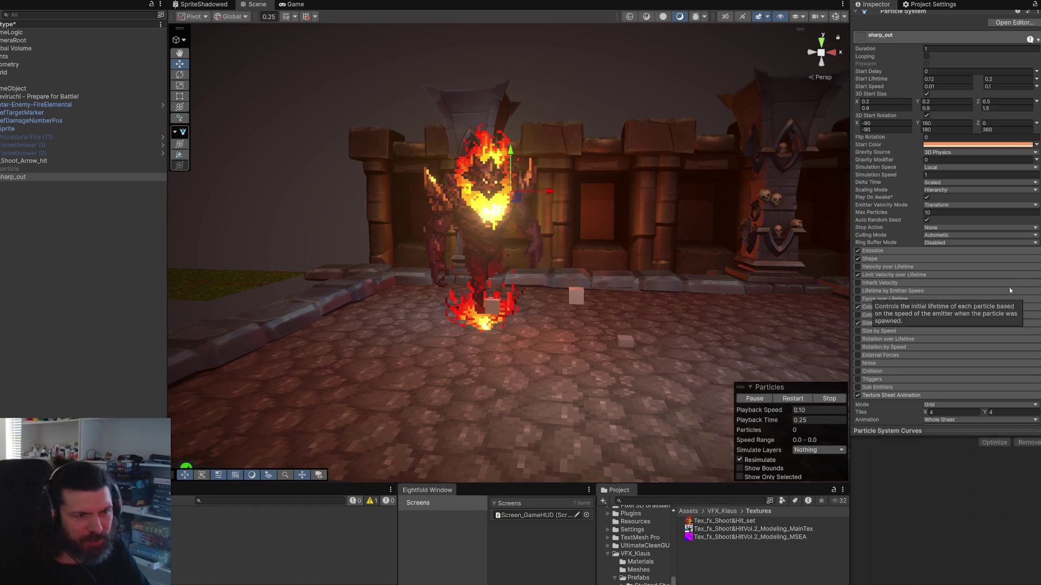
# Step: Scroll down sharp_out's Inspector and expand its Custom Data module
pyautogui.scroll(-5, 922, 269)
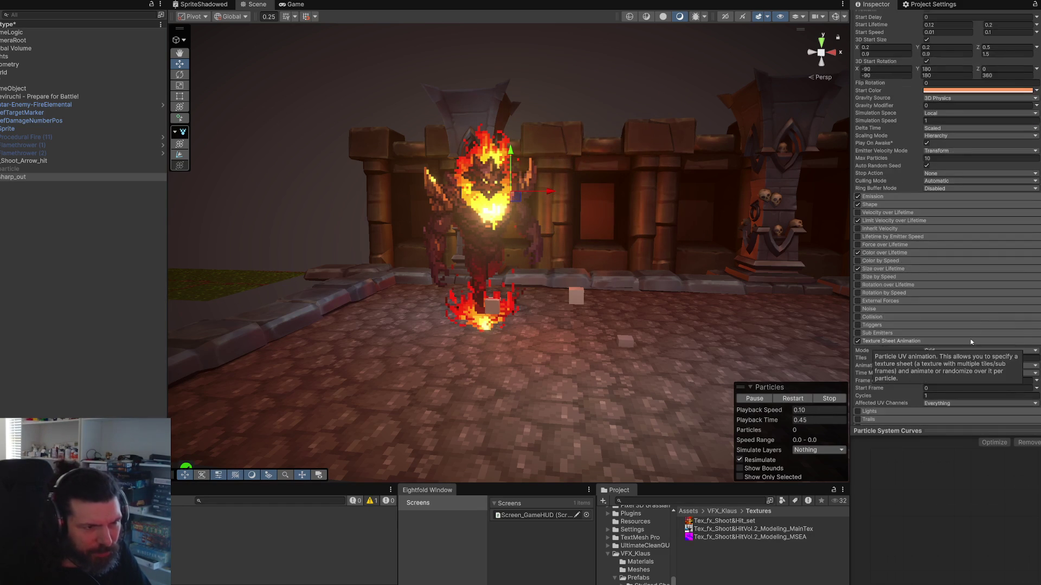
pyautogui.scroll(-5, 909, 329)
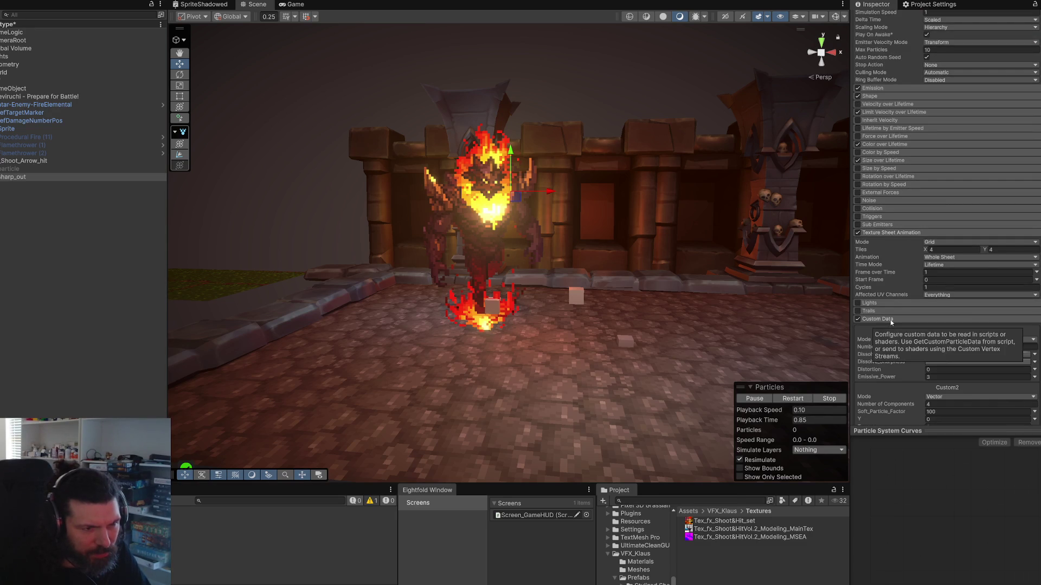
pyautogui.scroll(-3, 887, 326)
pyautogui.click(883, 266)
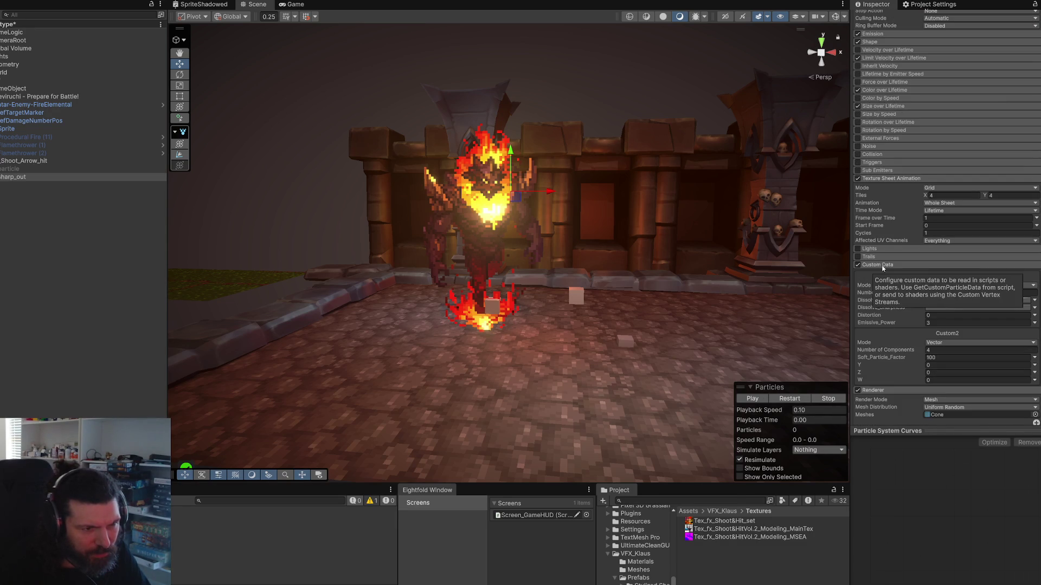
# Step: Review Emissive_Power 3, the Cone mesh and Mat_fx_Shoot&Hit_set_add material, then replay the burst
pyautogui.scroll(-2, 876, 341)
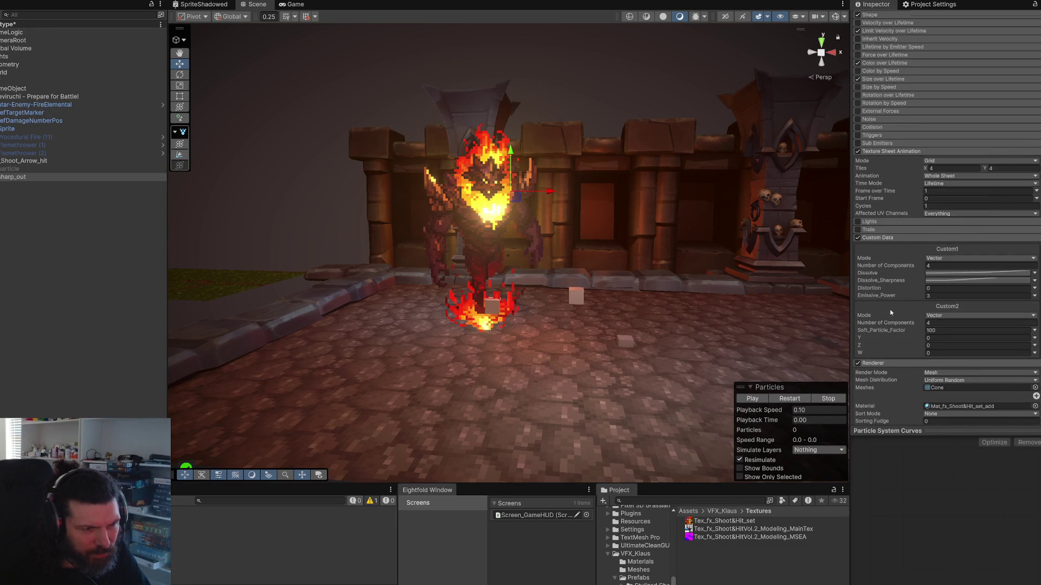
pyautogui.scroll(-2, 887, 339)
pyautogui.scroll(-2, 892, 268)
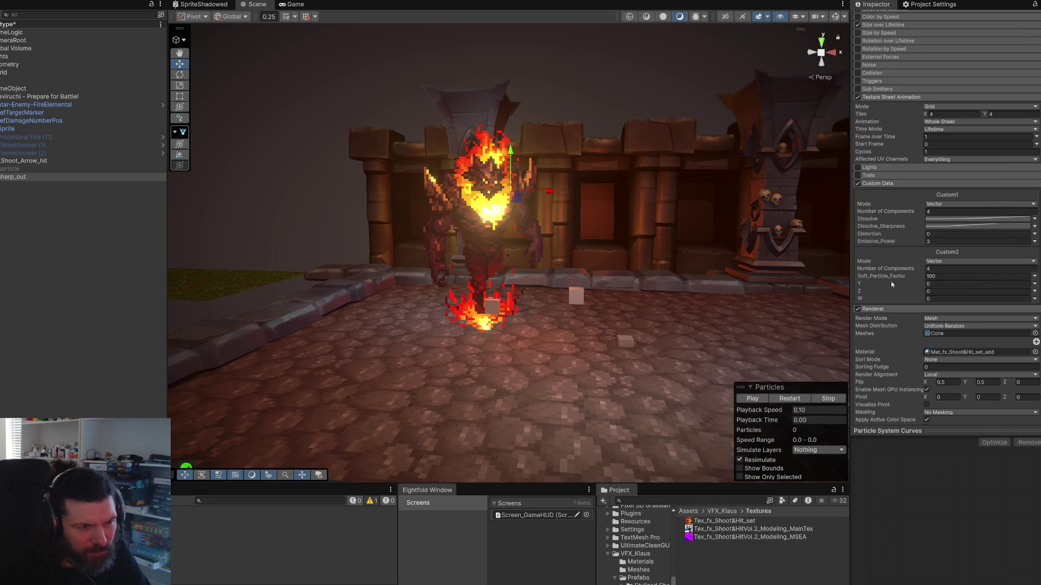
pyautogui.scroll(-2, 891, 301)
pyautogui.scroll(-5, 891, 302)
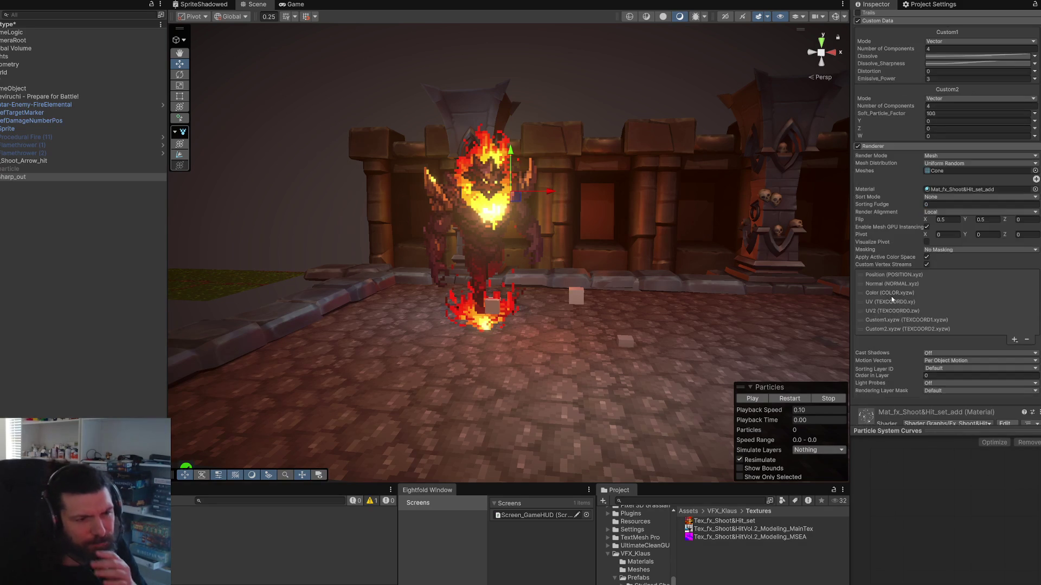
pyautogui.scroll(-2, 889, 325)
pyautogui.scroll(1, 898, 287)
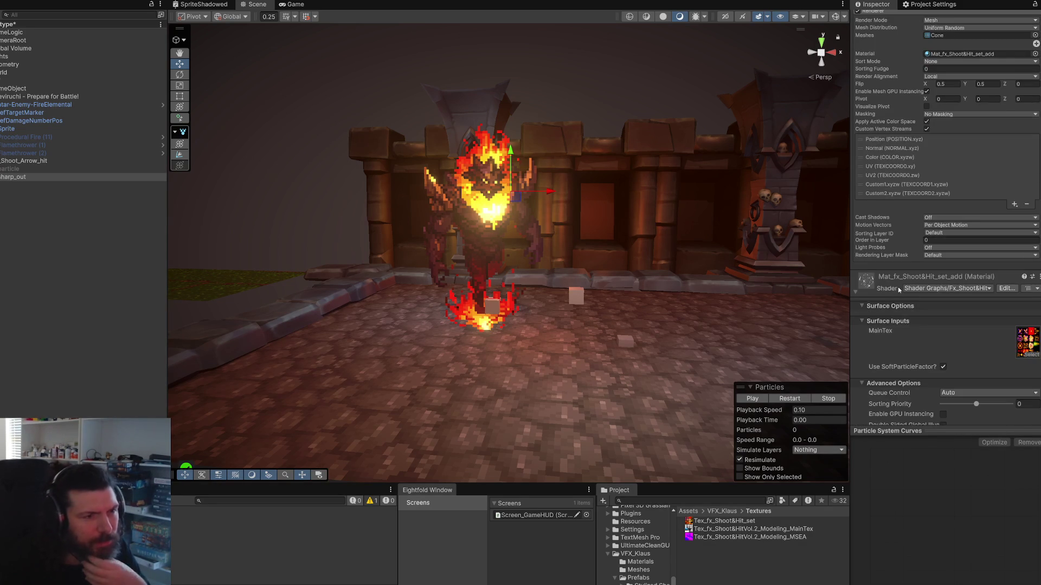
pyautogui.scroll(1, 899, 288)
pyautogui.scroll(-5, 888, 249)
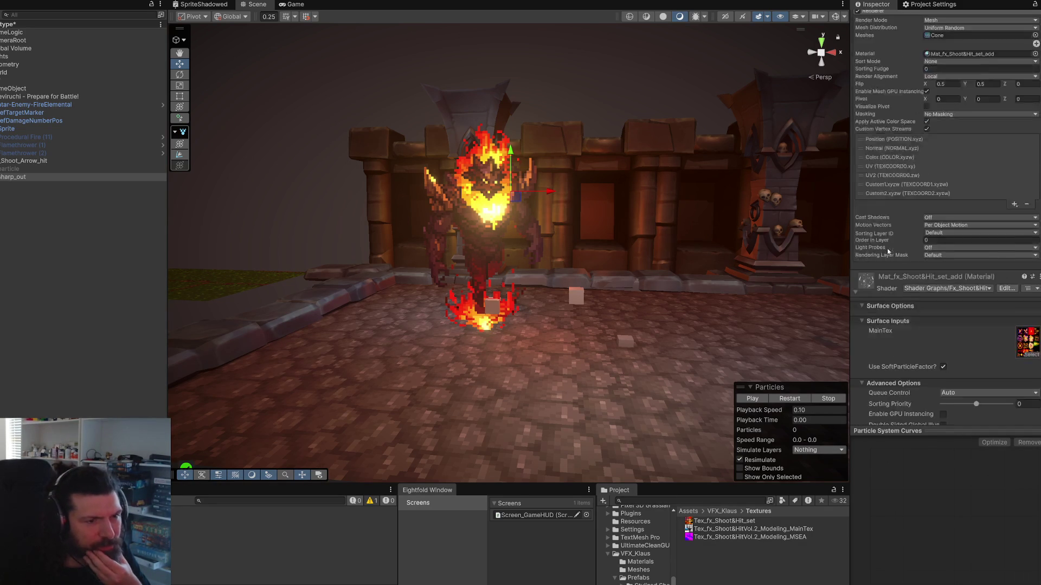
pyautogui.scroll(10, 889, 255)
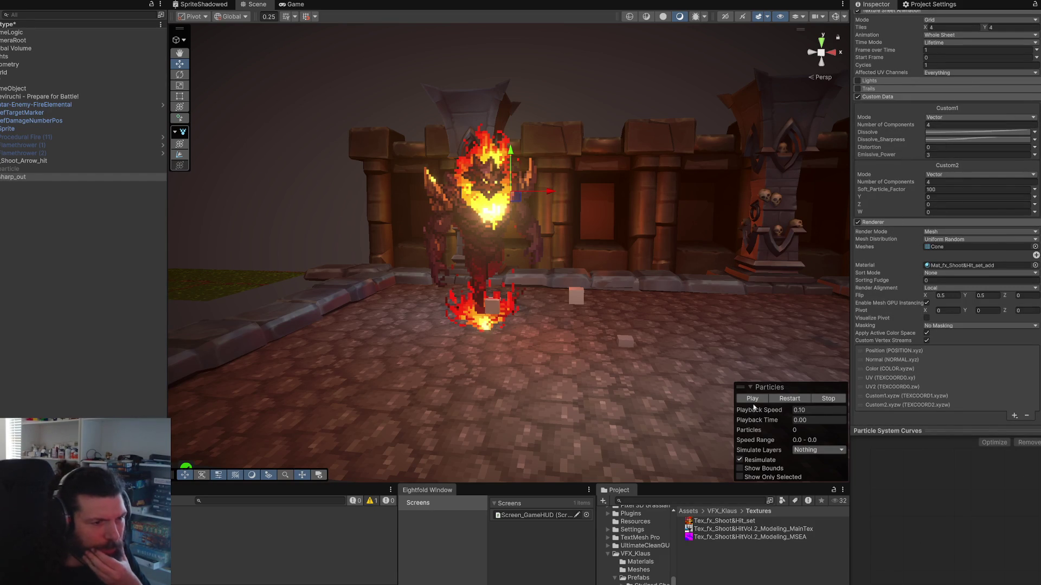
pyautogui.click(795, 399)
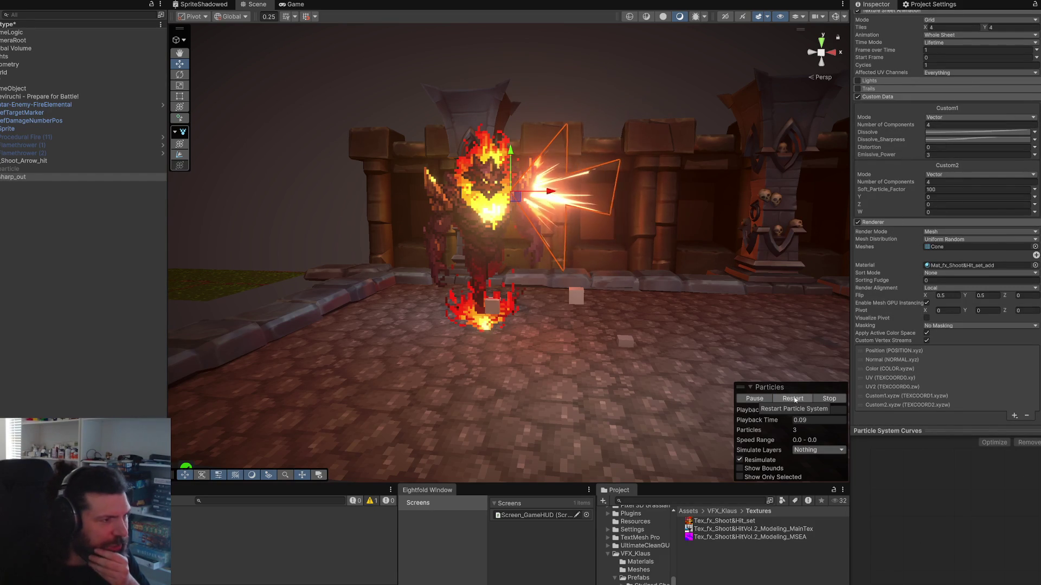
pyautogui.click(795, 399)
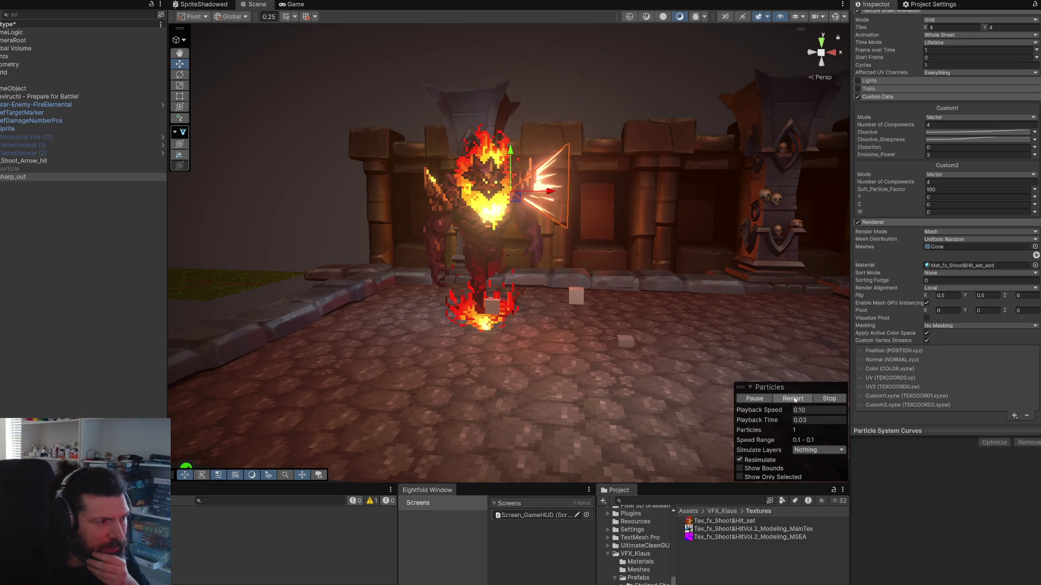
# Step: Replay the sharp_out burst and save the scene
pyautogui.click(795, 399)
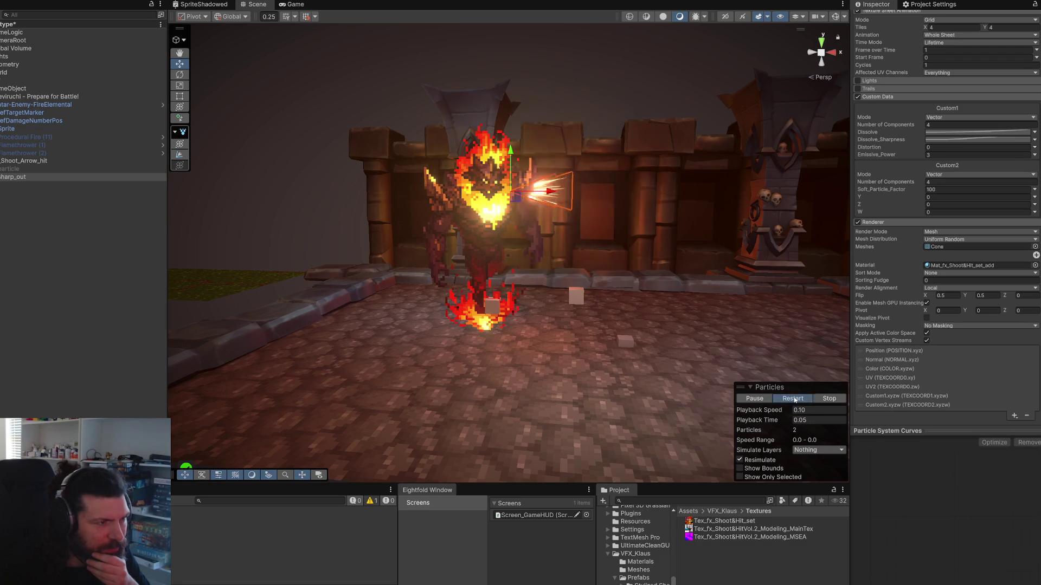
pyautogui.moveTo(681, 210)
pyautogui.mouseDown()
pyautogui.moveTo(588, 259)
pyautogui.moveTo(573, 253)
pyautogui.mouseUp()
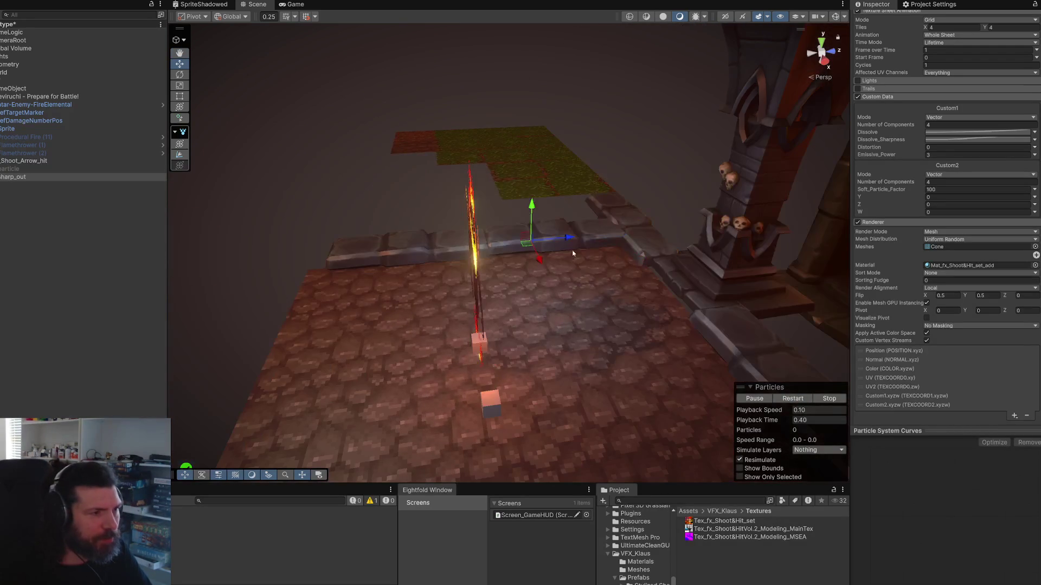
pyautogui.hotkey('ctrl', 's')
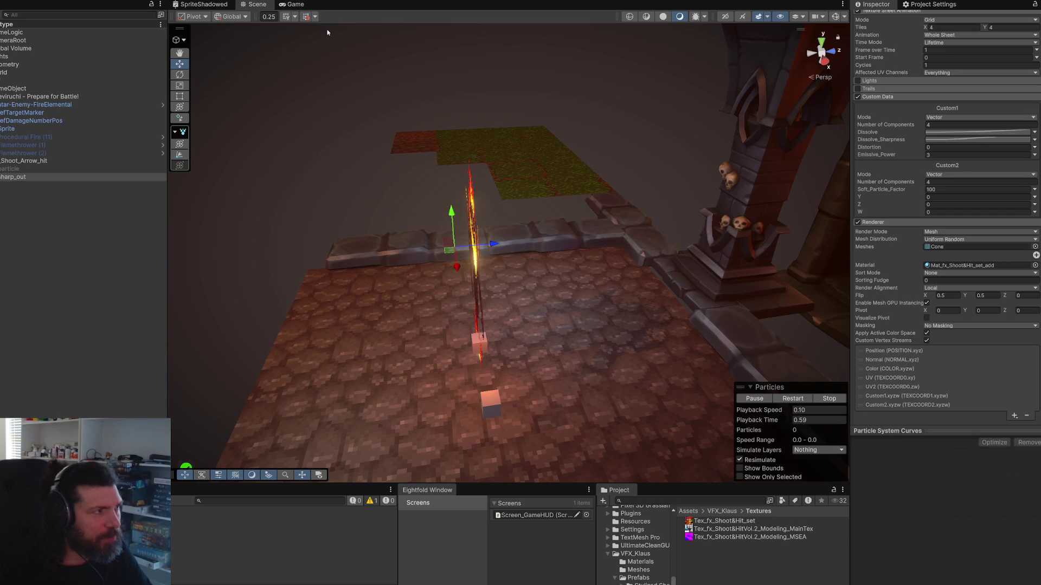
# Step: Move the sharp_out slash onto the fire elemental's chest and replay it to check placement
pyautogui.moveTo(340, 118); pyautogui.dragTo(494, 135)
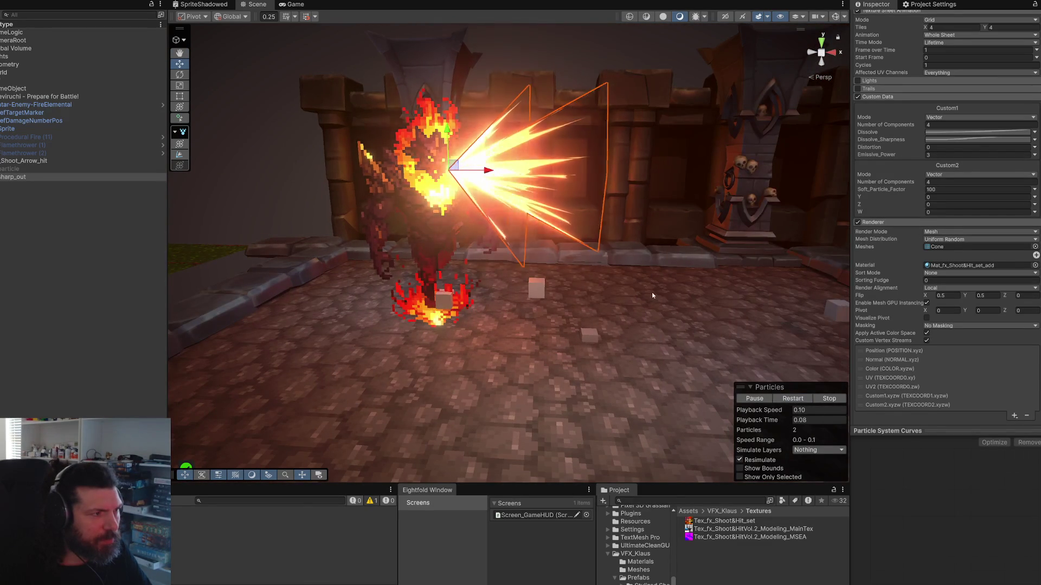
pyautogui.scroll(-3, 653, 287)
pyautogui.scroll(-3, 654, 281)
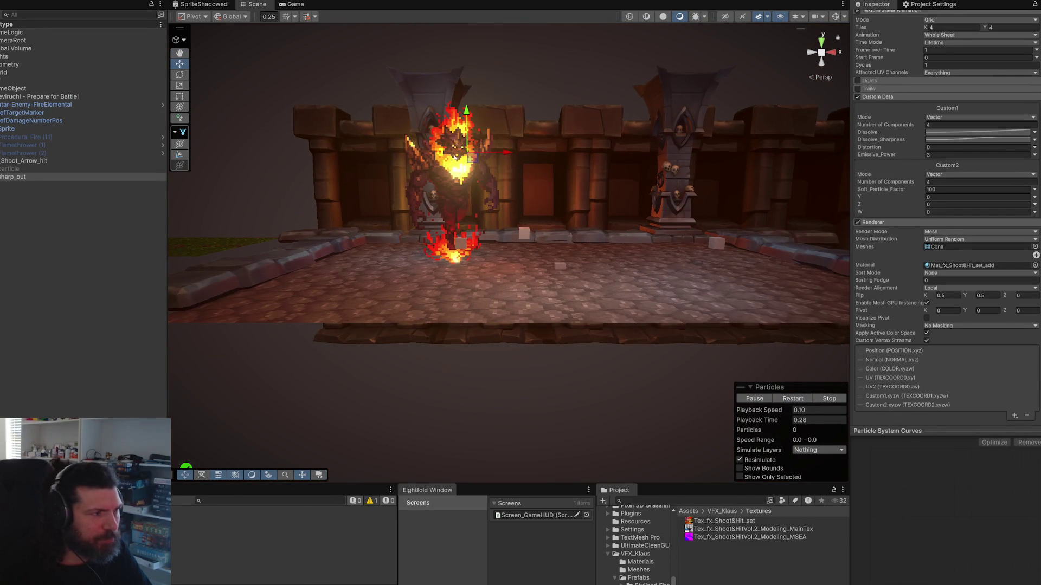
pyautogui.moveTo(474, 161); pyautogui.dragTo(467, 180)
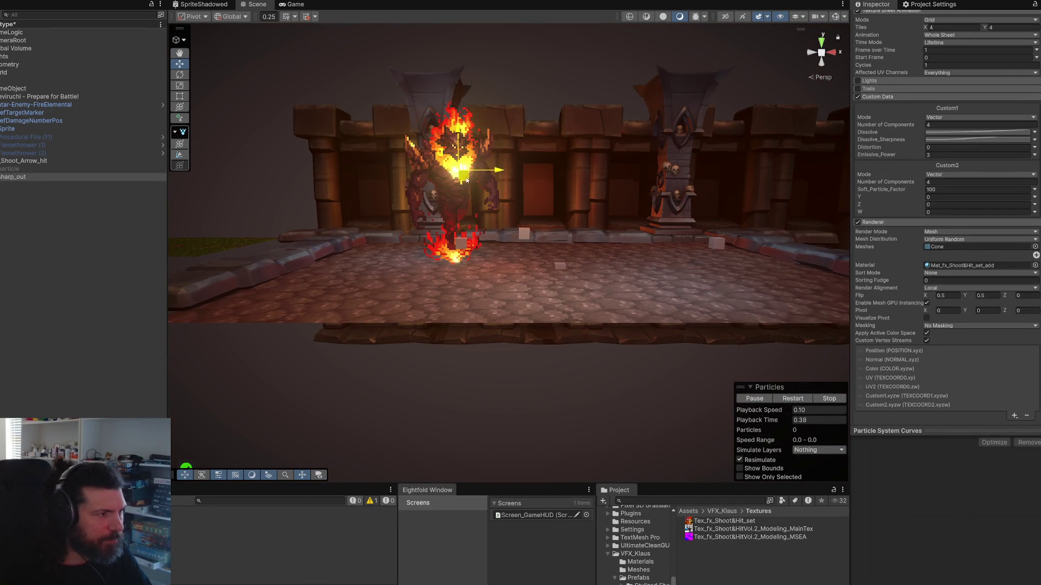
pyautogui.click(788, 400)
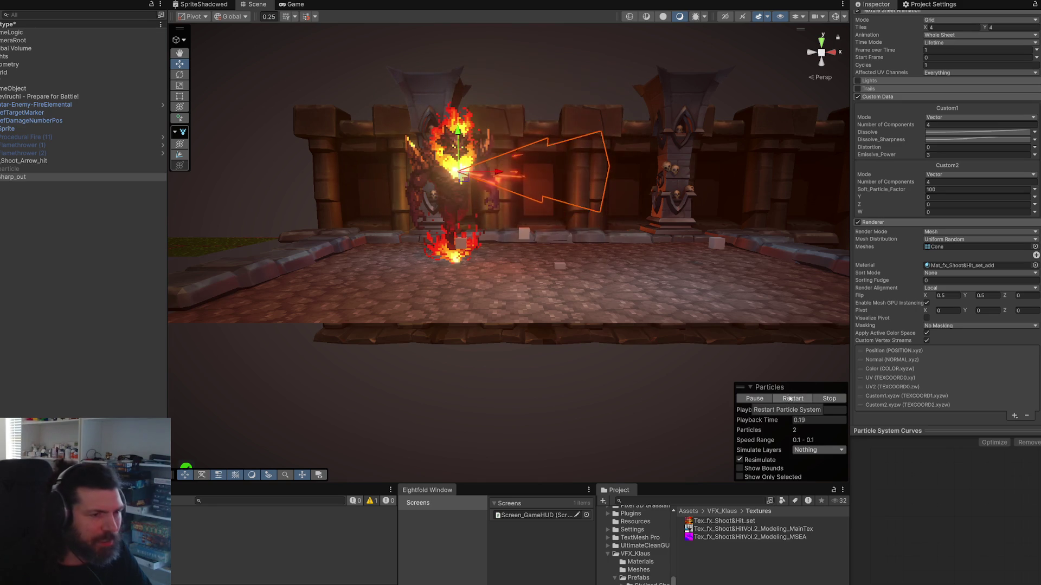
pyautogui.scroll(-5, 891, 340)
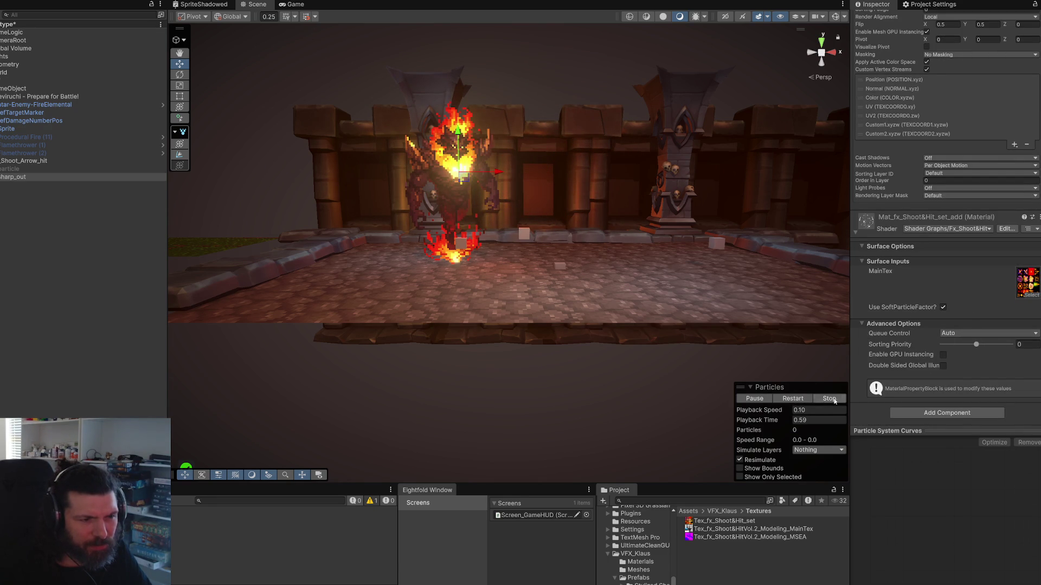
pyautogui.click(804, 401)
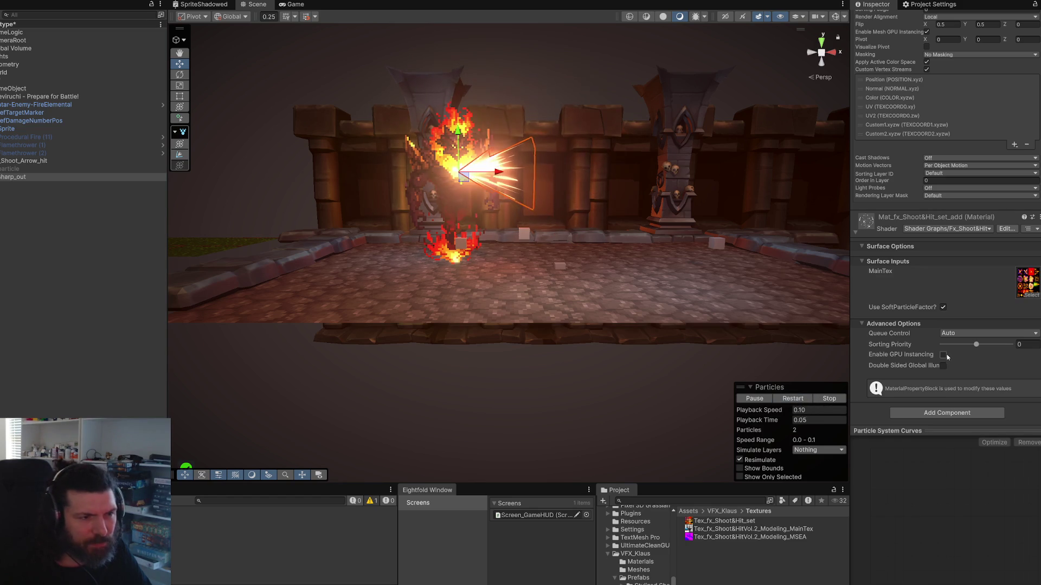
pyautogui.scroll(5, 966, 330)
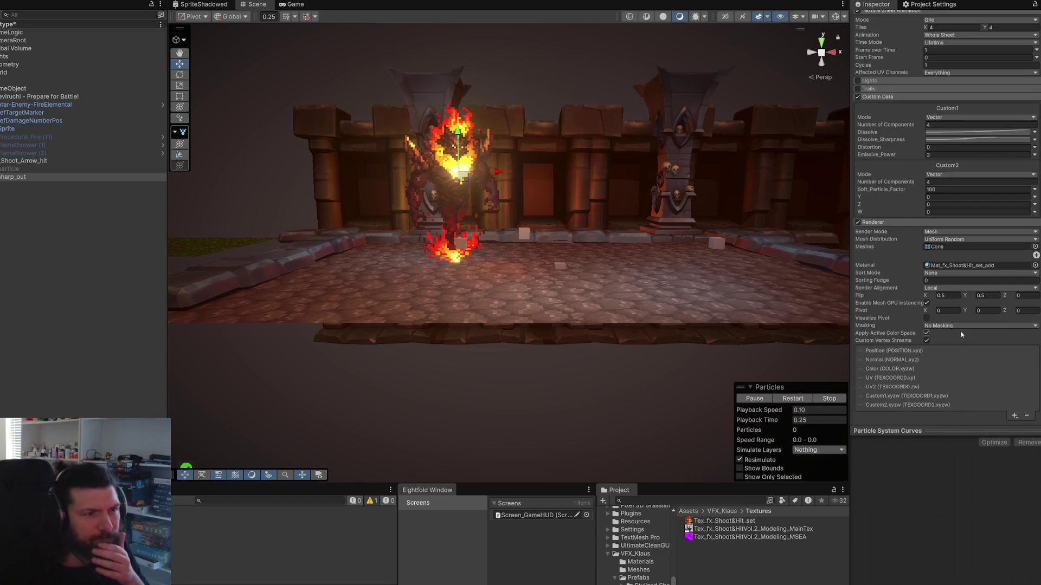
# Step: Lower sharp_out's Custom Data Emissive_Power to 2 and replay the dimmer burst
pyautogui.click(975, 154)
pyautogui.write('1')
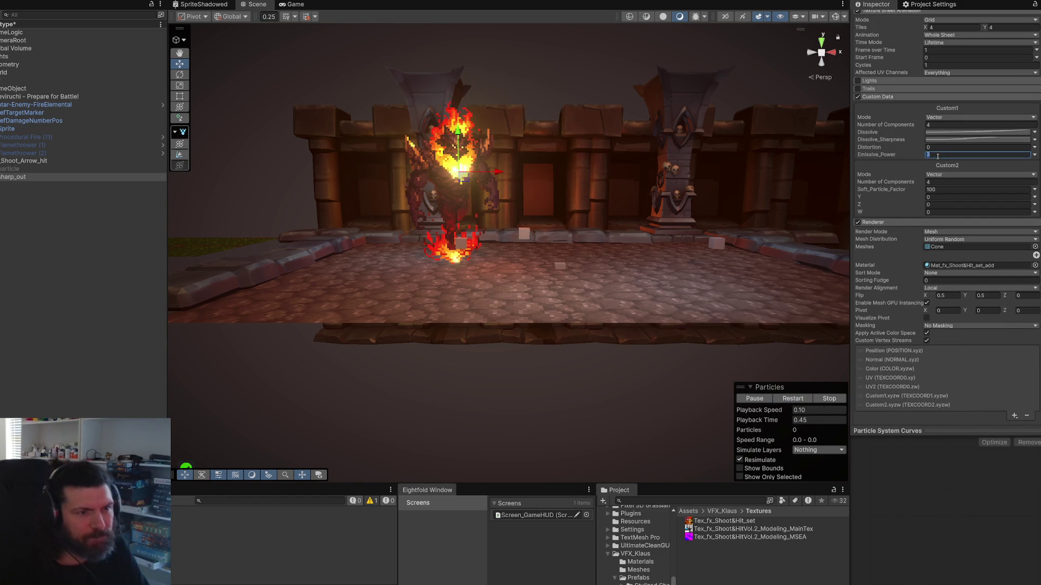
pyautogui.click(788, 398)
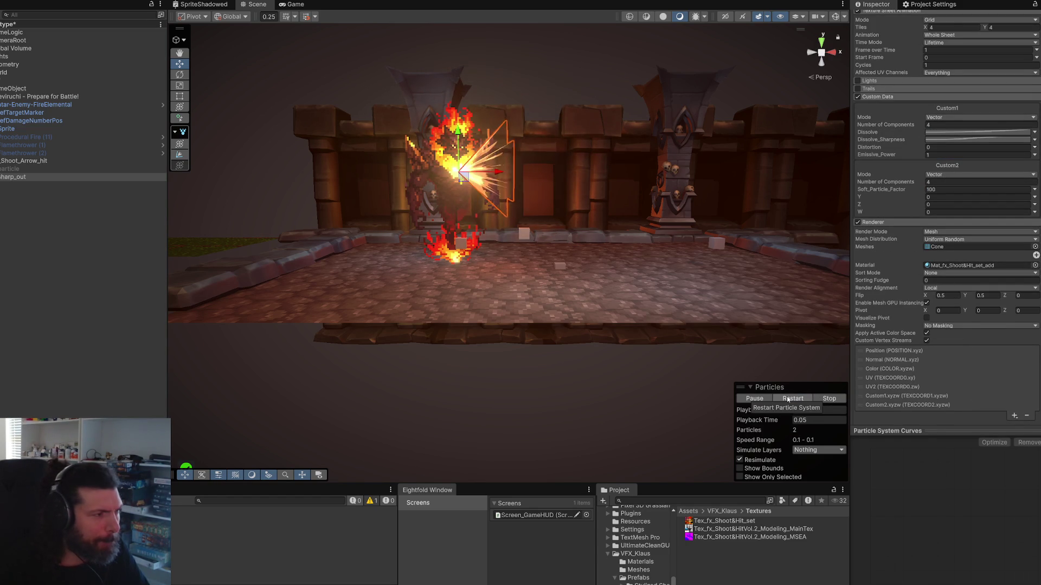
pyautogui.click(789, 398)
pyautogui.write('2')
pyautogui.click(793, 398)
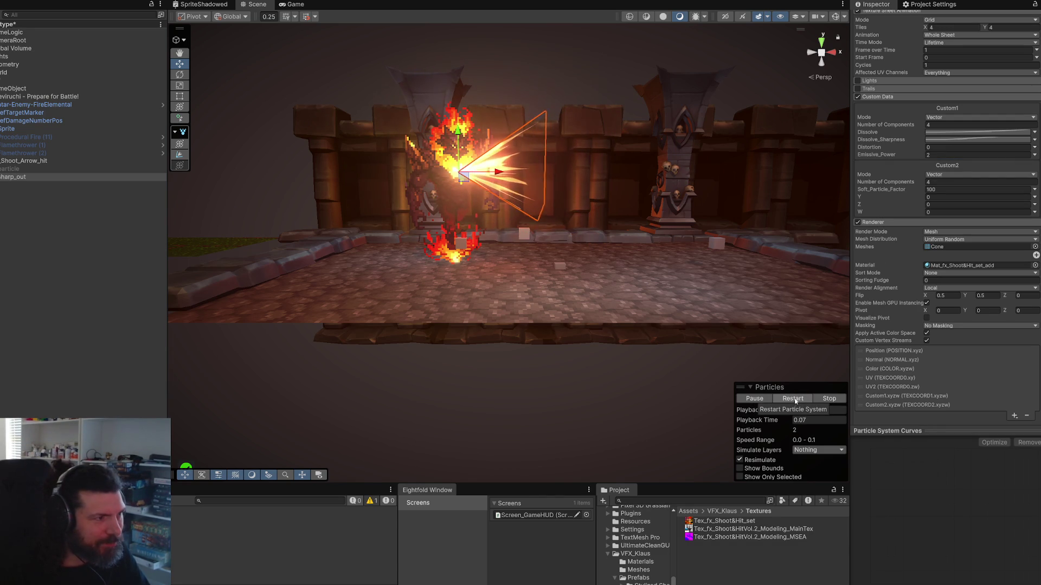
pyautogui.click(796, 402)
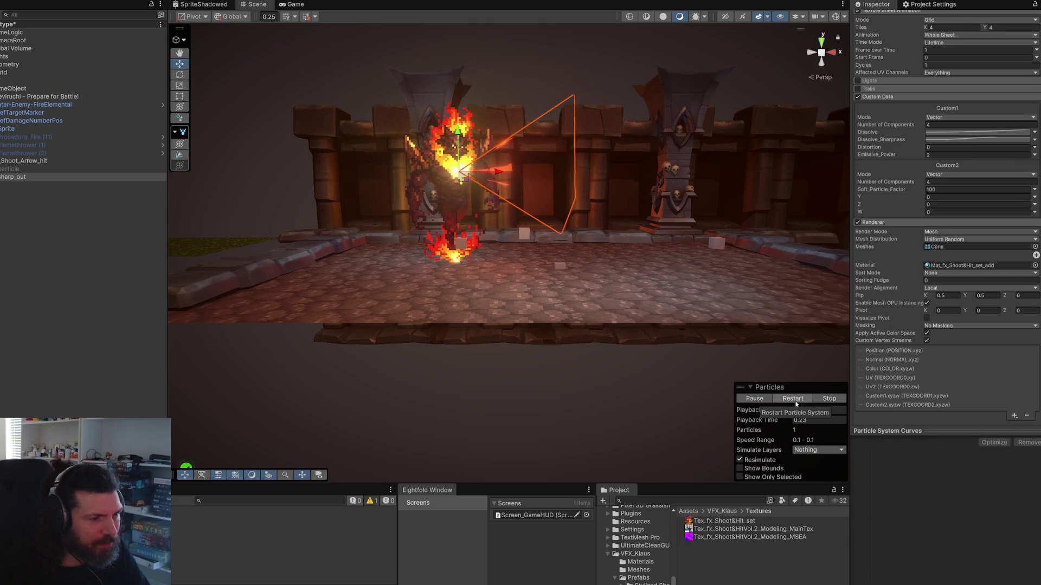
# Step: Set the Particles overlay Playback Speed to 1 and preview the burst at normal speed
pyautogui.click(805, 411)
pyautogui.write('1')
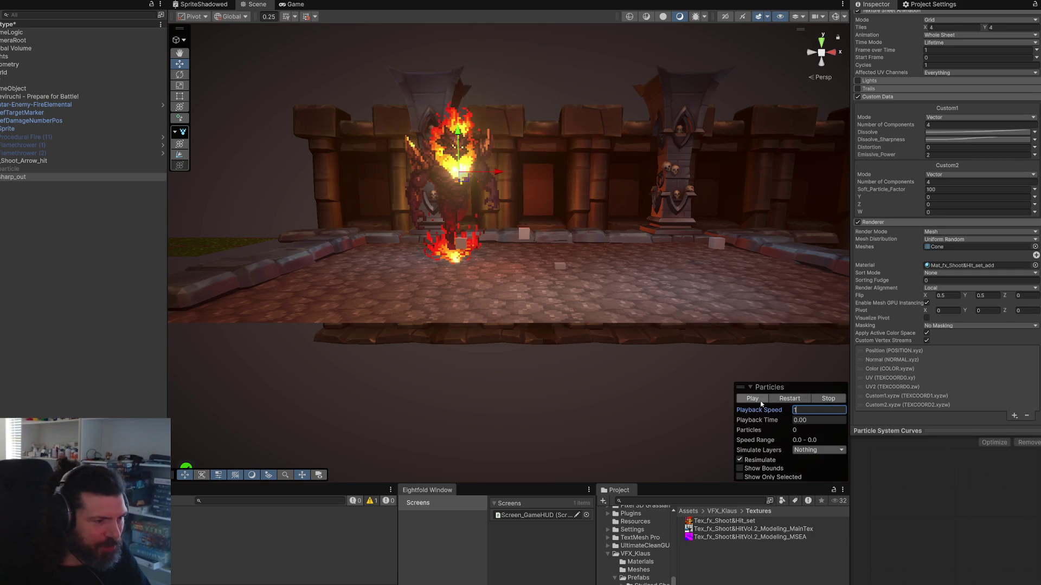
pyautogui.click(757, 400)
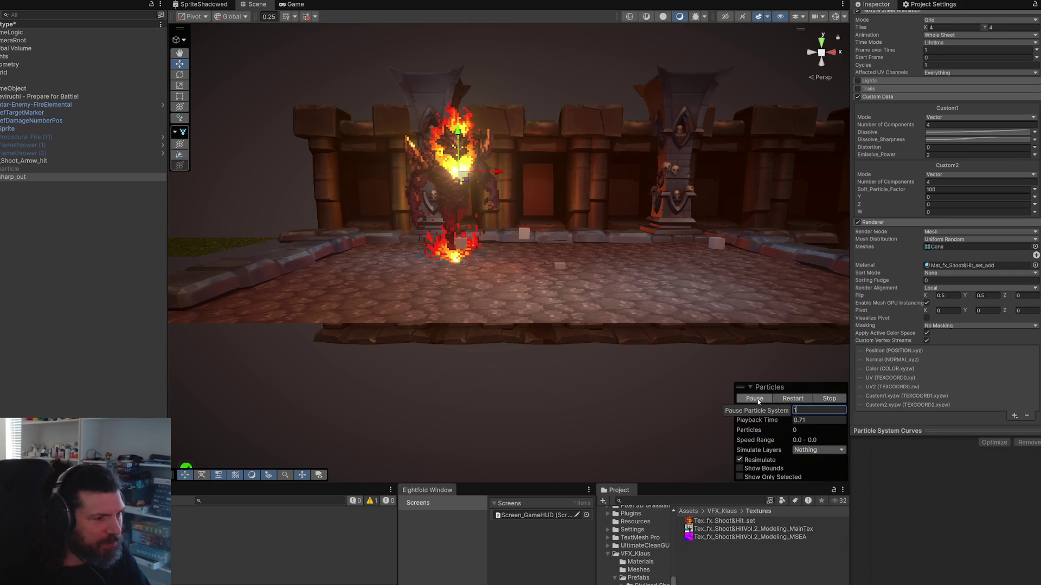
pyautogui.click(758, 401)
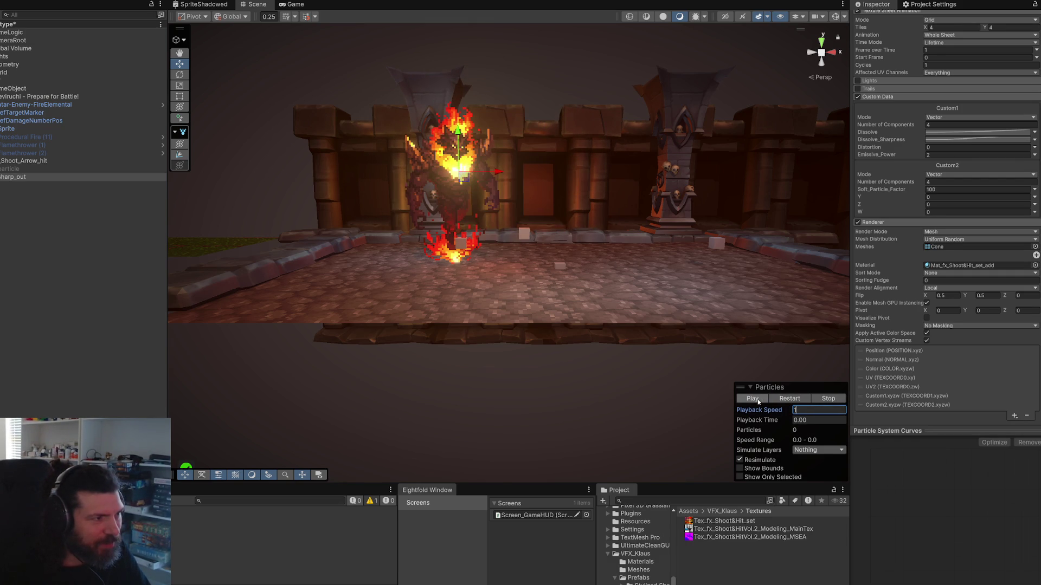
pyautogui.scroll(3, 665, 314)
pyautogui.scroll(-2, 637, 313)
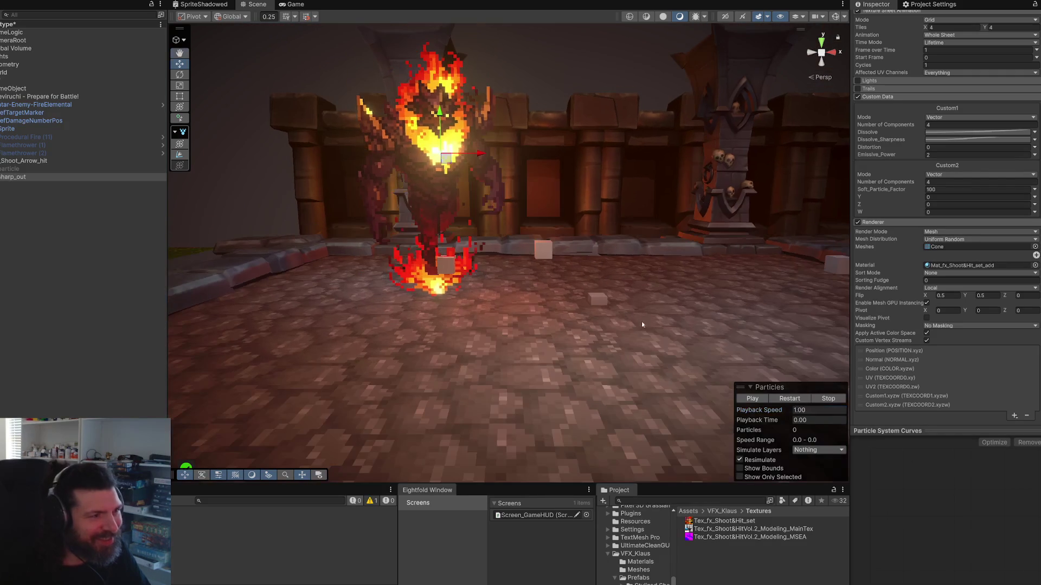
pyautogui.click(789, 399)
pyautogui.click(789, 400)
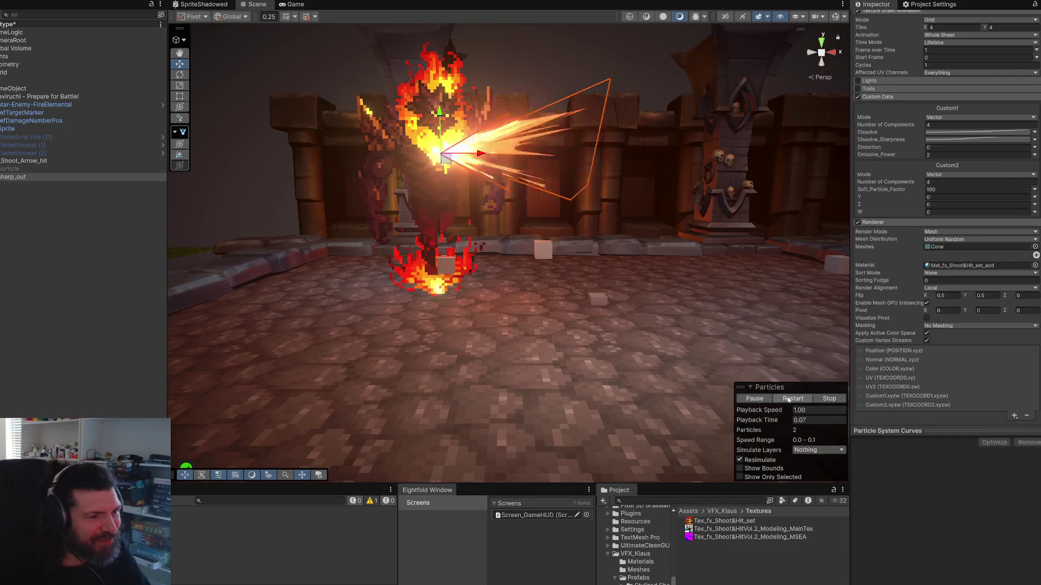
pyautogui.scroll(10, 959, 299)
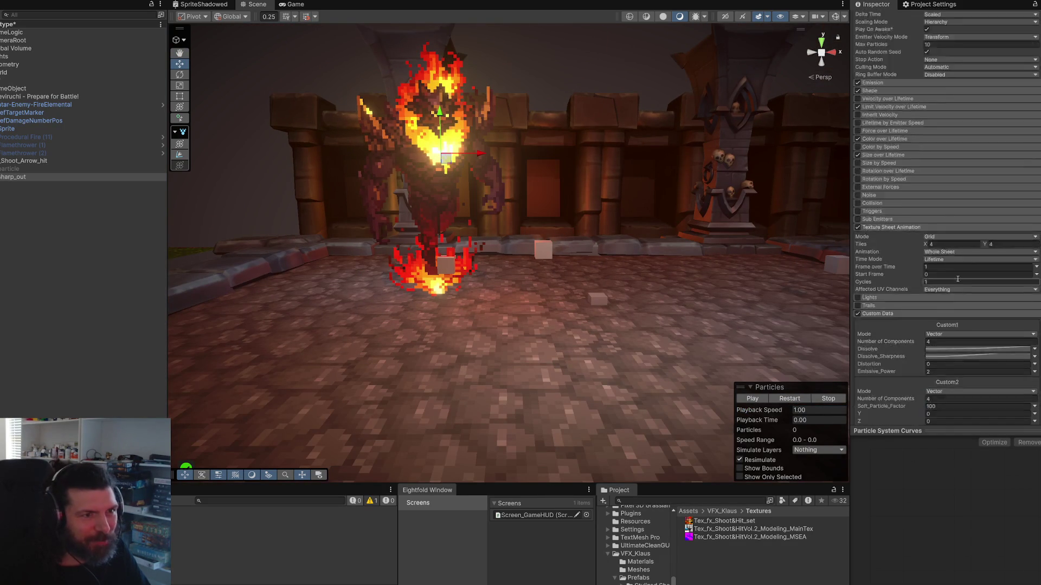
pyautogui.scroll(5, 959, 300)
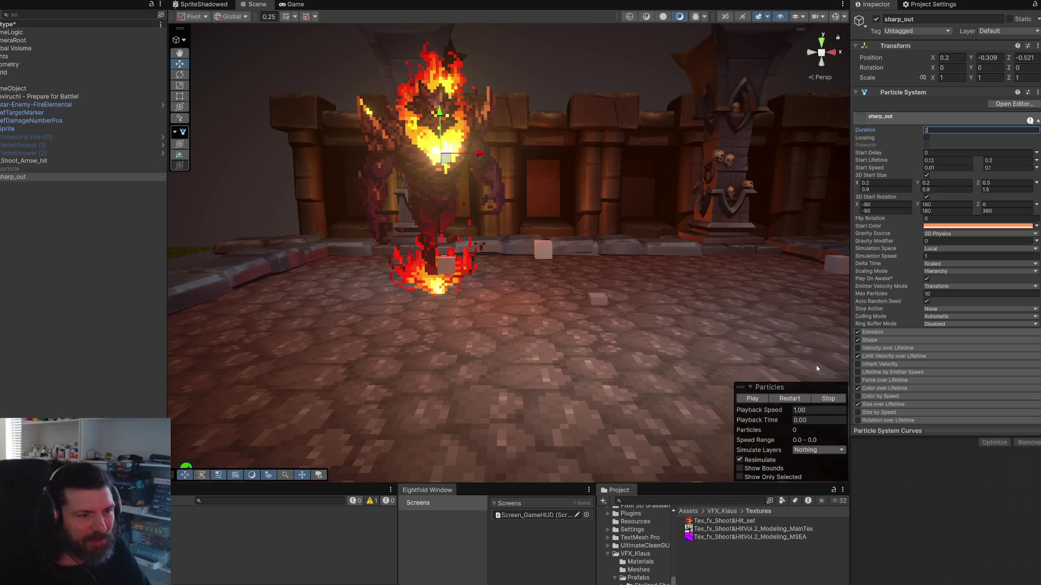
pyautogui.click(793, 398)
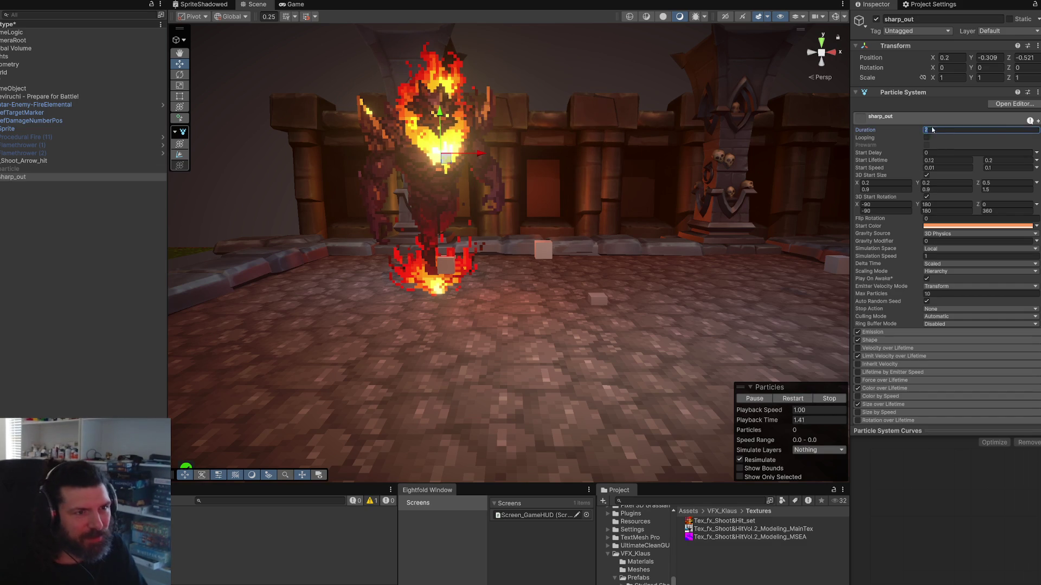
pyautogui.write('8')
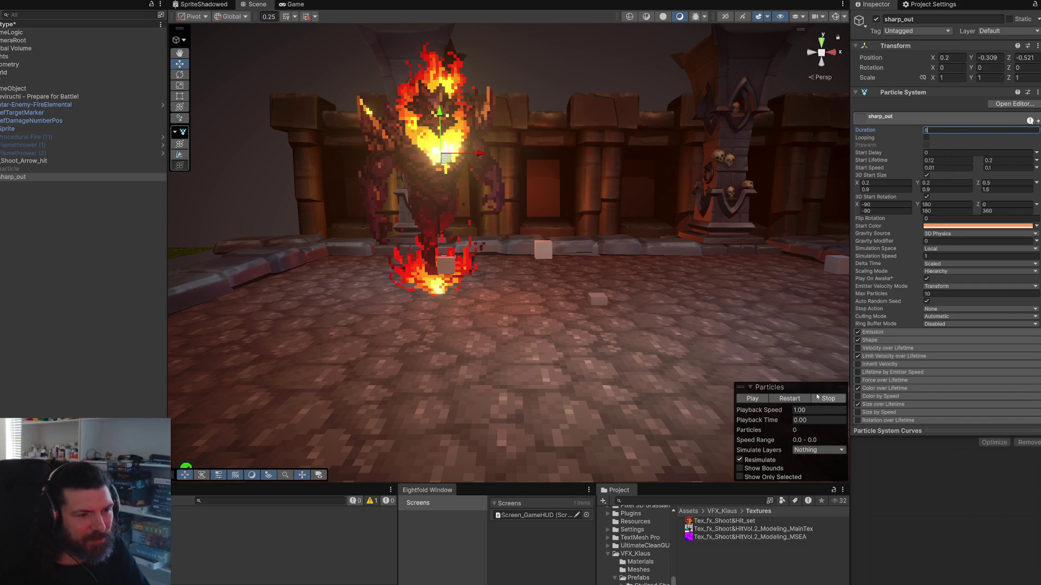
pyautogui.click(781, 401)
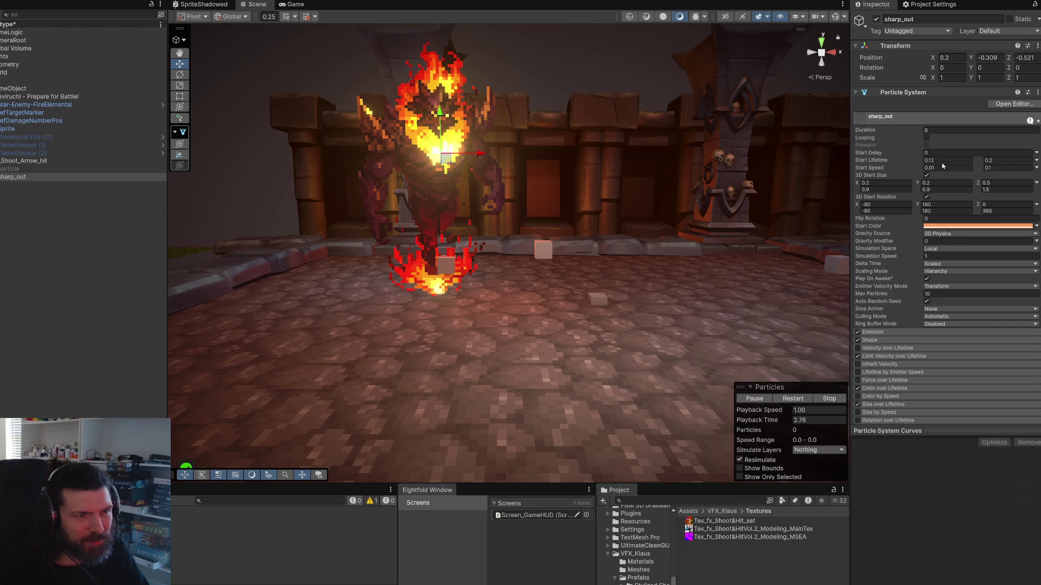
pyautogui.write('0')
pyautogui.write('1')
pyautogui.press('Tab')
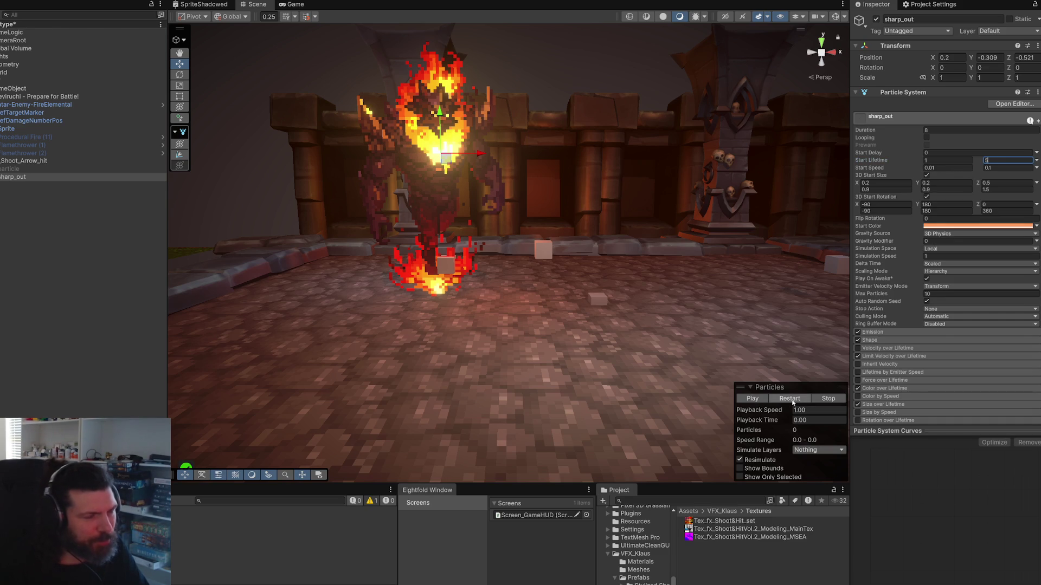
pyautogui.click(790, 399)
pyautogui.write('2')
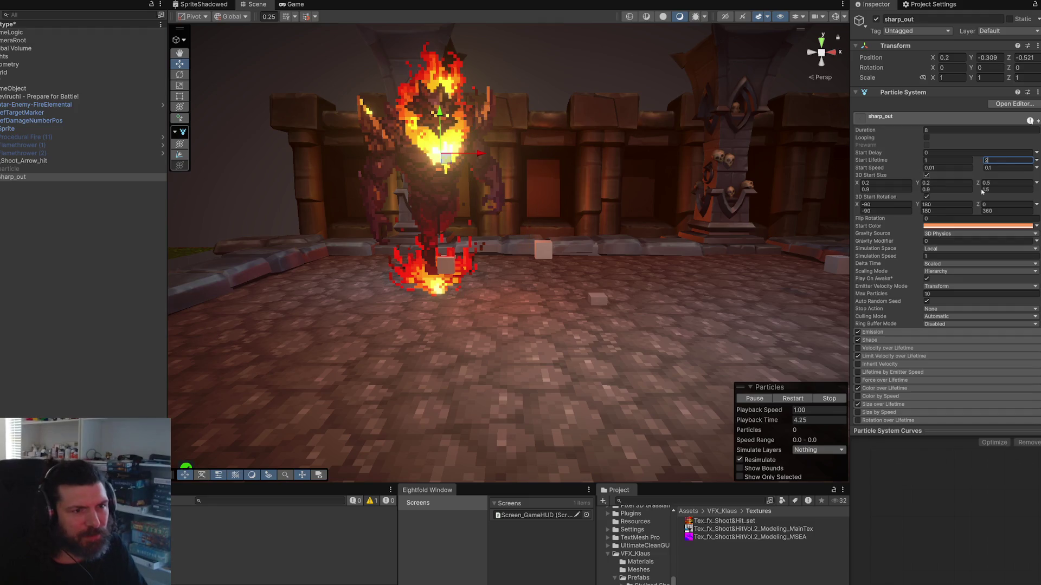
pyautogui.click(806, 399)
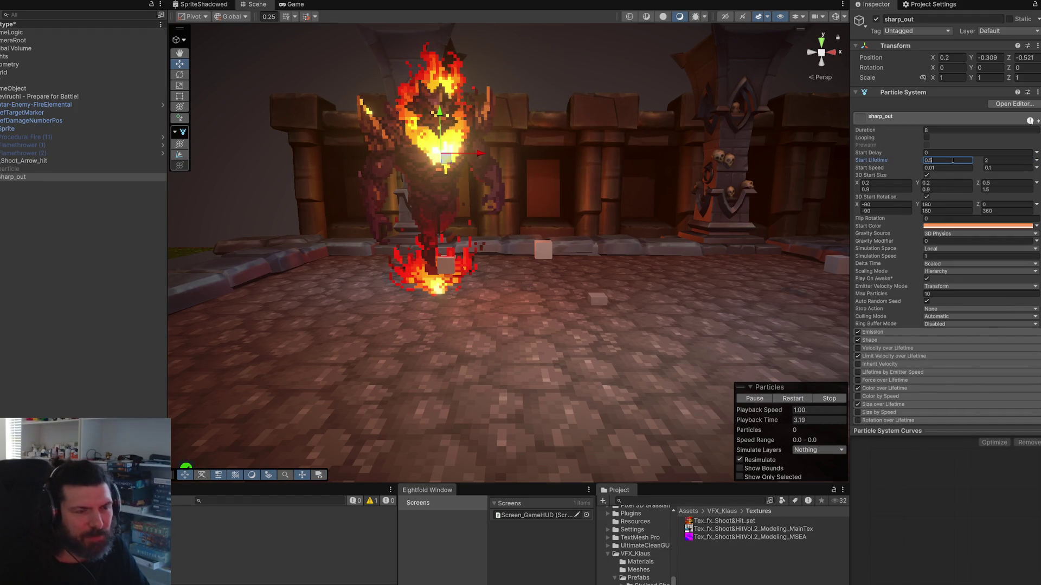
pyautogui.click(793, 398)
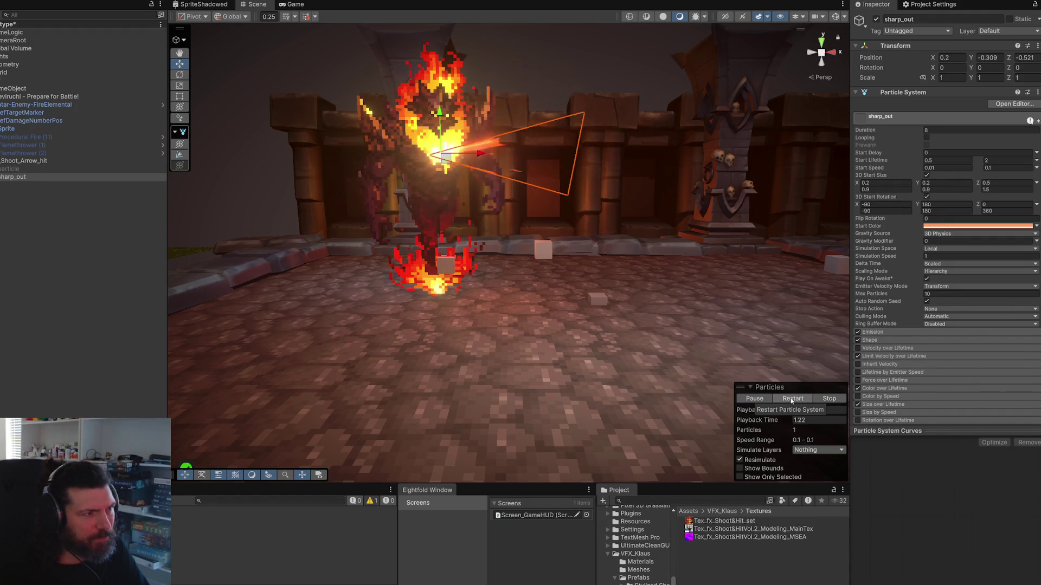
pyautogui.click(792, 400)
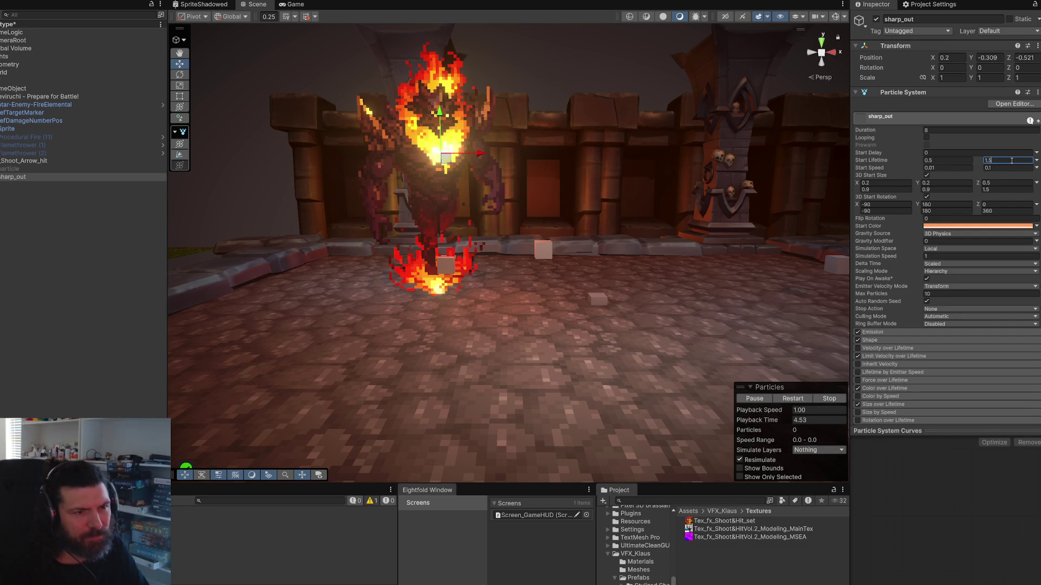
pyautogui.click(965, 131)
pyautogui.write('2')
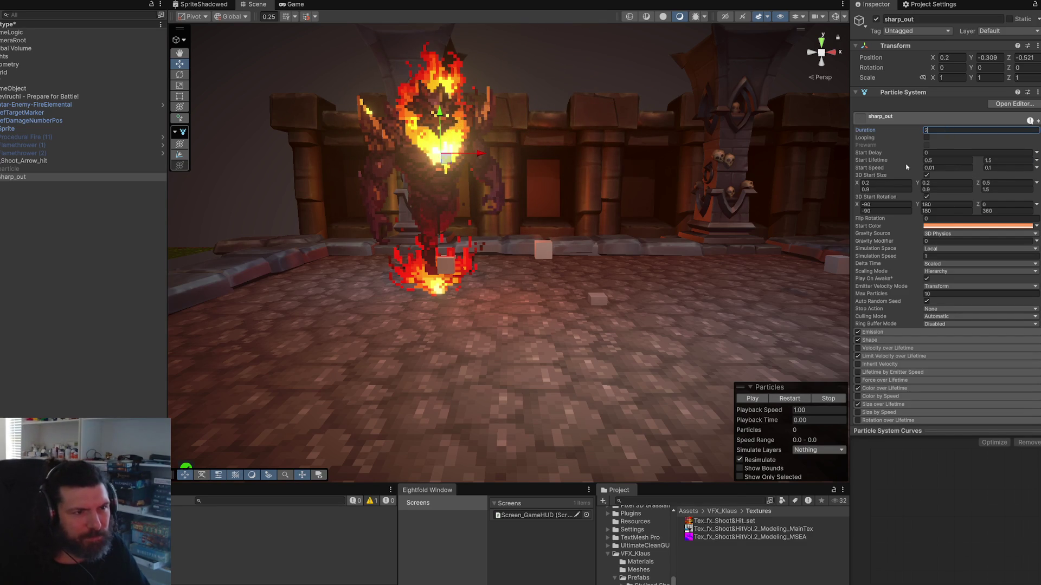
pyautogui.click(789, 400)
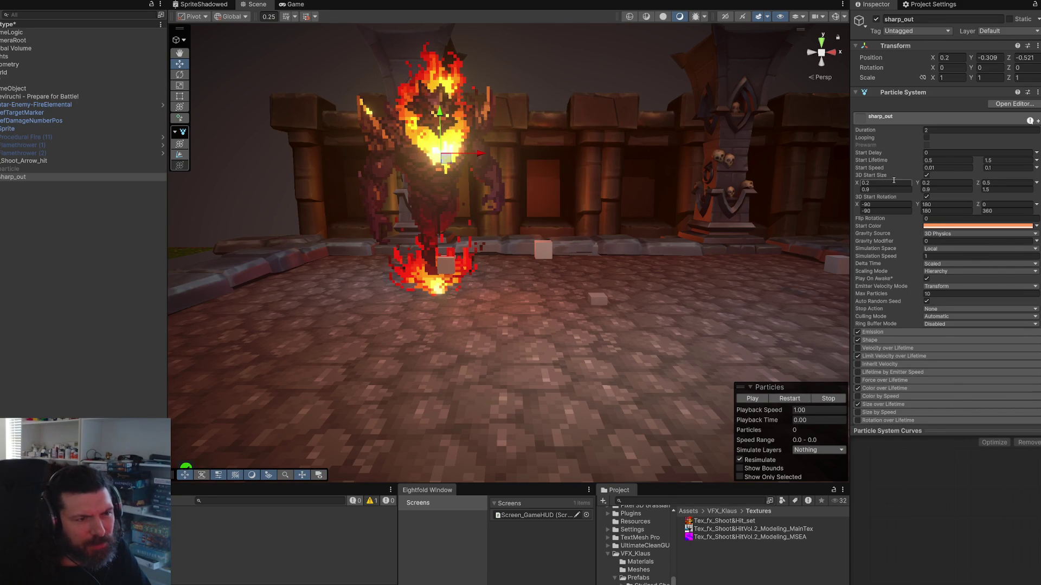
pyautogui.scroll(-3, 889, 249)
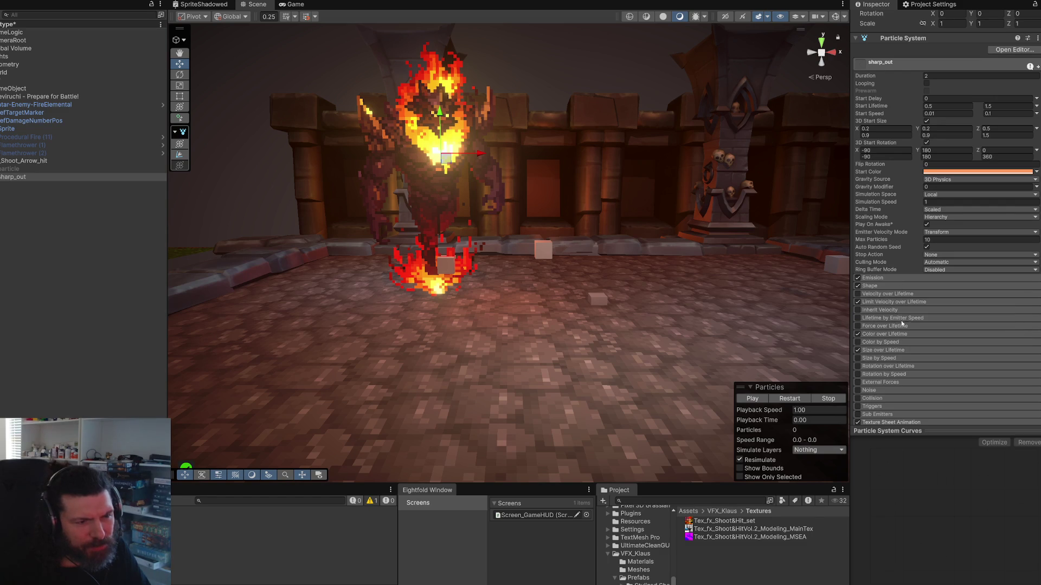
# Step: Play and repeatedly replay the sharp_out spike burst on the fire elemental
pyautogui.scroll(-2, 910, 344)
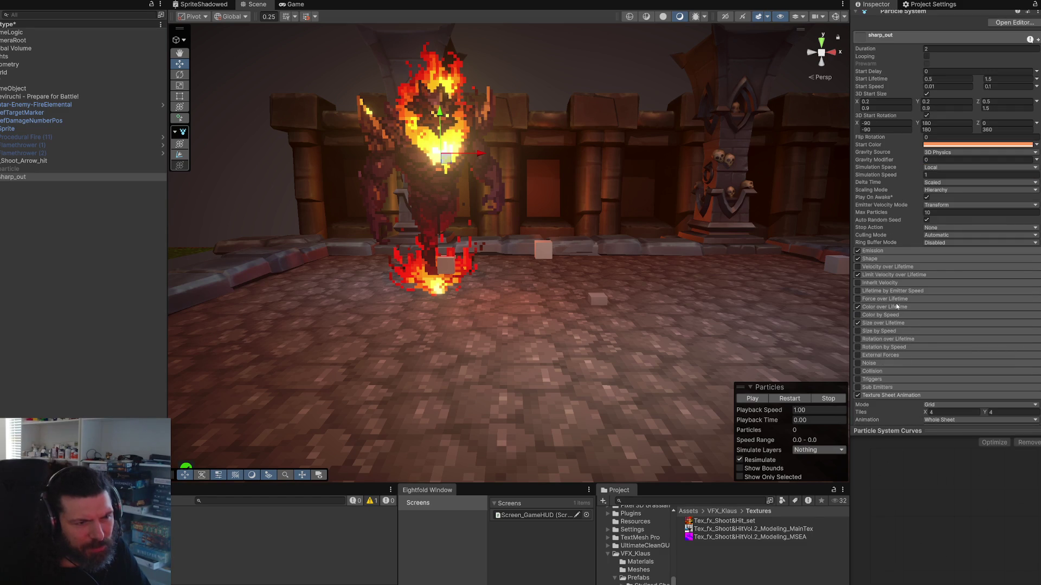
pyautogui.scroll(3, 898, 293)
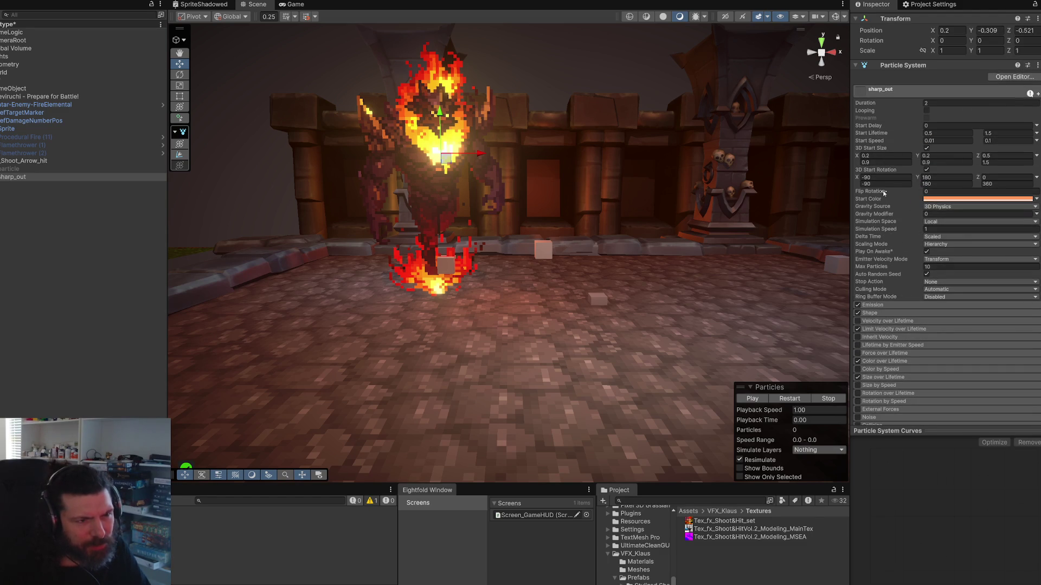
pyautogui.click(779, 398)
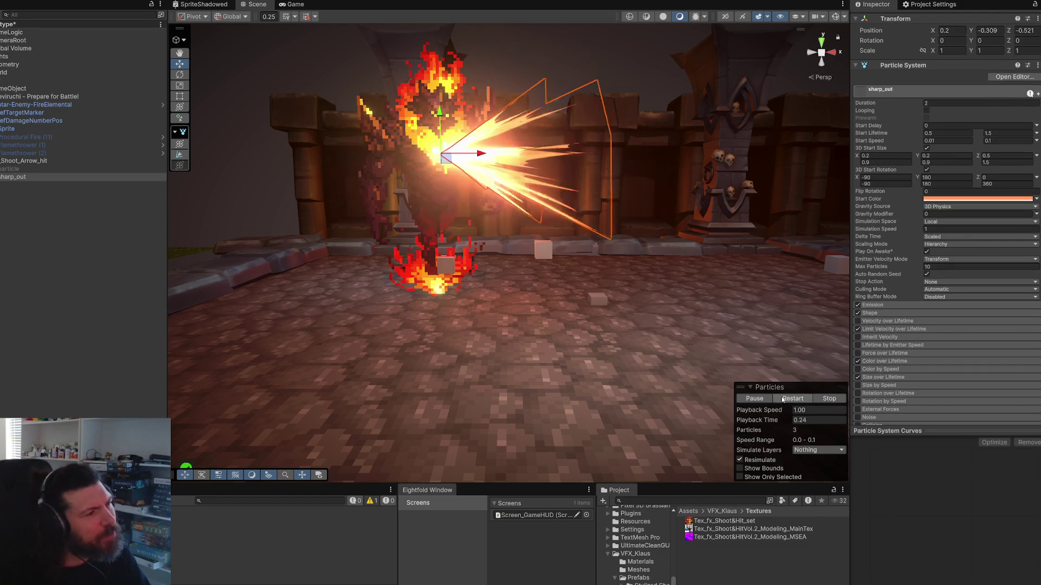
pyautogui.click(783, 399)
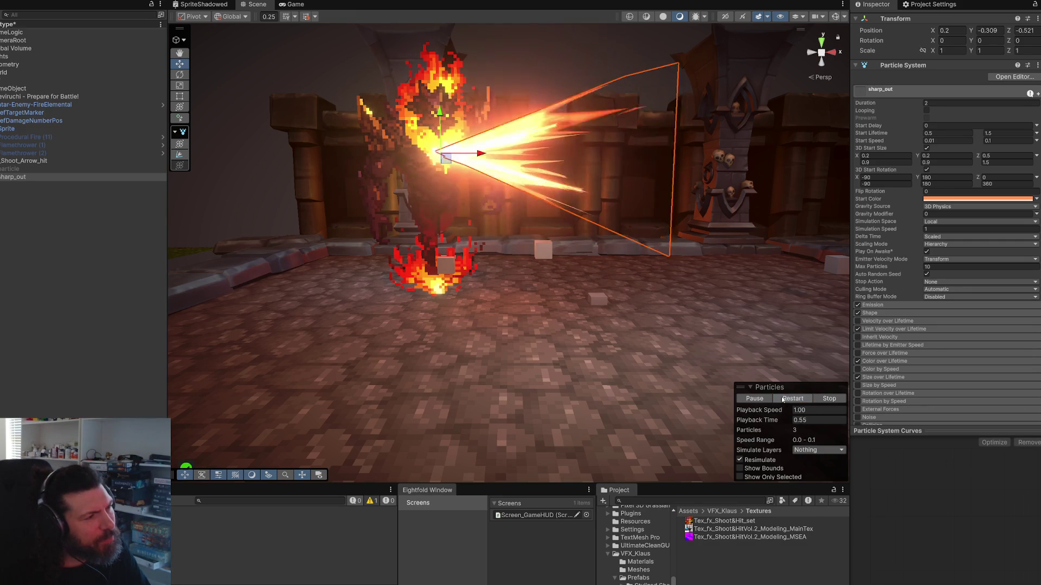
pyautogui.click(782, 400)
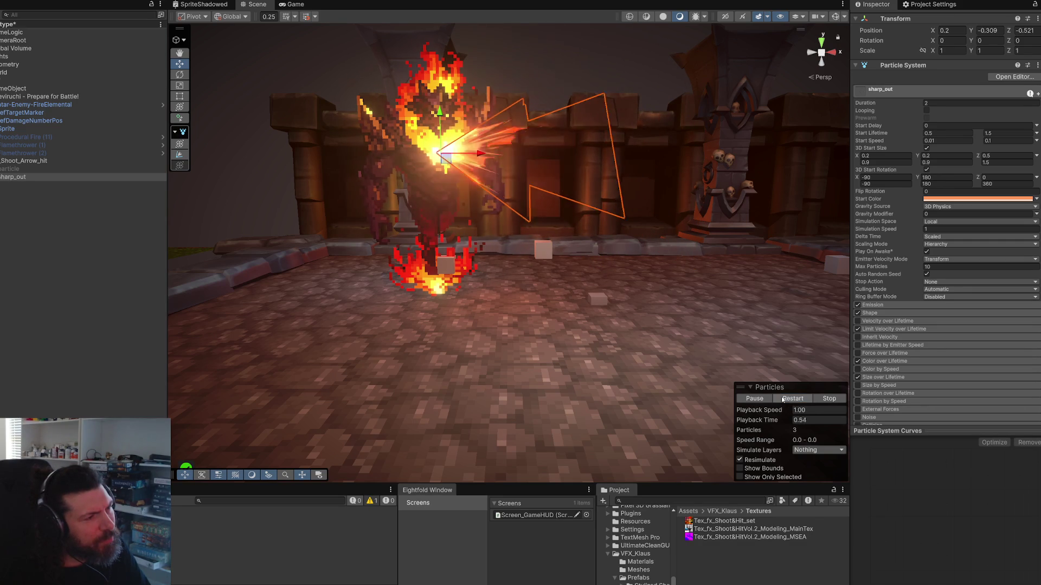
pyautogui.click(783, 400)
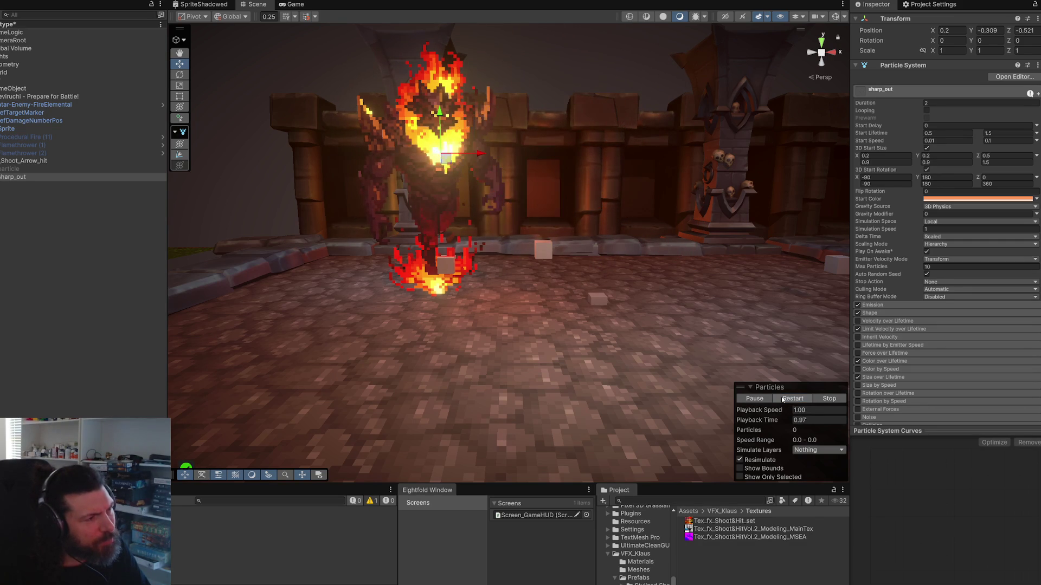
pyautogui.click(783, 400)
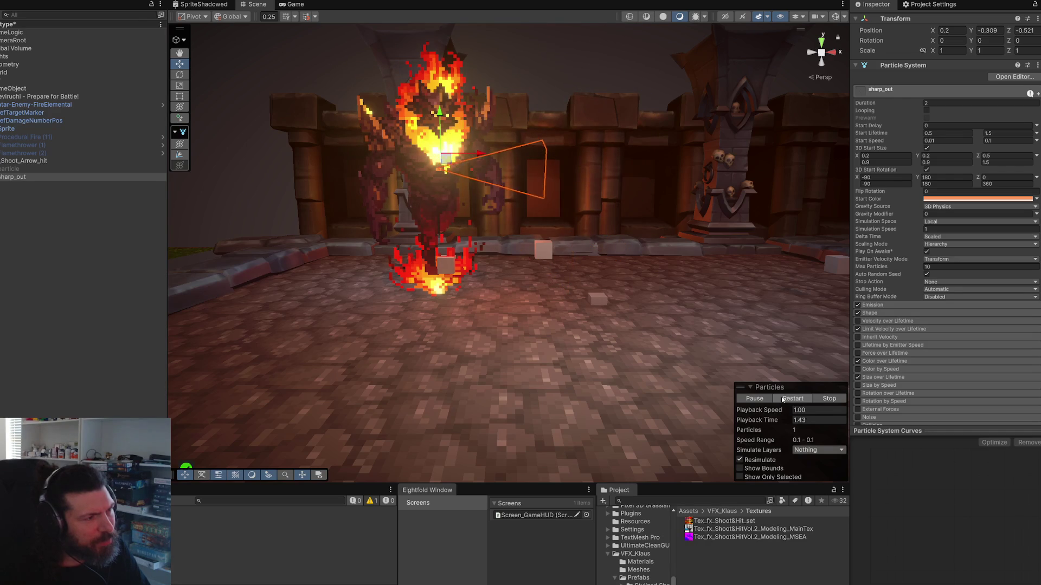
pyautogui.click(783, 400)
pyautogui.click(782, 400)
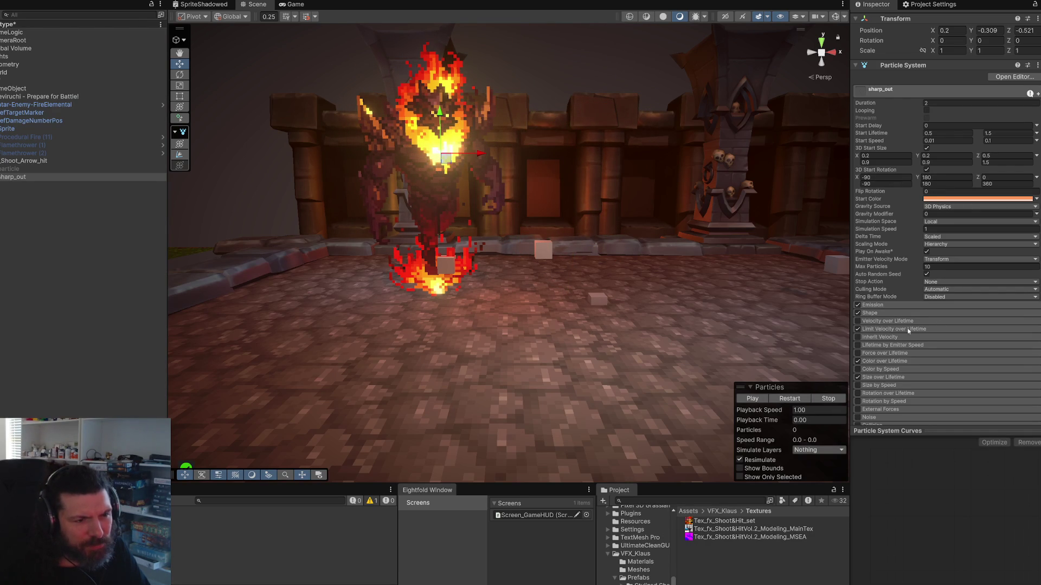
# Step: Give sharp_out a Start Speed of 0 and replay the burst from a new view
pyautogui.scroll(-2, 895, 393)
pyautogui.scroll(-2, 896, 343)
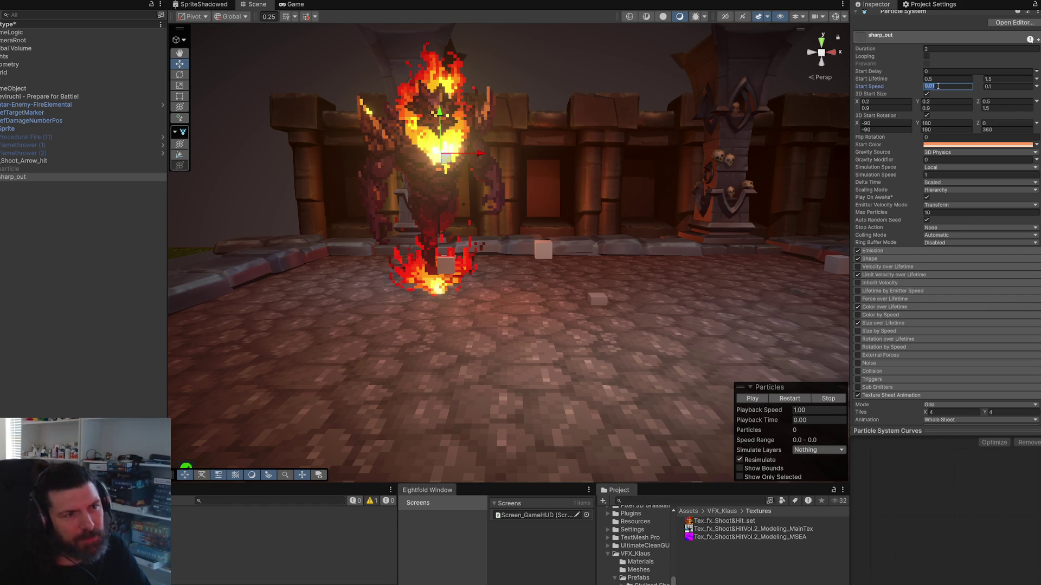
pyautogui.click(793, 401)
pyautogui.scroll(4, 607, 237)
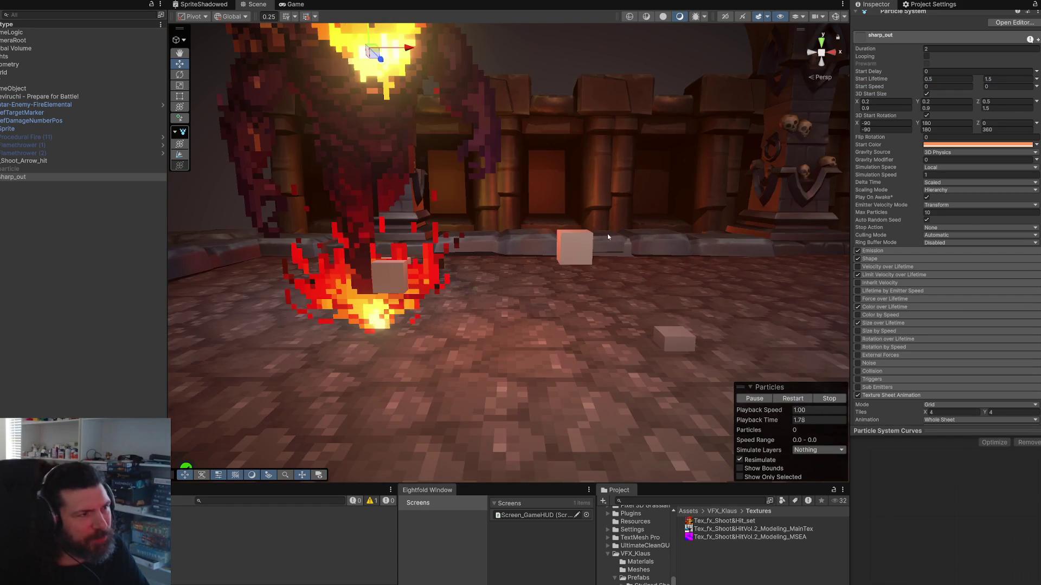
pyautogui.moveTo(607, 233); pyautogui.dragTo(592, 224)
pyautogui.click(790, 398)
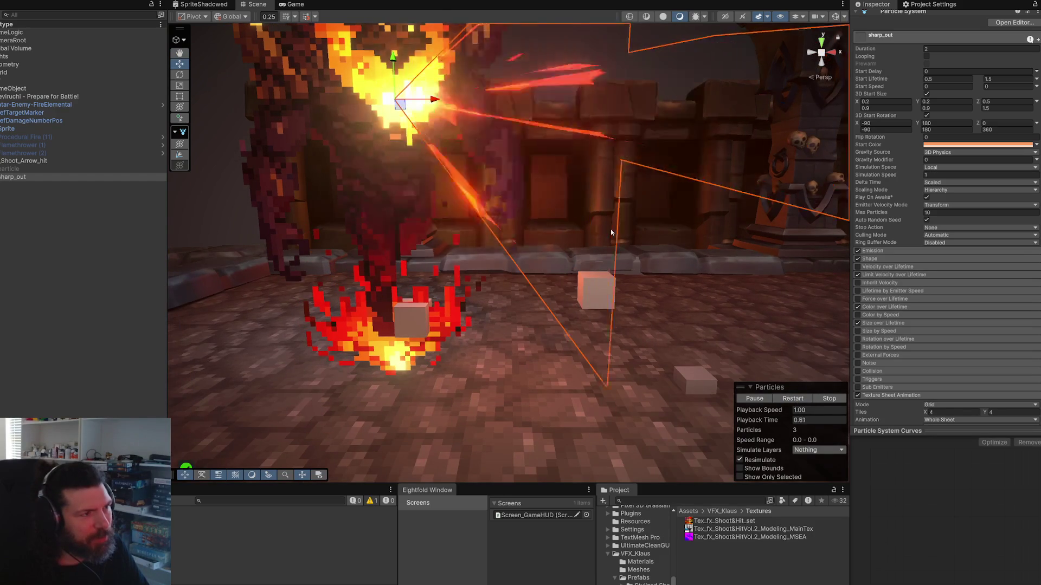
pyautogui.scroll(-3, 611, 232)
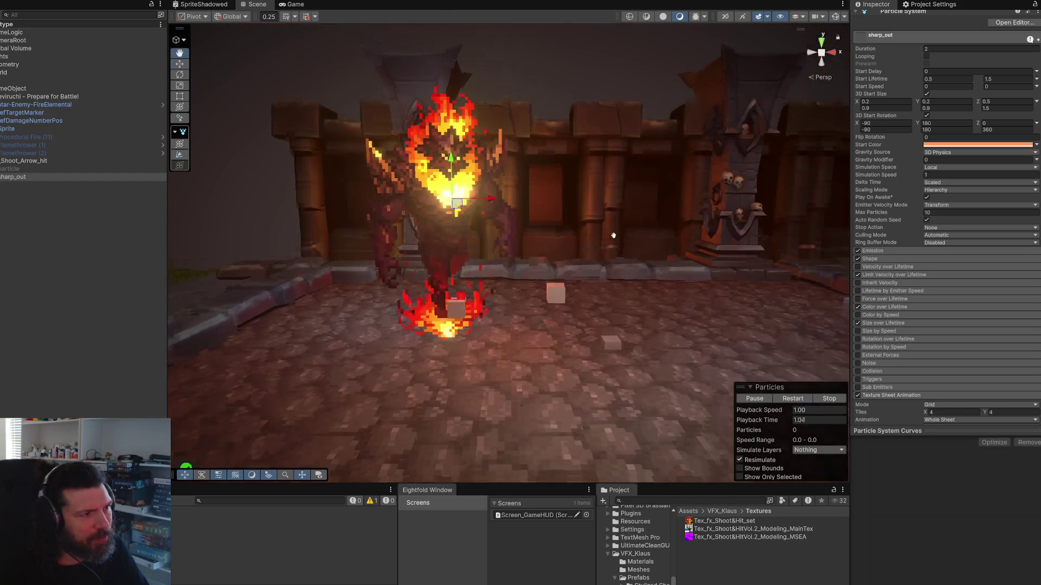
pyautogui.click(790, 401)
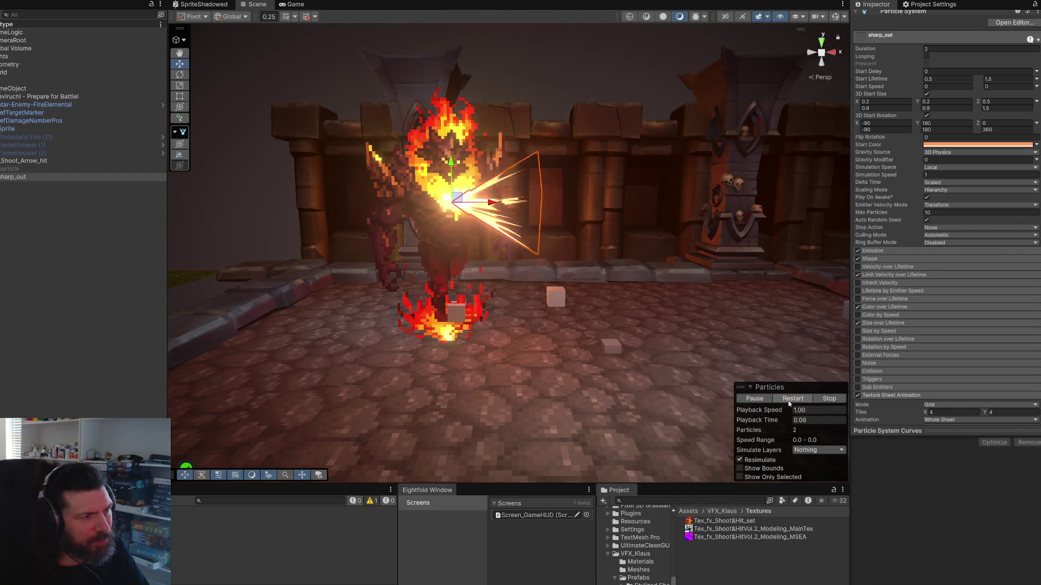
pyautogui.click(789, 401)
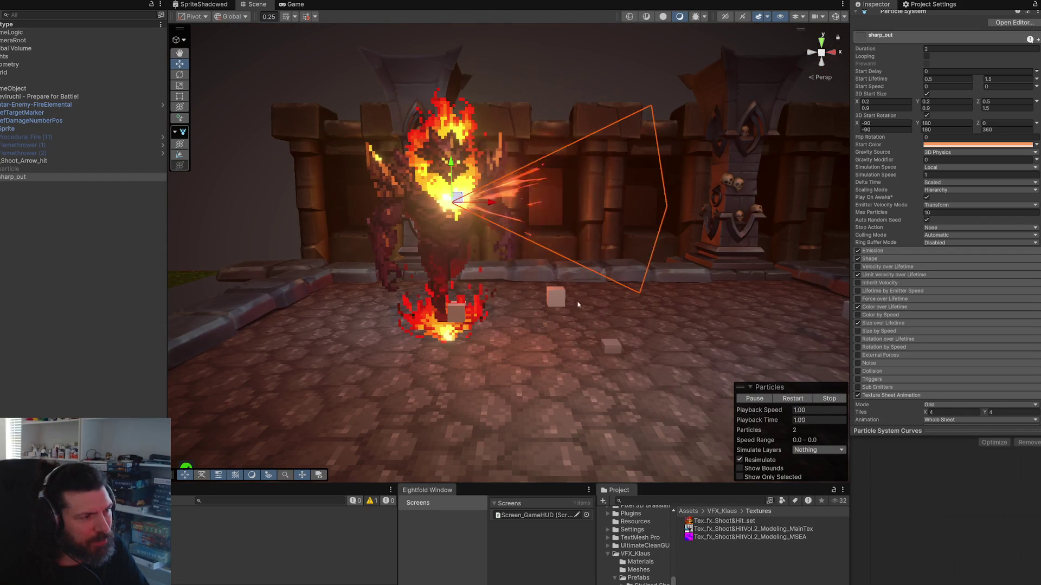
pyautogui.scroll(3, 596, 284)
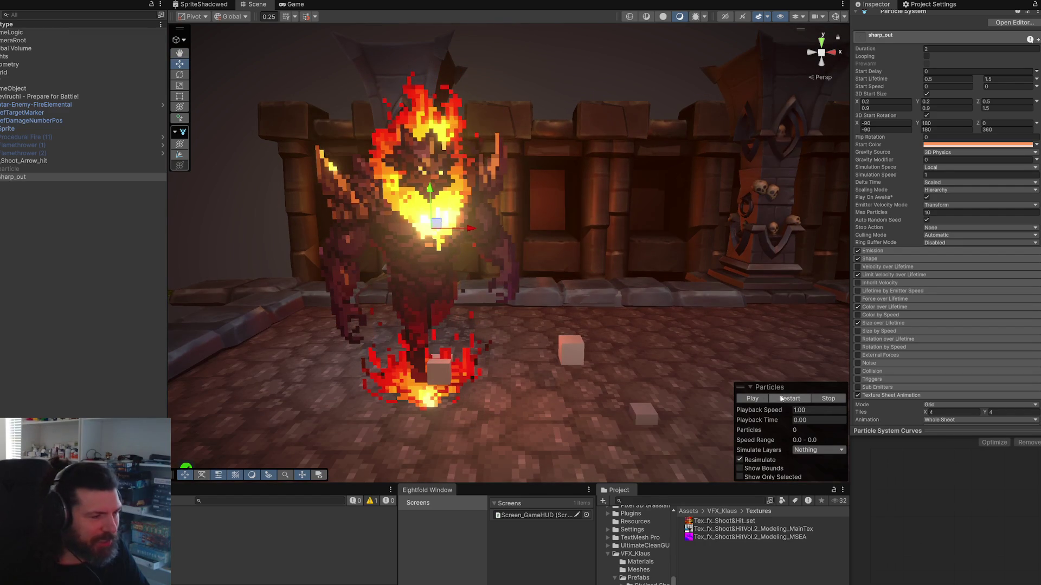
# Step: Replay the zero-speed spike burst several more times up close
pyautogui.click(782, 399)
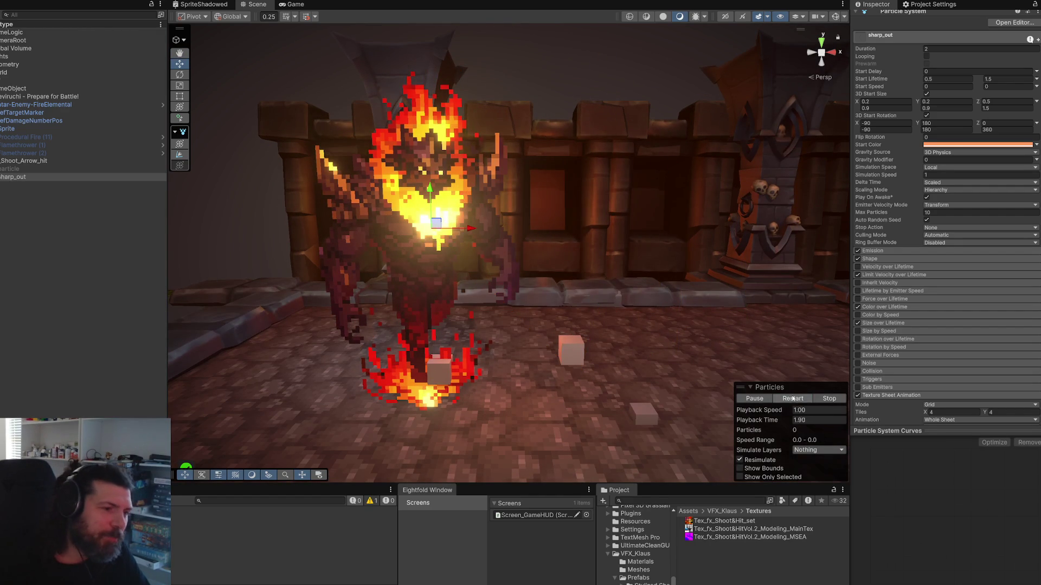
pyautogui.click(793, 400)
pyautogui.click(797, 402)
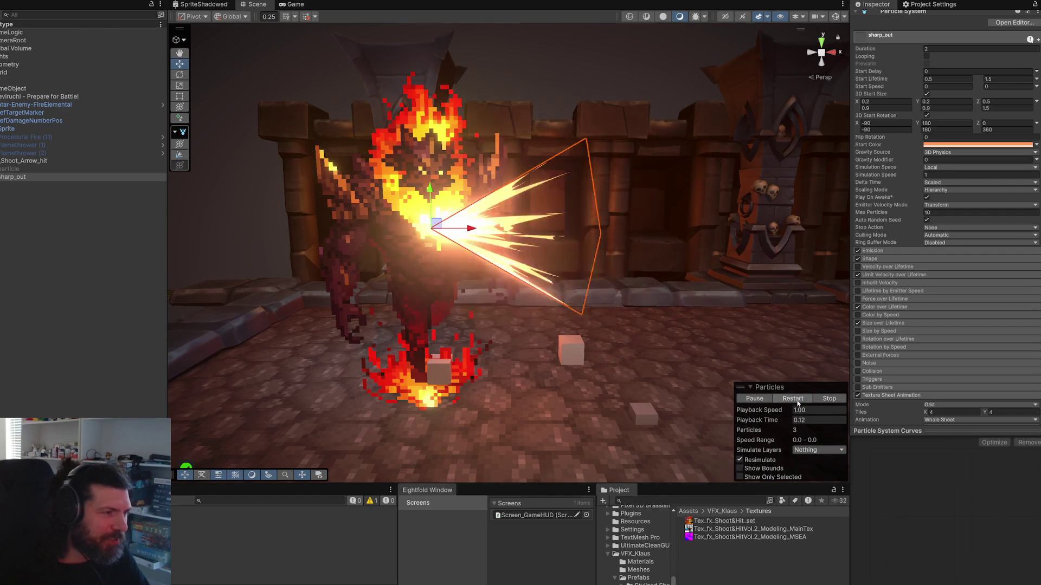
pyautogui.click(798, 402)
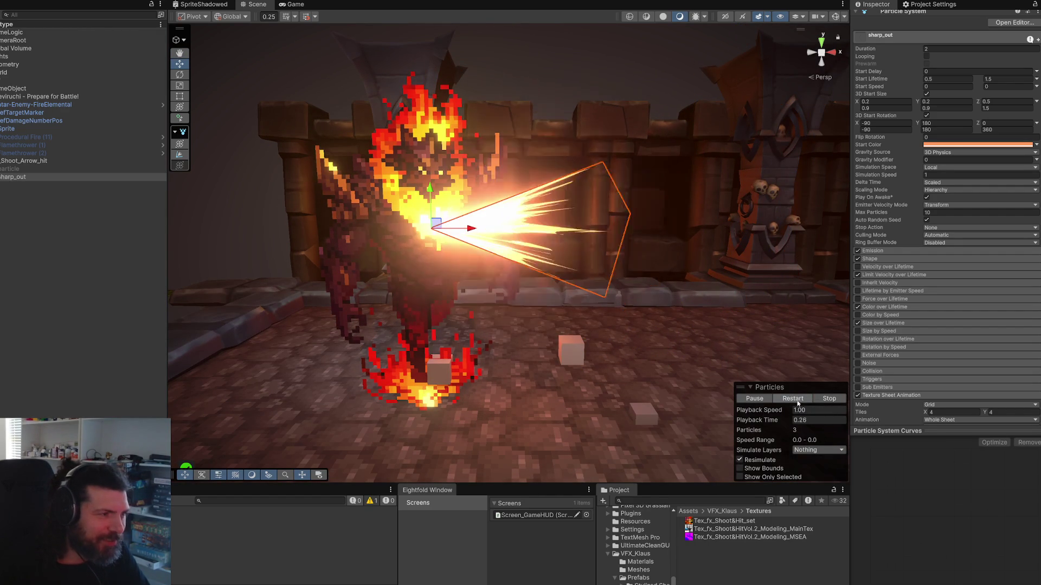
pyautogui.click(798, 402)
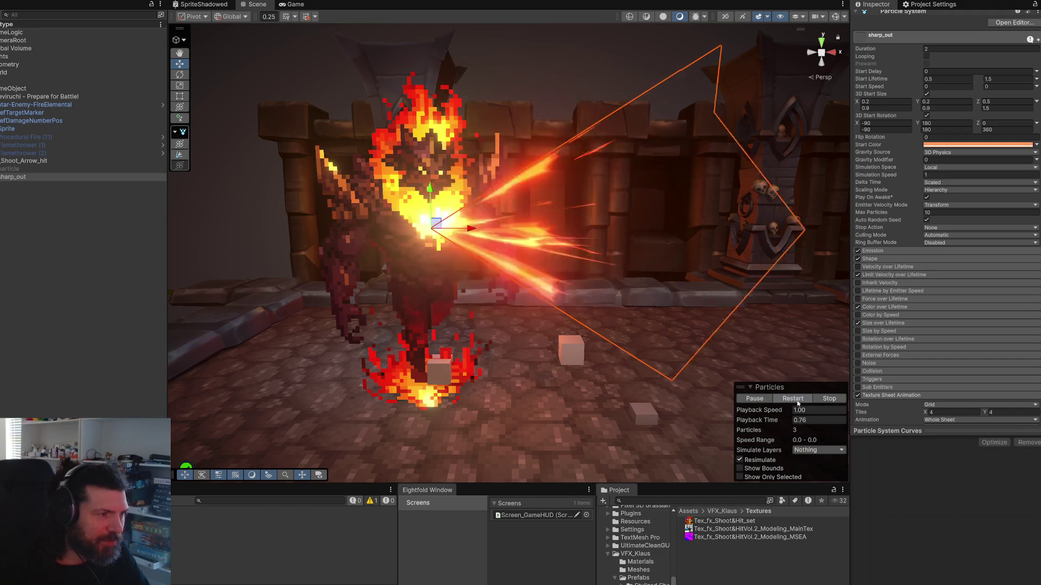
pyautogui.click(797, 402)
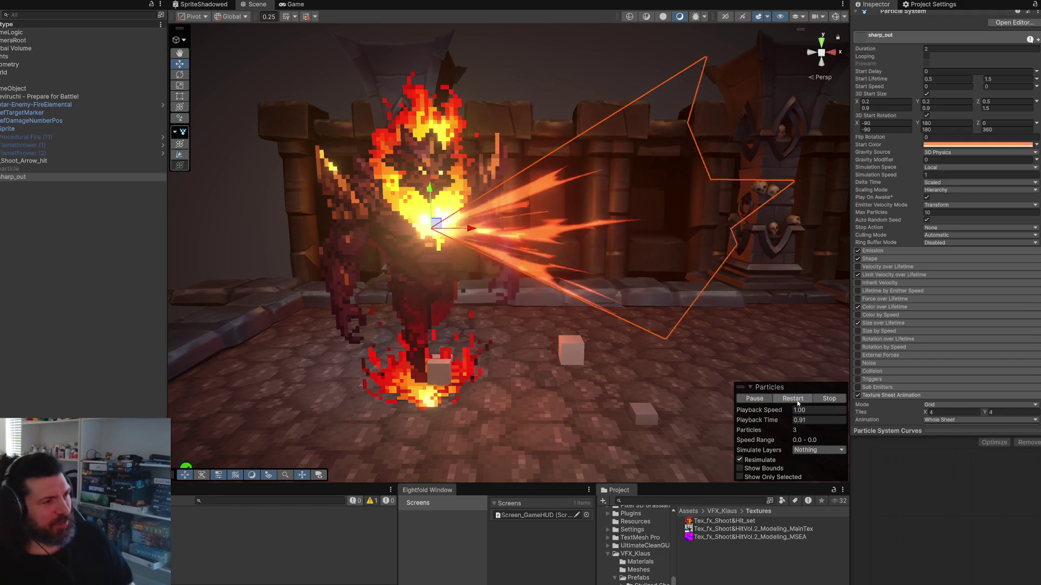
pyautogui.click(798, 403)
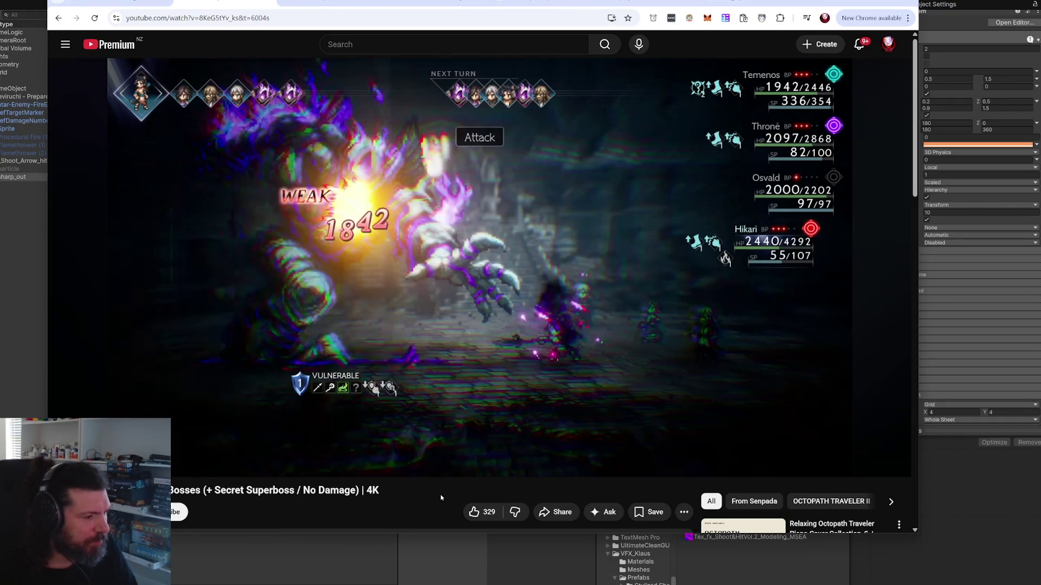
# Step: Rewind the boss-fight video in 5-second jumps to rewatch the attack, pause it, and return to Unity
pyautogui.press('Left')
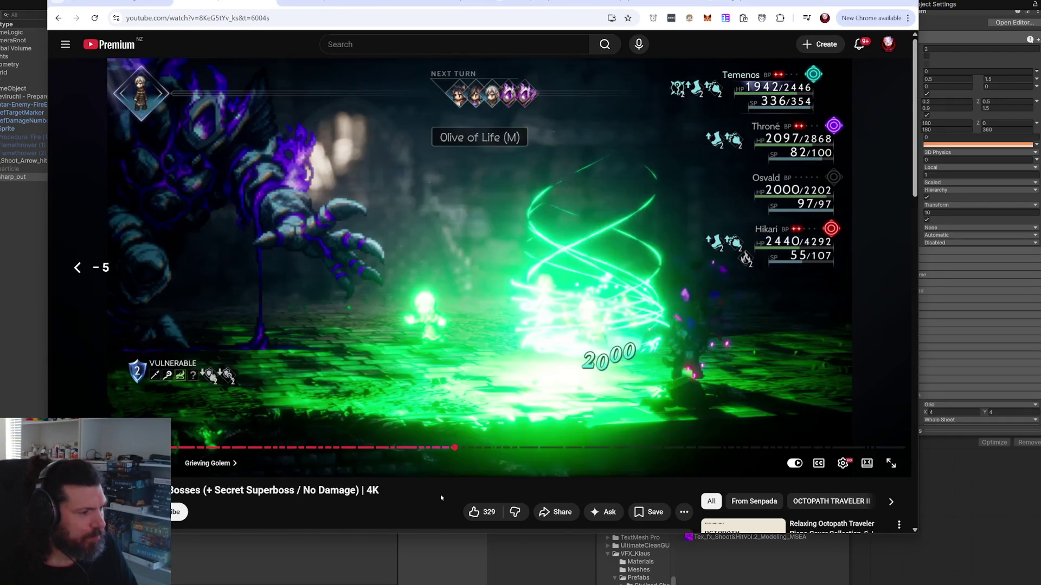
pyautogui.press('space')
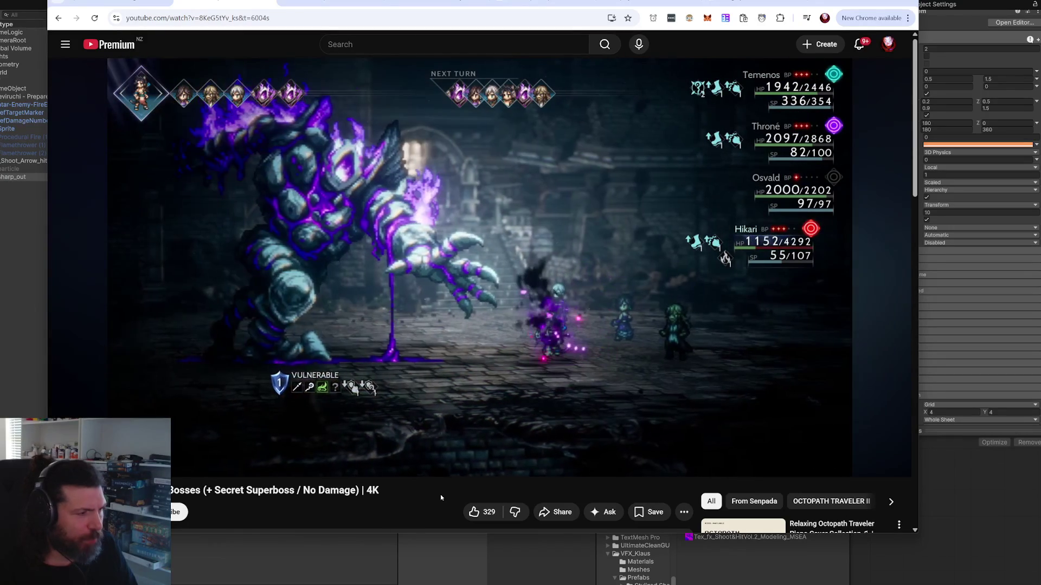
pyautogui.press('Left')
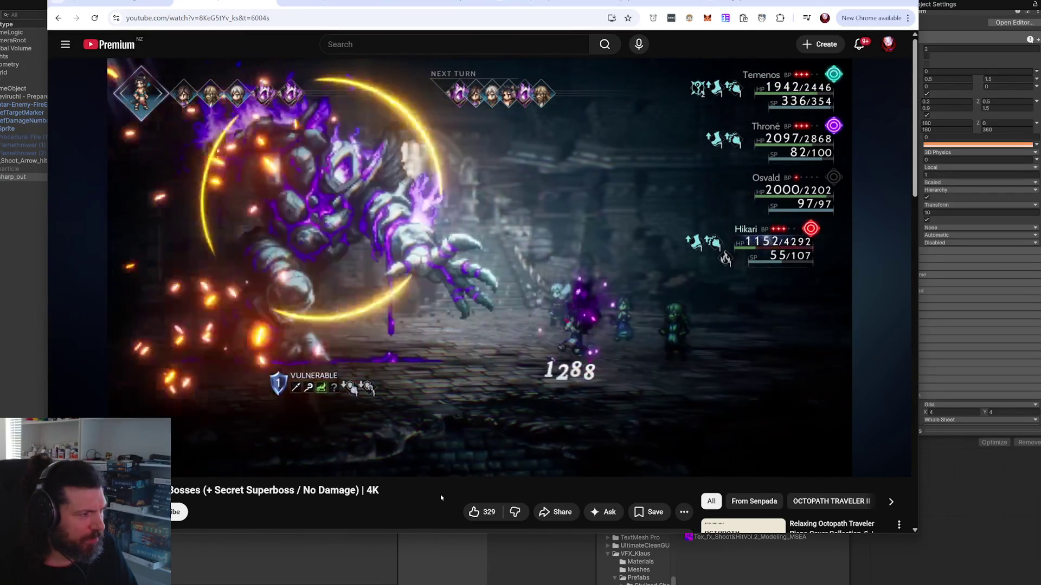
pyautogui.press('Left')
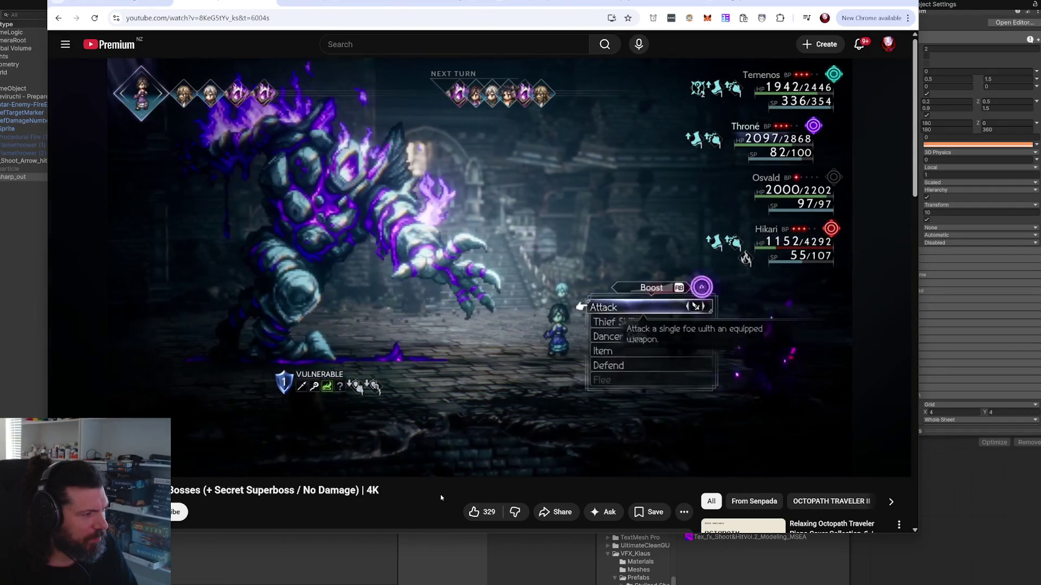
pyautogui.press('space')
pyautogui.click(945, 506)
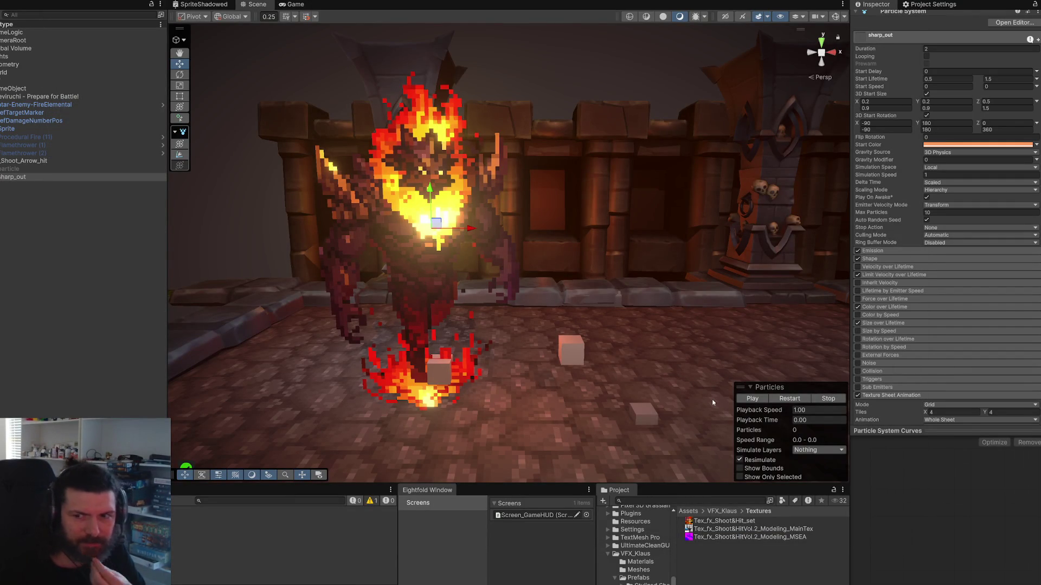
# Step: Shorten sharp_out's Start Lifetime to 0.2–0.5 seconds and replay the shorter-lived burst
pyautogui.click(83, 177)
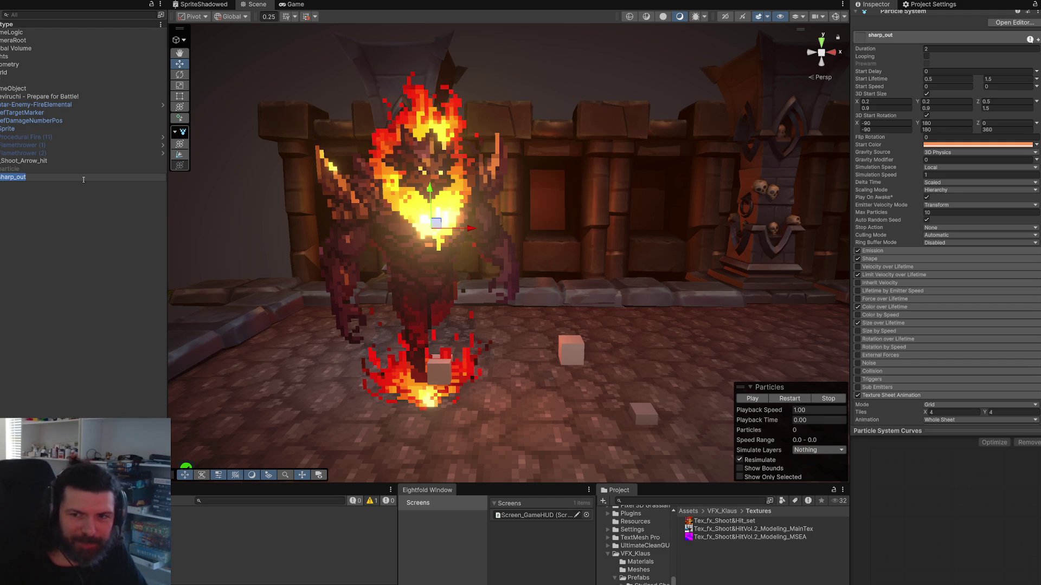
pyautogui.press('Return')
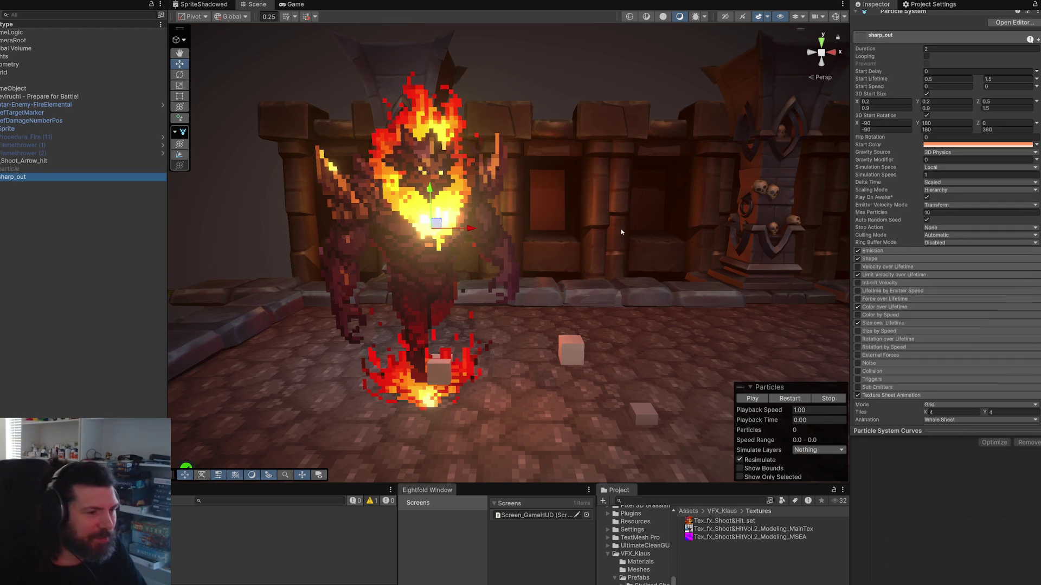
pyautogui.click(751, 398)
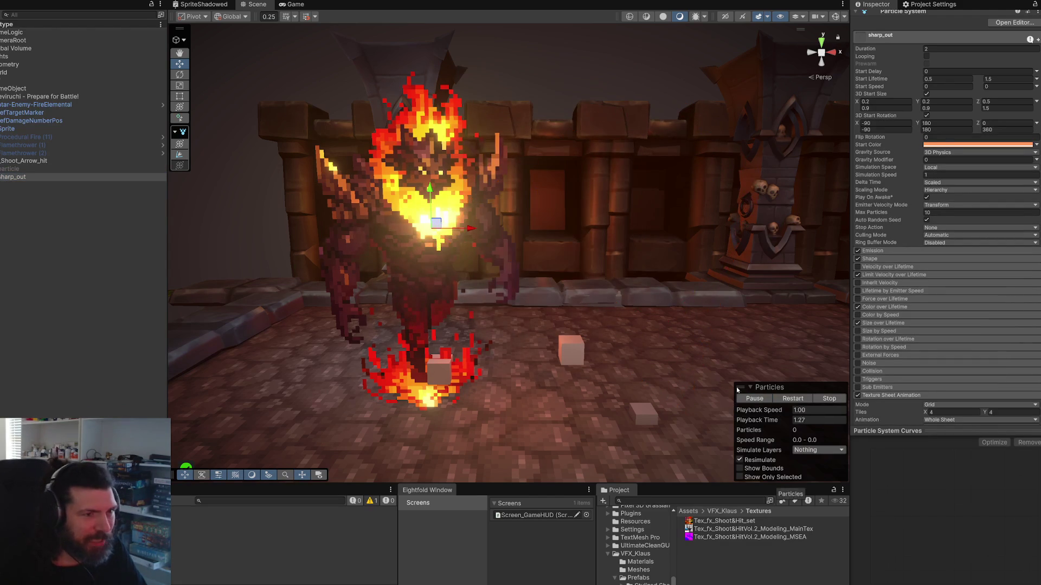
pyautogui.scroll(2, 940, 117)
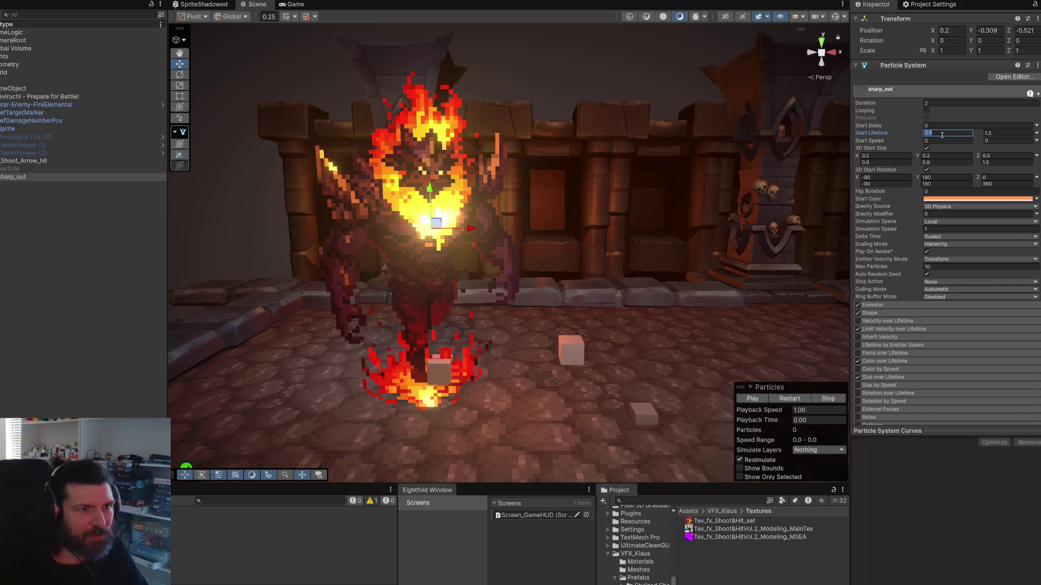
pyautogui.write('0.2')
pyautogui.click(798, 400)
pyautogui.click(794, 399)
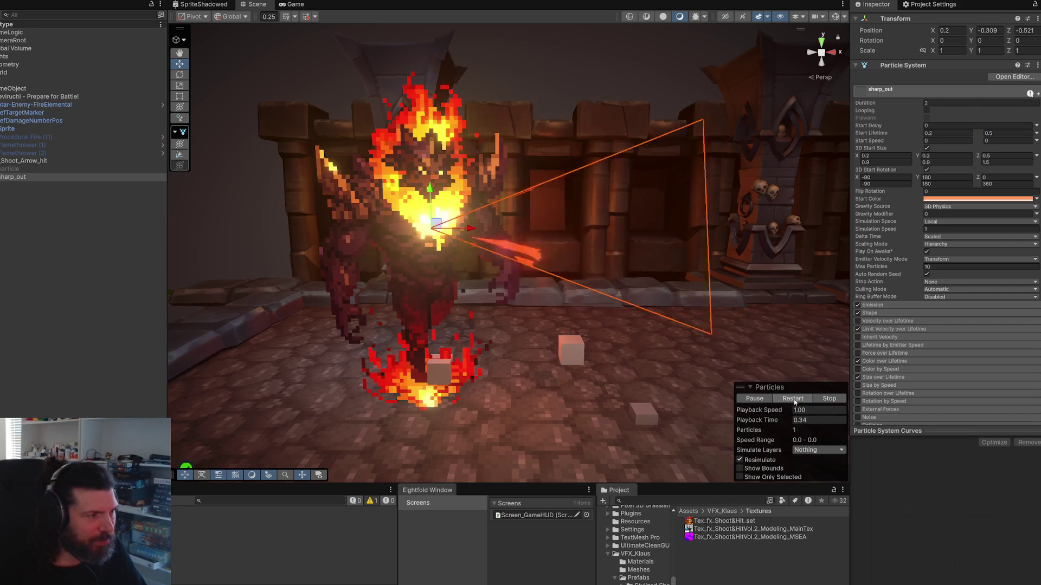
pyautogui.click(802, 400)
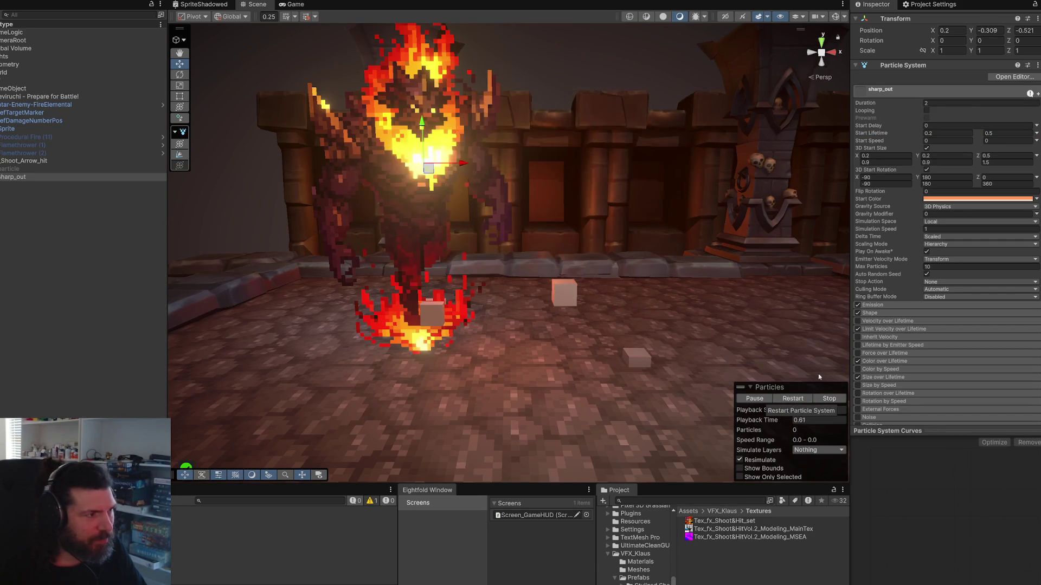
pyautogui.scroll(1, 879, 17)
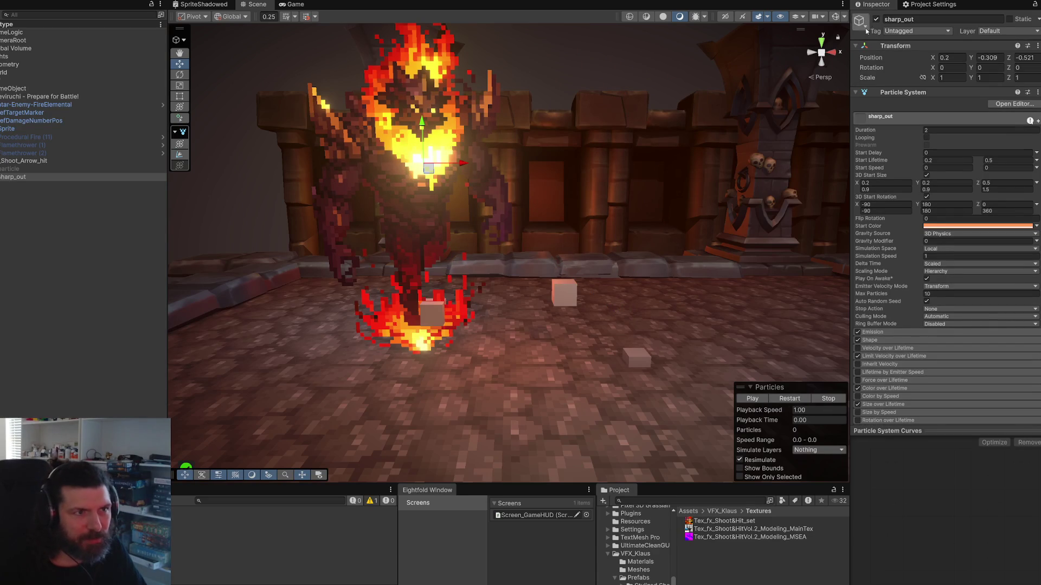
pyautogui.press('Up')
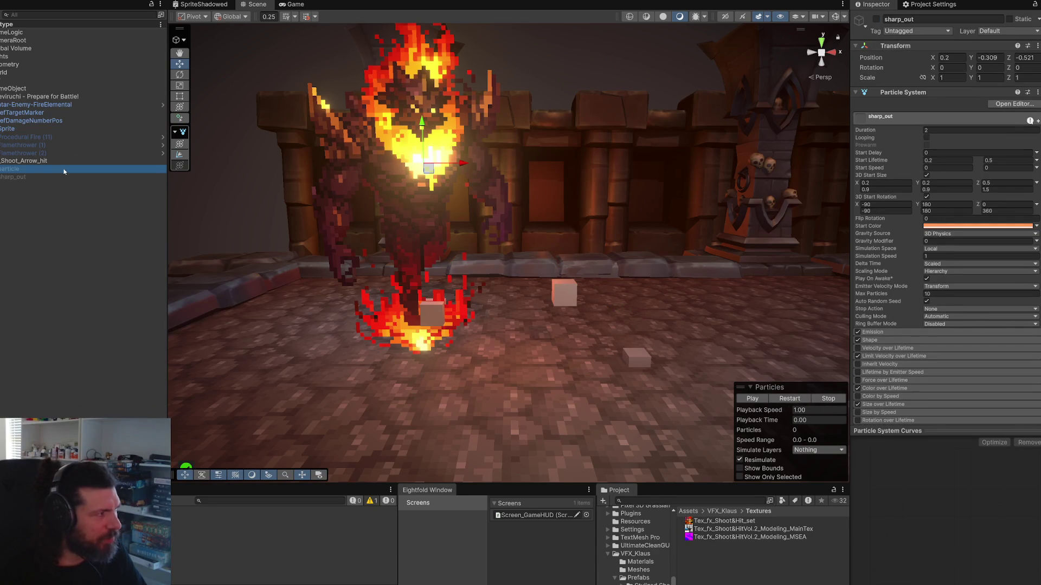
# Step: Select the spark particle child and replay its burst with sharp_out disabled
pyautogui.click(875, 21)
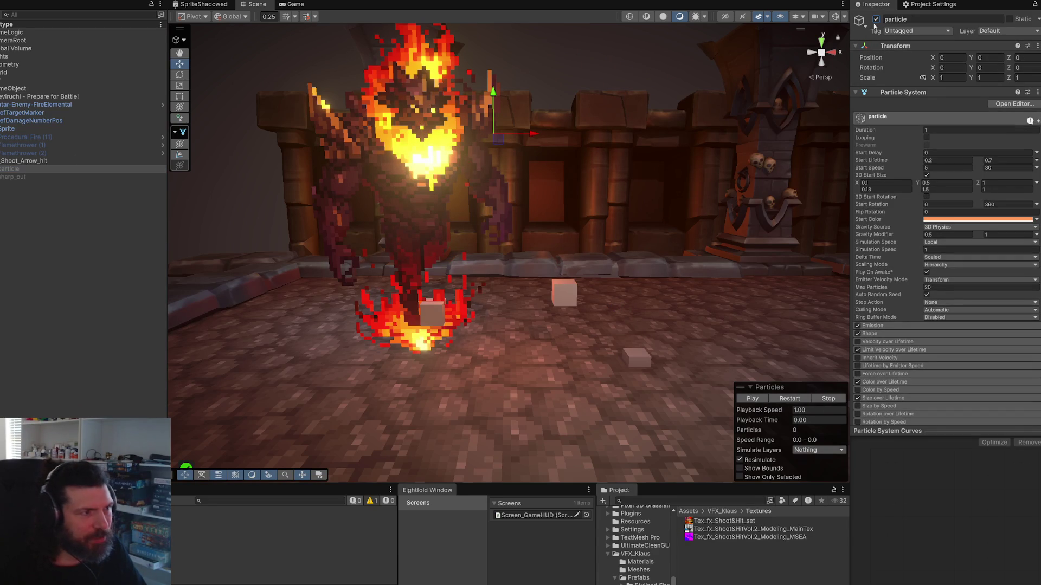
pyautogui.click(753, 399)
pyautogui.click(753, 399)
pyautogui.click(789, 400)
pyautogui.scroll(-2, 677, 295)
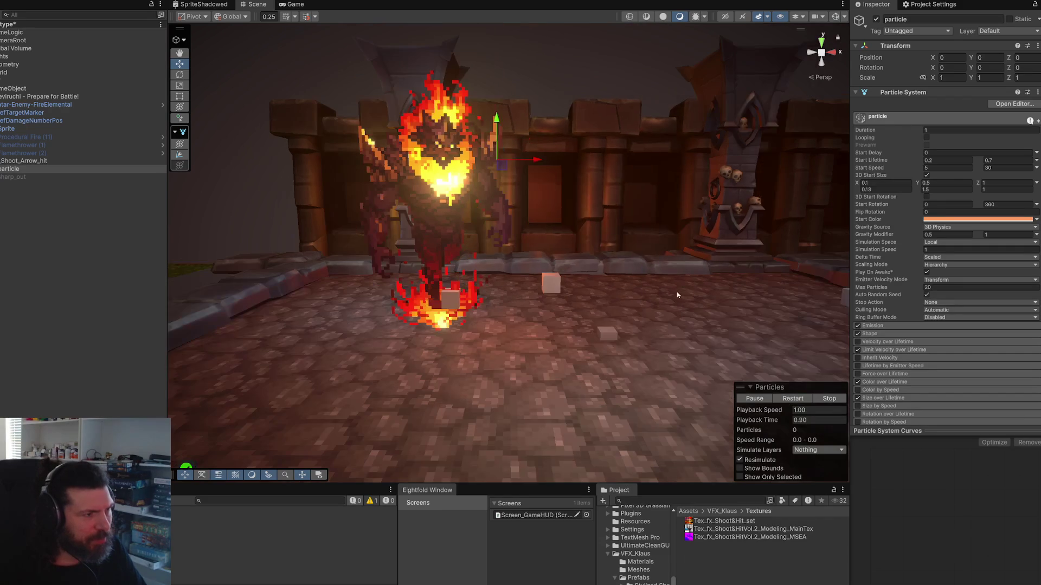
pyautogui.click(789, 400)
pyautogui.click(789, 401)
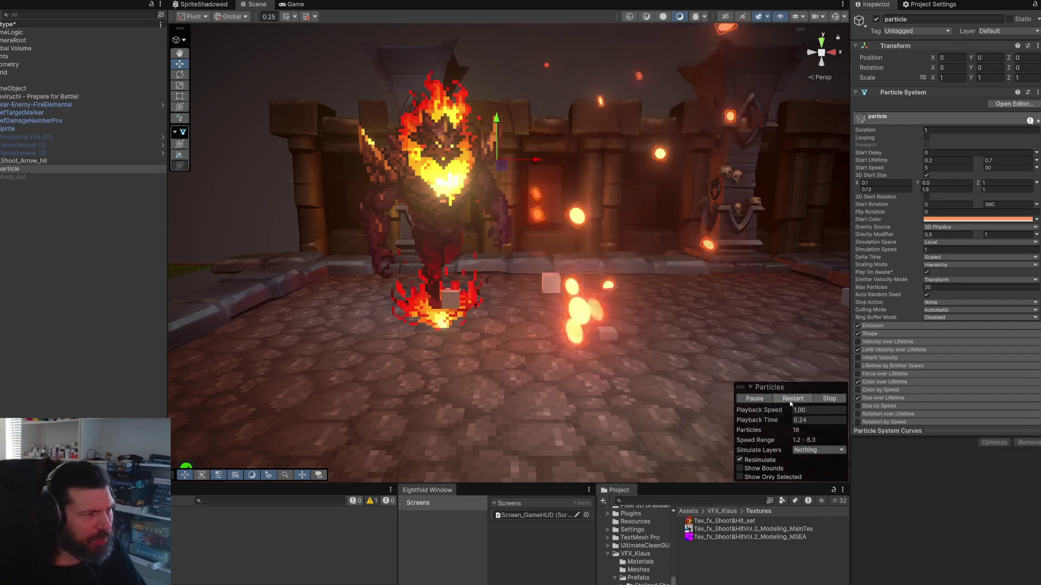
pyautogui.click(789, 401)
pyautogui.click(789, 401)
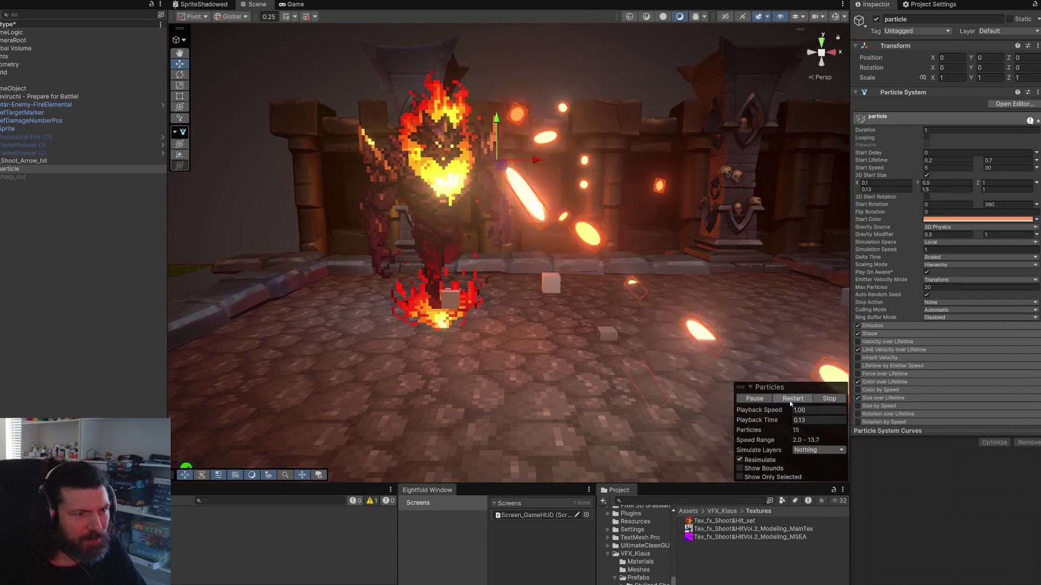
pyautogui.click(790, 401)
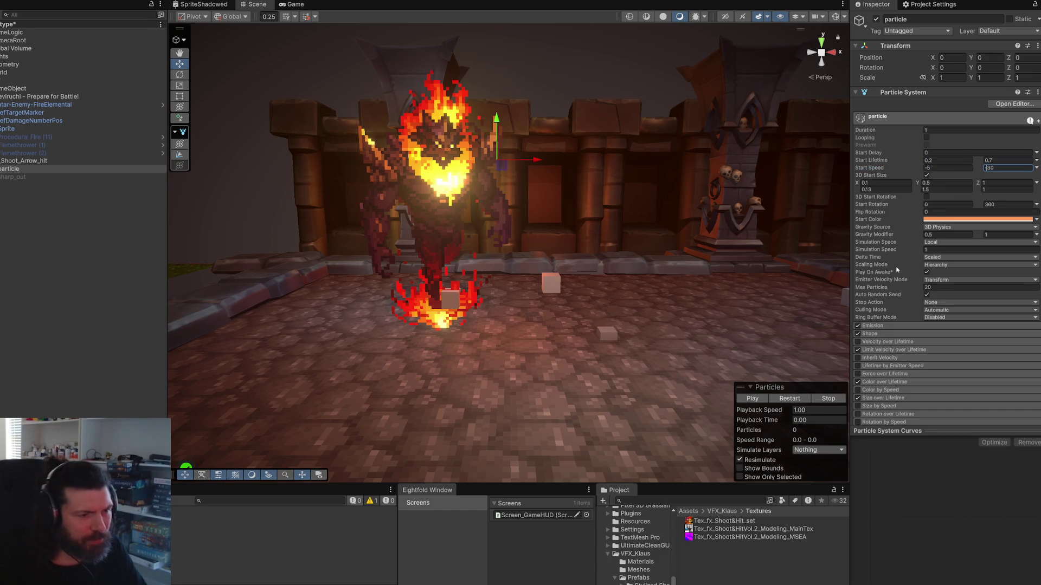
# Step: Reverse the sparks' Start Speed to -5 to -30 and replay them
pyautogui.click(791, 400)
pyautogui.click(790, 400)
pyautogui.click(790, 400)
pyautogui.click(791, 400)
# Step: Reduce the sparks' Renderer Max Particle Size from 1 to 0.1 and replay them
pyautogui.click(893, 188)
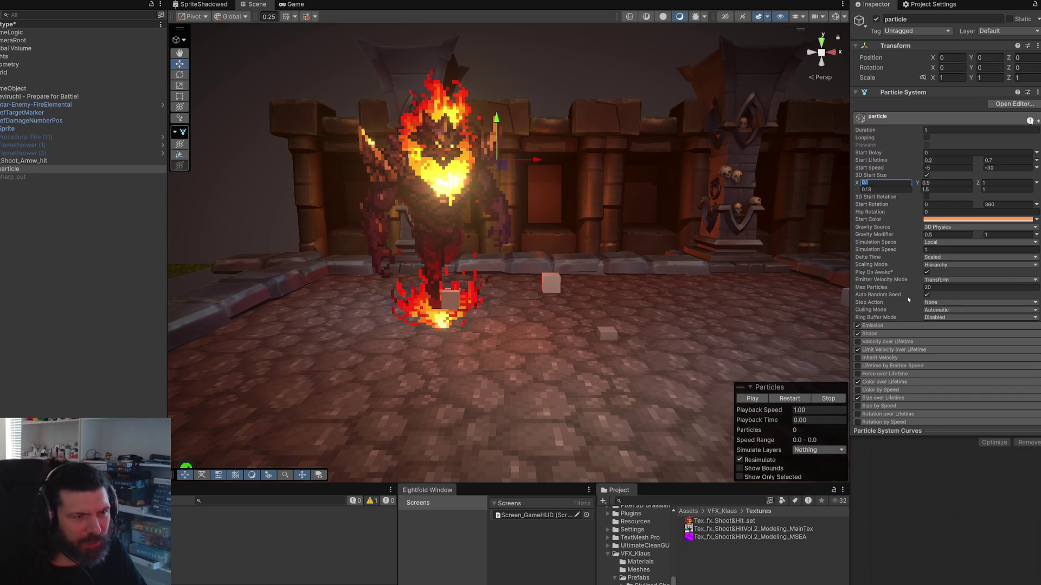
pyautogui.scroll(-5, 905, 291)
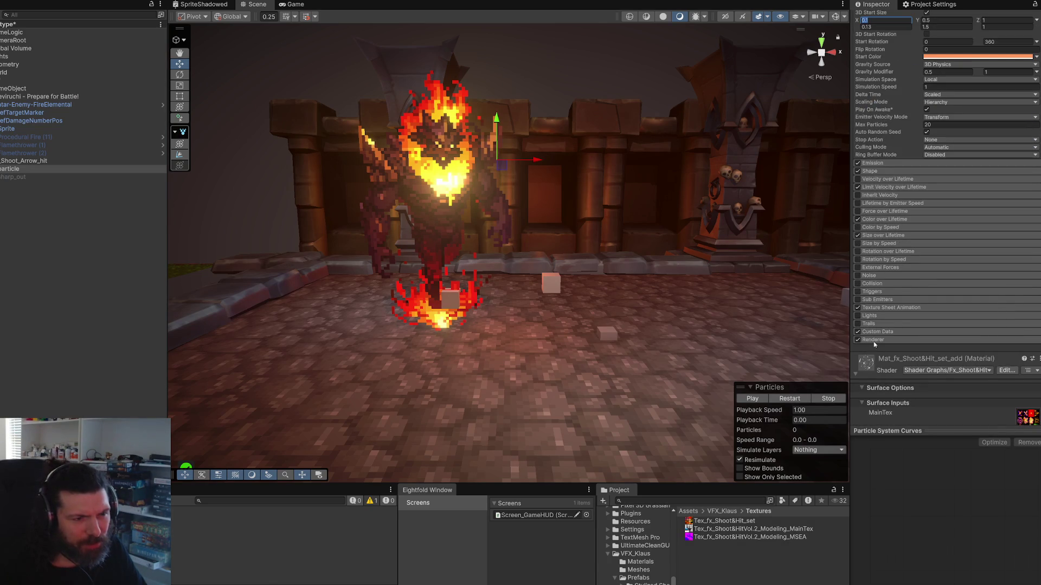
pyautogui.scroll(-4, 913, 310)
pyautogui.click(930, 263)
pyautogui.click(936, 256)
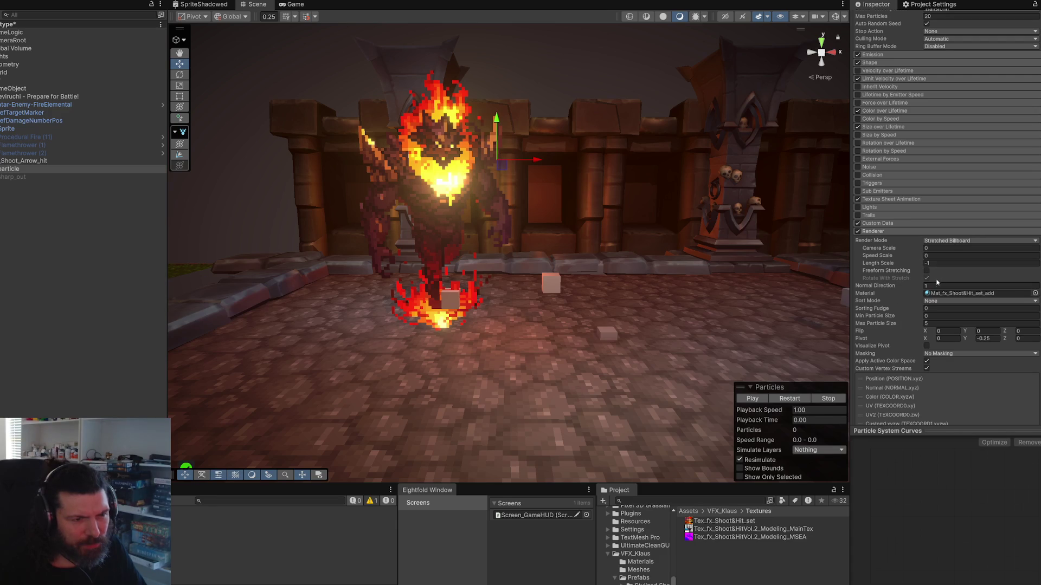
pyautogui.click(933, 323)
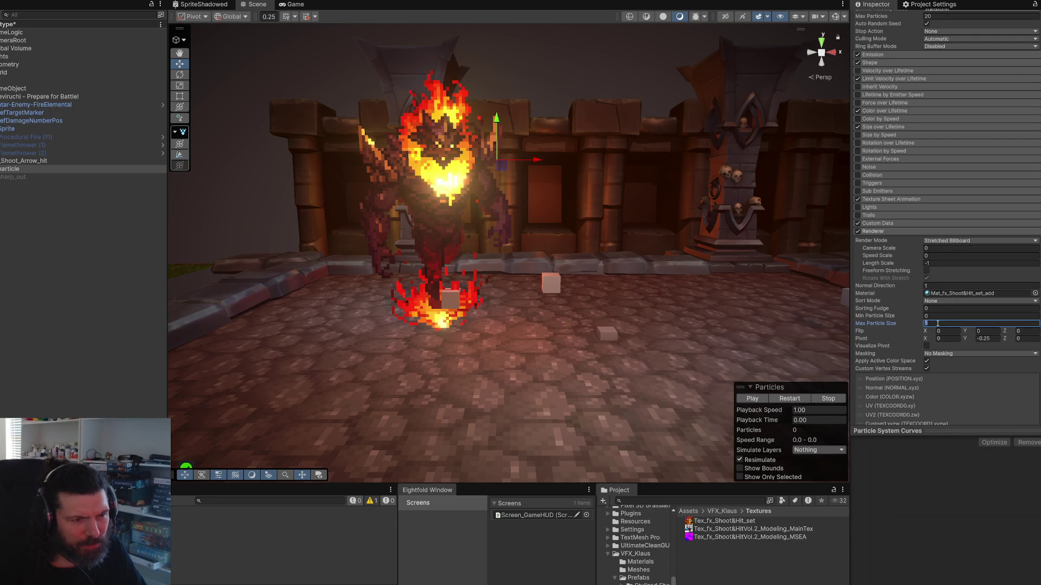
pyautogui.write('1')
pyautogui.click(794, 399)
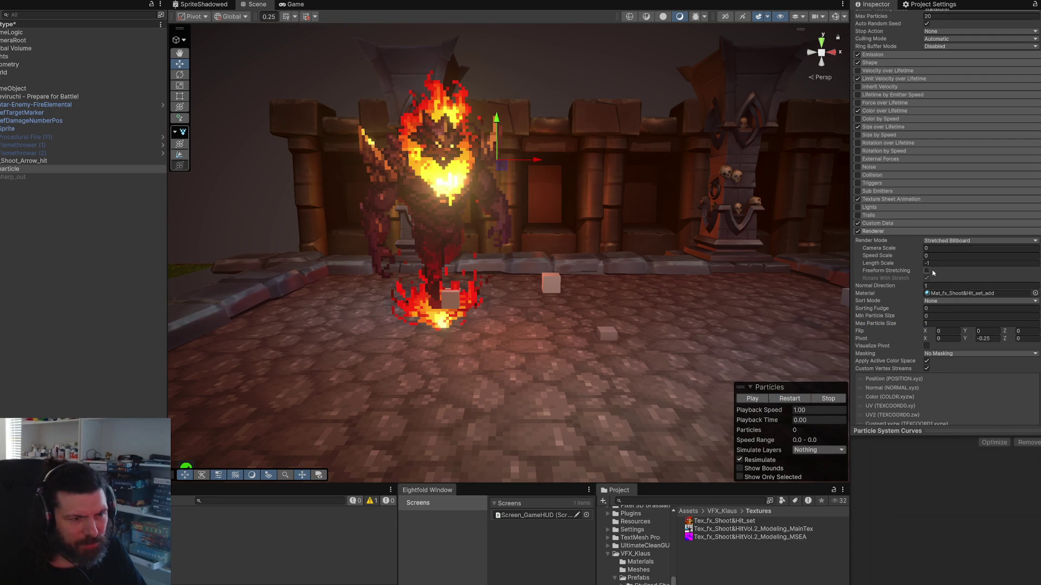
pyautogui.click(936, 324)
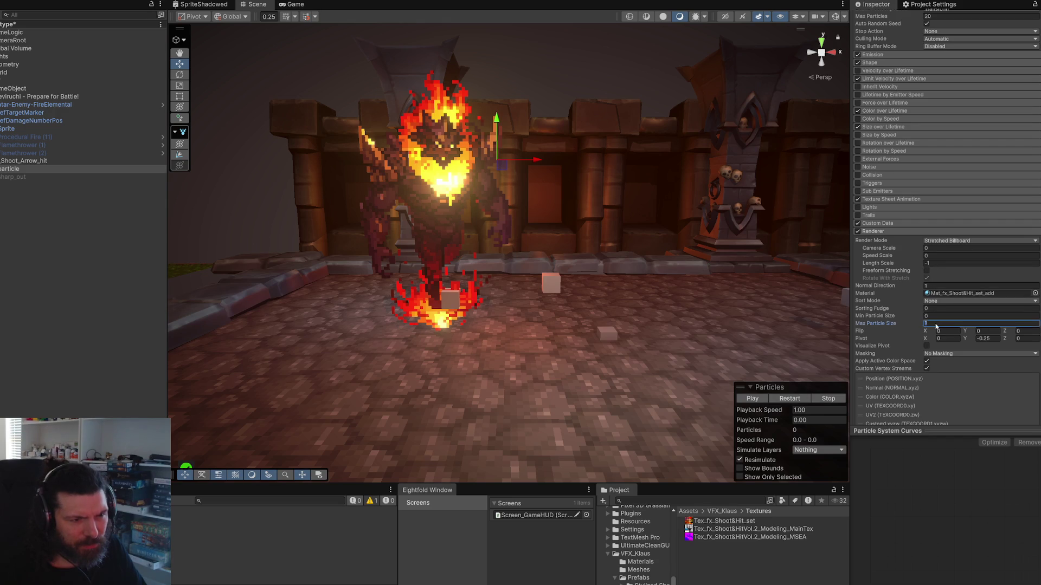
pyautogui.write('0.1')
pyautogui.click(798, 400)
pyautogui.click(798, 400)
# Step: Recentre sharp_out by setting its Position Z to 0
pyautogui.moveTo(597, 271)
pyautogui.mouseDown()
pyautogui.moveTo(584, 200)
pyautogui.moveTo(345, 324)
pyautogui.moveTo(390, 304)
pyautogui.mouseUp()
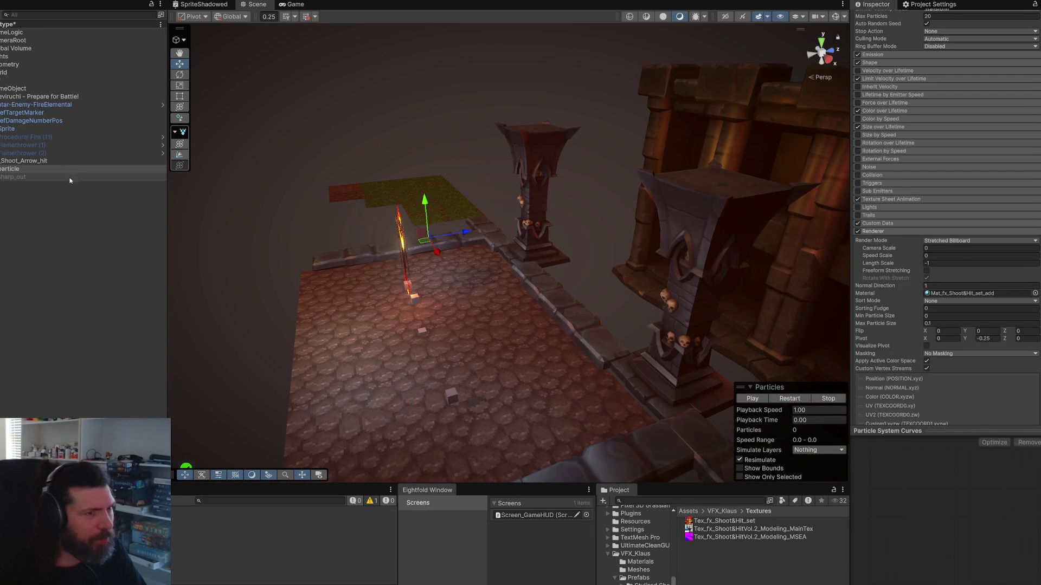
pyautogui.press('f')
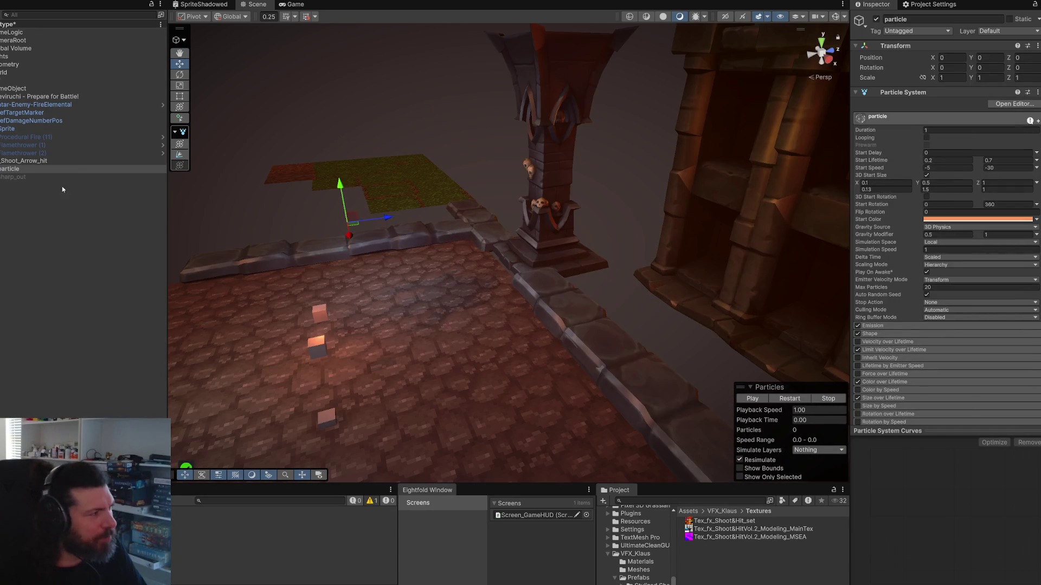
pyautogui.click(87, 177)
pyautogui.click(1036, 58)
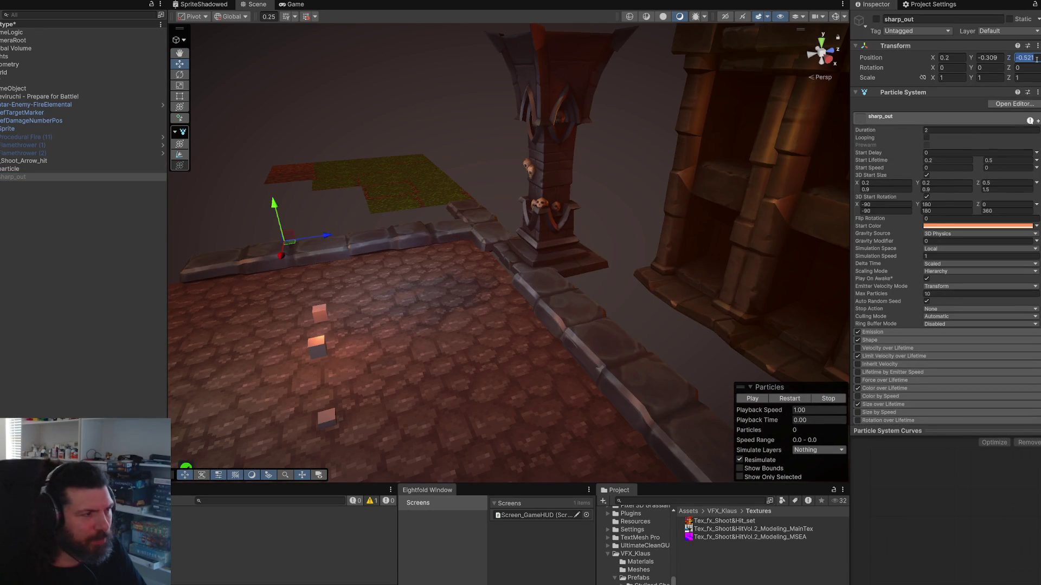
pyautogui.write('0')
# Step: Move FX_Shoot_Arrow_hit back to Z -0.156 and play the whole effect
pyautogui.click(21, 160)
pyautogui.press('f')
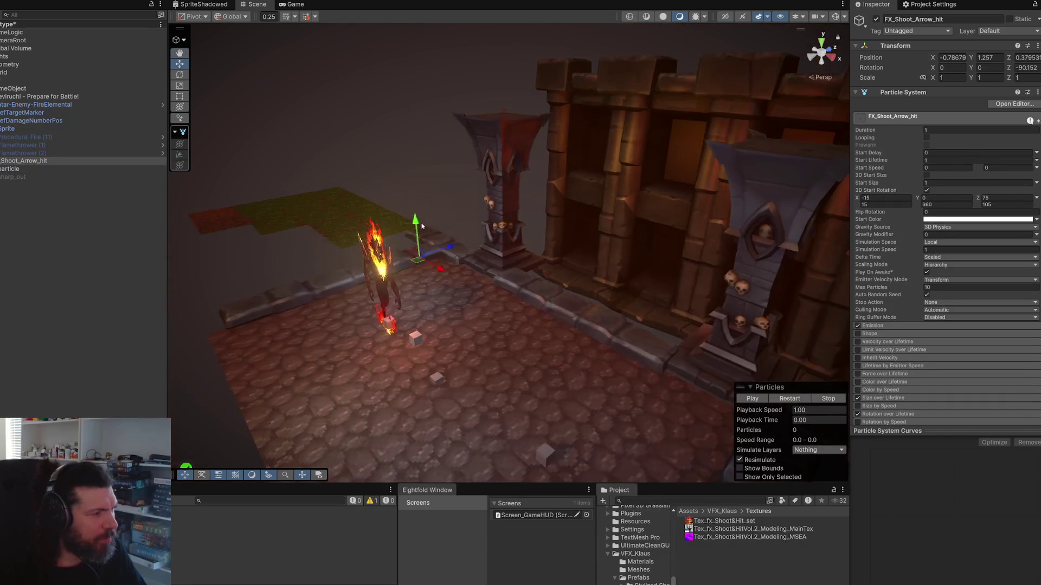
pyautogui.moveTo(434, 251); pyautogui.dragTo(414, 263)
pyautogui.scroll(-5, 472, 262)
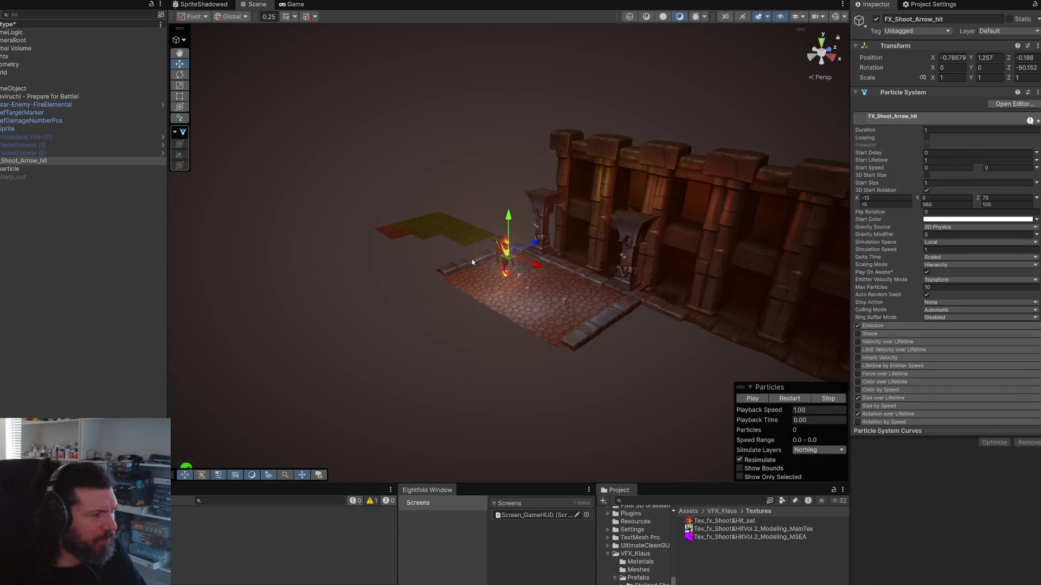
pyautogui.scroll(10, 473, 262)
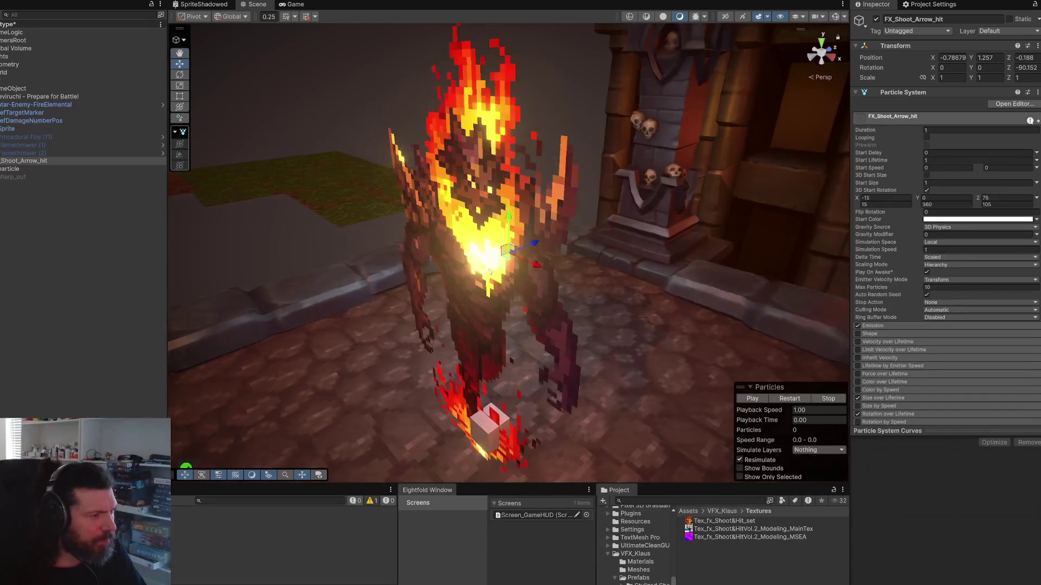
pyautogui.moveTo(490, 271)
pyautogui.mouseDown()
pyautogui.moveTo(369, 255)
pyautogui.moveTo(423, 227)
pyautogui.moveTo(515, 140)
pyautogui.mouseUp()
pyautogui.click(790, 399)
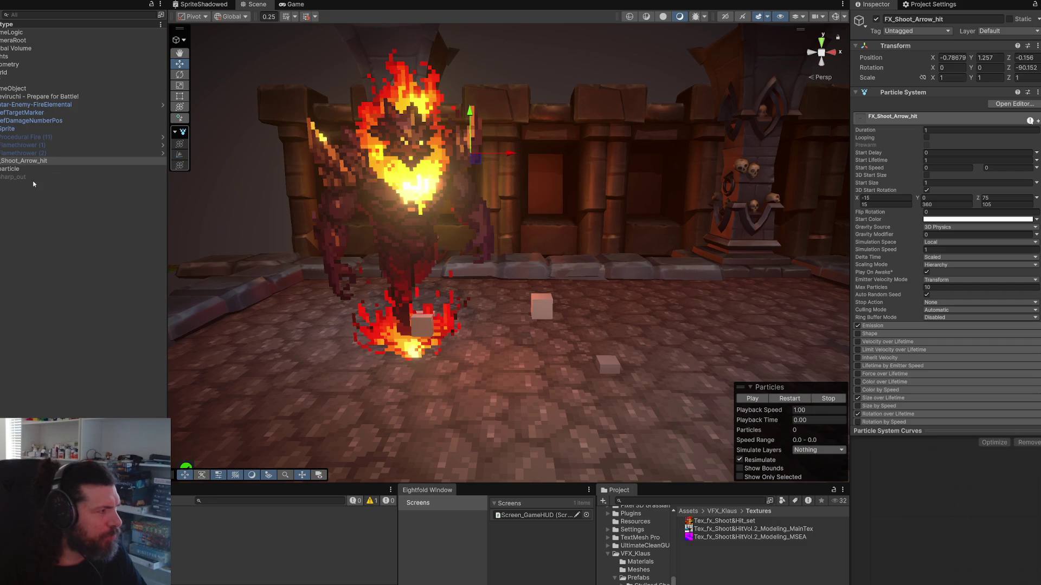
# Step: Lower the spark particle emitter to Y -0.32 and replay the sparks
pyautogui.click(22, 170)
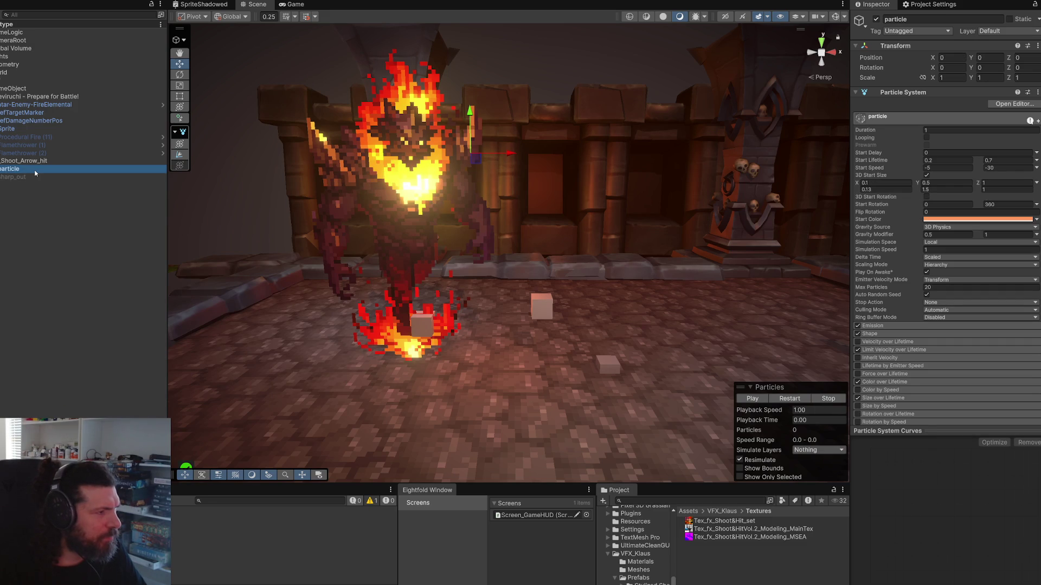
pyautogui.moveTo(512, 154); pyautogui.dragTo(449, 154)
pyautogui.click(799, 400)
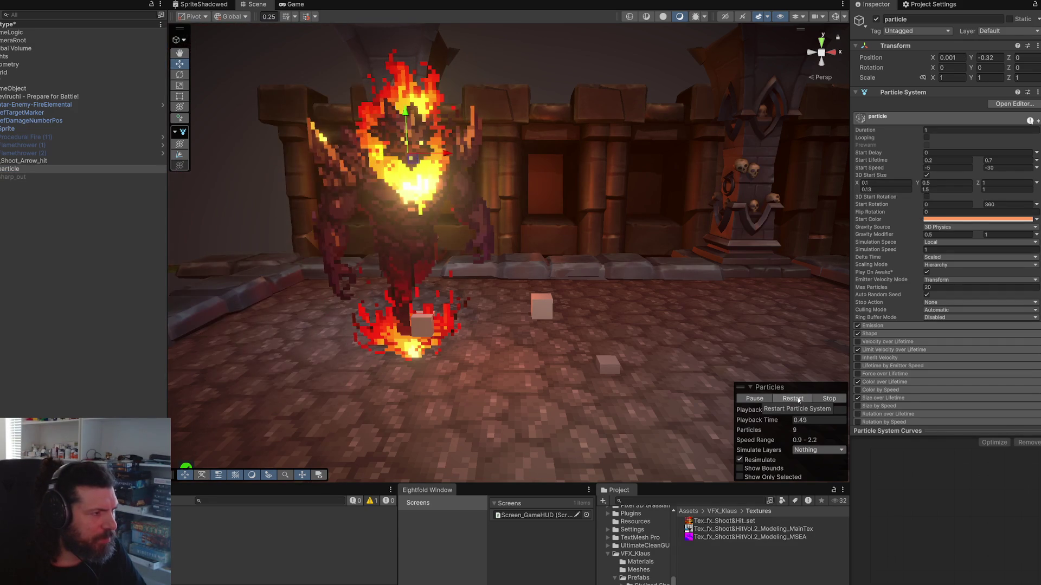
pyautogui.moveTo(585, 294); pyautogui.dragTo(636, 241)
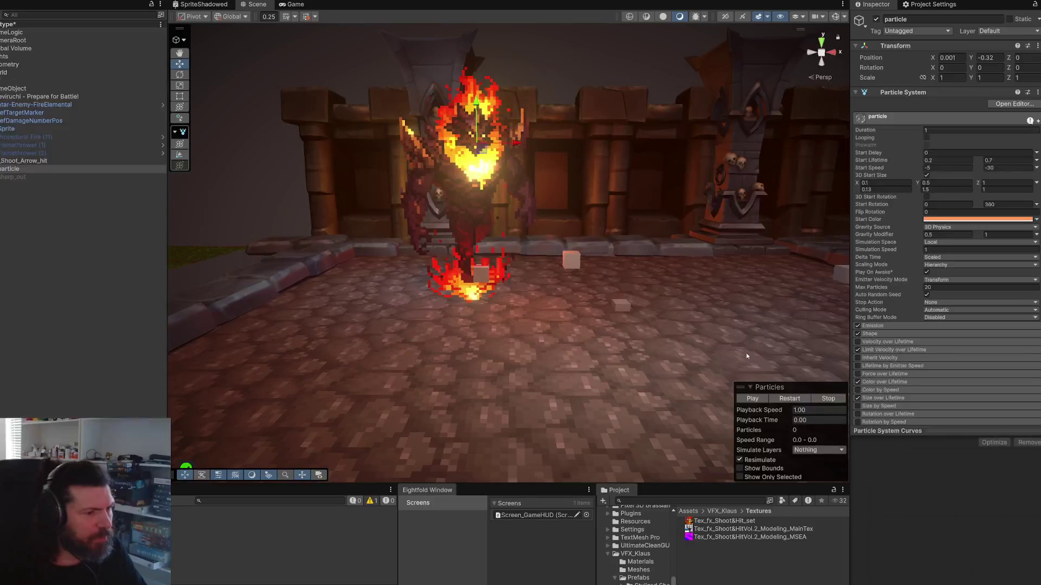
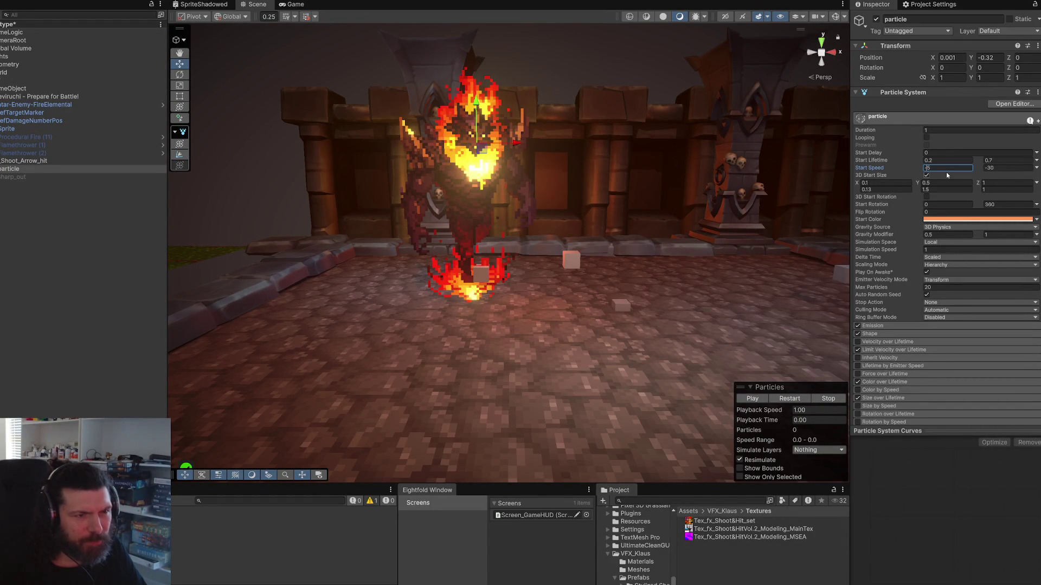
# Step: Try a start speed of -1 to -3, then undo the maximum back to -30
pyautogui.press('BackSpace')
pyautogui.write('1')
pyautogui.press('Tab')
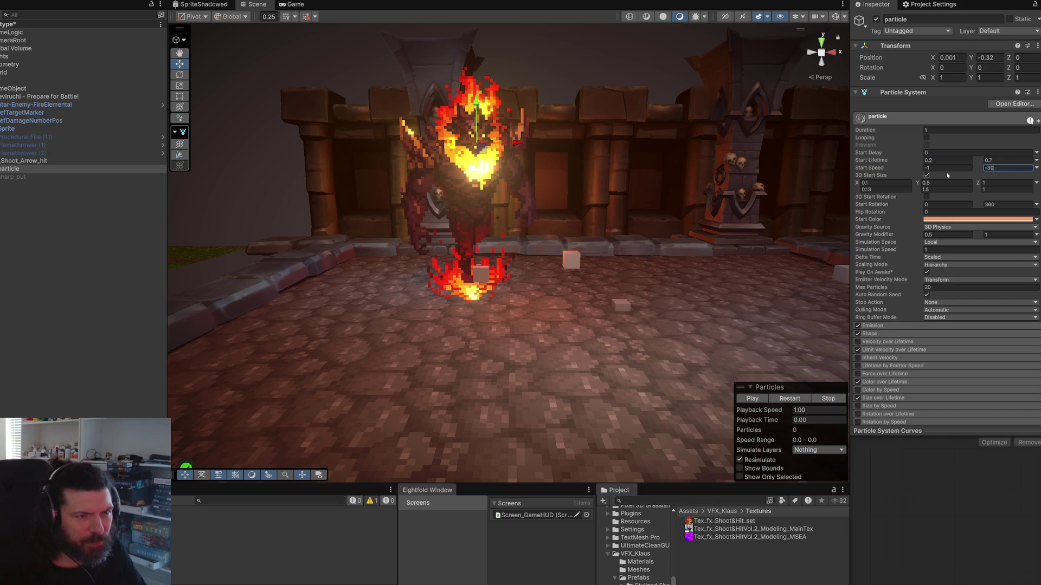
pyautogui.write('-3')
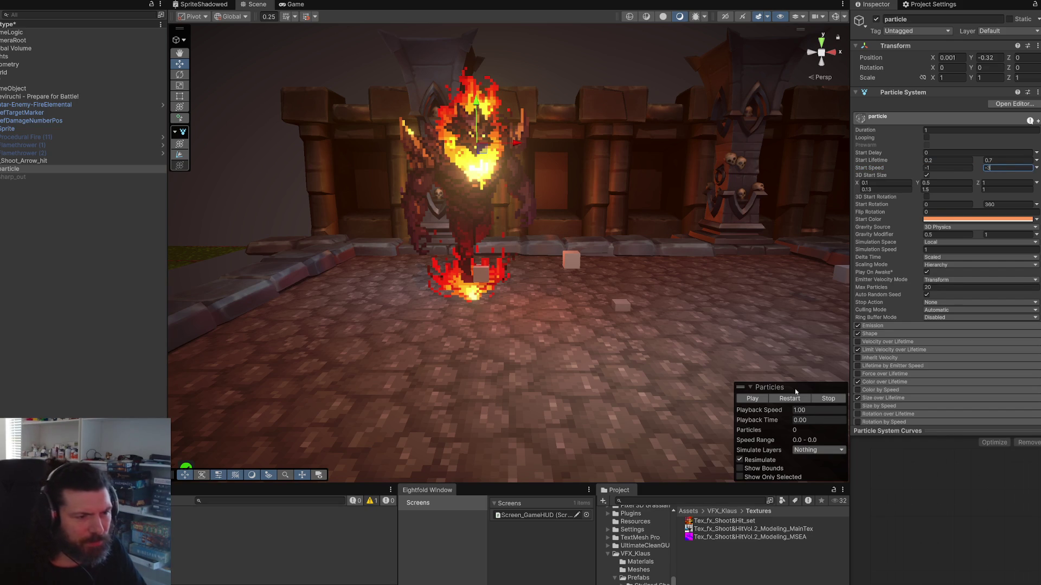
pyautogui.click(798, 399)
pyautogui.hotkey('ctrl', 'z')
# Step: Expand the Size over Lifetime module and return to the start size fields
pyautogui.scroll(-3, 906, 292)
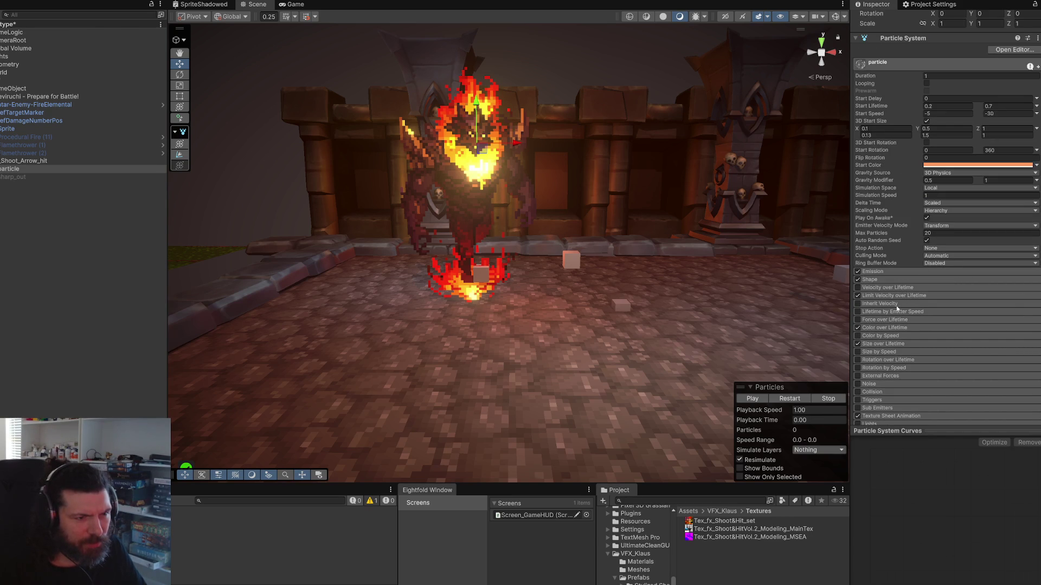
pyautogui.click(909, 345)
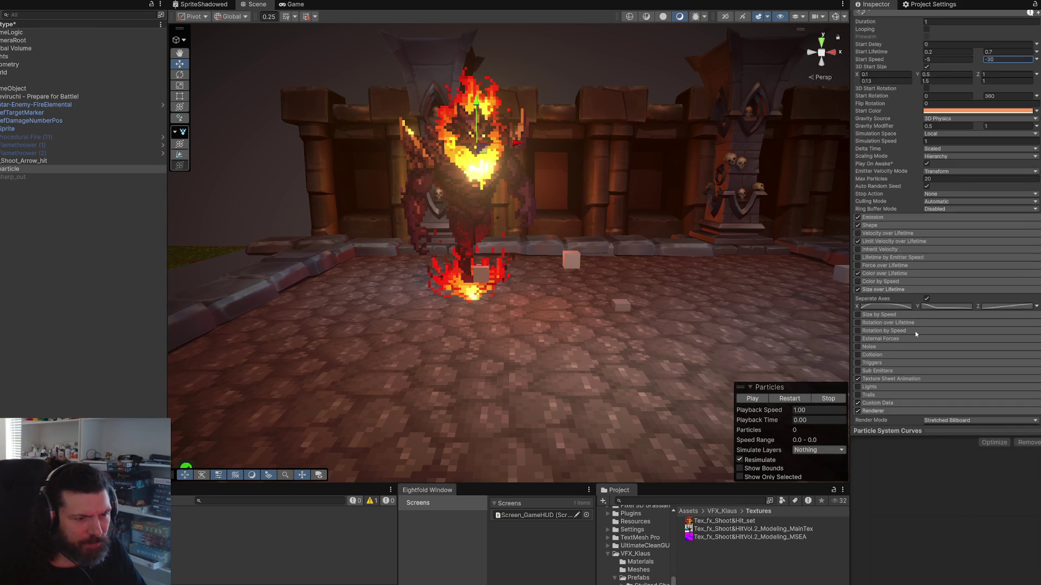
pyautogui.scroll(-3, 910, 330)
pyautogui.scroll(3, 911, 331)
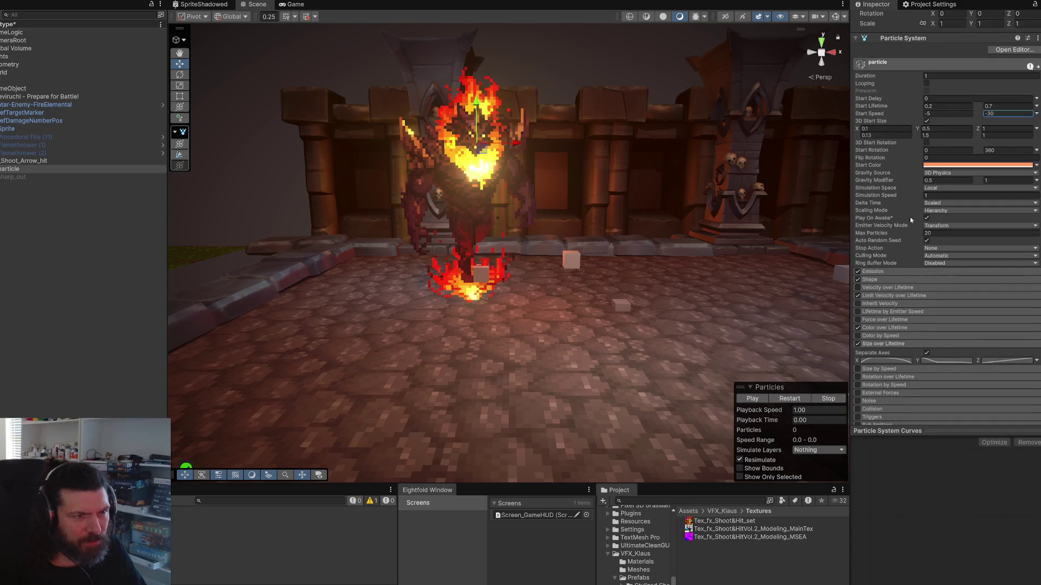
pyautogui.scroll(2, 878, 183)
# Step: Set 3D Start Size to X 0.01–0.013, Y 0.05–0.15 and Z 0.1
pyautogui.press('Tab')
pyautogui.write('0.01')
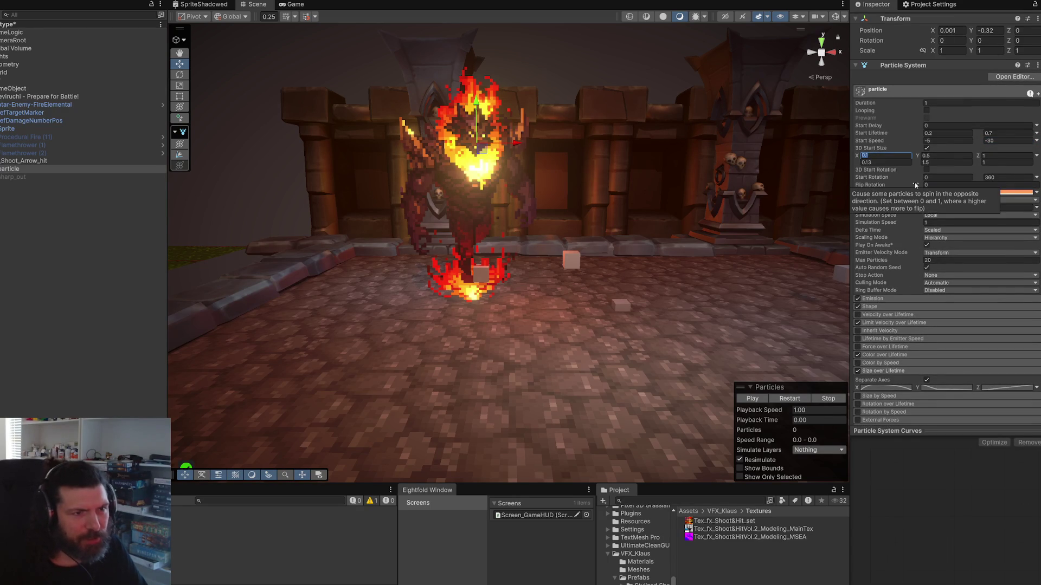
pyautogui.press('Tab')
pyautogui.write('0.013')
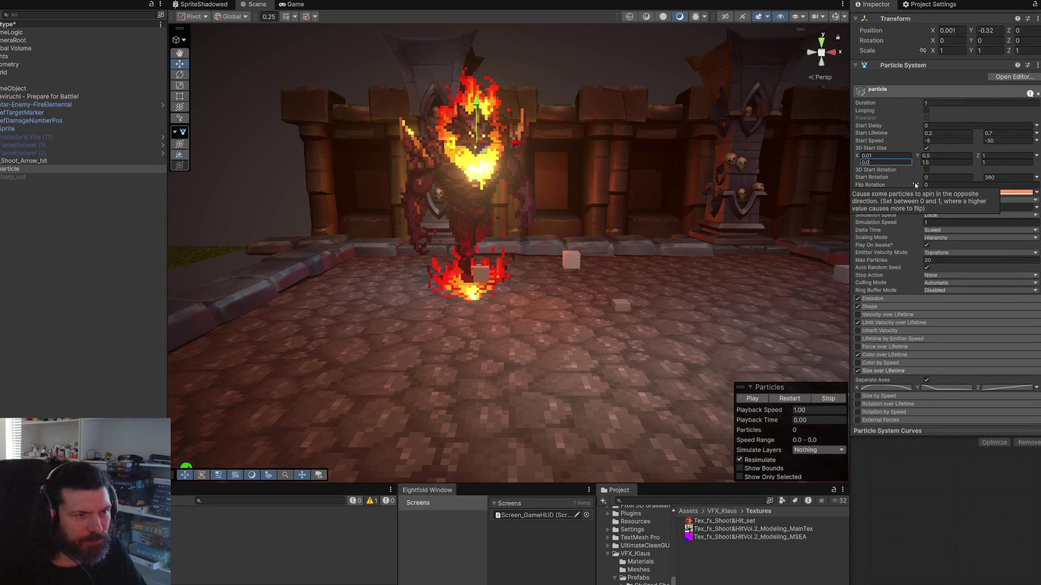
pyautogui.click(935, 159)
pyautogui.write('0')
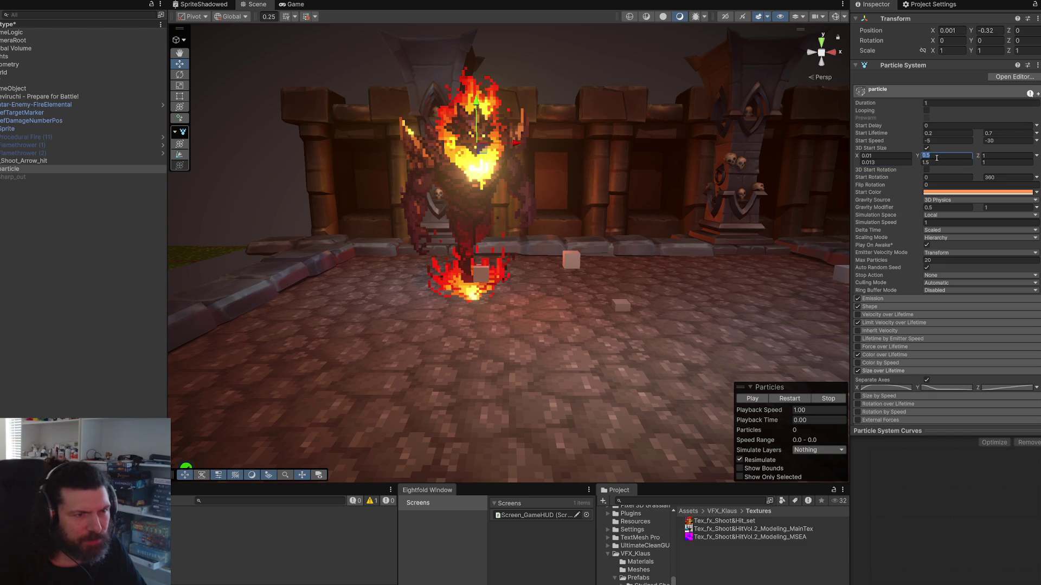
pyautogui.press('Tab')
pyautogui.press('Tab')
pyautogui.write('0.1')
pyautogui.press('Tab')
pyautogui.write('0.1')
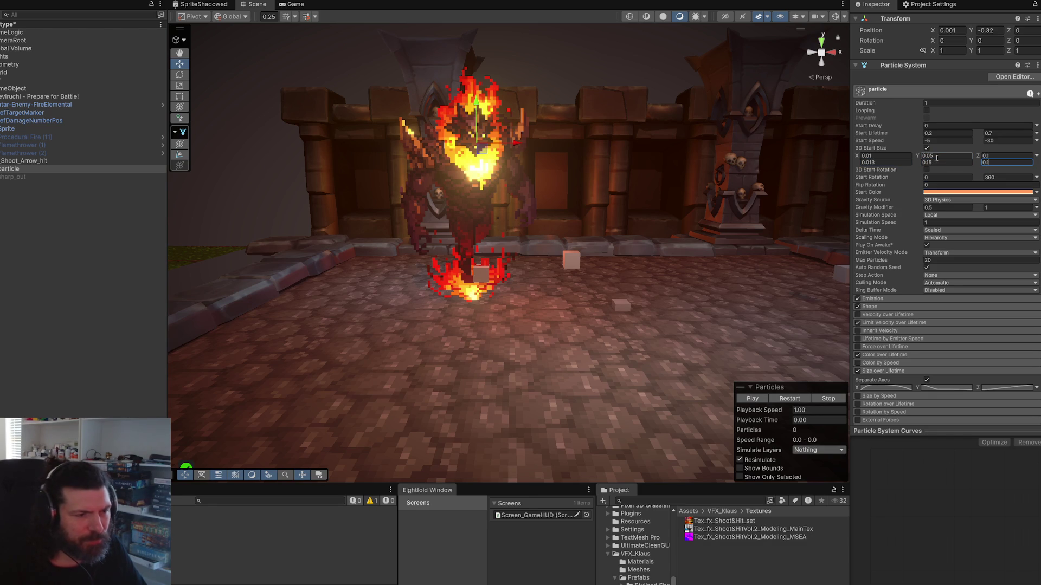
# Step: Preview the resized particles, then select the X start size and minimum start speed fields
pyautogui.click(794, 399)
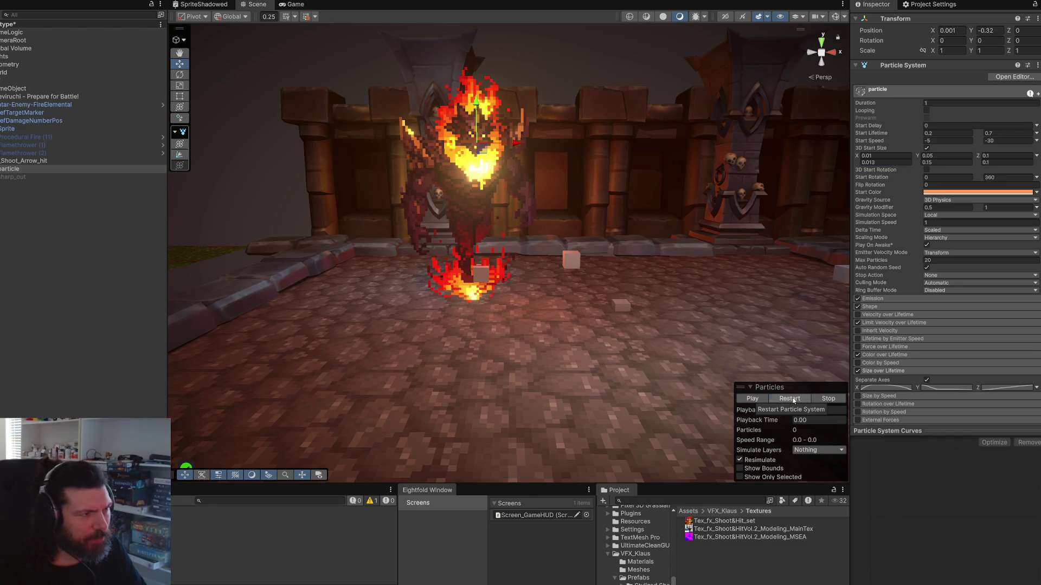
pyautogui.click(793, 399)
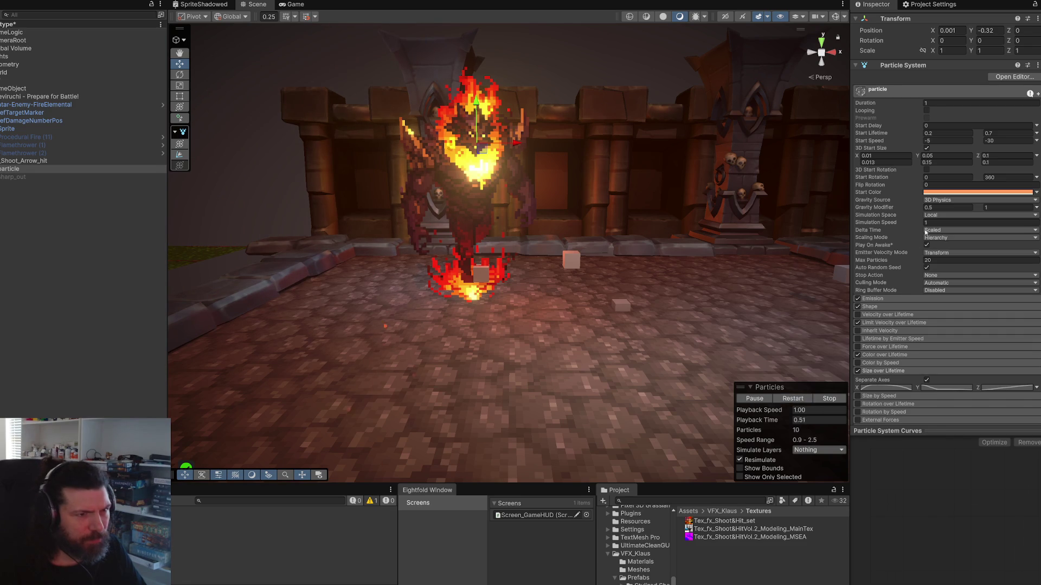
pyautogui.click(901, 155)
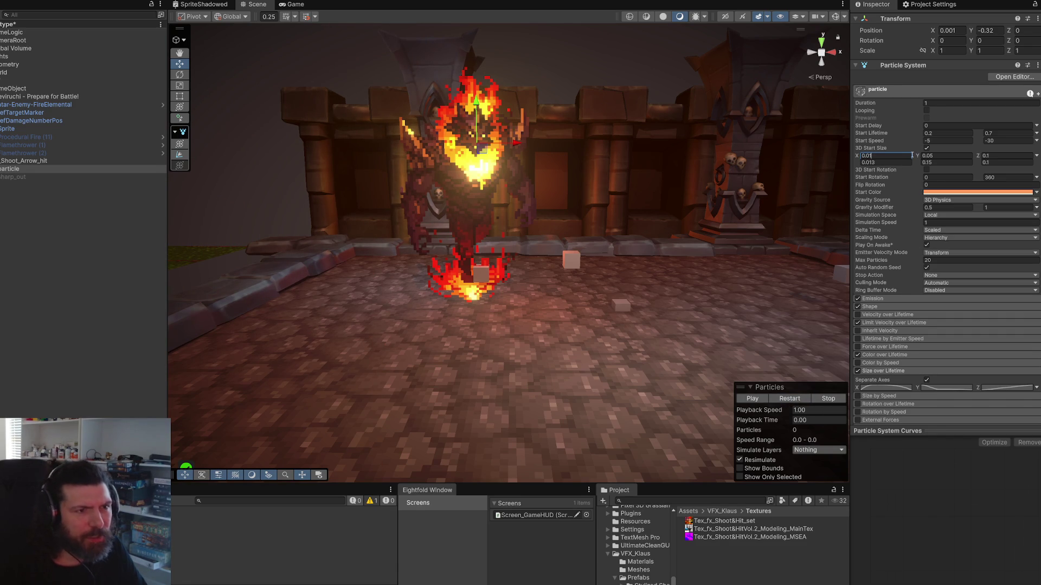
pyautogui.click(936, 141)
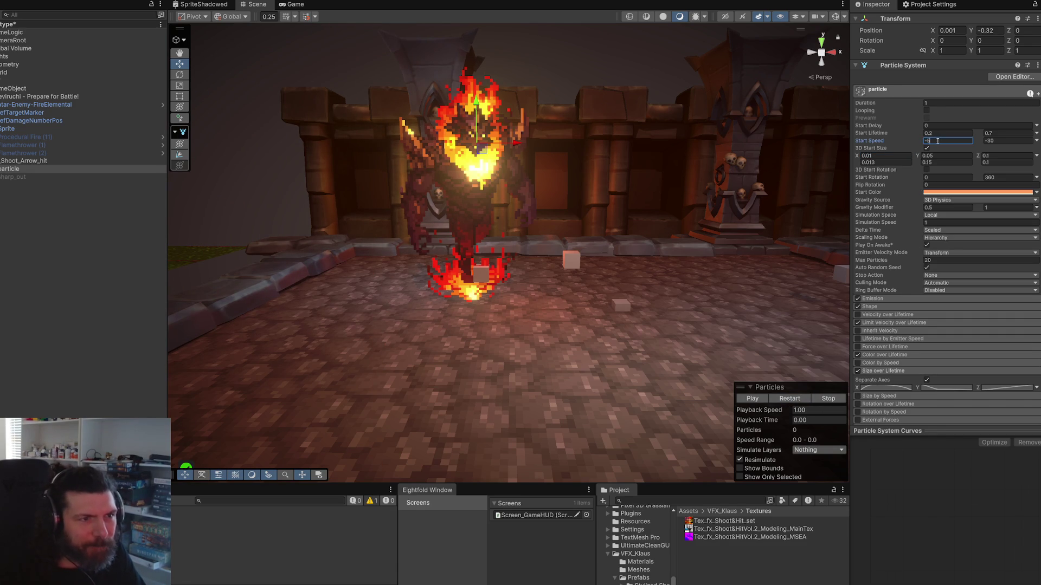
# Step: Set the start speed range to -2 to -7 and replay the preview to check it
pyautogui.press('Tab')
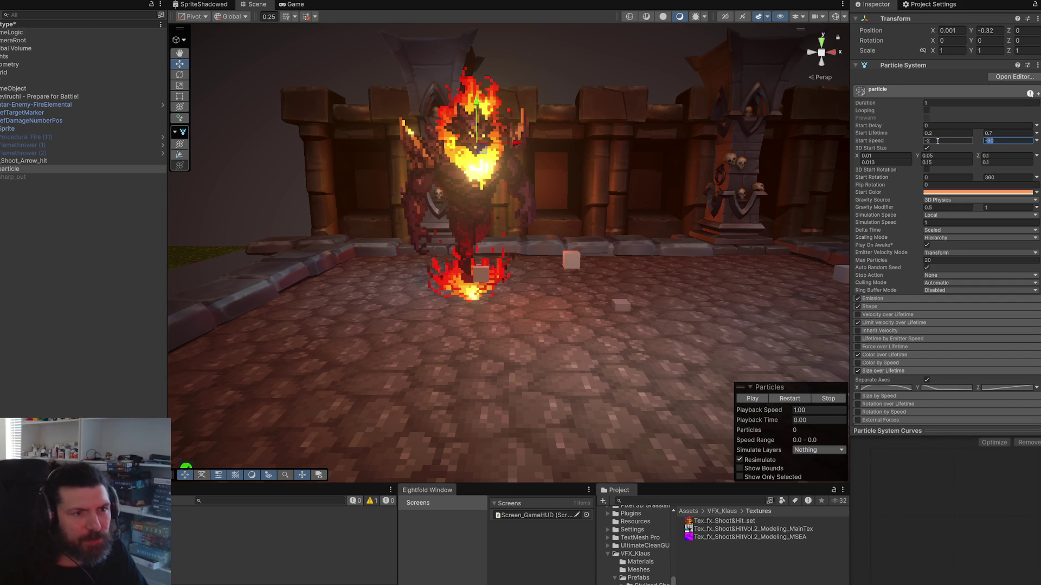
pyautogui.click(789, 399)
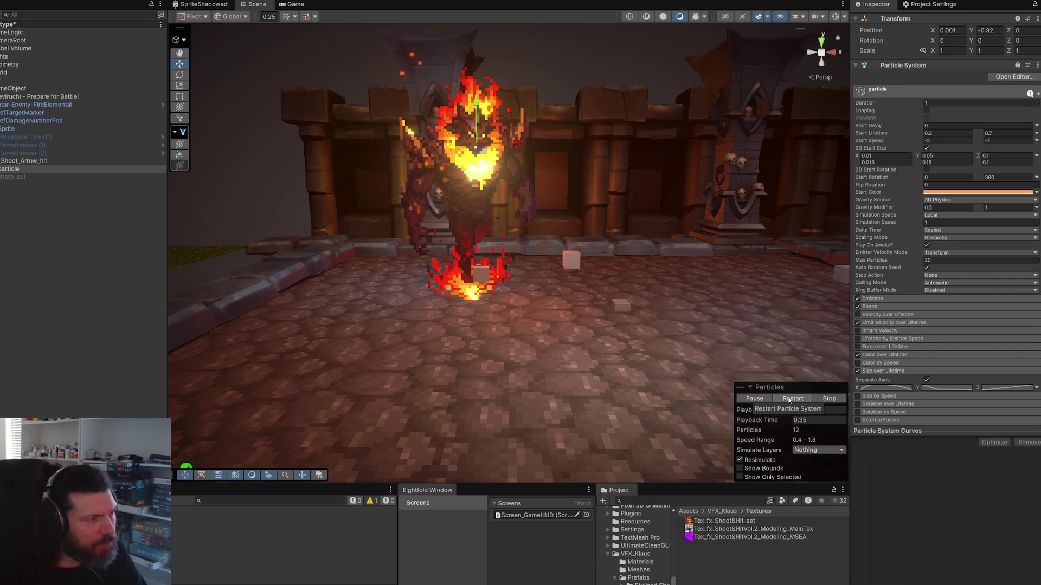
pyautogui.click(789, 399)
pyautogui.click(789, 399)
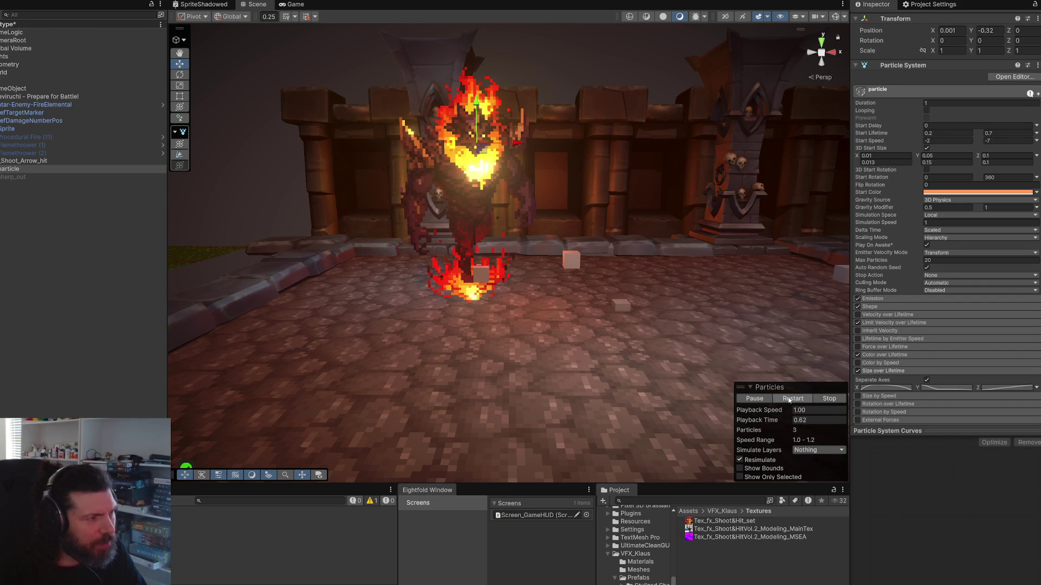
pyautogui.click(792, 398)
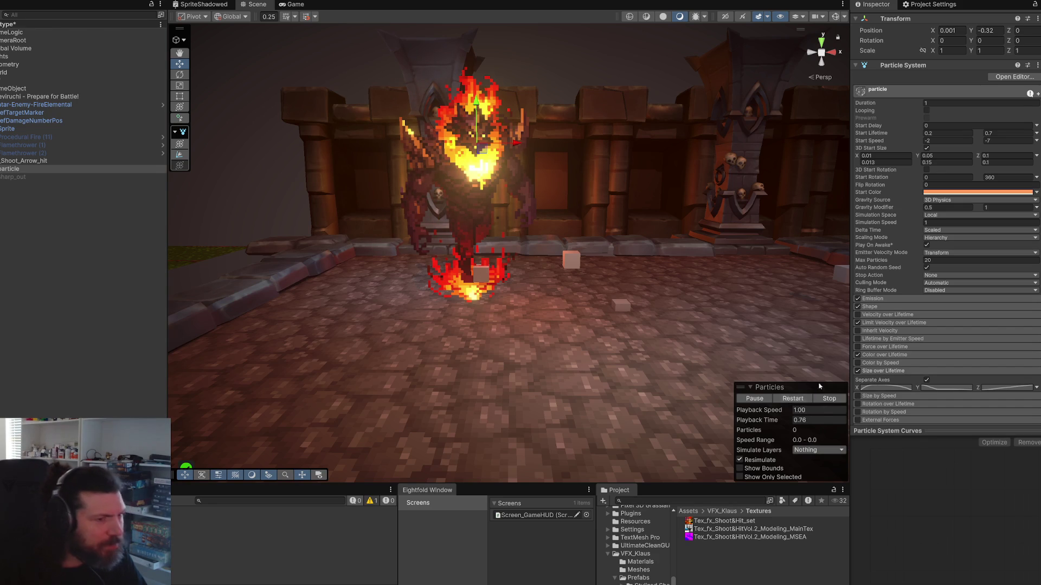
pyautogui.click(828, 398)
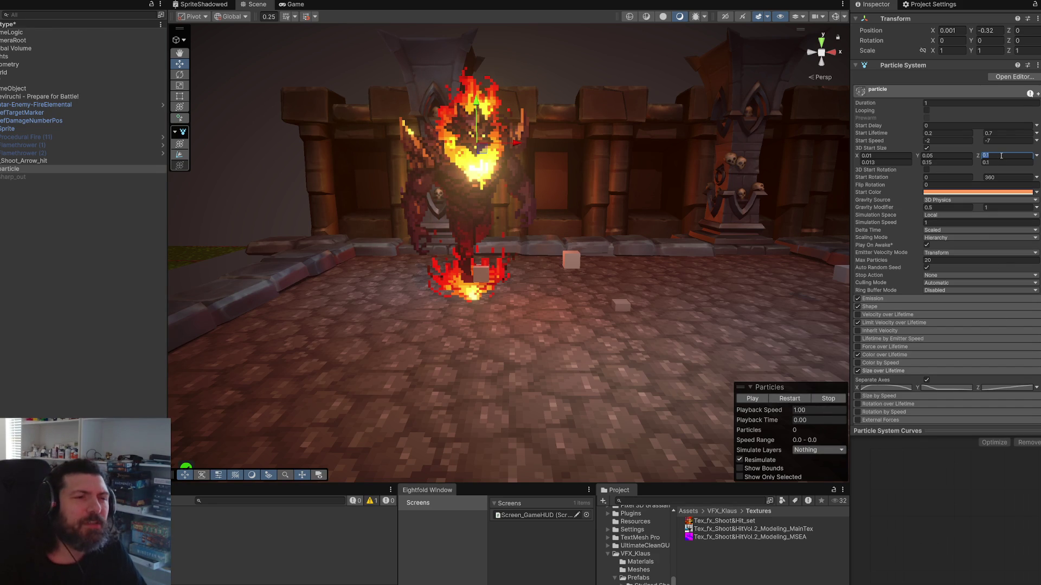
# Step: Try a minimum Z start size of 0 and replay the effect
pyautogui.write('0')
pyautogui.press('Tab')
pyautogui.click(790, 398)
pyautogui.click(790, 398)
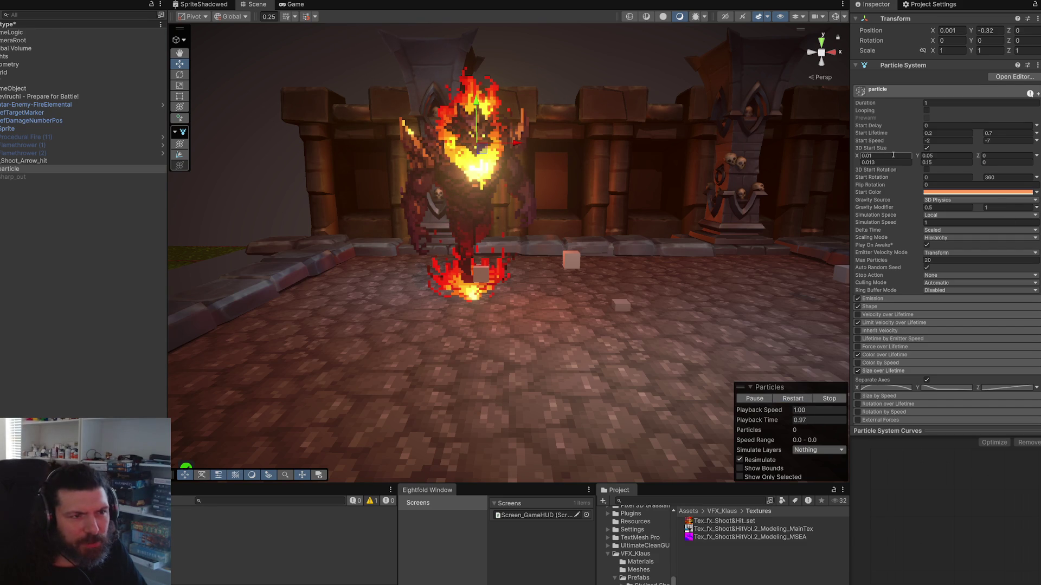
pyautogui.click(991, 156)
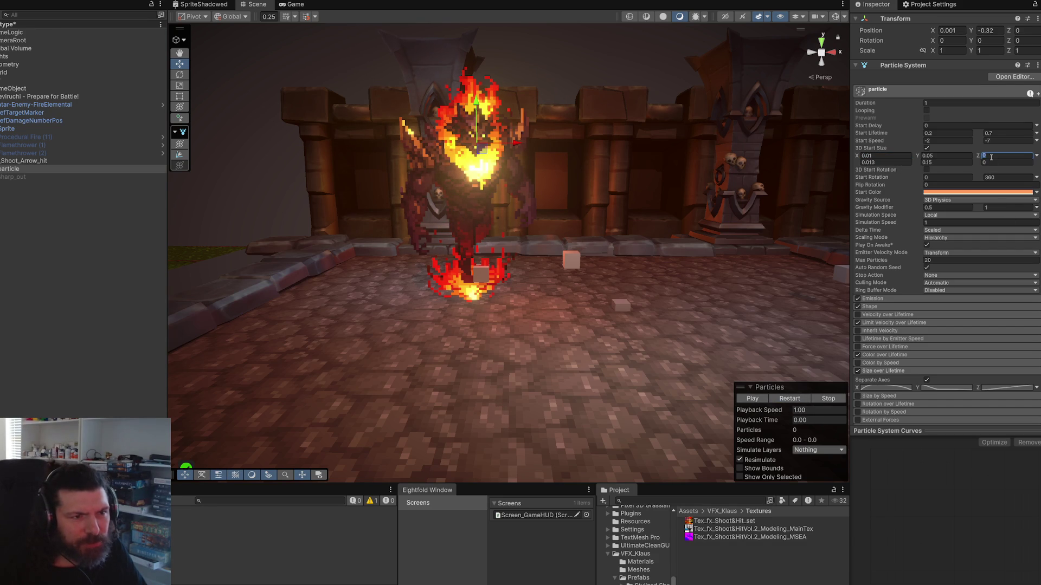
# Step: Look through the start speed mode options and toggle per-axis start rotation on and back off
pyautogui.click(1036, 141)
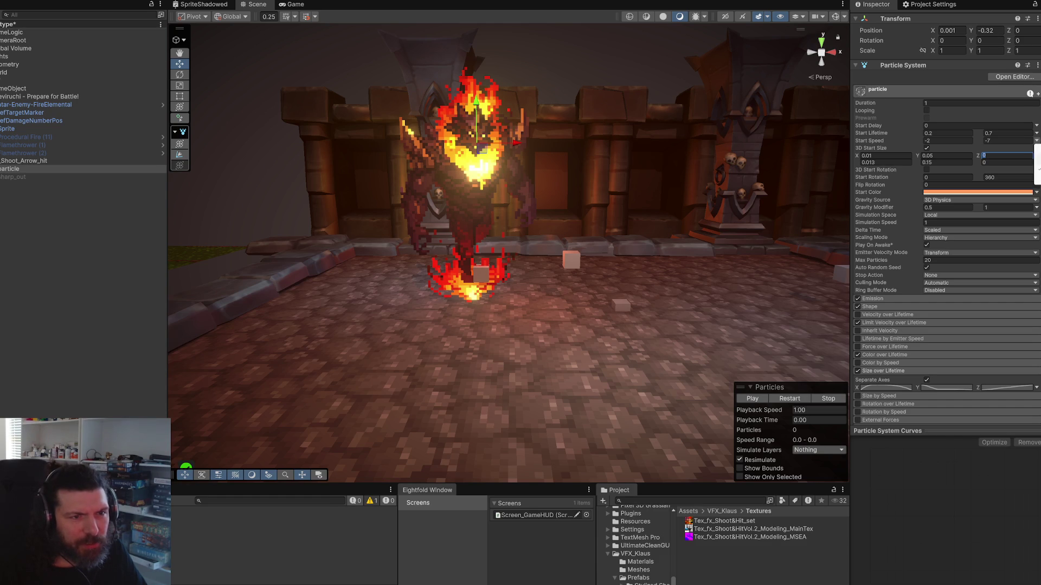
pyautogui.click(949, 141)
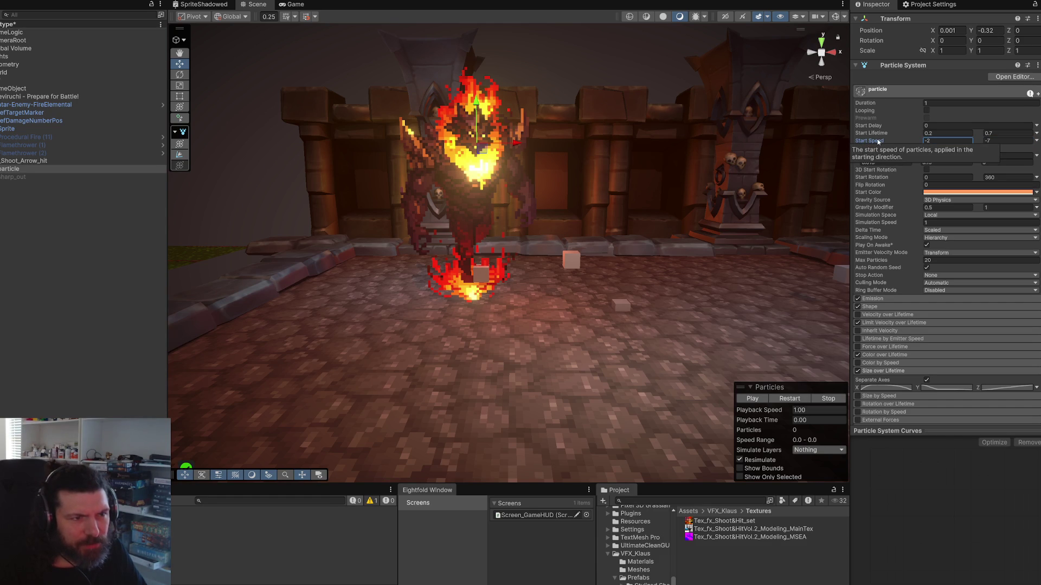
pyautogui.click(1036, 140)
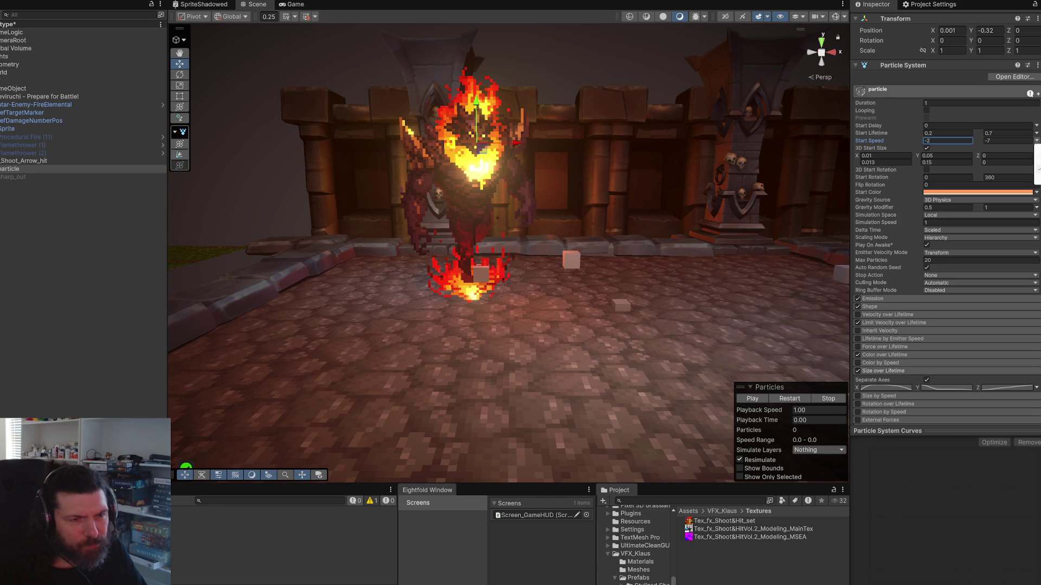
pyautogui.click(939, 173)
pyautogui.click(932, 170)
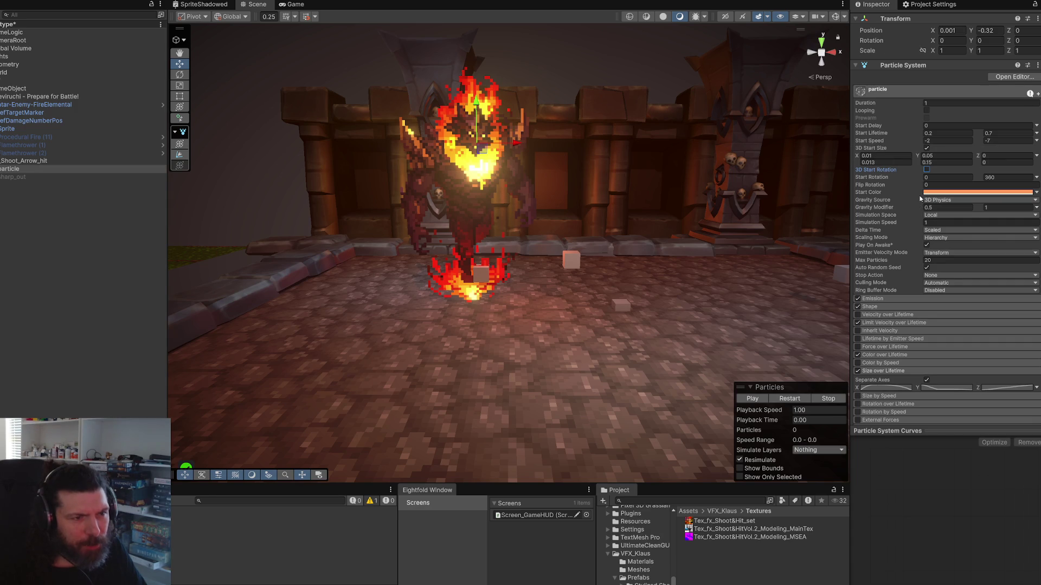
# Step: Set the Z start size range to 0.05–0.5 and replay the effect
pyautogui.click(1006, 156)
pyautogui.write('0.05')
pyautogui.press('Tab')
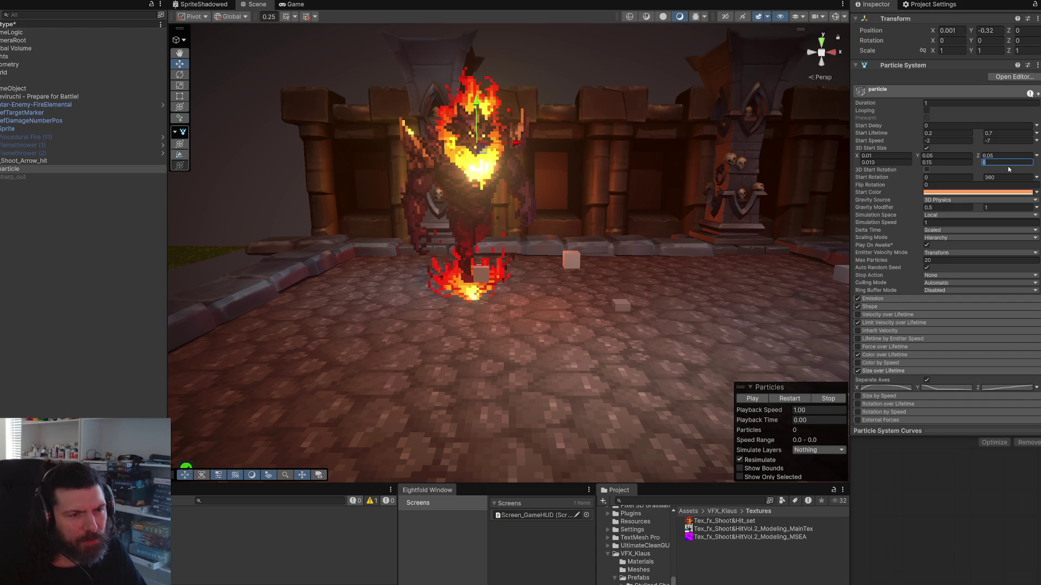
pyautogui.press('BackSpace')
pyautogui.press('BackSpace')
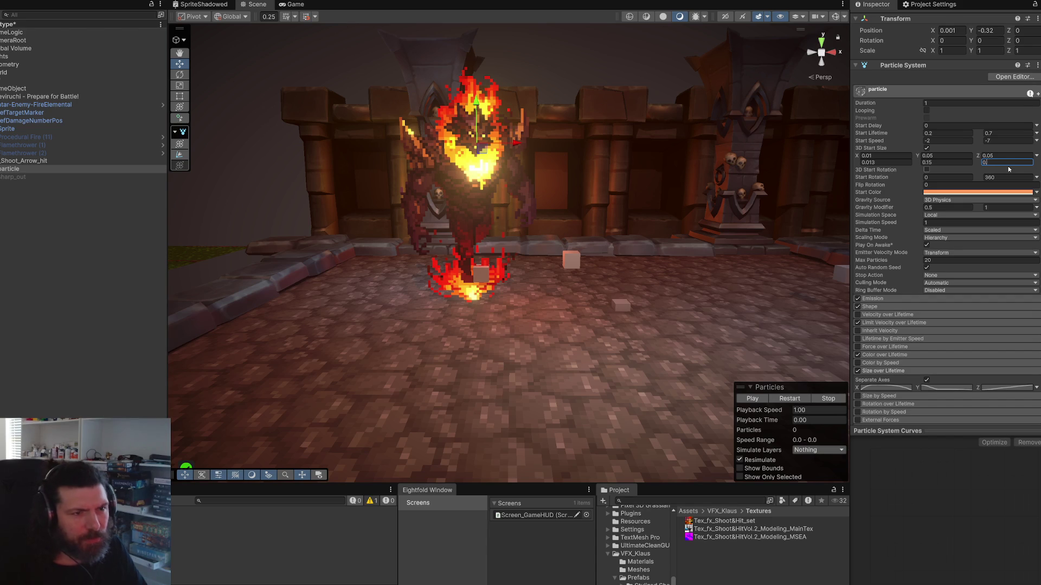
pyautogui.write('.5')
pyautogui.click(792, 399)
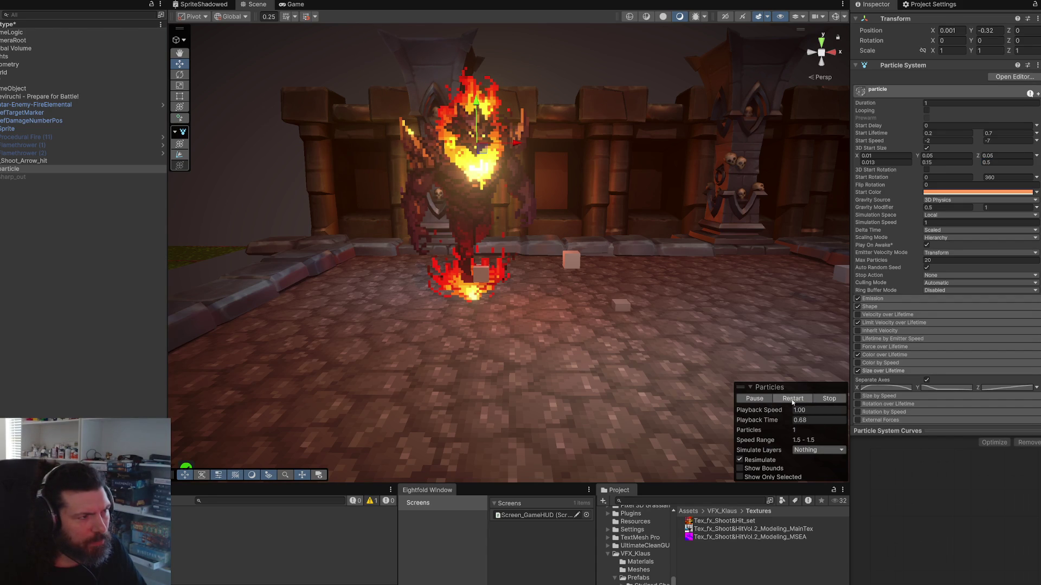
pyautogui.click(940, 162)
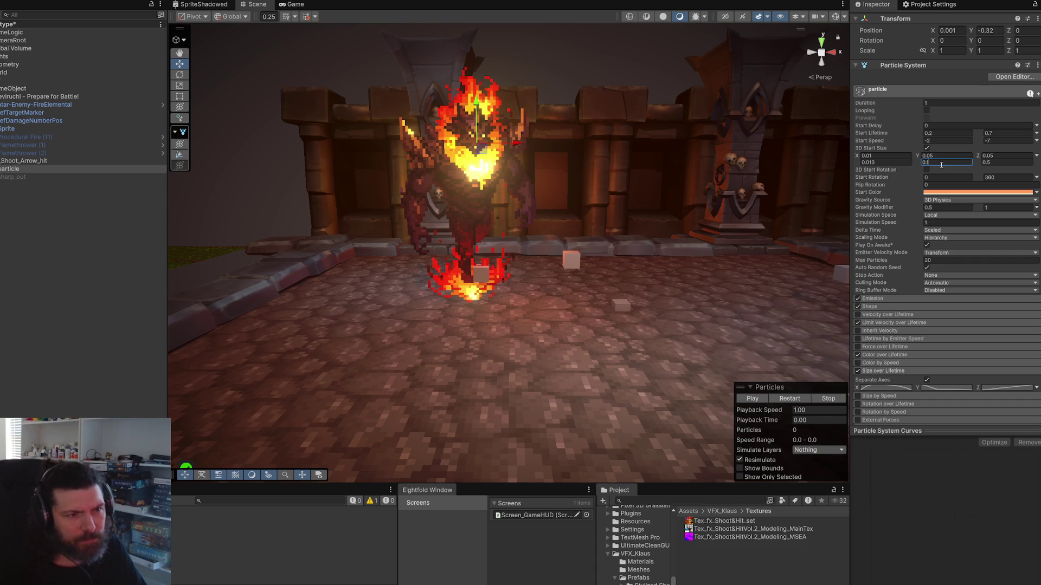
pyautogui.write('0.2')
# Step: Set the Y start size to 0.1–0.2 and try an X start size of 0.1
pyautogui.click(952, 156)
pyautogui.write('0.1')
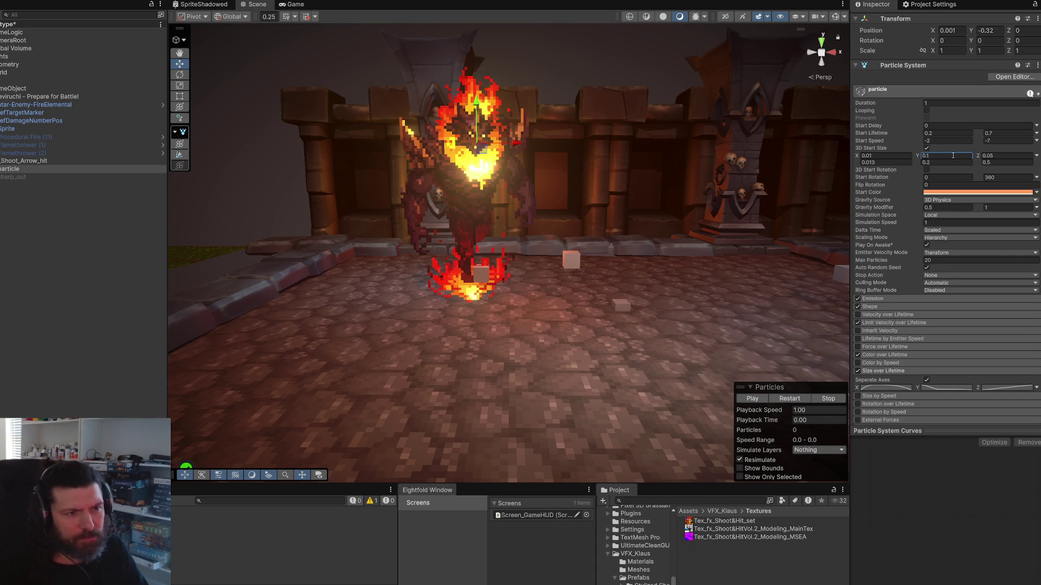
pyautogui.press('Return')
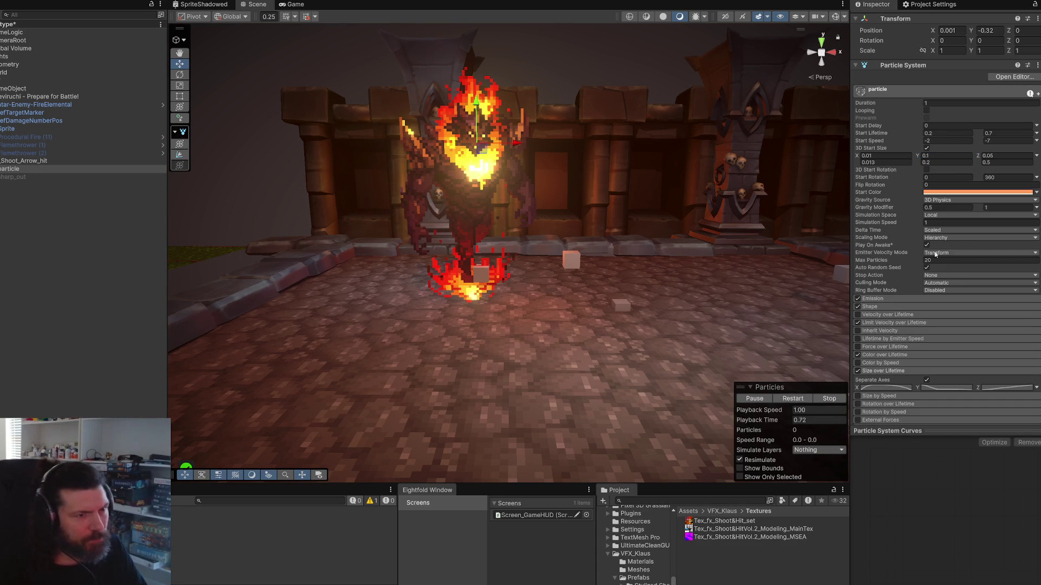
pyautogui.click(893, 156)
pyautogui.write('1')
pyautogui.press('Tab')
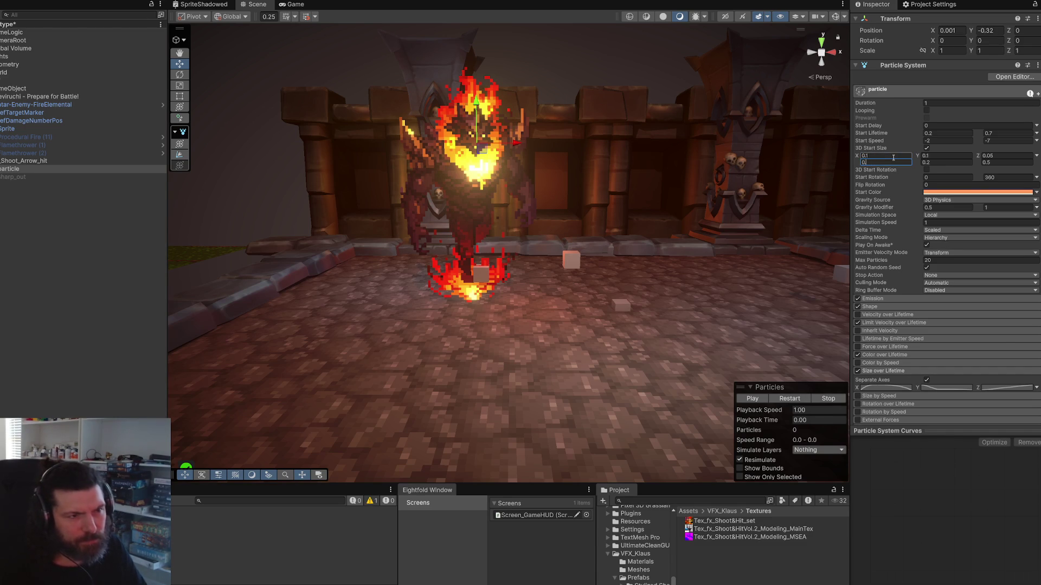
pyautogui.write('0.15')
pyautogui.click(792, 399)
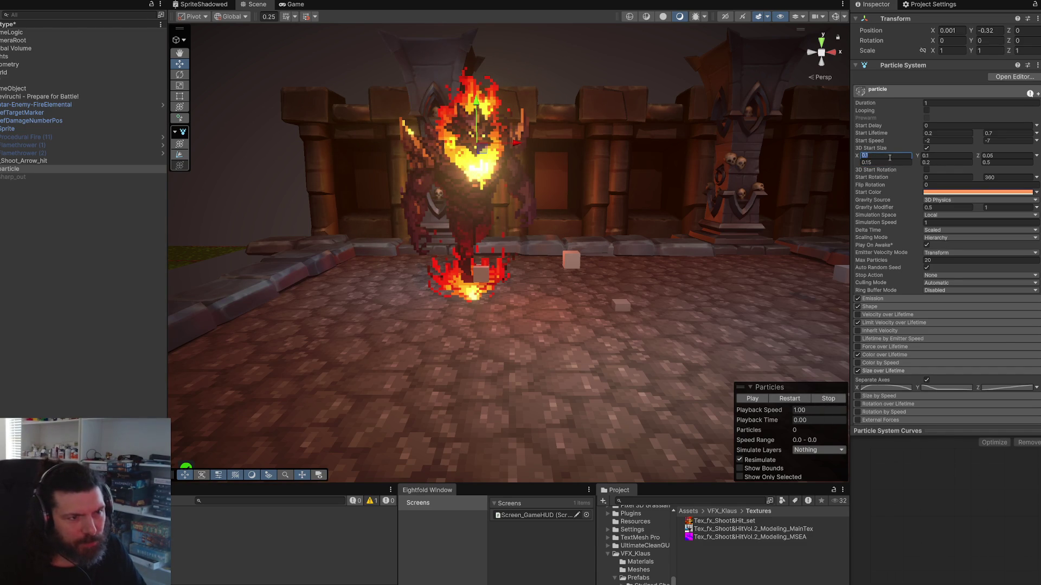
# Step: Set the X start size to 0.01–0.05 and replay the effect several times
pyautogui.press('Tab')
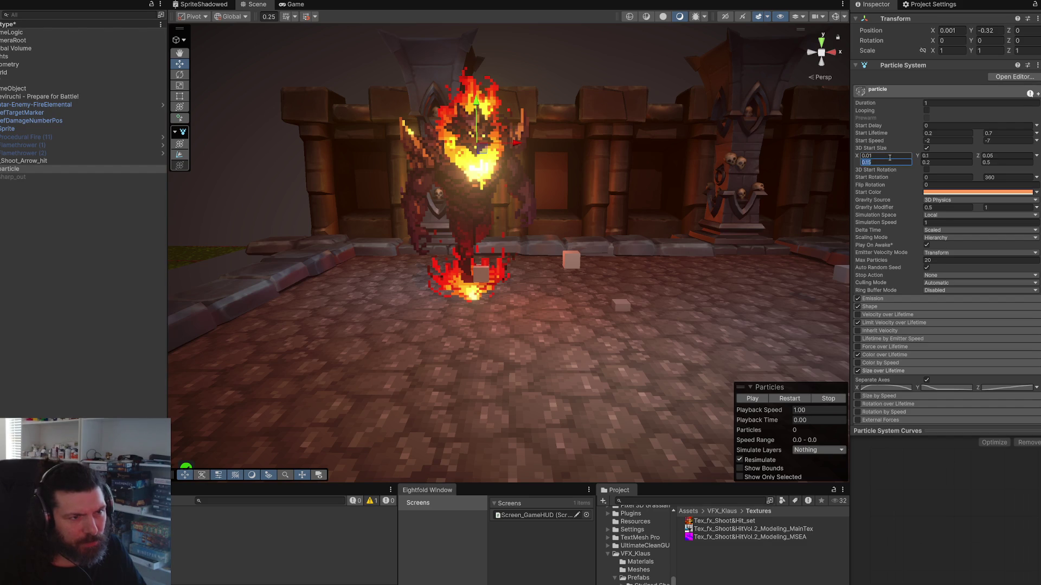
pyautogui.write('0.05')
pyautogui.press('Return')
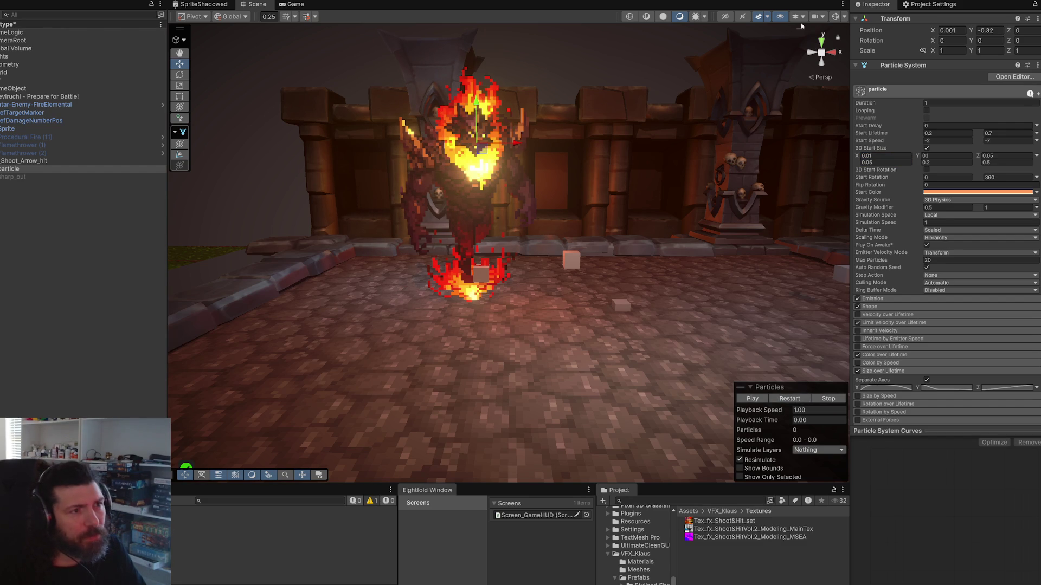
pyautogui.click(790, 399)
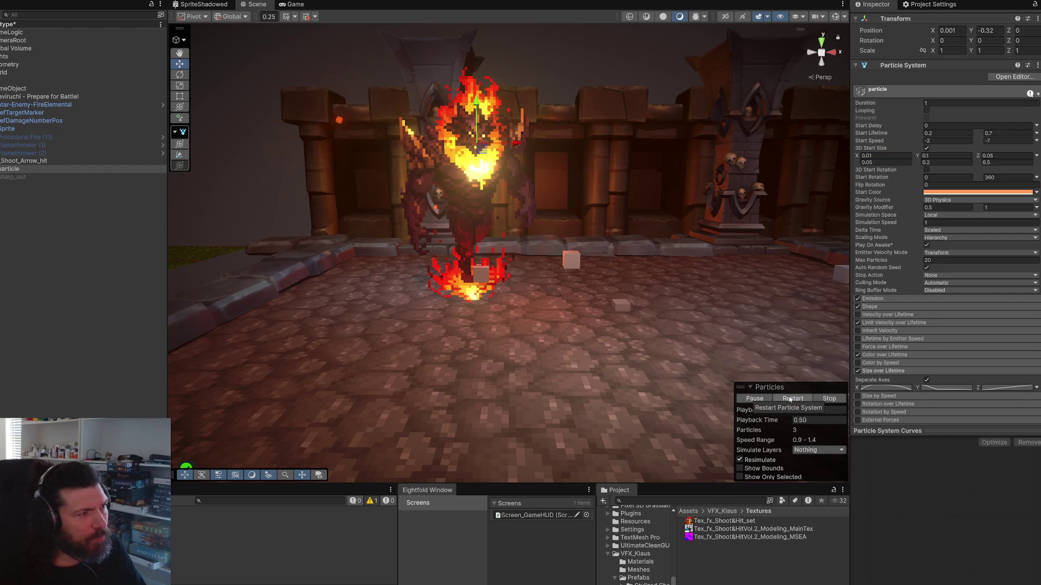
pyautogui.click(789, 398)
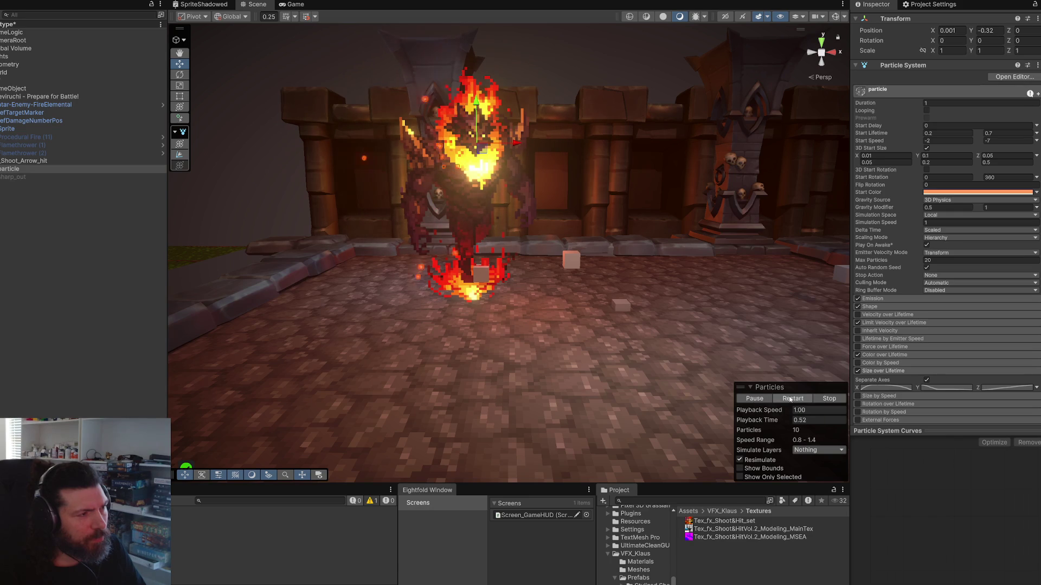
pyautogui.click(791, 399)
pyautogui.click(790, 399)
pyautogui.click(790, 399)
pyautogui.click(791, 399)
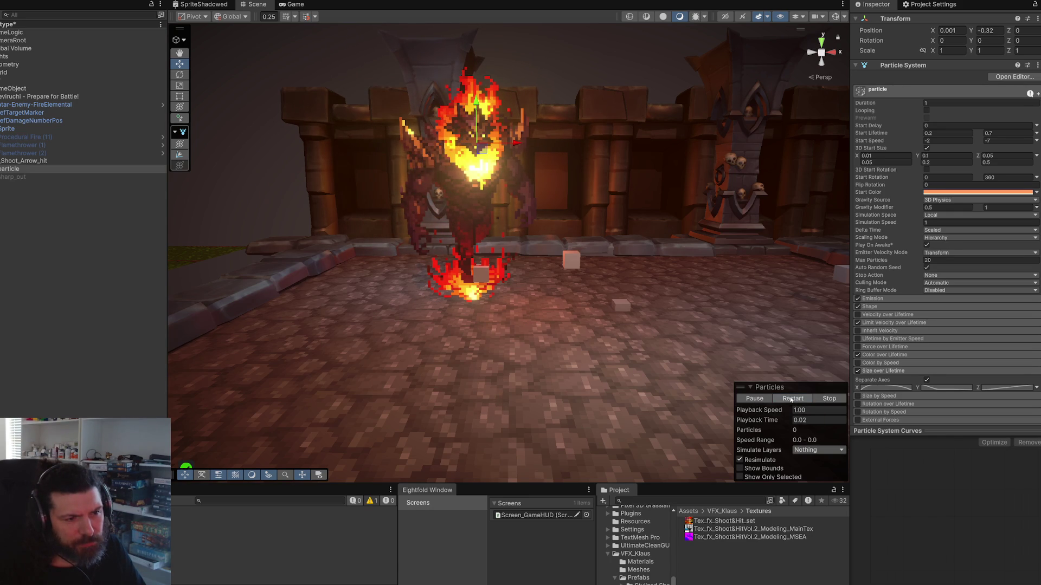
pyautogui.click(804, 401)
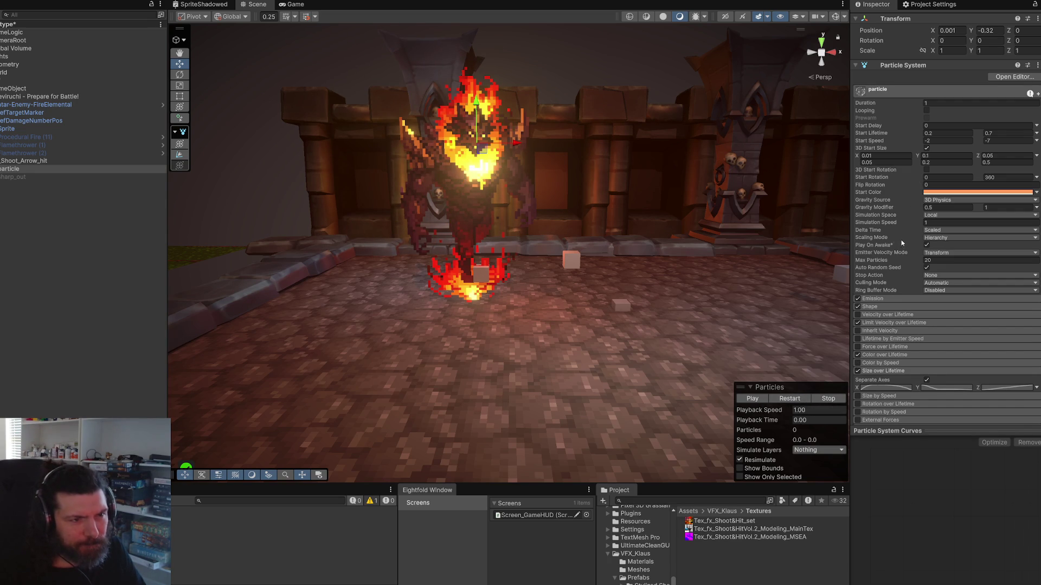
pyautogui.scroll(-4, 897, 238)
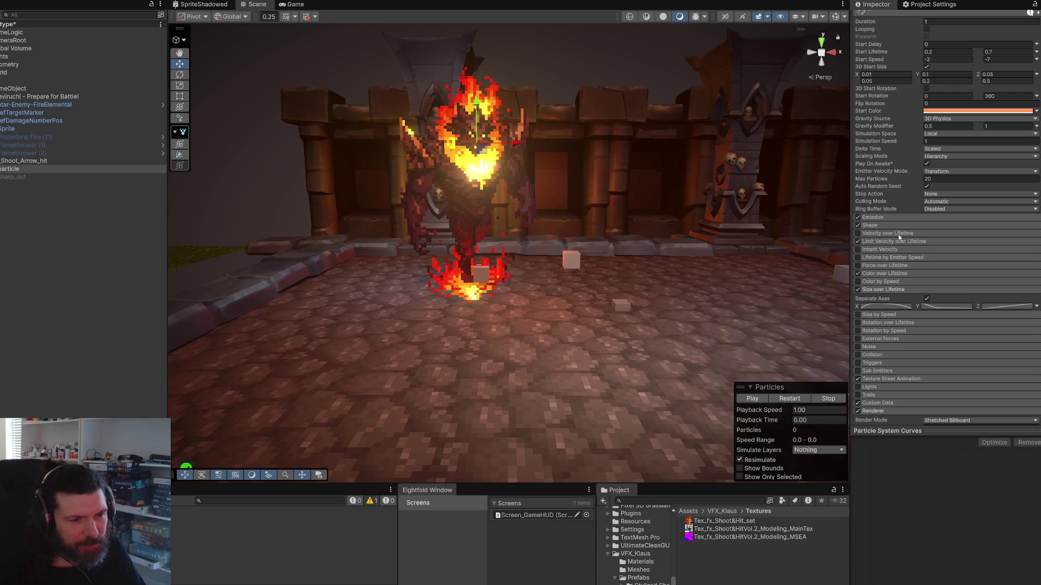
# Step: Change the Emission burst count to a random 30–50 particles, then collapse Emission
pyautogui.click(884, 217)
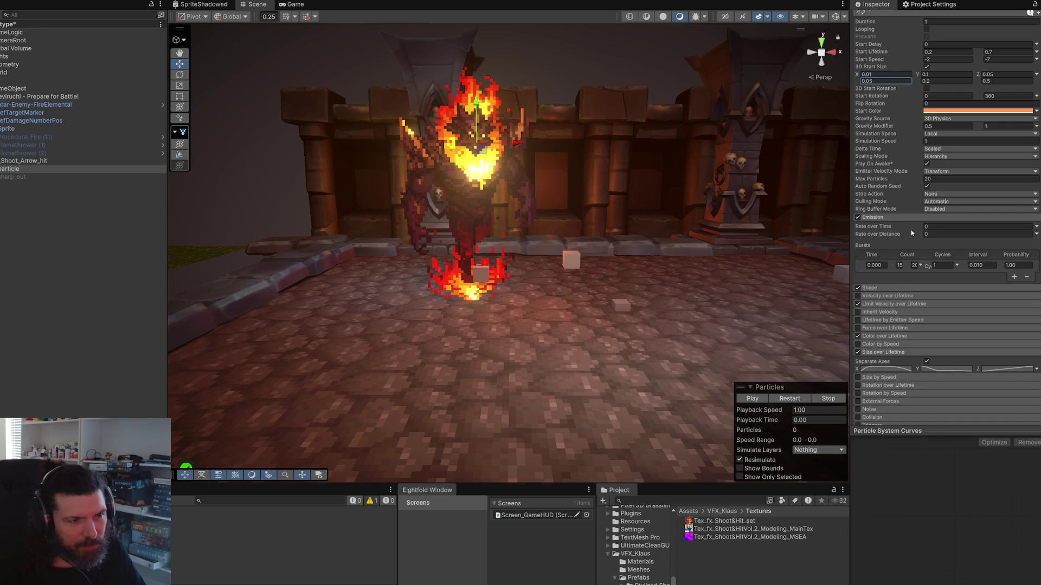
pyautogui.click(900, 266)
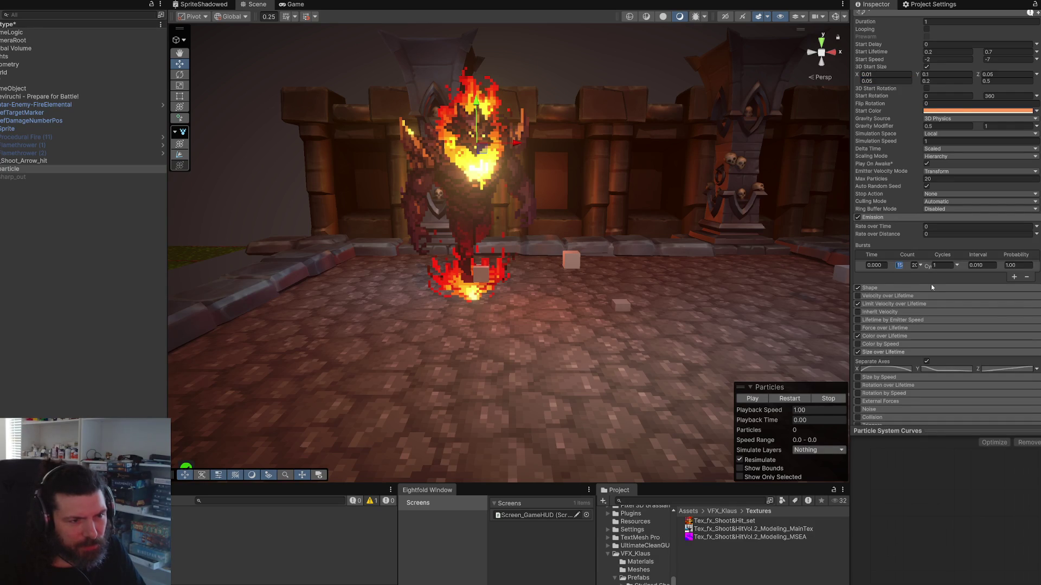
pyautogui.write('2030')
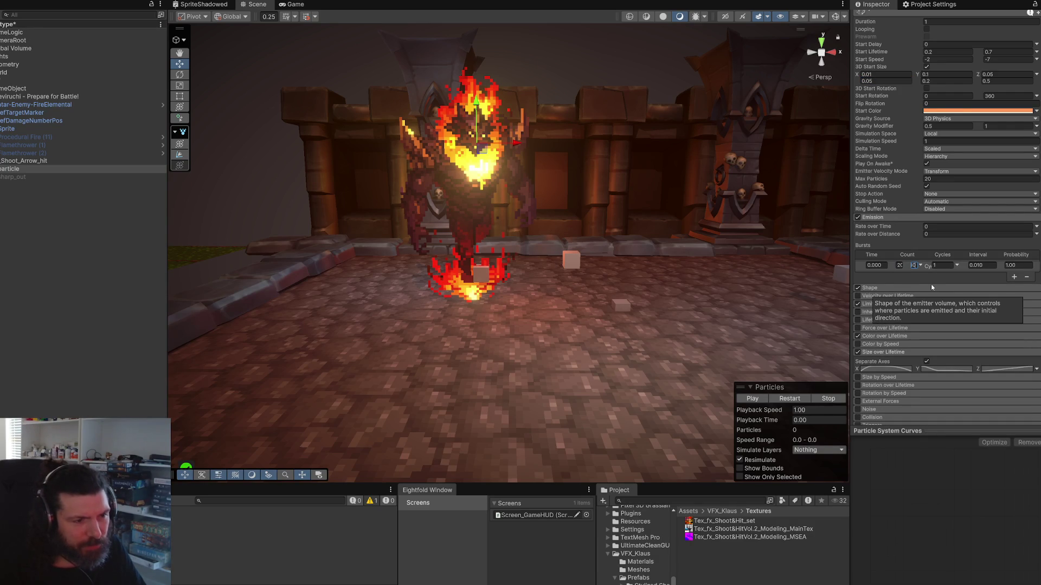
pyautogui.click(804, 400)
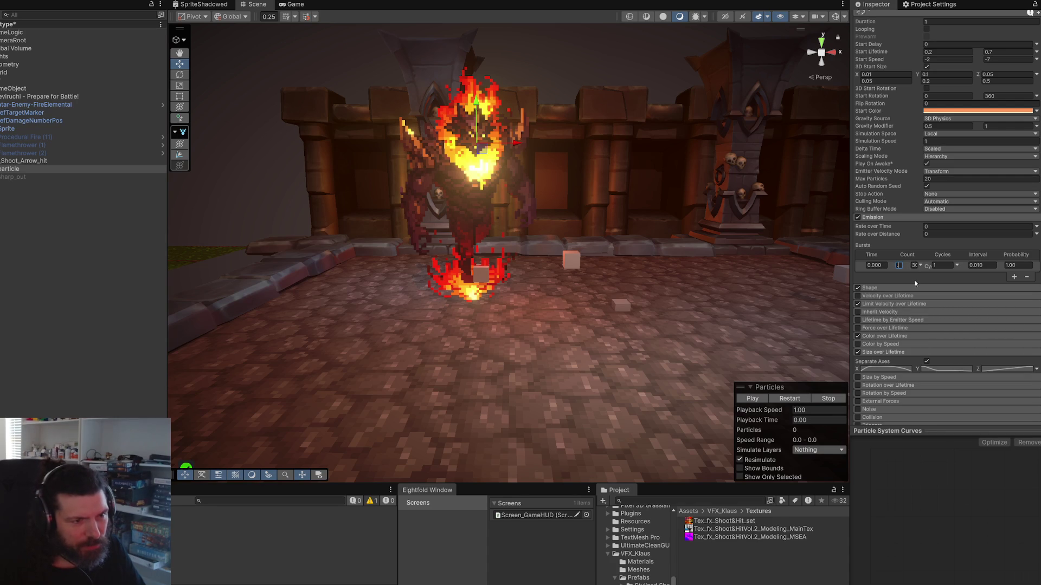
pyautogui.write('30')
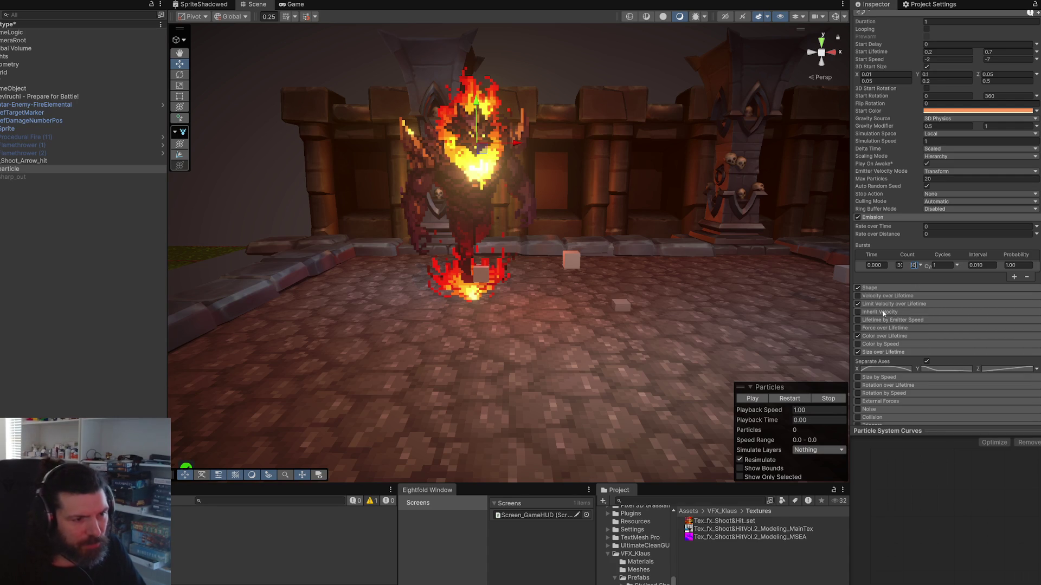
pyautogui.click(789, 399)
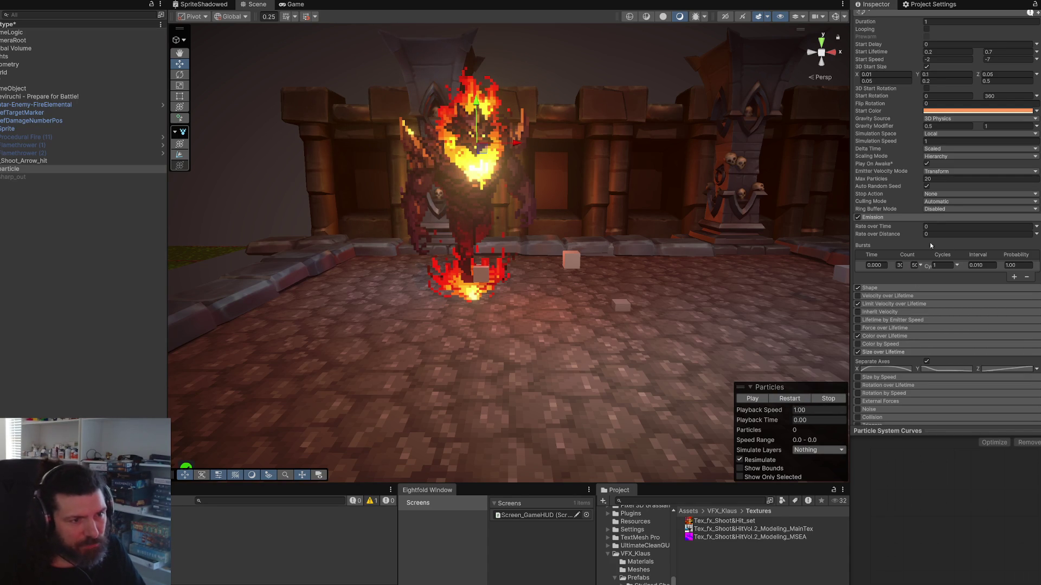
pyautogui.click(879, 219)
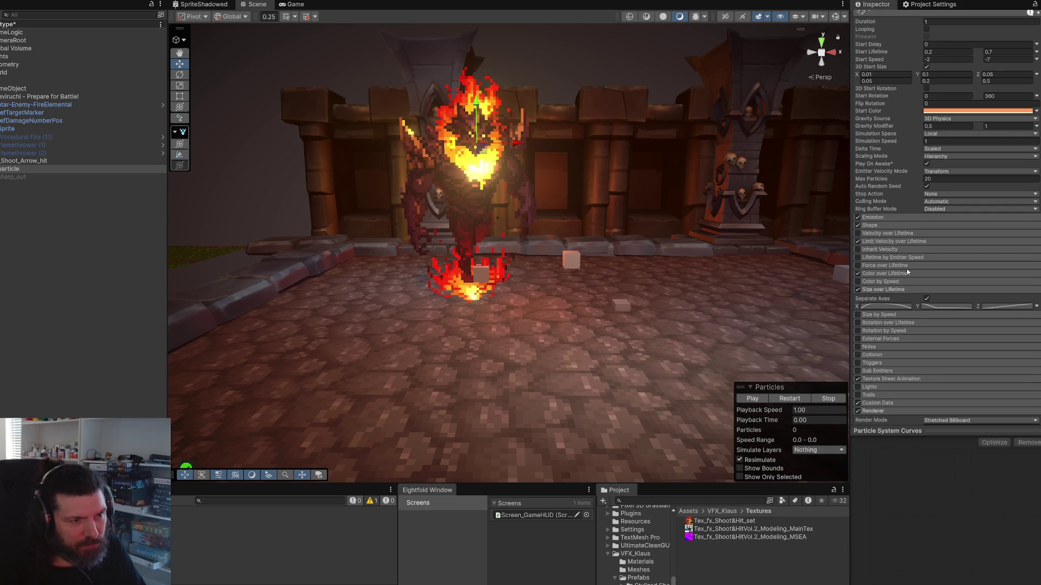
# Step: Expand the Shape module and frame the scene view on the particle emitter
pyautogui.click(885, 226)
pyautogui.click(885, 225)
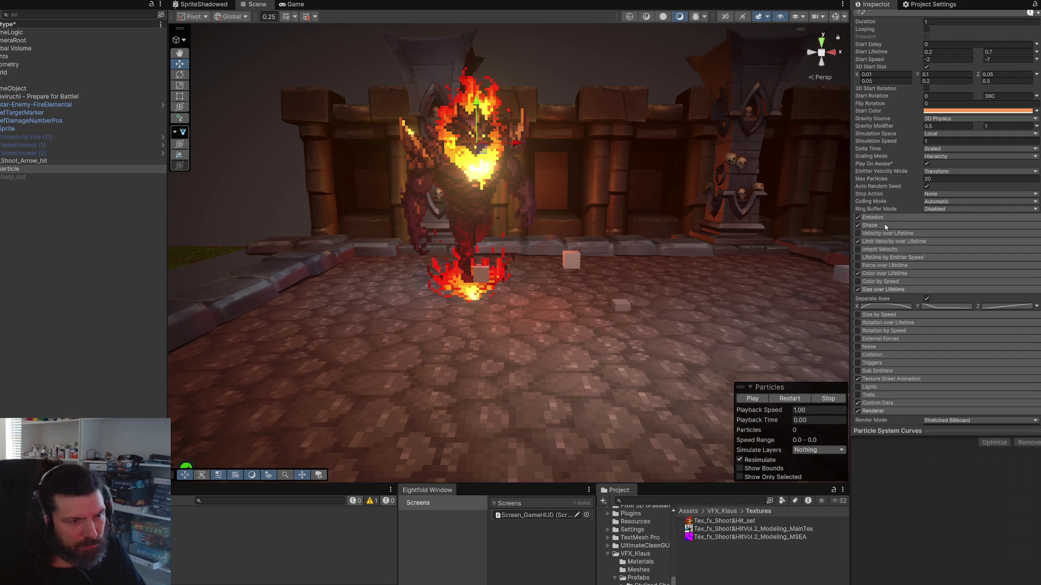
pyautogui.click(898, 226)
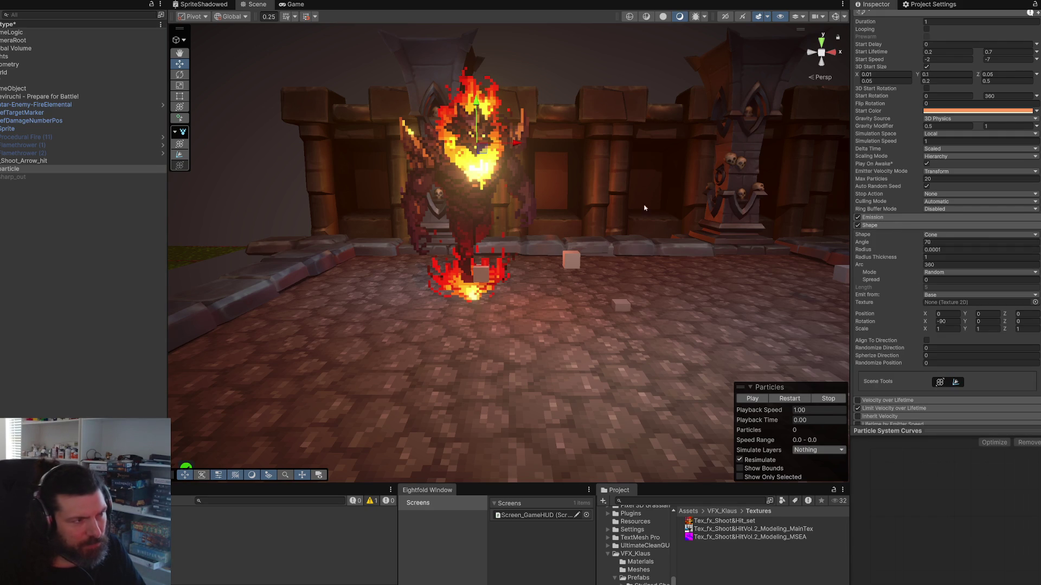
pyautogui.scroll(3, 642, 210)
pyautogui.hotkey('ctrl', 'shift', 'g')
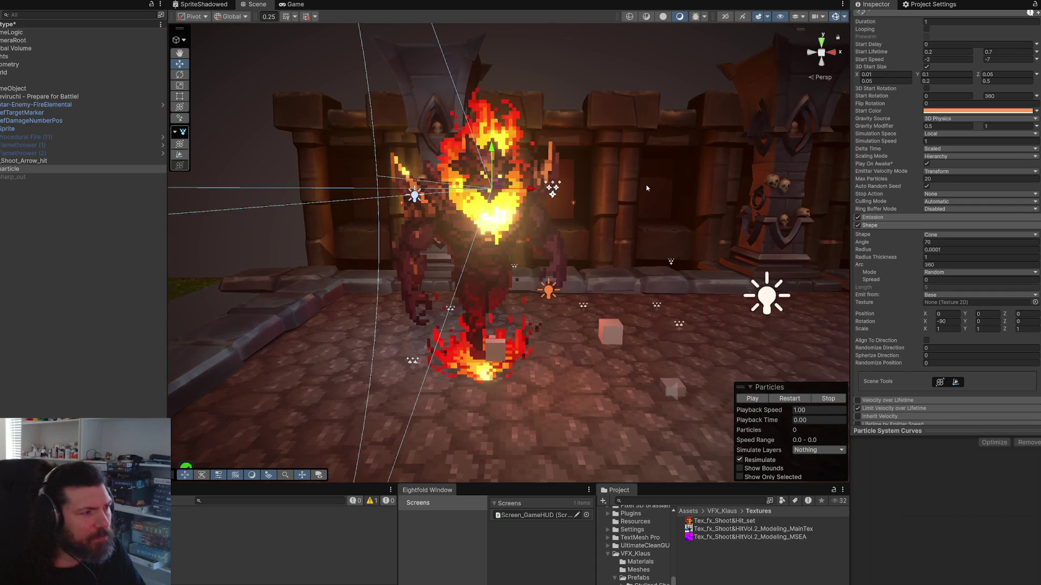
pyautogui.scroll(-5, 623, 206)
pyautogui.press('f')
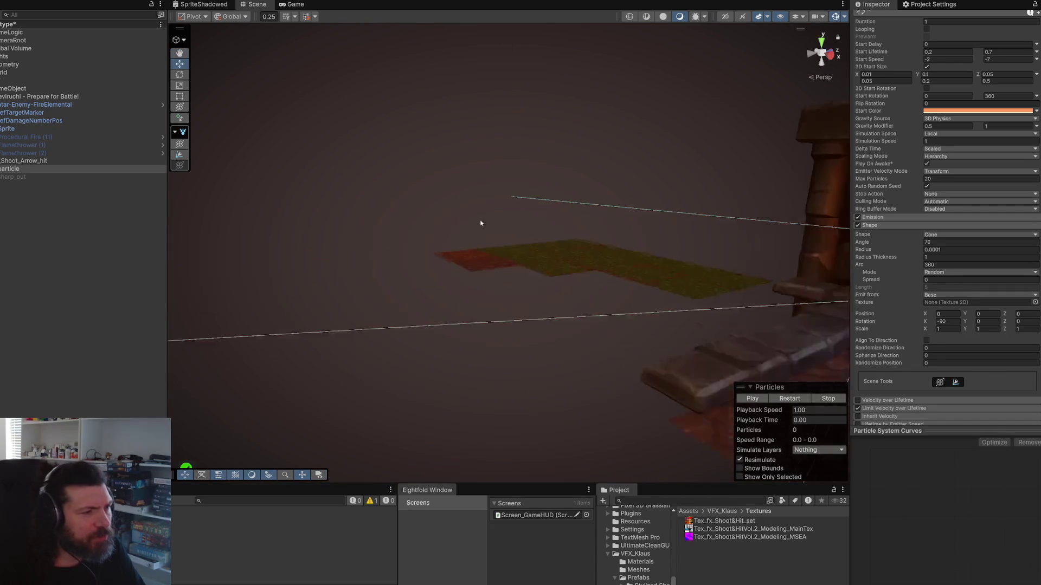
pyautogui.scroll(-5, 480, 222)
pyautogui.moveTo(651, 216)
pyautogui.keyDown('alt'); pyautogui.mouseDown()
pyautogui.moveTo(442, 295)
pyautogui.moveTo(374, 337)
pyautogui.moveTo(570, 272)
pyautogui.moveTo(585, 224)
pyautogui.mouseUp(); pyautogui.keyUp('alt')
pyautogui.scroll(3, 570, 271)
pyautogui.scroll(3, 586, 224)
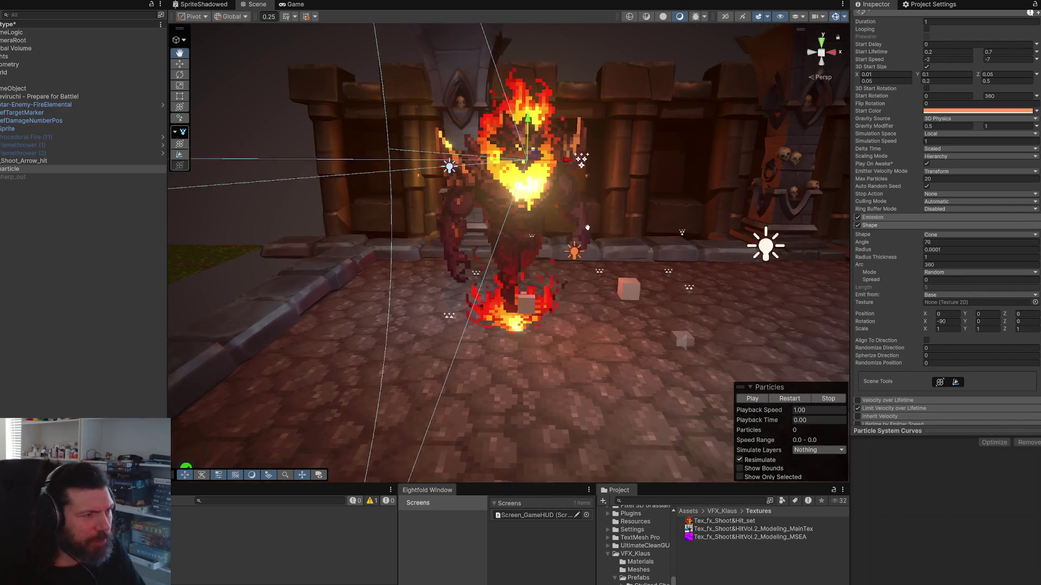
# Step: Narrow the cone angle from 70 to 29.3 and replay the effect
pyautogui.moveTo(886, 242); pyautogui.dragTo(211, 306)
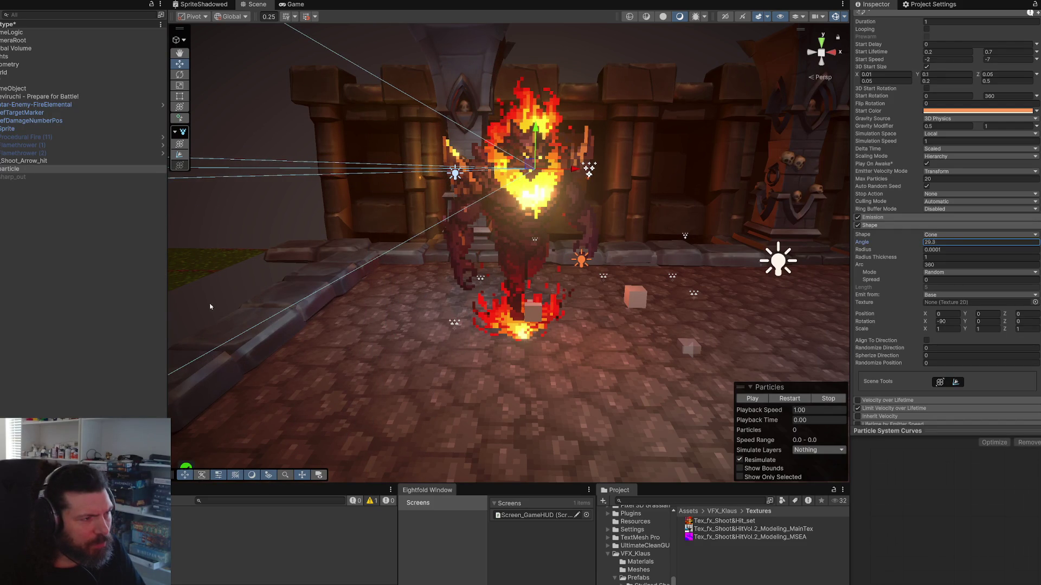
pyautogui.click(787, 399)
pyautogui.click(787, 399)
pyautogui.click(788, 399)
pyautogui.click(787, 399)
pyautogui.click(787, 399)
pyautogui.click(787, 399)
# Step: Try tilting the emitter with the rotate tool, then undo it
pyautogui.moveTo(574, 243); pyautogui.dragTo(588, 244)
pyautogui.press('e')
pyautogui.moveTo(616, 155); pyautogui.dragTo(638, 174)
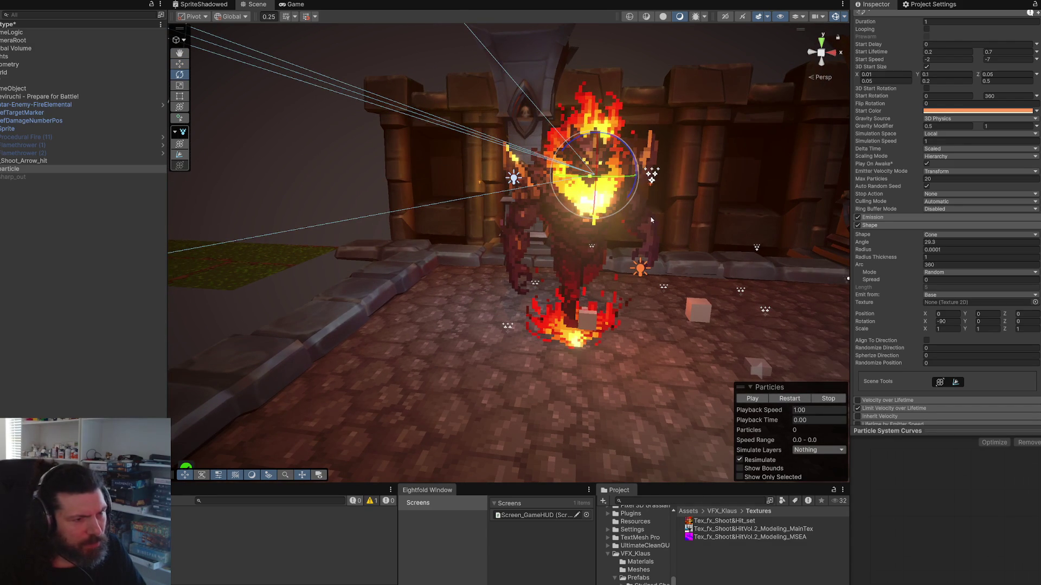
pyautogui.hotkey('ctrl', 'z')
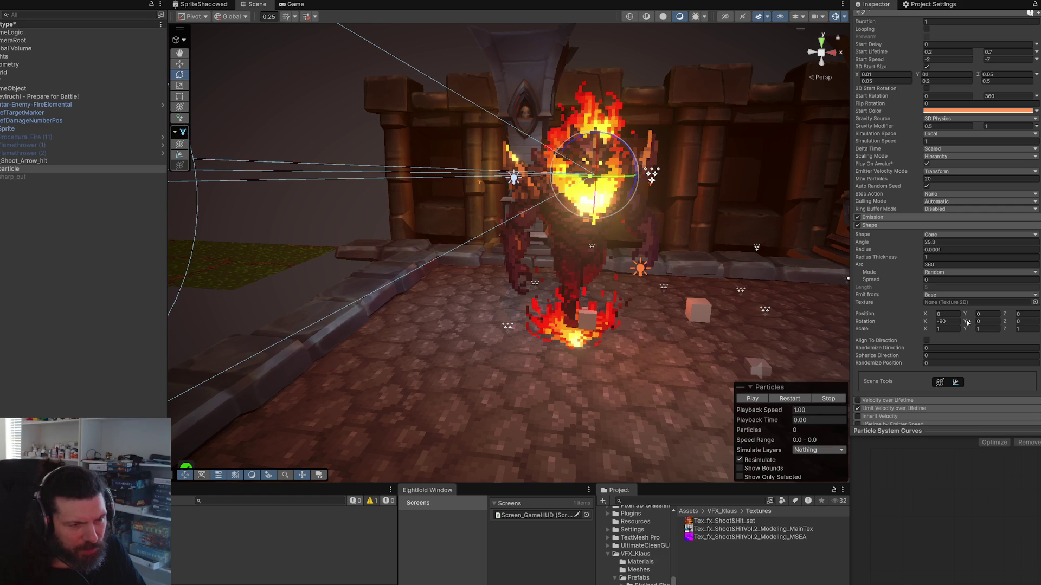
# Step: Experiment with the Shape rotation X and Y values, undoing the last X change
pyautogui.click(926, 324)
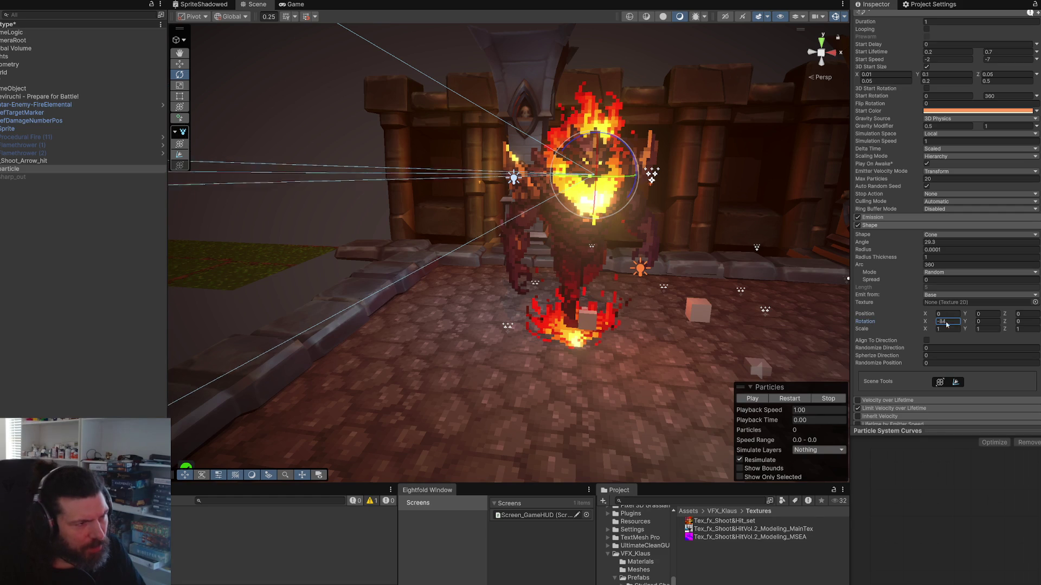
pyautogui.press('Tab')
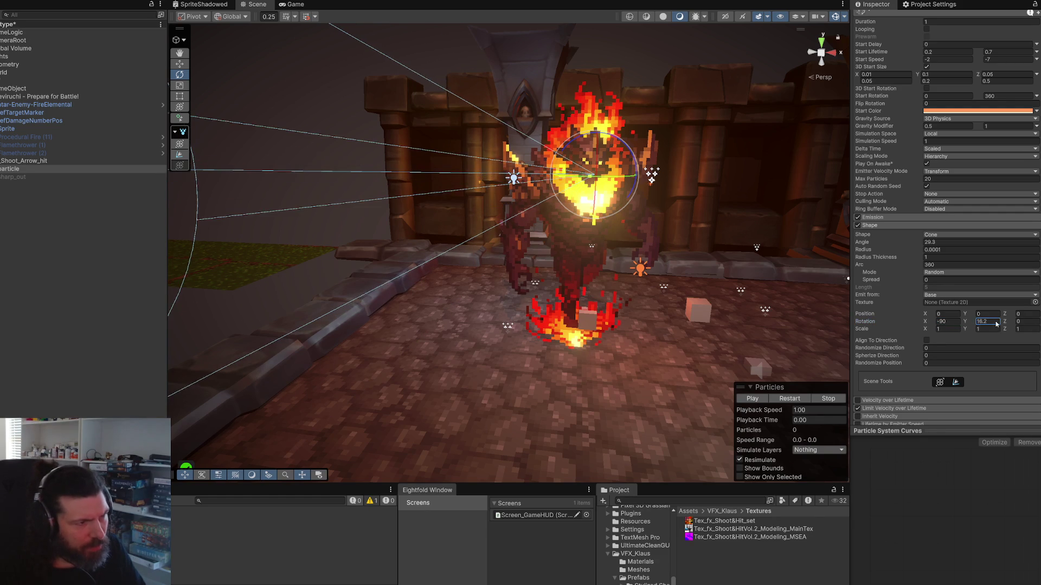
pyautogui.moveTo(925, 322); pyautogui.dragTo(930, 323)
pyautogui.moveTo(596, 271)
pyautogui.mouseDown()
pyautogui.moveTo(569, 244)
pyautogui.moveTo(542, 260)
pyautogui.moveTo(523, 304)
pyautogui.moveTo(677, 271)
pyautogui.mouseUp()
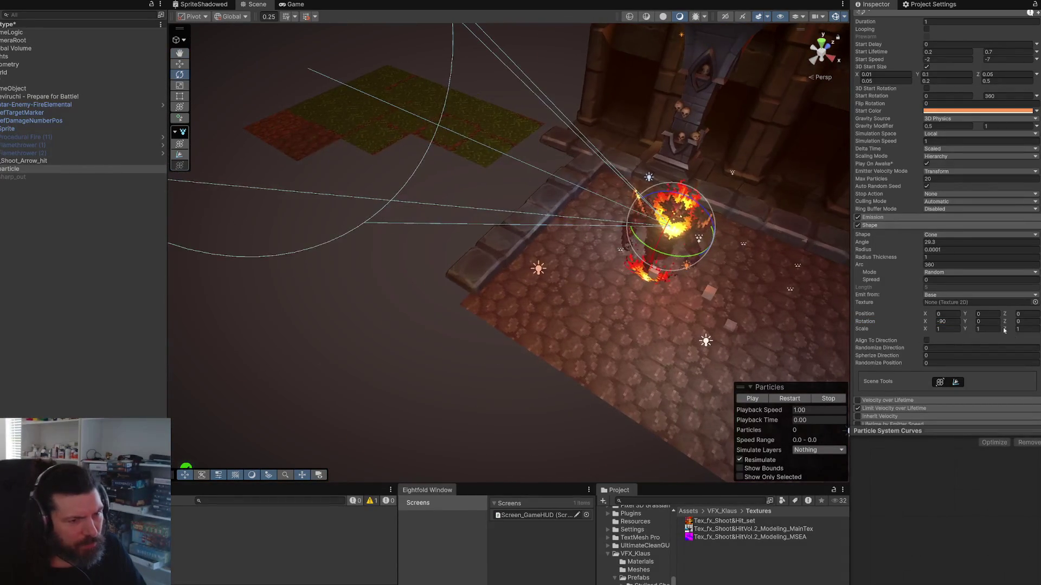
pyautogui.click(999, 322)
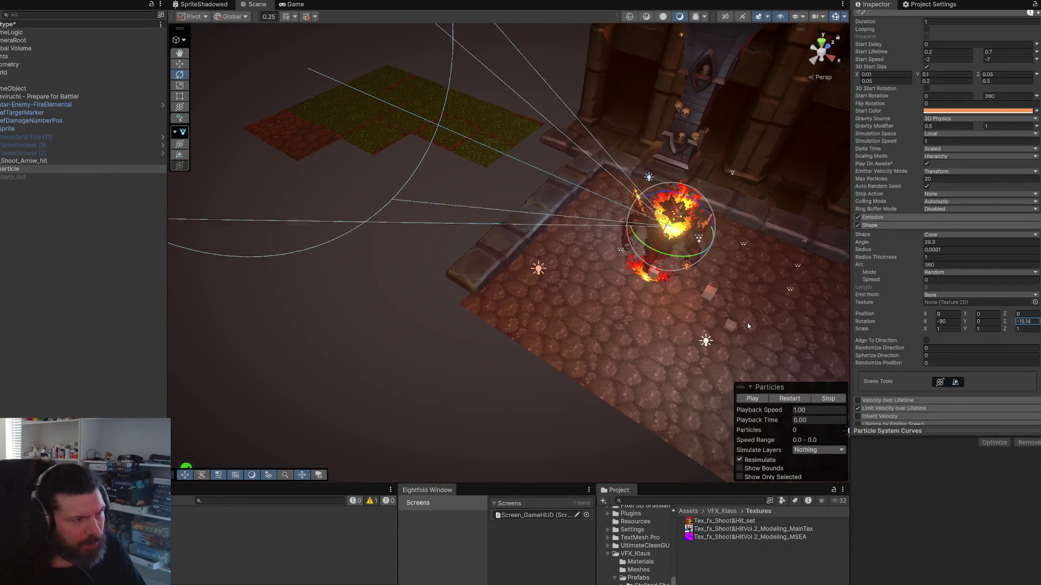
pyautogui.moveTo(531, 295); pyautogui.dragTo(624, 255)
pyautogui.moveTo(927, 324)
pyautogui.mouseDown()
pyautogui.moveTo(1035, 350)
pyautogui.moveTo(49, 364)
pyautogui.moveTo(107, 377)
pyautogui.mouseUp()
pyautogui.hotkey('ctrl', 'z')
# Step: Replay the effect from a new view angle, then select the sharp_out particle system
pyautogui.moveTo(542, 206); pyautogui.dragTo(572, 189)
pyautogui.scroll(5, 655, 265)
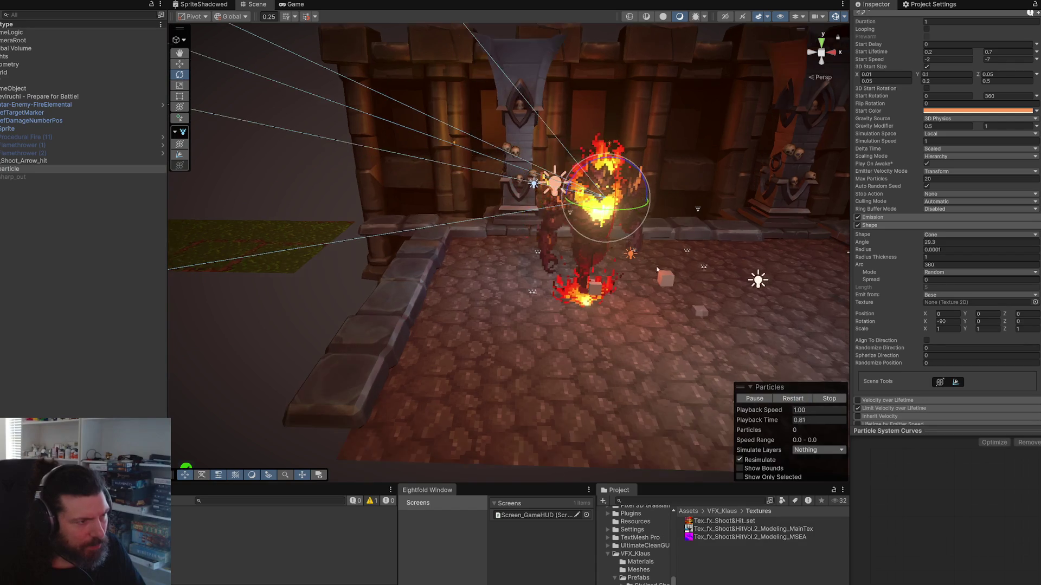
pyautogui.scroll(3, 638, 260)
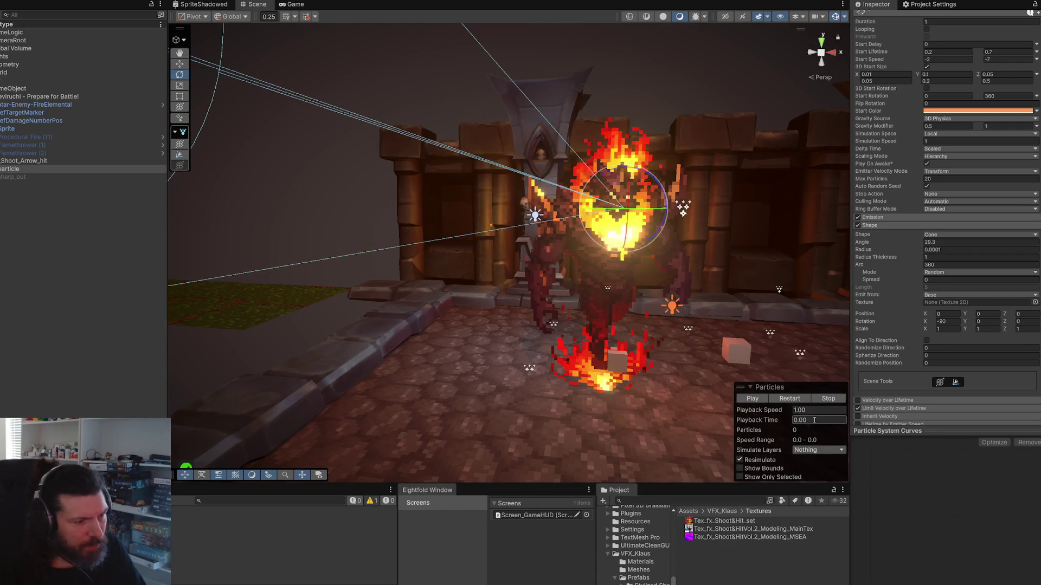
pyautogui.click(793, 399)
pyautogui.click(793, 400)
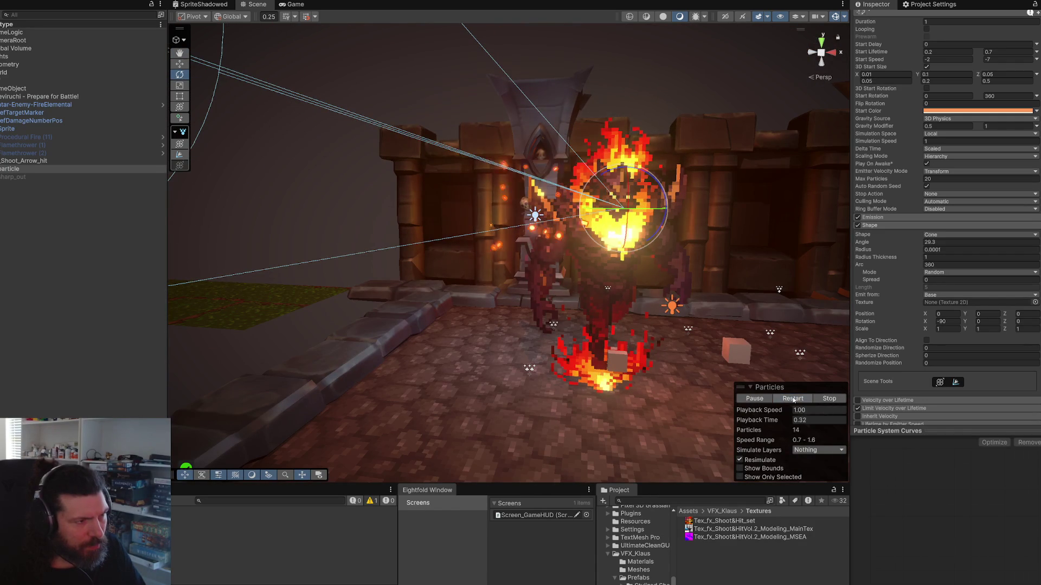
pyautogui.scroll(1, 671, 269)
pyautogui.click(797, 401)
pyautogui.click(798, 401)
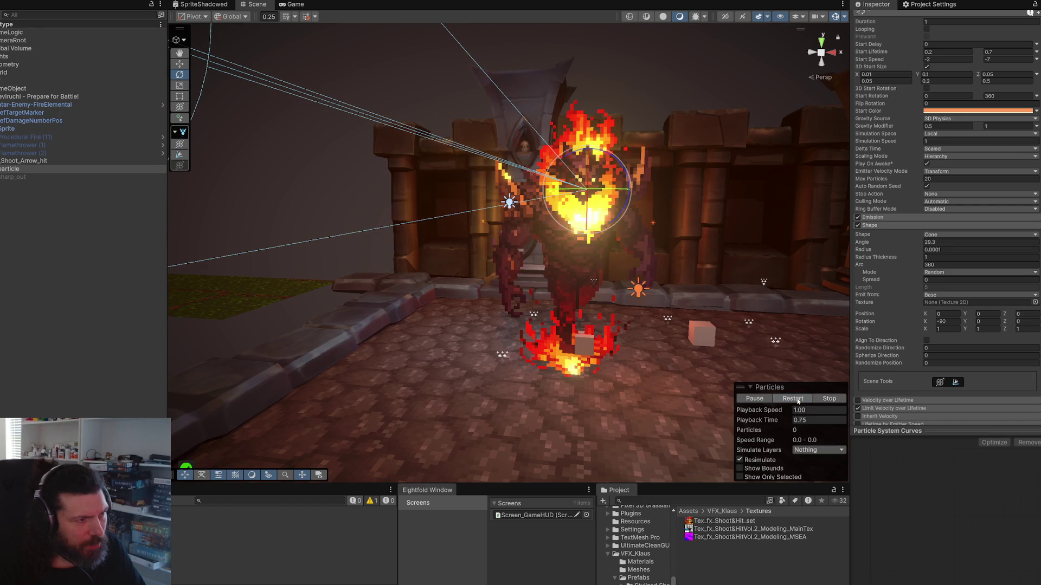
pyautogui.click(33, 177)
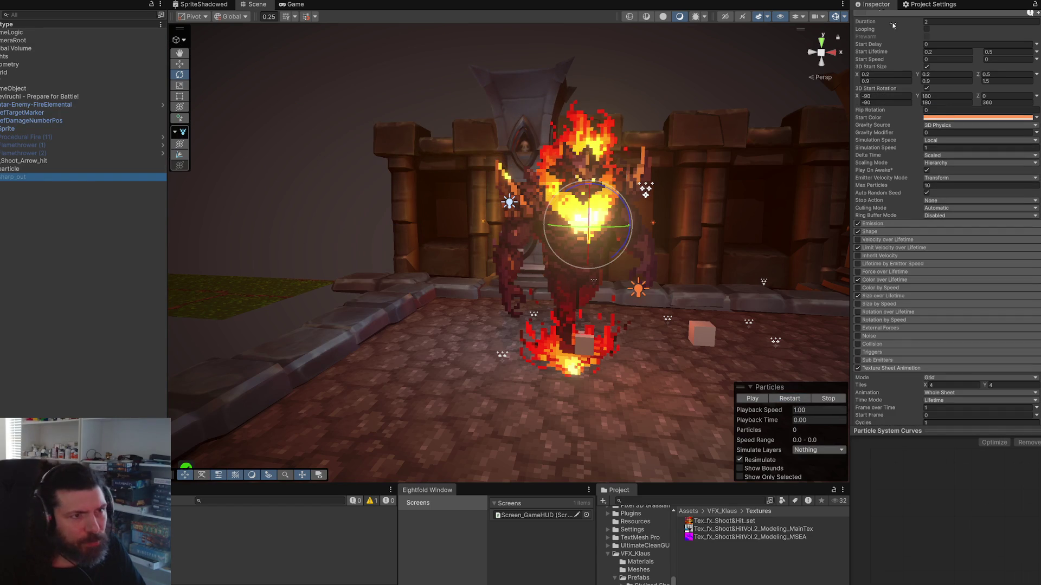
pyautogui.scroll(4, 893, 25)
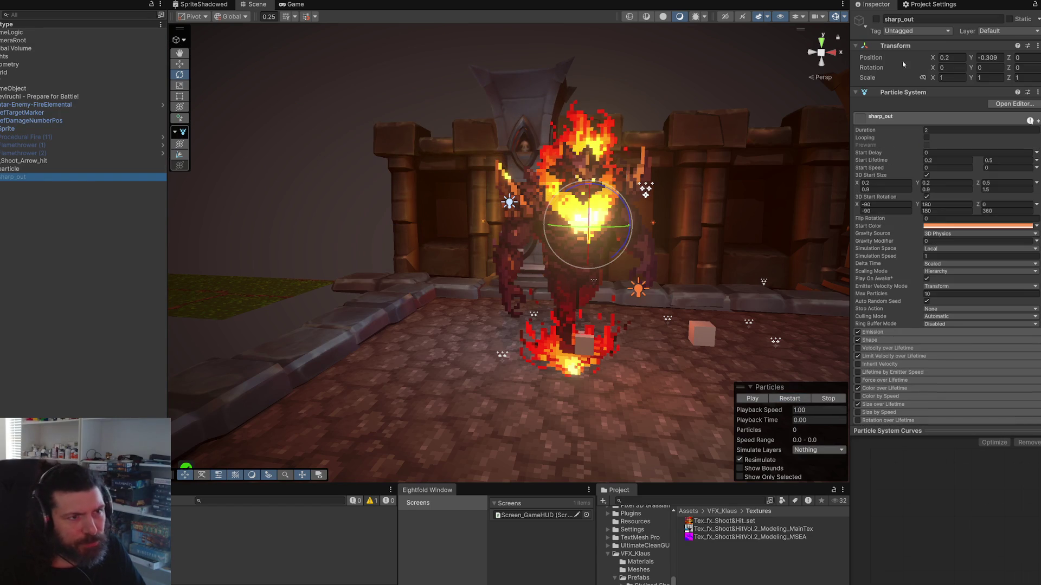
pyautogui.click(24, 161)
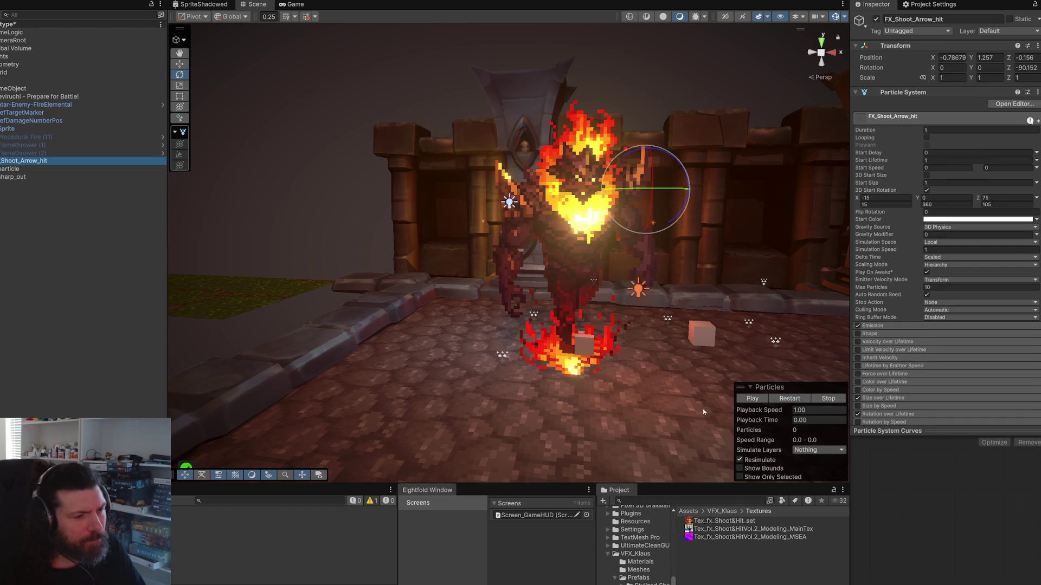
pyautogui.click(756, 399)
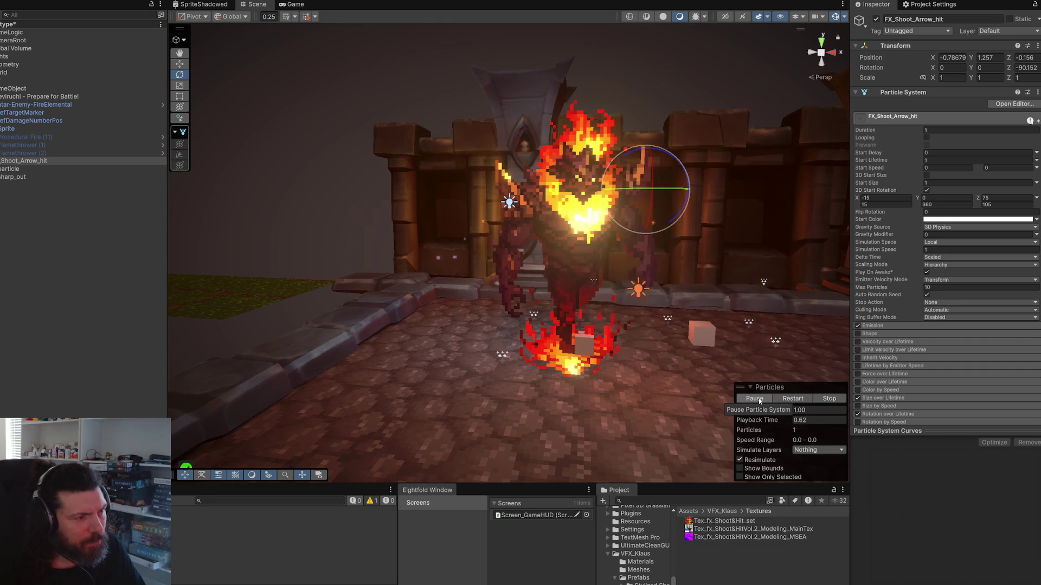
pyautogui.click(754, 398)
pyautogui.press('w')
pyautogui.click(794, 399)
pyautogui.click(800, 401)
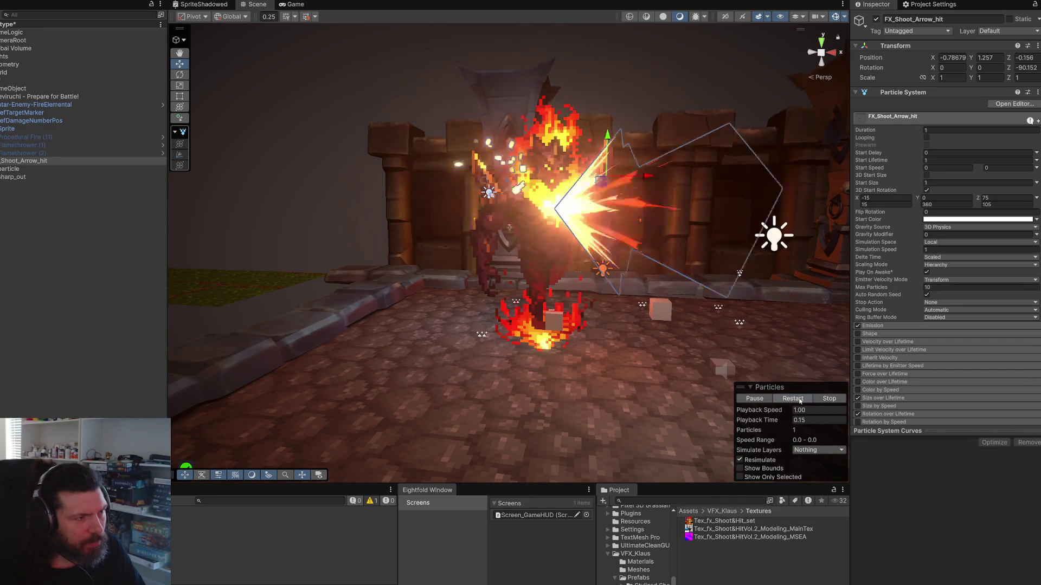
pyautogui.click(800, 401)
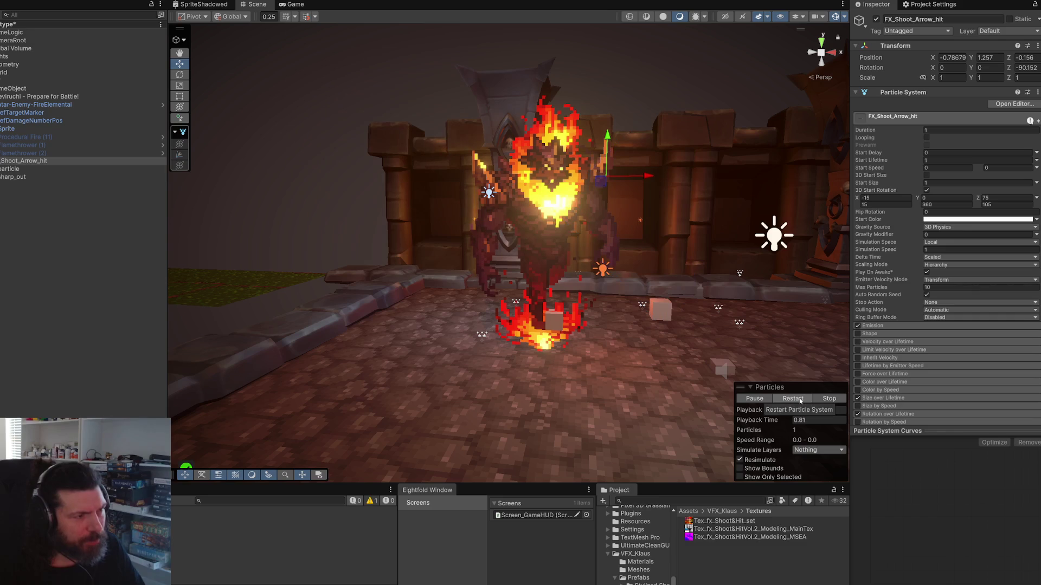
pyautogui.click(800, 401)
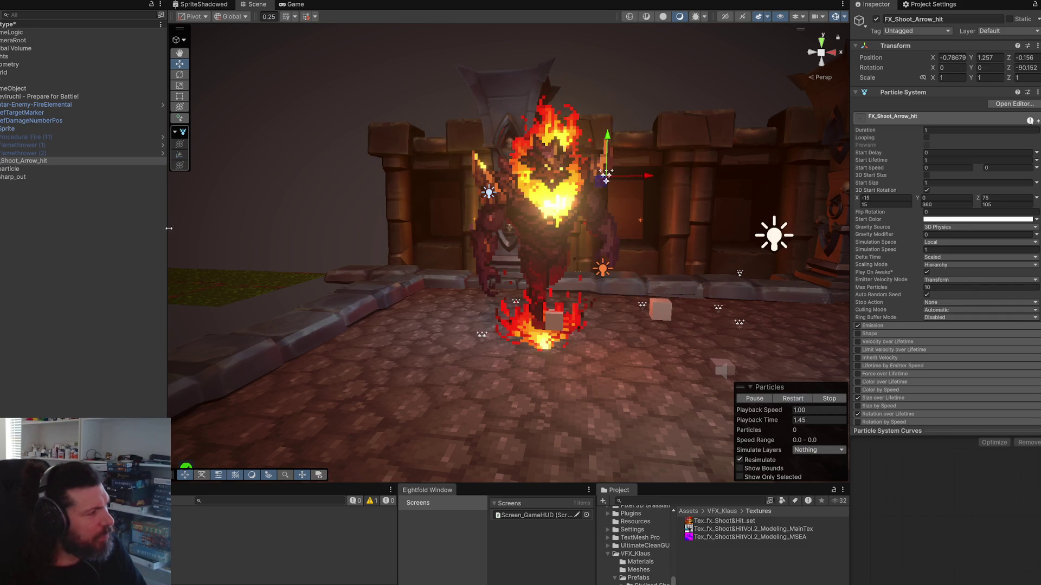
pyautogui.click(12, 171)
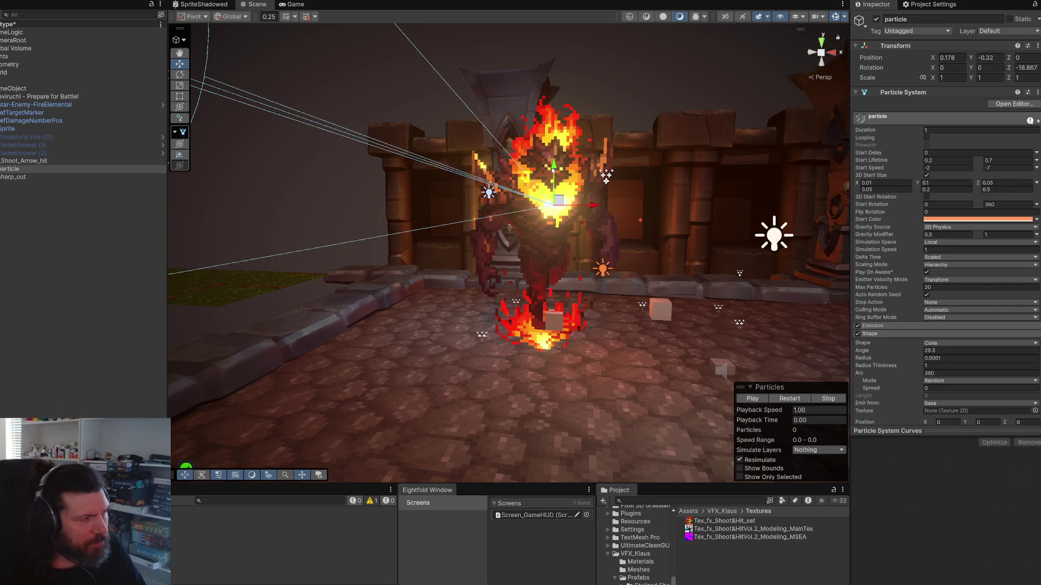
pyautogui.click(24, 161)
pyautogui.click(777, 398)
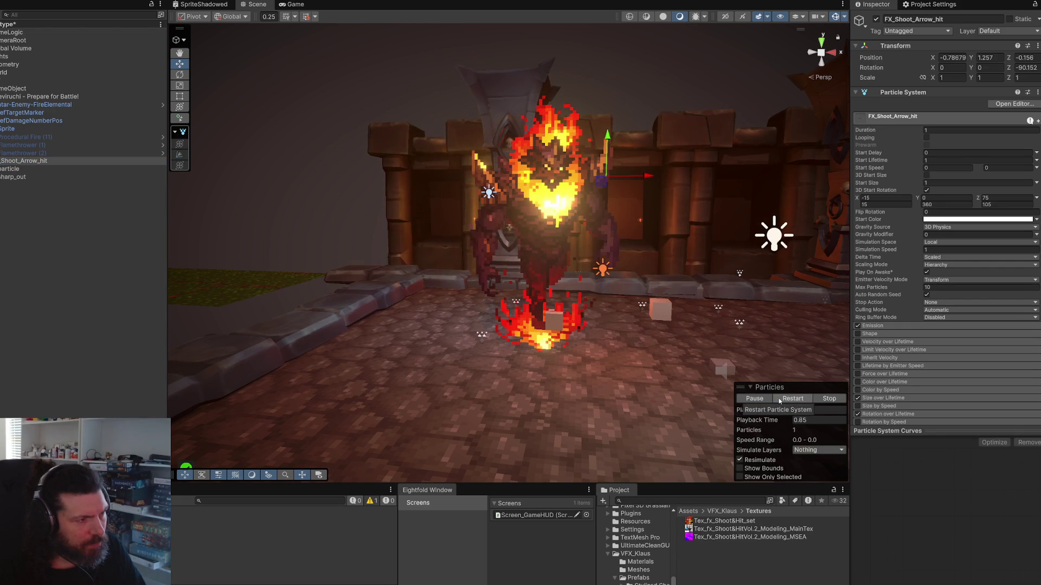
pyautogui.click(779, 401)
pyautogui.click(779, 401)
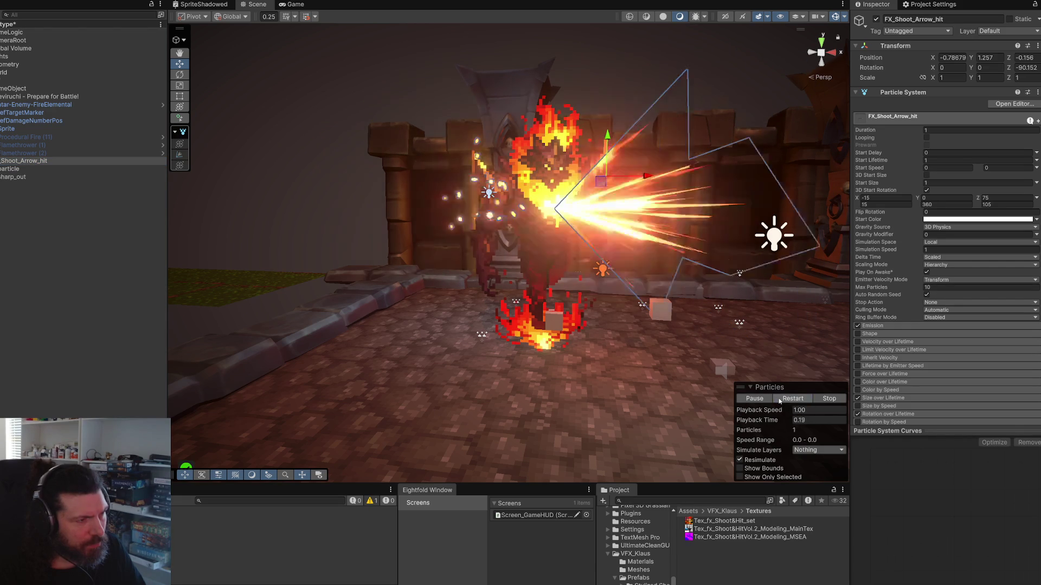
pyautogui.click(780, 401)
pyautogui.click(779, 401)
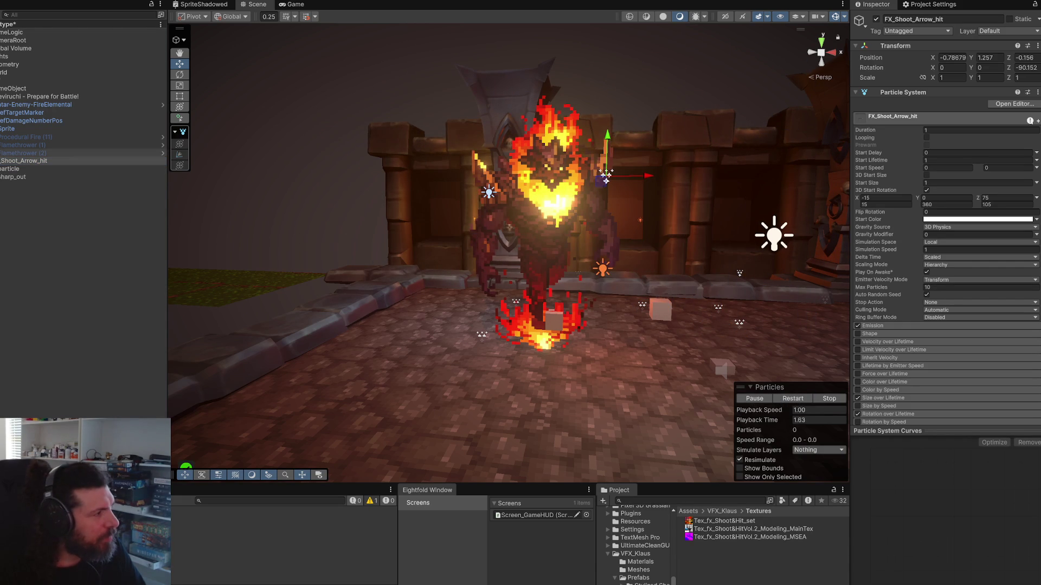
pyautogui.click(11, 178)
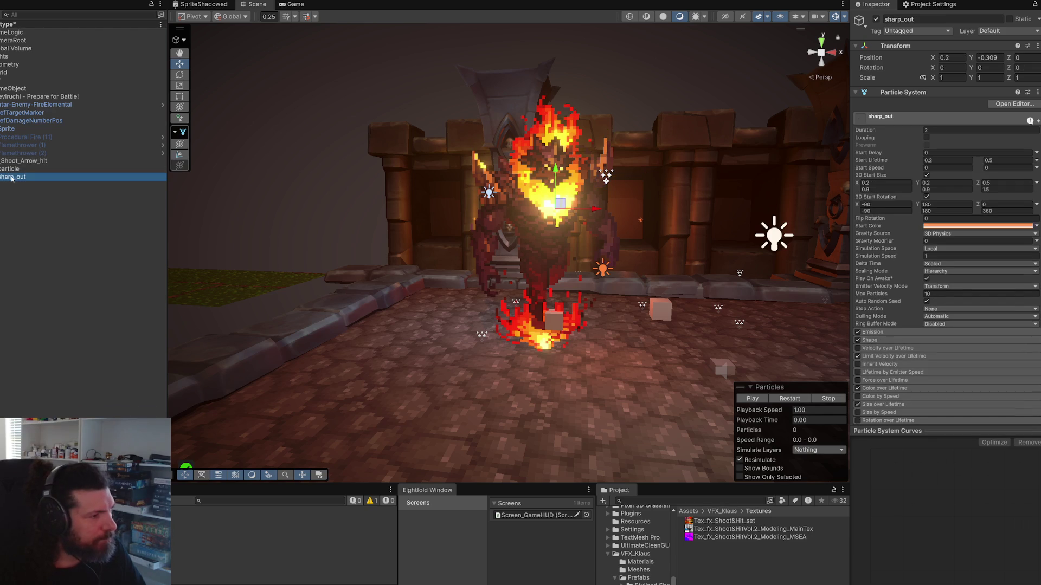
# Step: Preview the sharp_out burst repeatedly while reviewing its Shape module radius
pyautogui.click(785, 397)
pyautogui.click(786, 397)
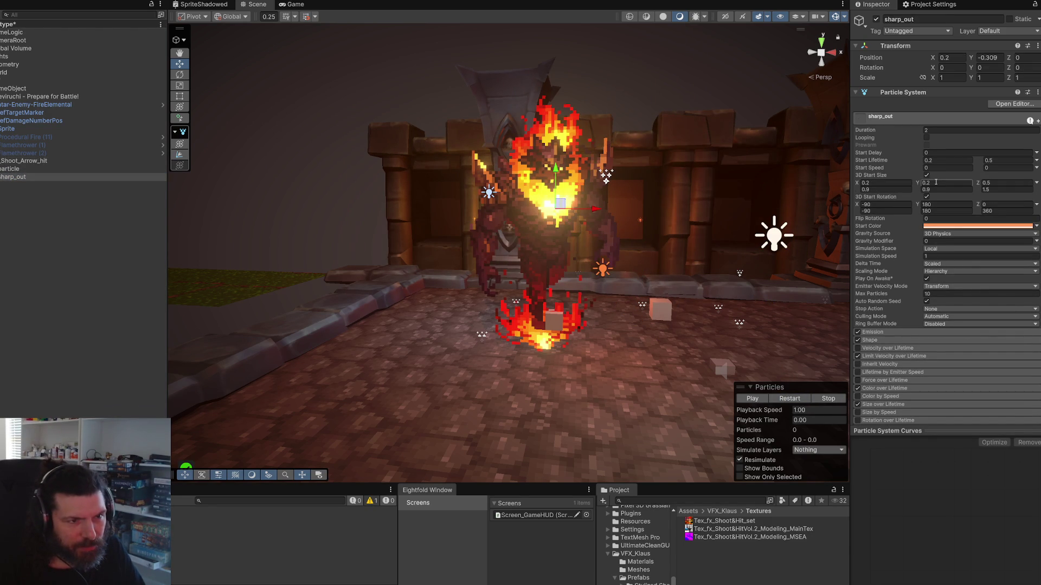
pyautogui.scroll(-2, 922, 243)
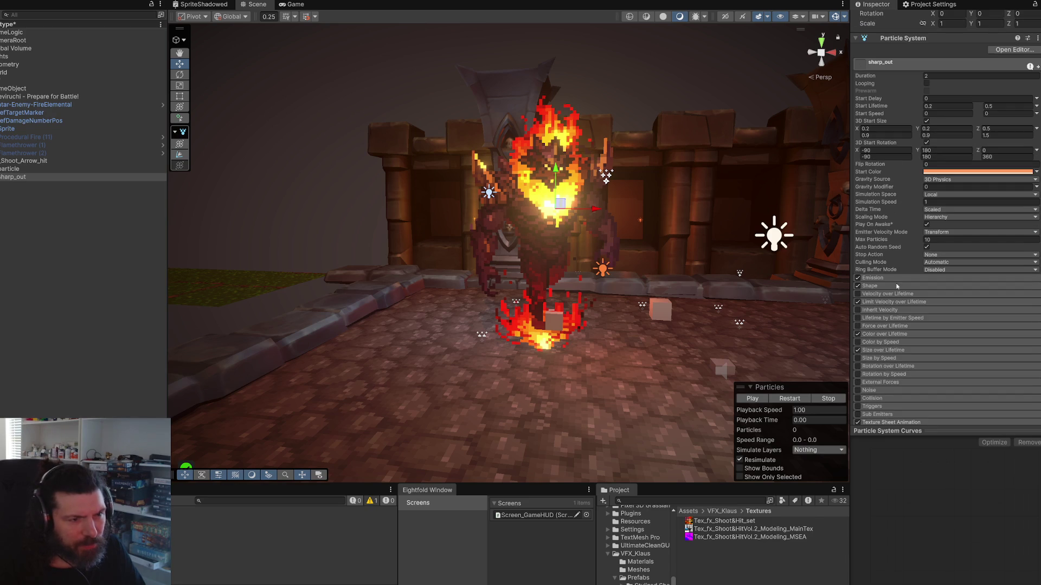
pyautogui.click(907, 288)
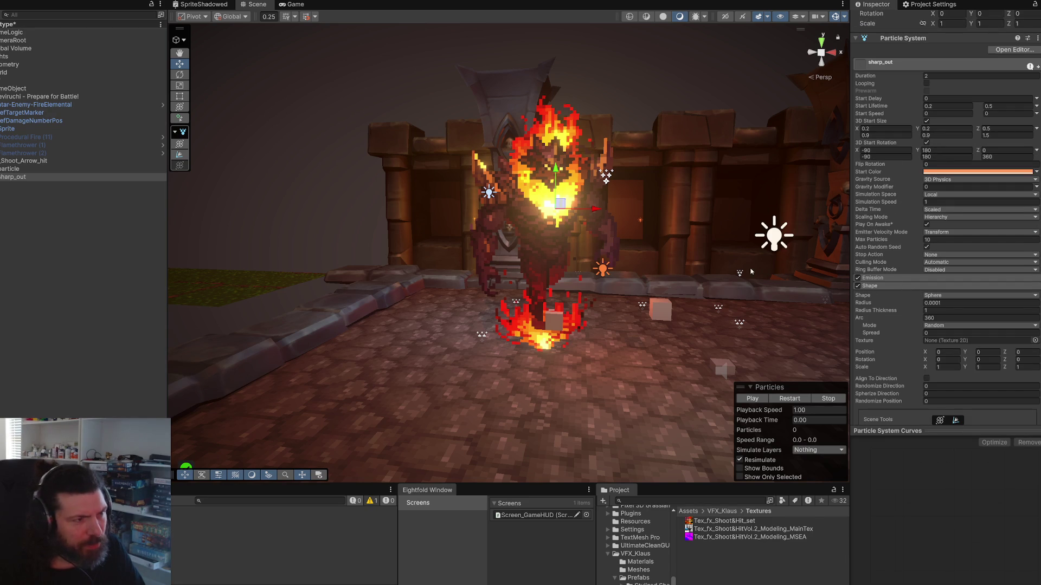
pyautogui.click(1004, 303)
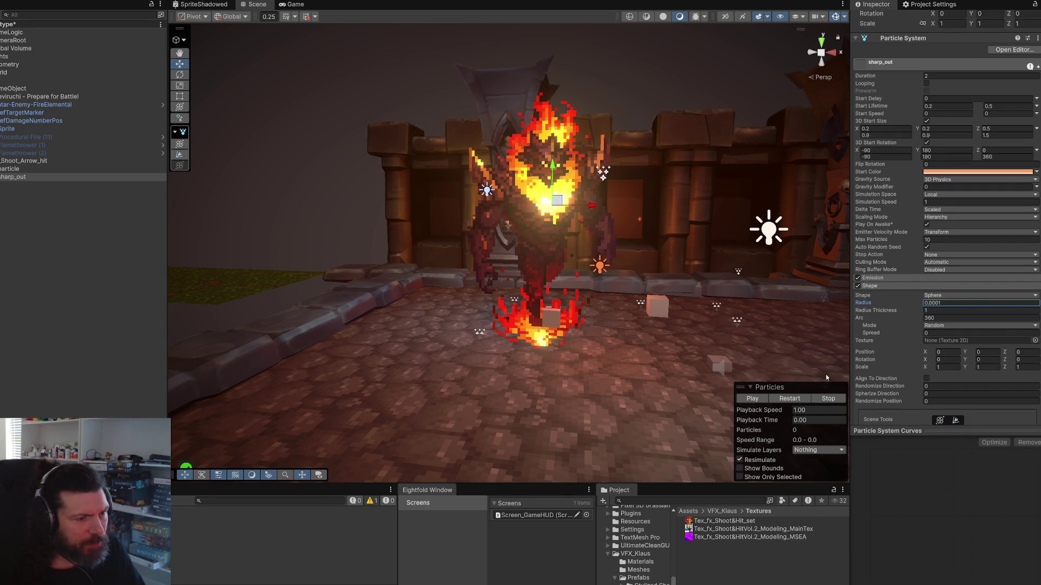
pyautogui.click(789, 399)
pyautogui.click(790, 399)
pyautogui.click(791, 400)
pyautogui.click(790, 400)
pyautogui.click(790, 400)
pyautogui.click(790, 400)
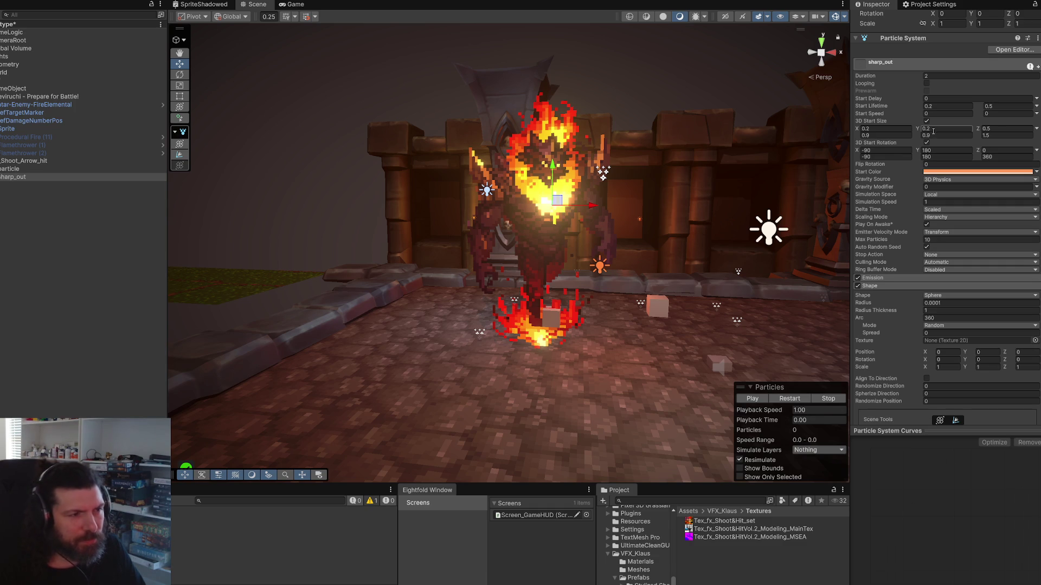
pyautogui.click(783, 398)
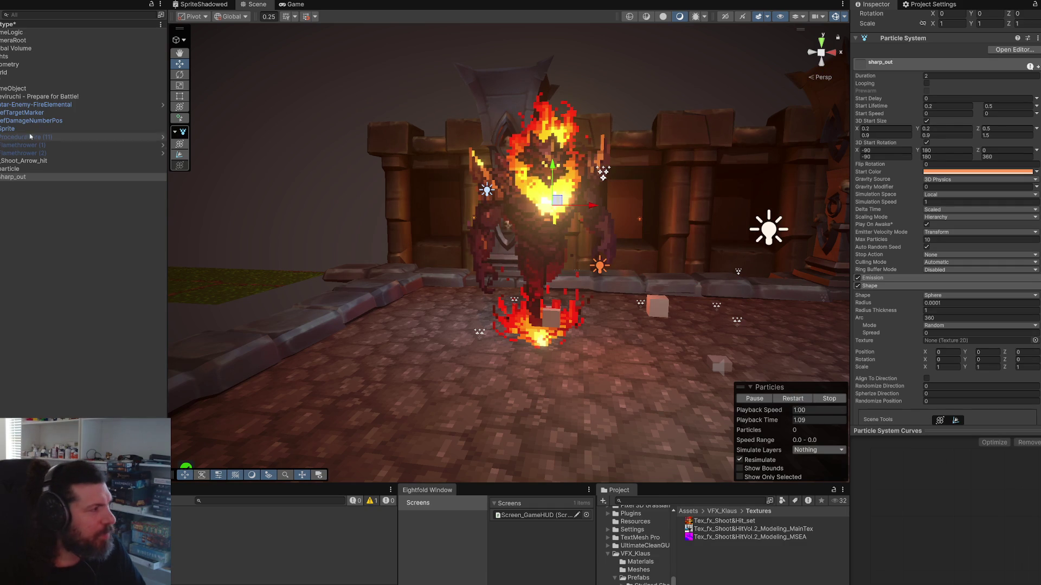
# Step: Select FX_Shoot_Arrow_hit and clear its name for renaming
pyautogui.click(28, 161)
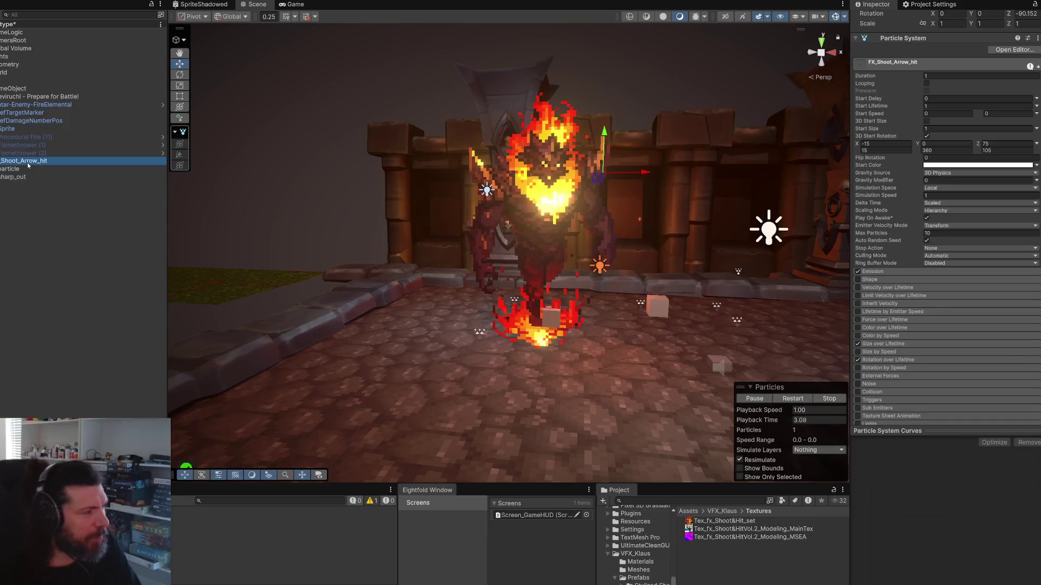
pyautogui.click(29, 162)
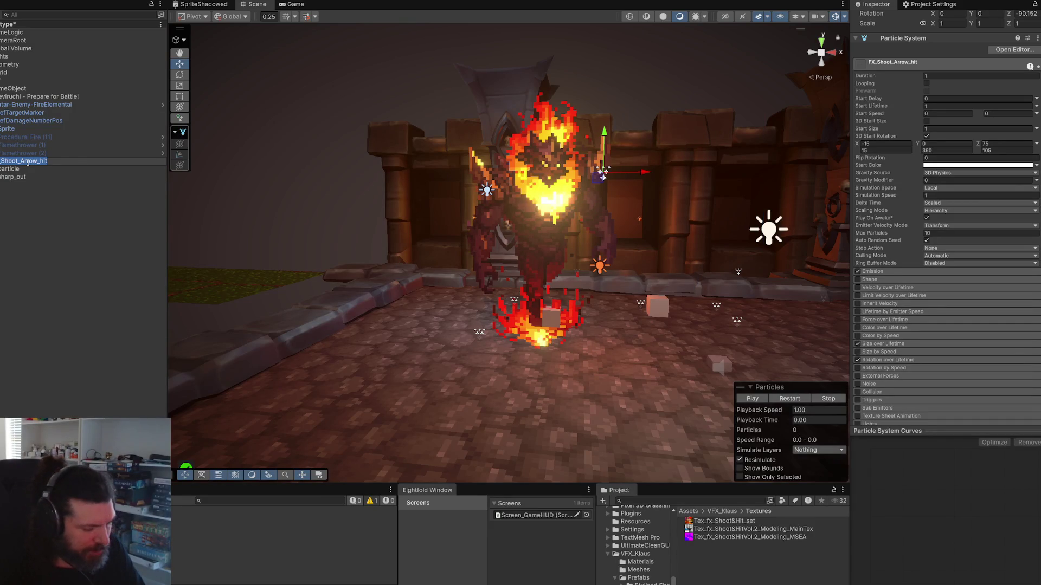
pyautogui.press('BackSpace')
pyautogui.write('X-BasicAttack-Impact-0')
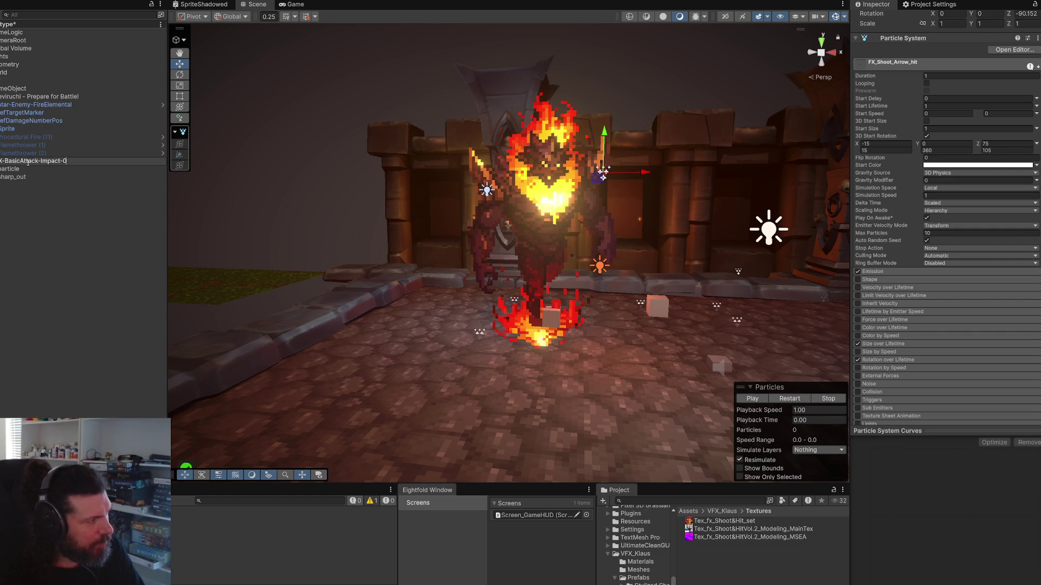
# Step: Finish renaming the effect to VFX-BasicAttack-Impact-01
pyautogui.write('1')
pyautogui.press('Return')
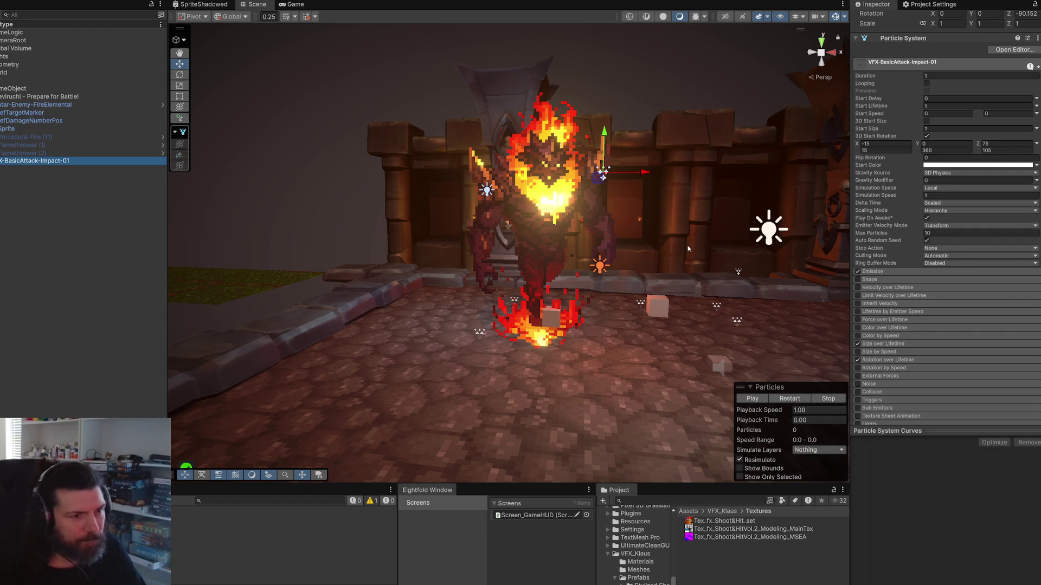
pyautogui.scroll(-5, 930, 250)
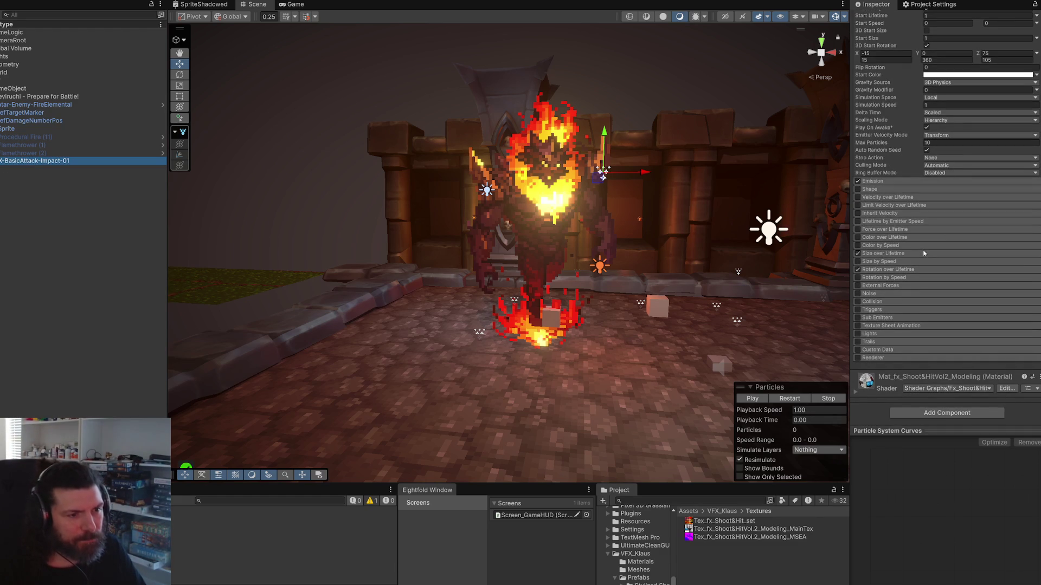
pyautogui.scroll(8, 924, 254)
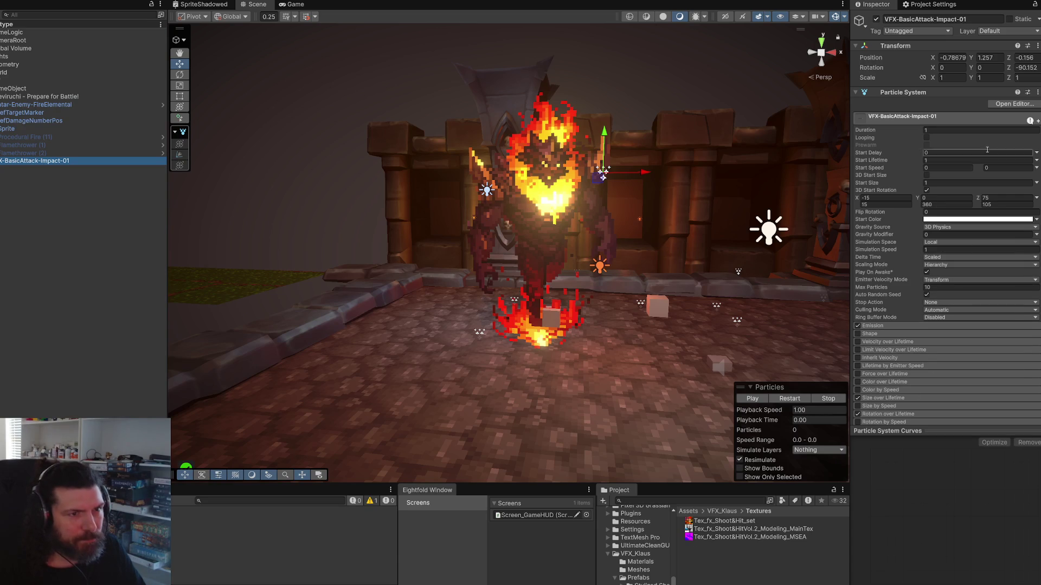
# Step: Reset the Particle System to its defaults and replay the effect
pyautogui.rightClick(1008, 122)
pyautogui.click(1027, 147)
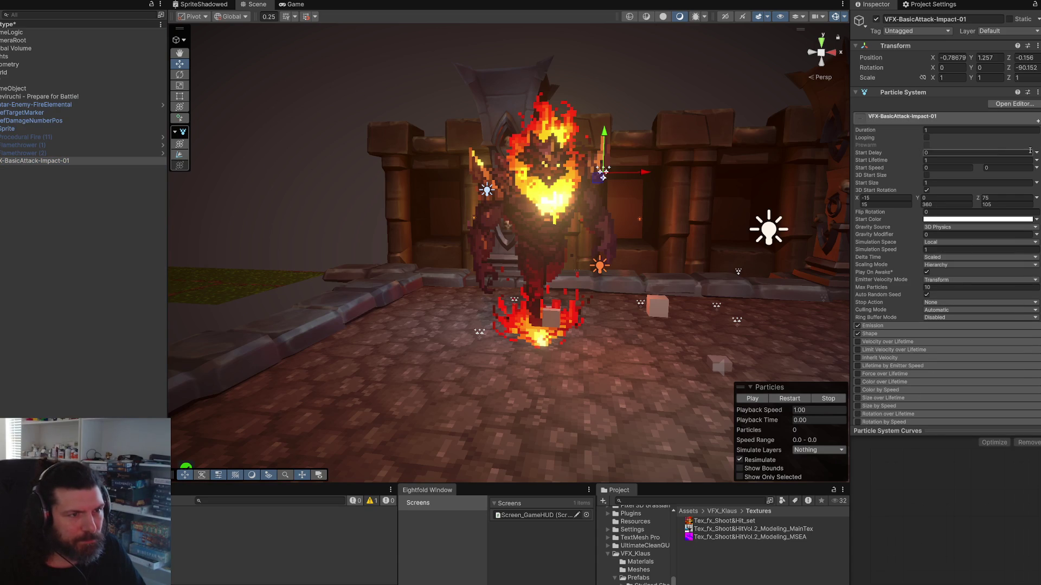
pyautogui.click(772, 398)
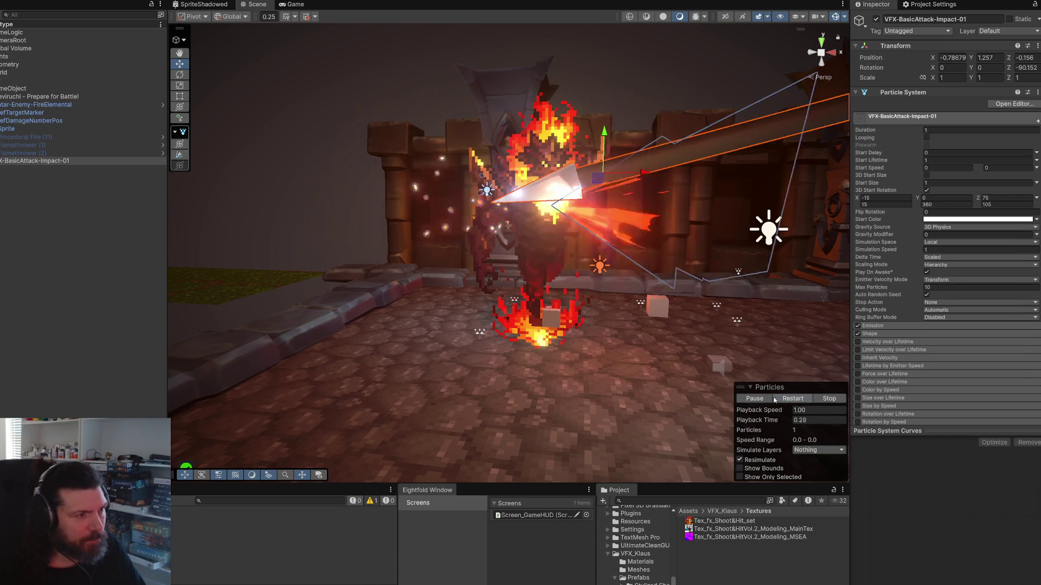
pyautogui.moveTo(667, 299); pyautogui.dragTo(631, 290)
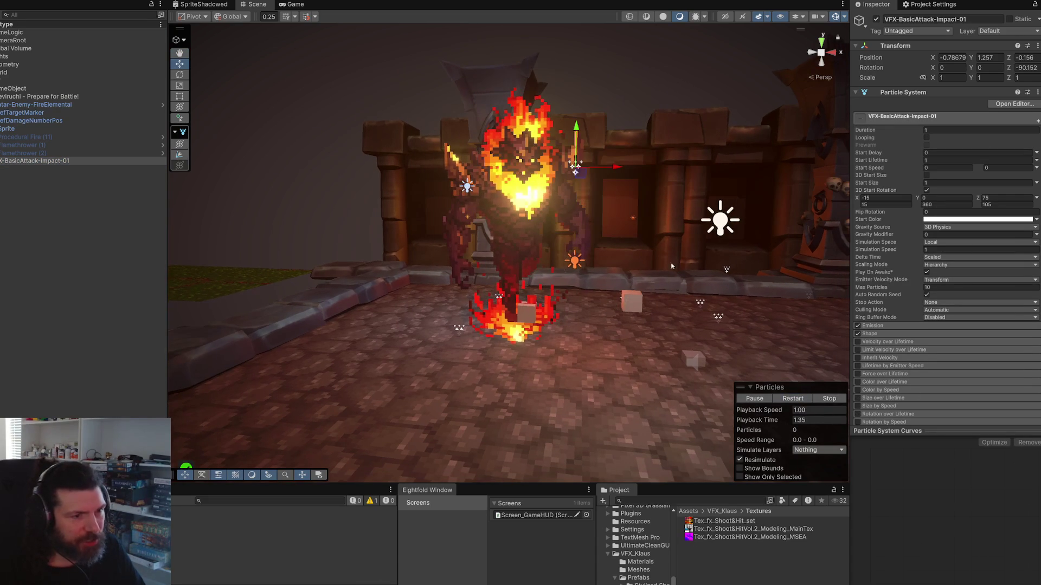
pyautogui.click(795, 398)
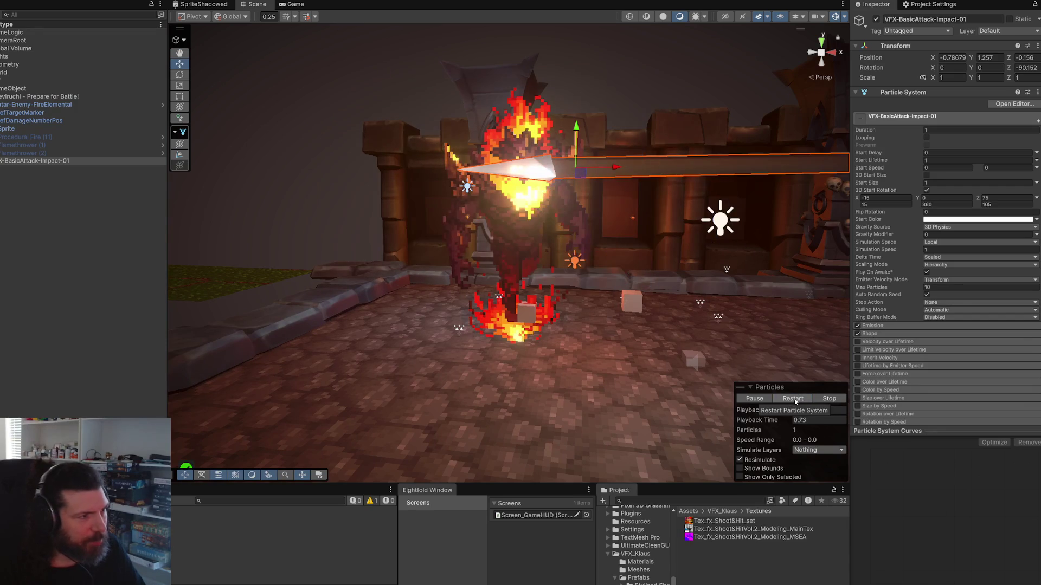
pyautogui.click(795, 399)
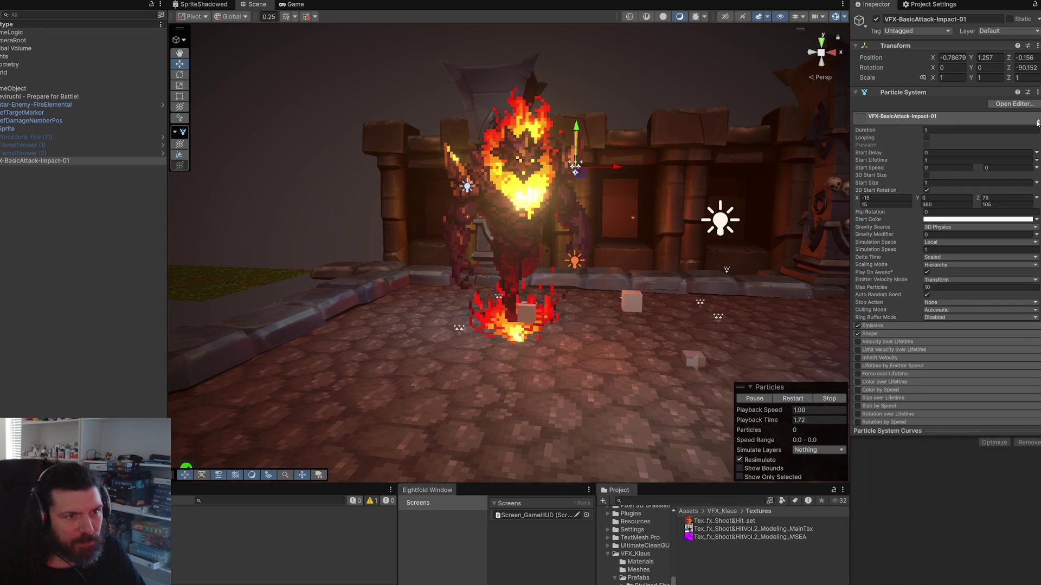
# Step: Remove the effect's own Particle System component, leaving only Transform
pyautogui.rightClick(971, 120)
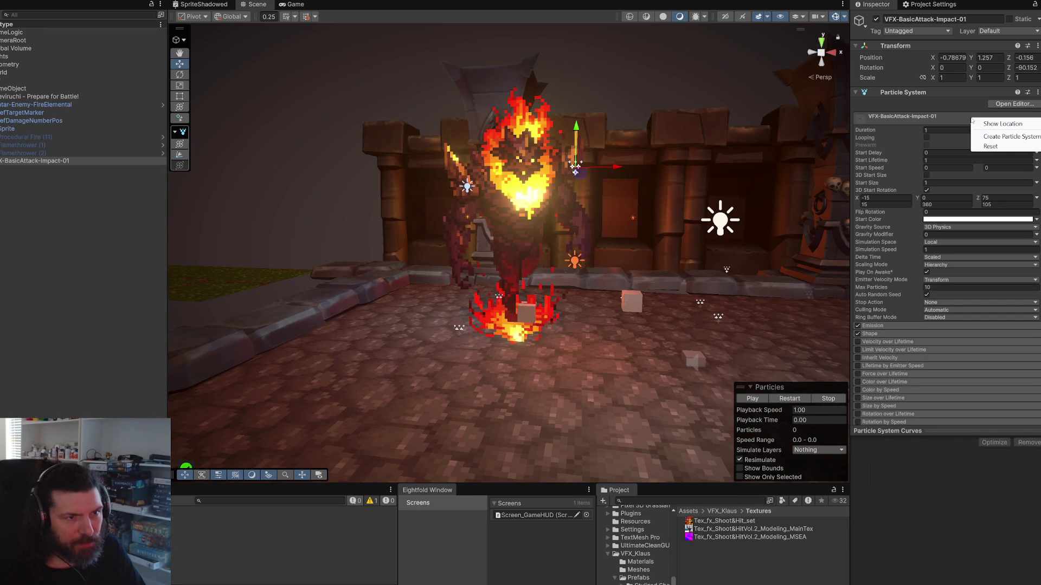
pyautogui.click(989, 147)
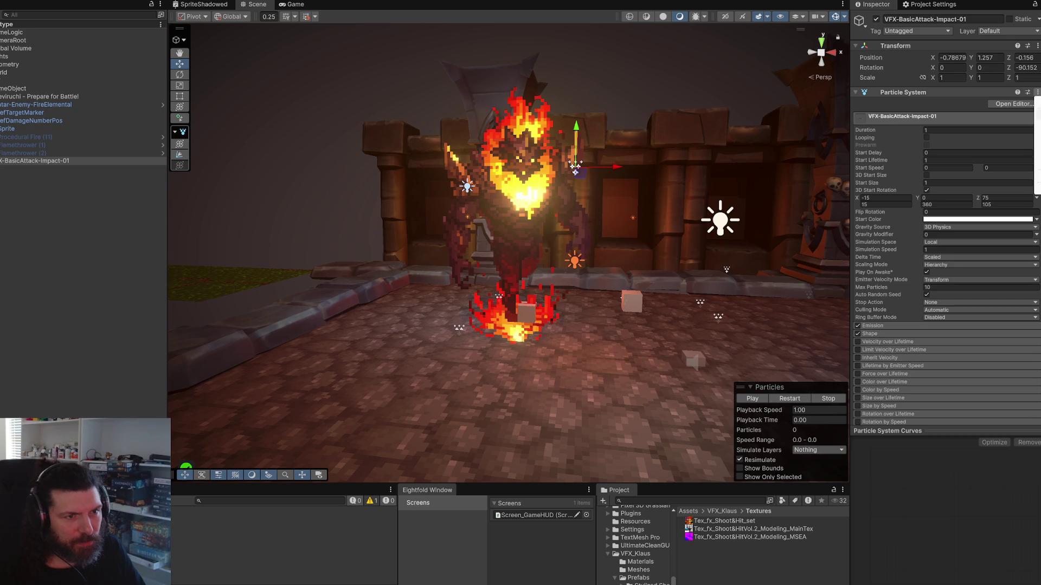
pyautogui.hotkey('ctrl', 'z')
pyautogui.click(942, 99)
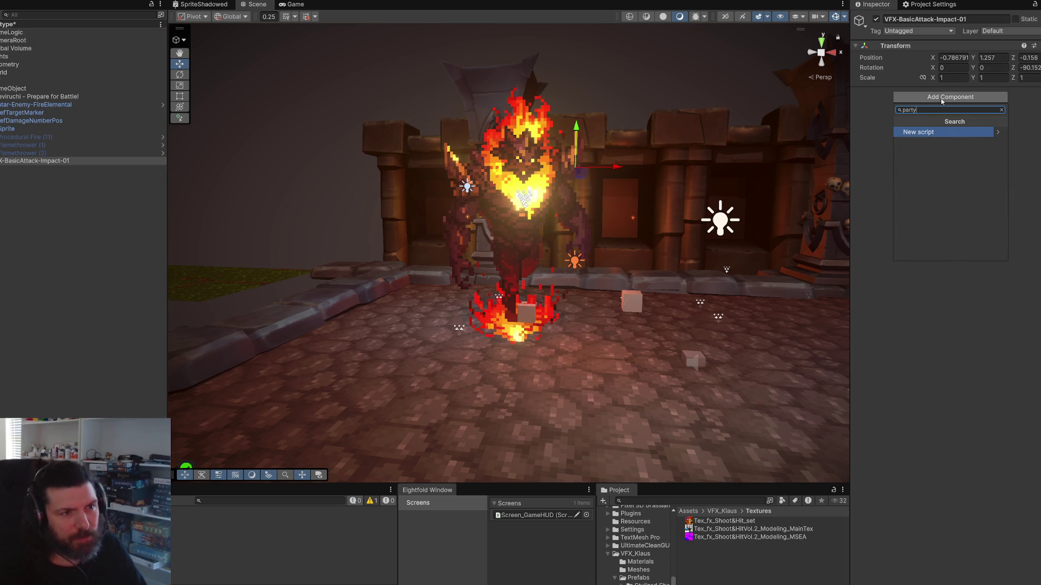
# Step: Uncheck Emission on VFX-BasicAttack-Impact-01's Particle System and restart the effect preview
pyautogui.hotkey('ctrl', 'y')
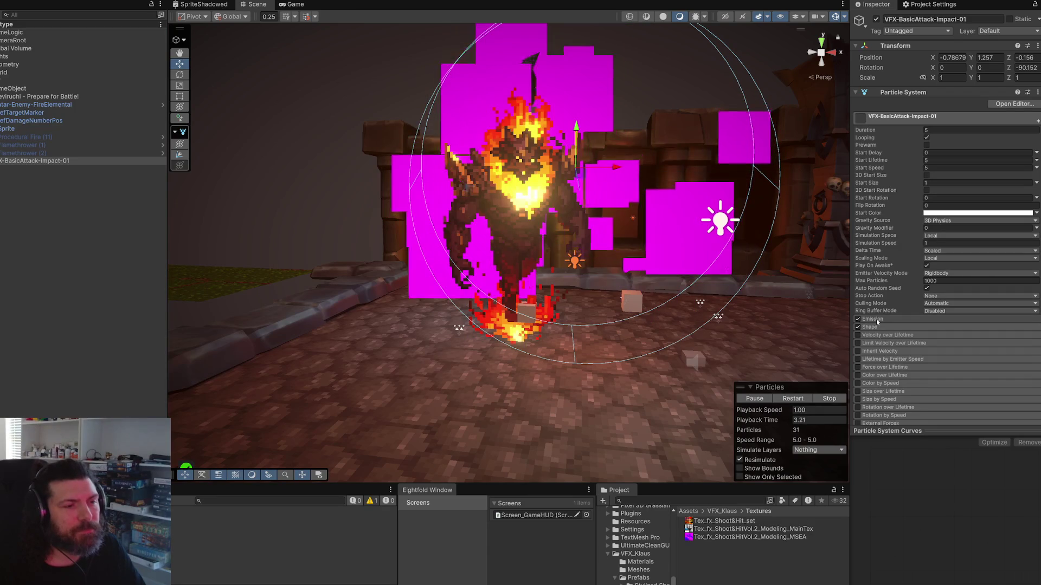
pyautogui.click(875, 319)
pyautogui.click(857, 319)
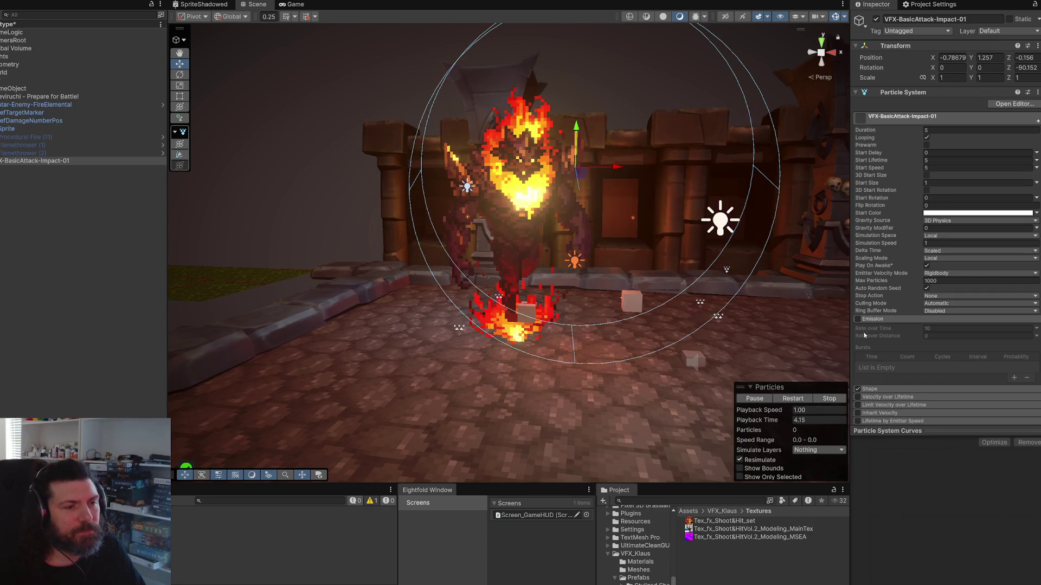
pyautogui.click(800, 400)
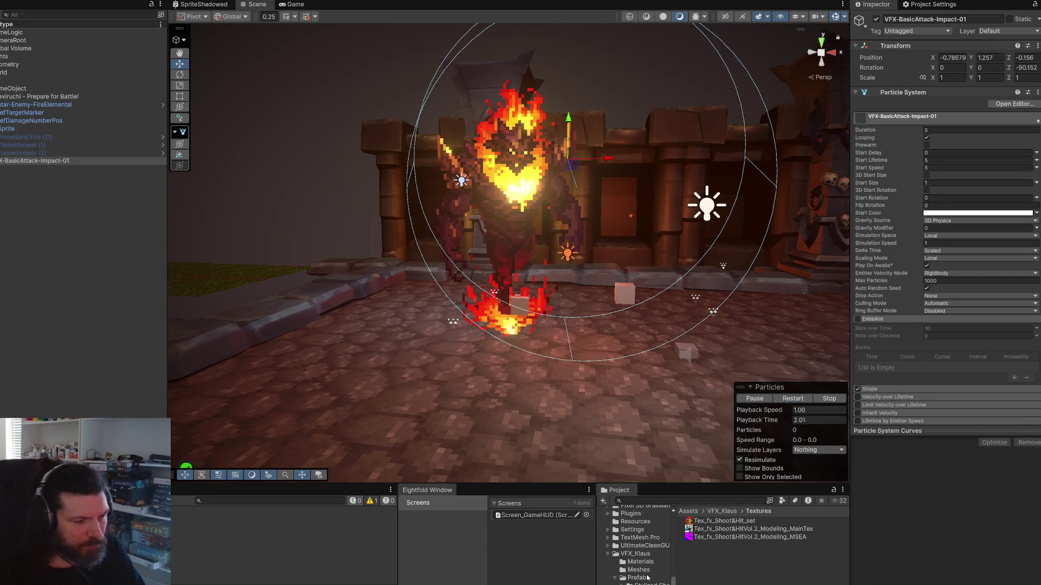
pyautogui.moveTo(674, 484); pyautogui.dragTo(674, 407)
pyautogui.scroll(10, 643, 514)
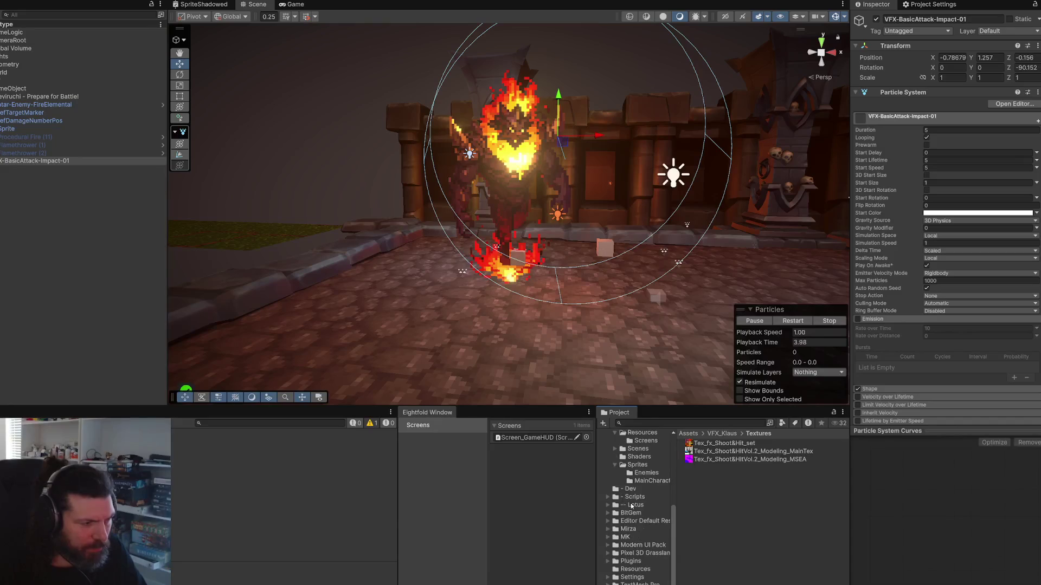
# Step: Create a new folder named VFX inside Content
pyautogui.click(635, 480)
pyautogui.rightClick(728, 510)
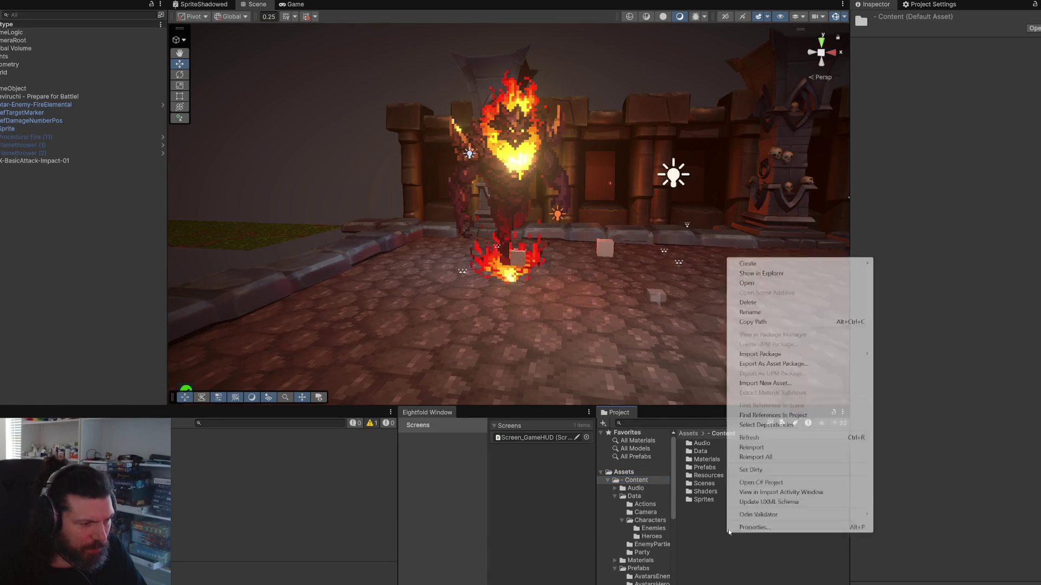
pyautogui.moveTo(813, 264)
pyautogui.click(935, 264)
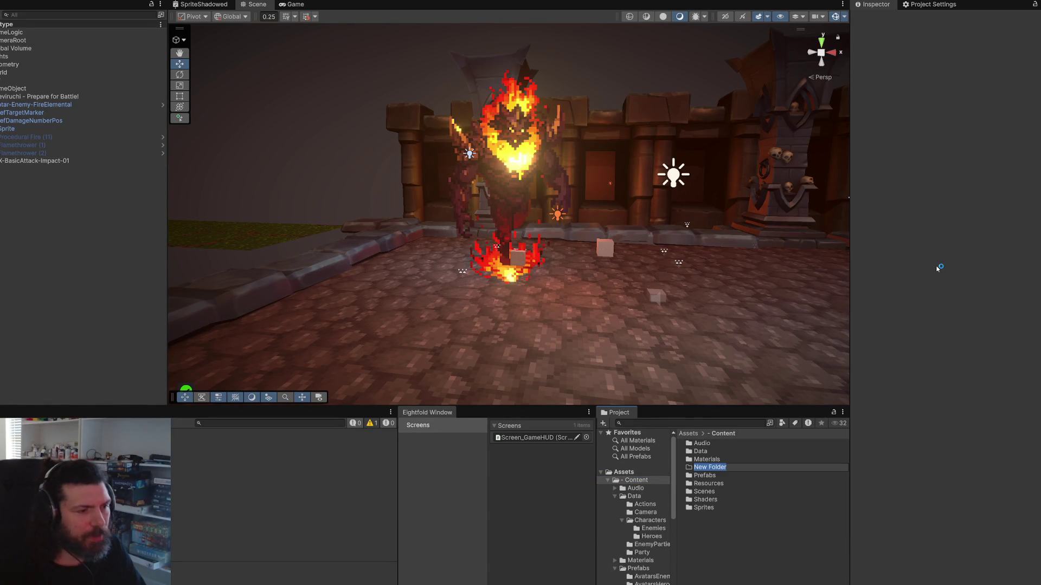
pyautogui.write('VFX')
pyautogui.press('Return')
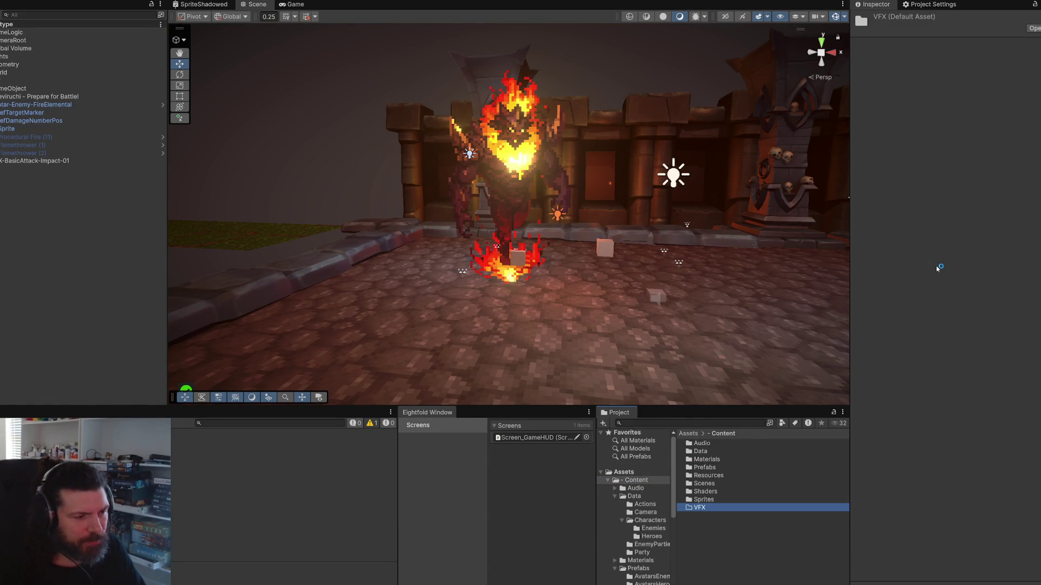
pyautogui.press('Return')
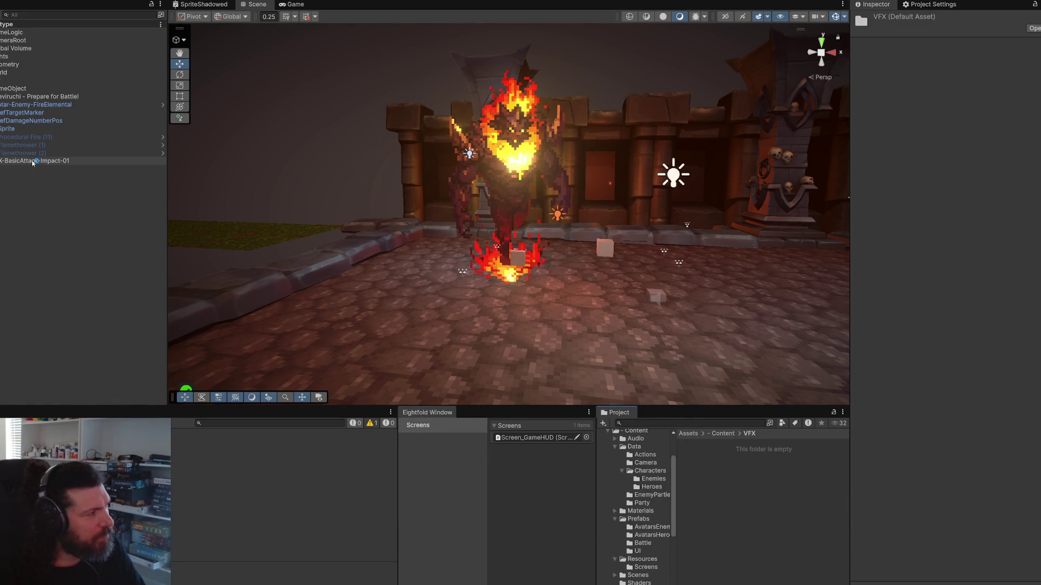
# Step: Save the impact effect as a prefab in VFX and delete its scene instance
pyautogui.moveTo(743, 478); pyautogui.dragTo(744, 479)
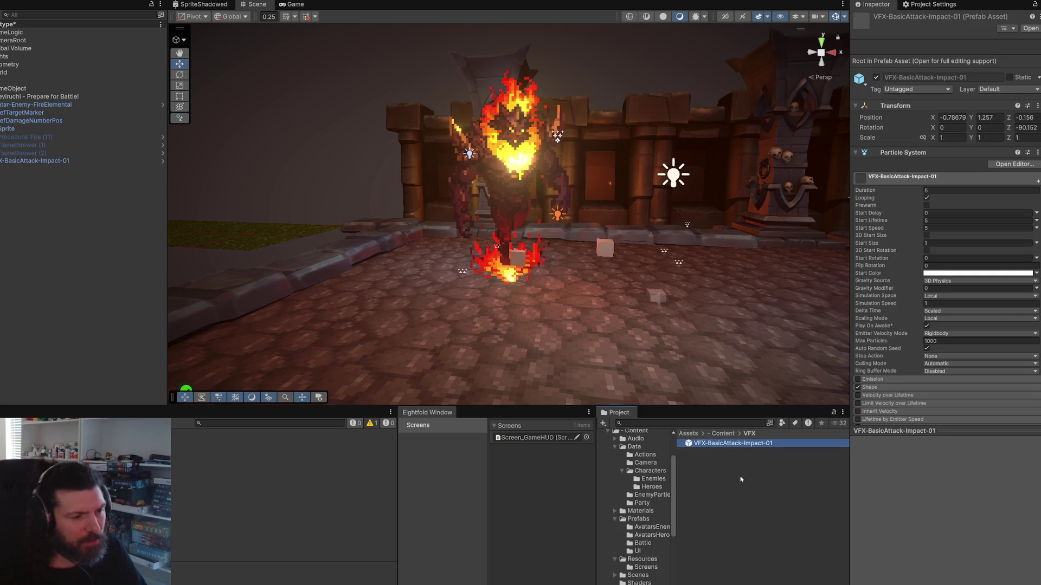
pyautogui.click(36, 161)
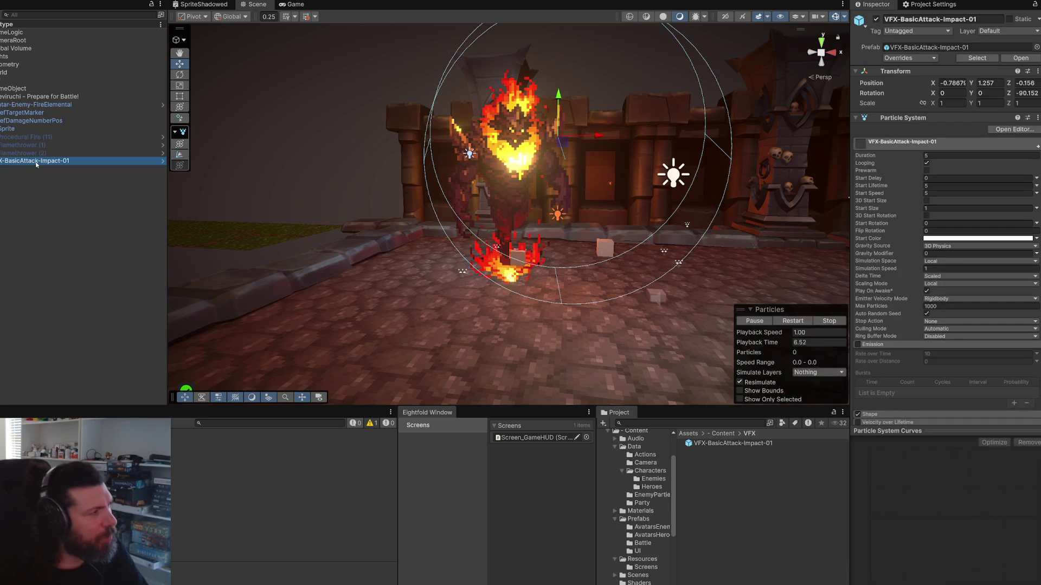
pyautogui.press('Delete')
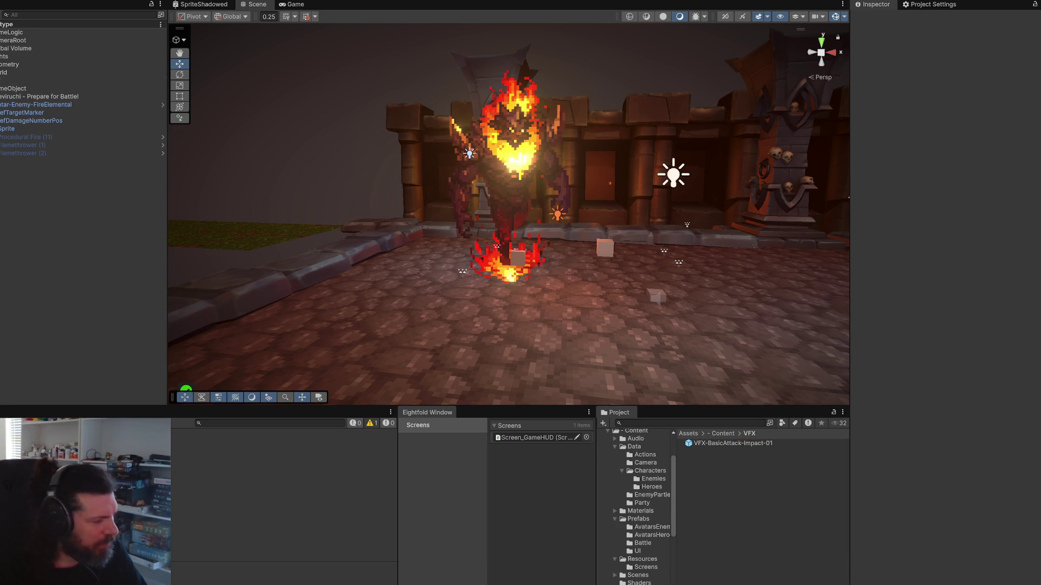
pyautogui.hotkey('alt', 'Tab')
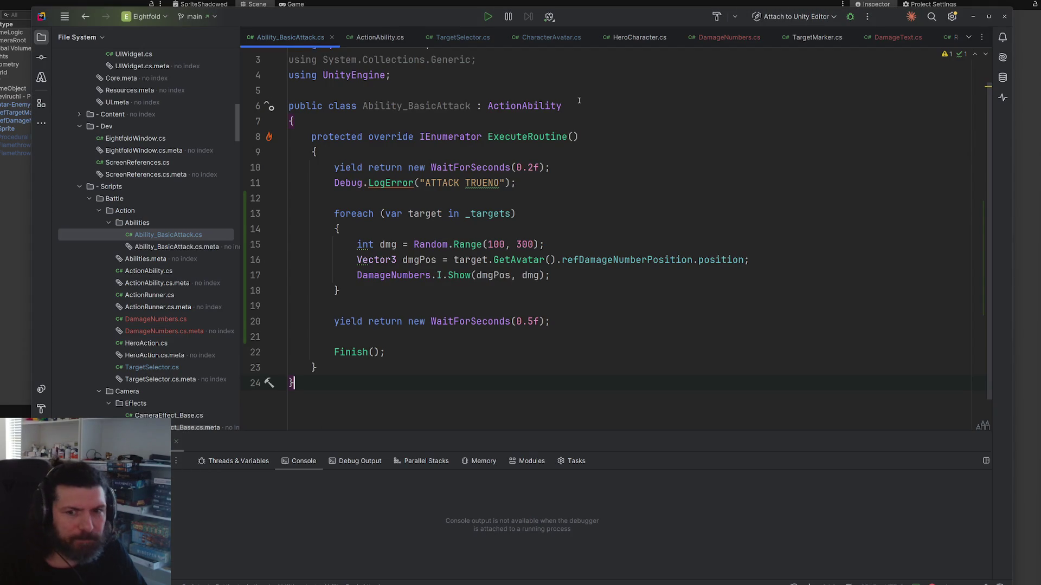
# Step: Open CharacterAvatar.cs through Search Everywhere
pyautogui.click(690, 129)
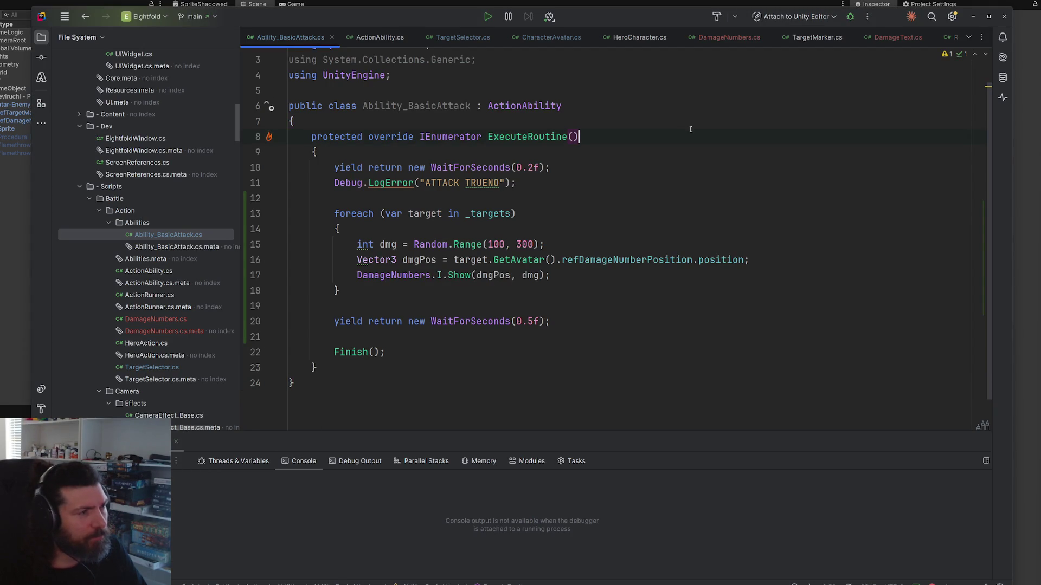
pyautogui.press('shift')
pyautogui.press('shift')
pyautogui.write('avt')
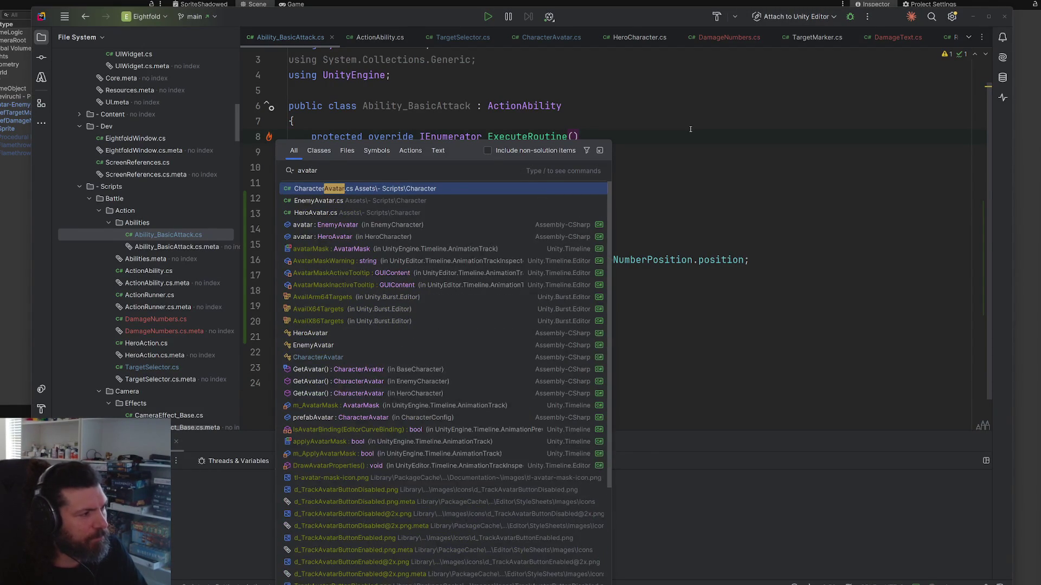
pyautogui.press('Return')
# Step: Duplicate the refDamageNumberPosition field and rename the copy refDamageVFXPosition
pyautogui.hotkey('shift', 'Home')
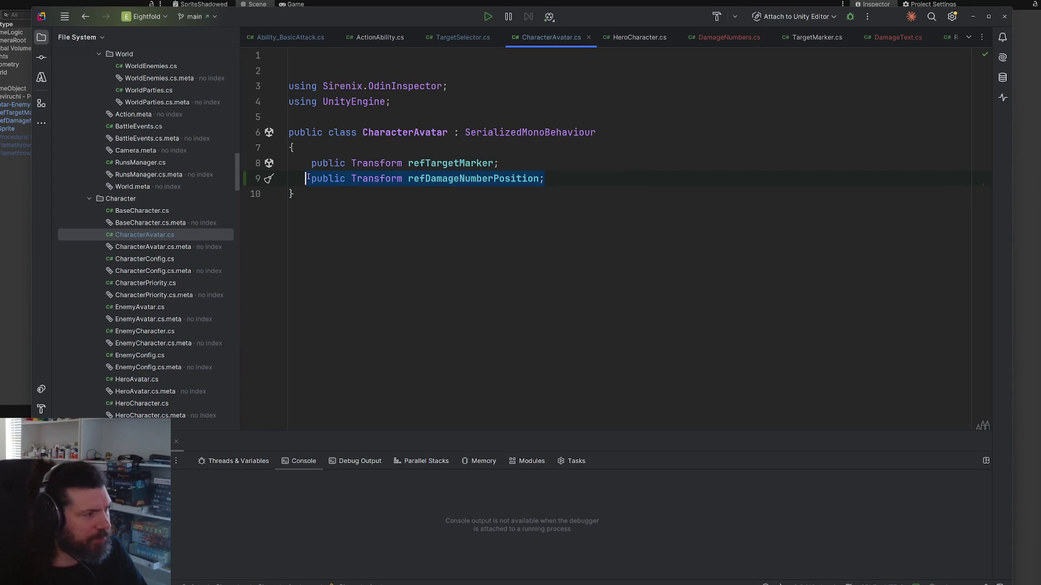
pyautogui.click(566, 176)
pyautogui.hotkey('ctrl', 'd')
pyautogui.press('Left')
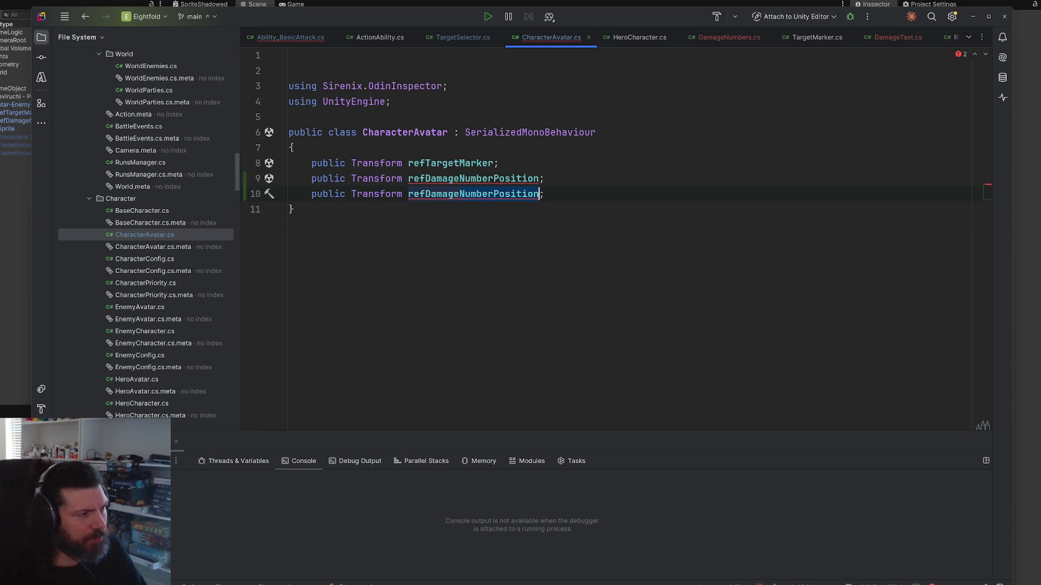
pyautogui.hotkey('ctrl', 'BackSpace')
pyautogui.hotkey('ctrl', 'BackSpace')
pyautogui.press('BackSpace')
pyautogui.press('BackSpace')
pyautogui.press('BackSpace')
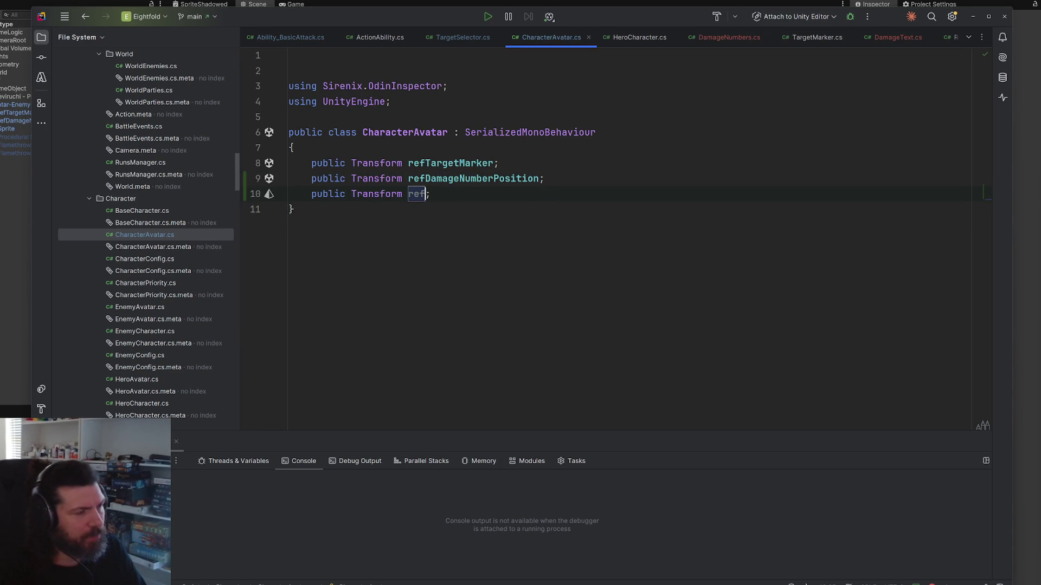
pyautogui.write('DamageV')
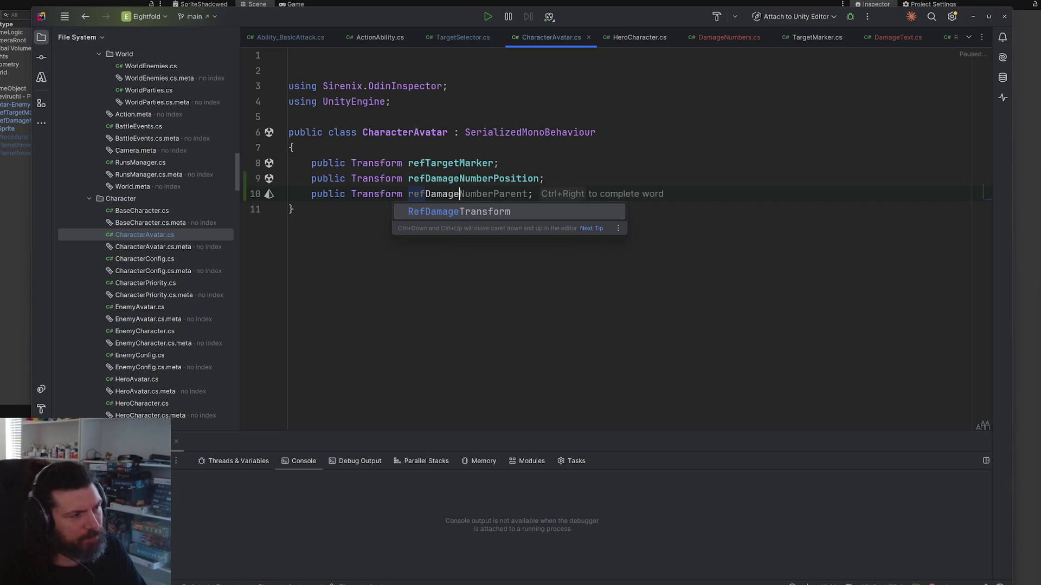
pyautogui.press('Tab')
# Step: Delete the blank lines at the top of CharacterAvatar.cs
pyautogui.click(572, 221)
pyautogui.click(504, 69)
pyautogui.click(443, 56)
pyautogui.press('Delete')
pyautogui.press('Delete')
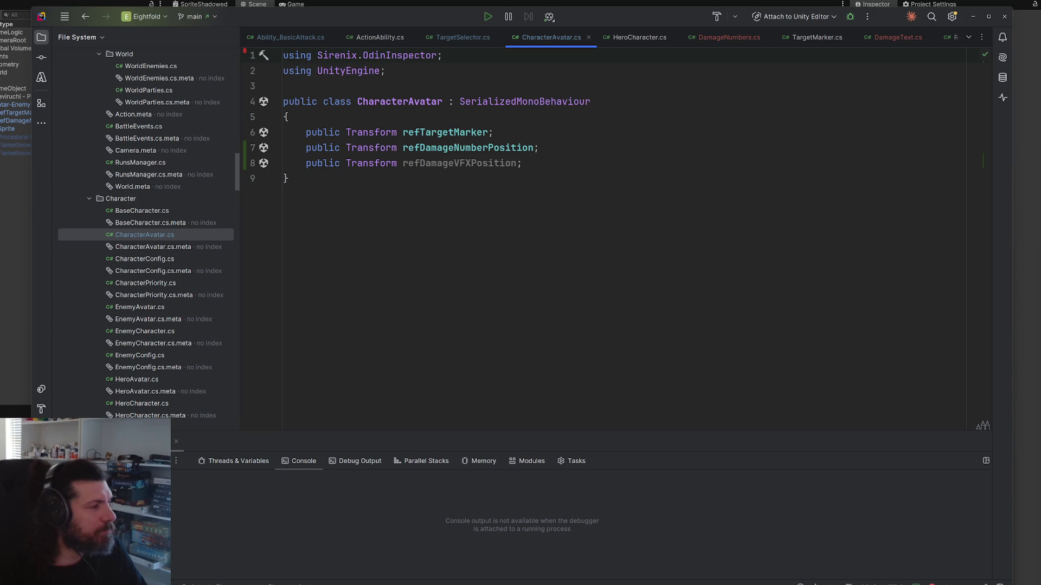
pyautogui.hotkey('alt', 'Tab')
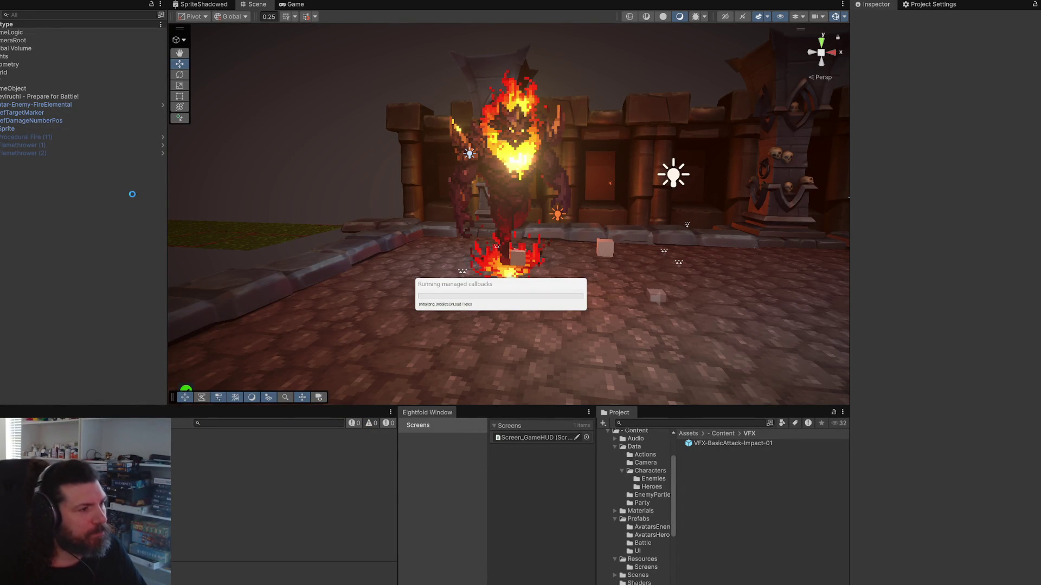
# Step: Uncheck the active box on Avatar-Enemy-FireElemental and bring Unity Hub forward
pyautogui.click(60, 107)
pyautogui.click(876, 20)
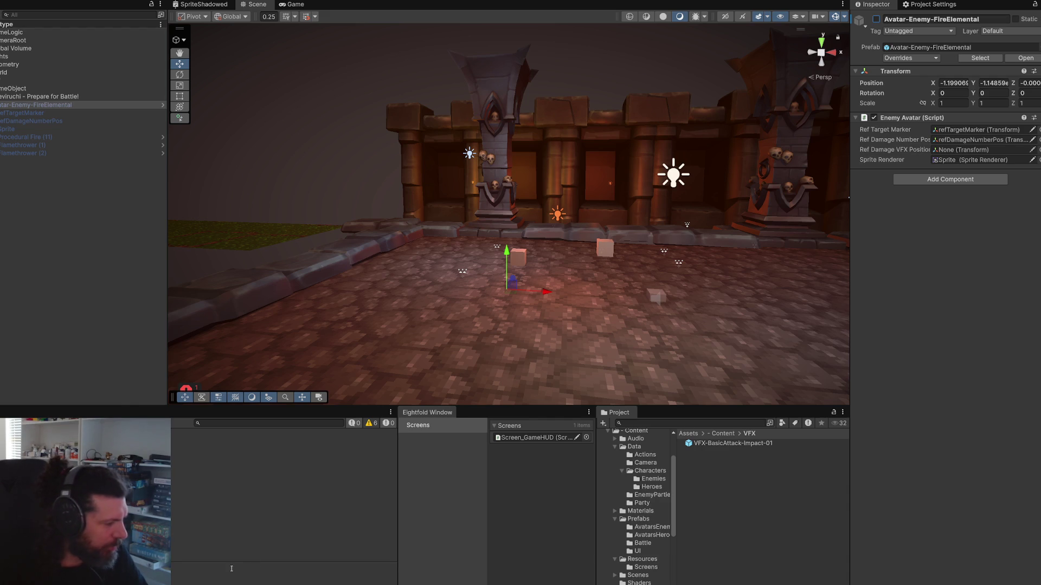
pyautogui.hotkey('alt', 'Tab')
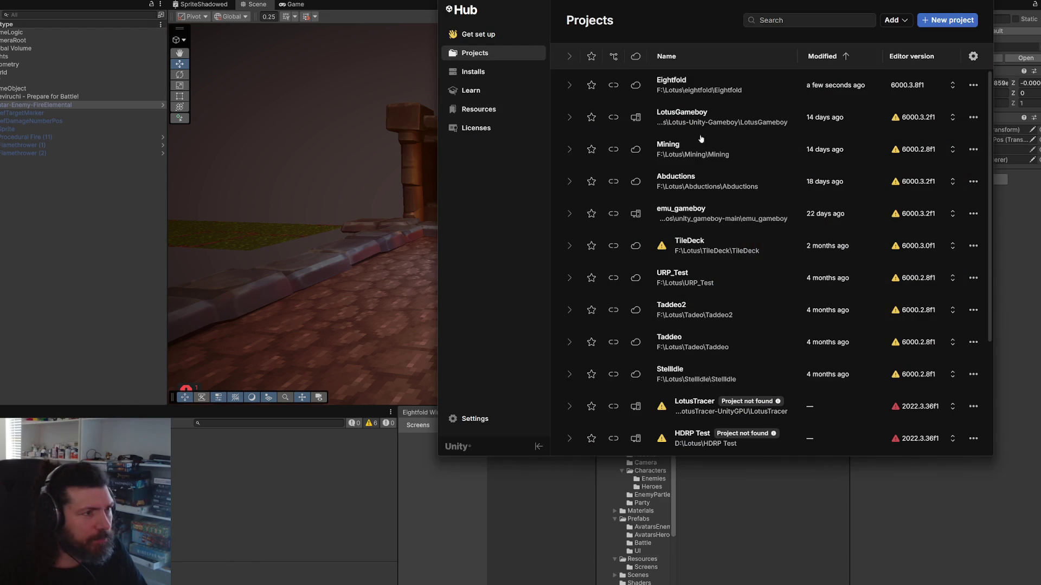
# Step: Start a new project and name it TempAssets
pyautogui.click(951, 25)
pyautogui.click(891, 159)
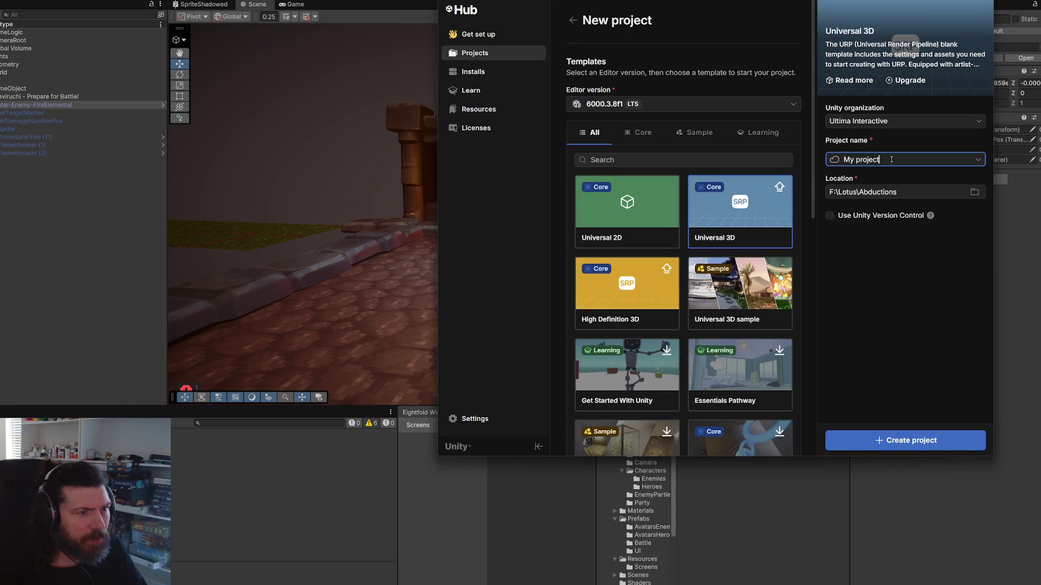
pyautogui.click(891, 160)
pyautogui.write('test')
pyautogui.press('BackSpace')
pyautogui.press('BackSpace')
pyautogui.press('BackSpace')
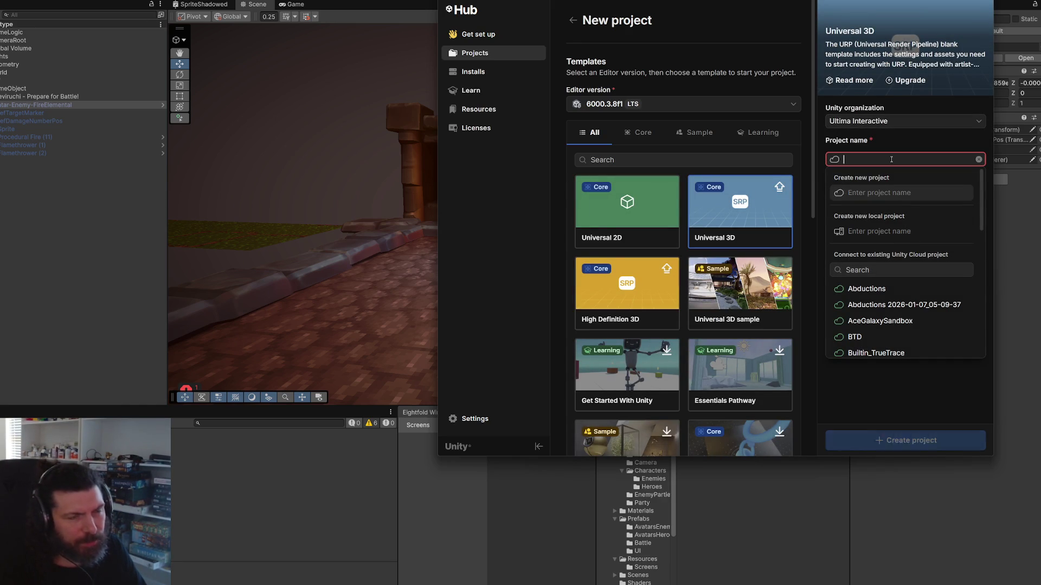
pyautogui.write('TempAssets')
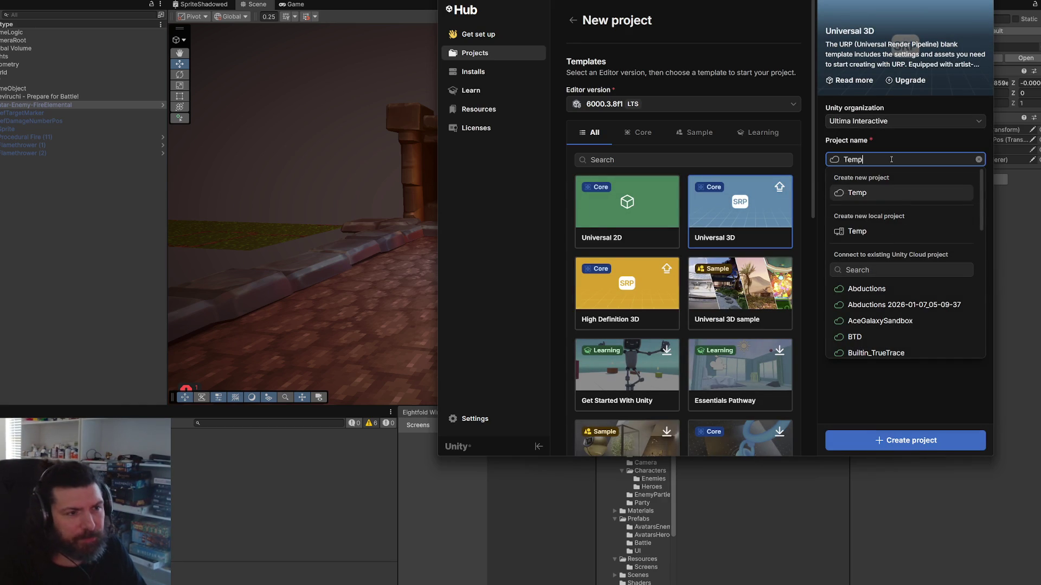
# Step: Create a TempAssets folder in F:\Lotus and set it as the project location
pyautogui.click(920, 138)
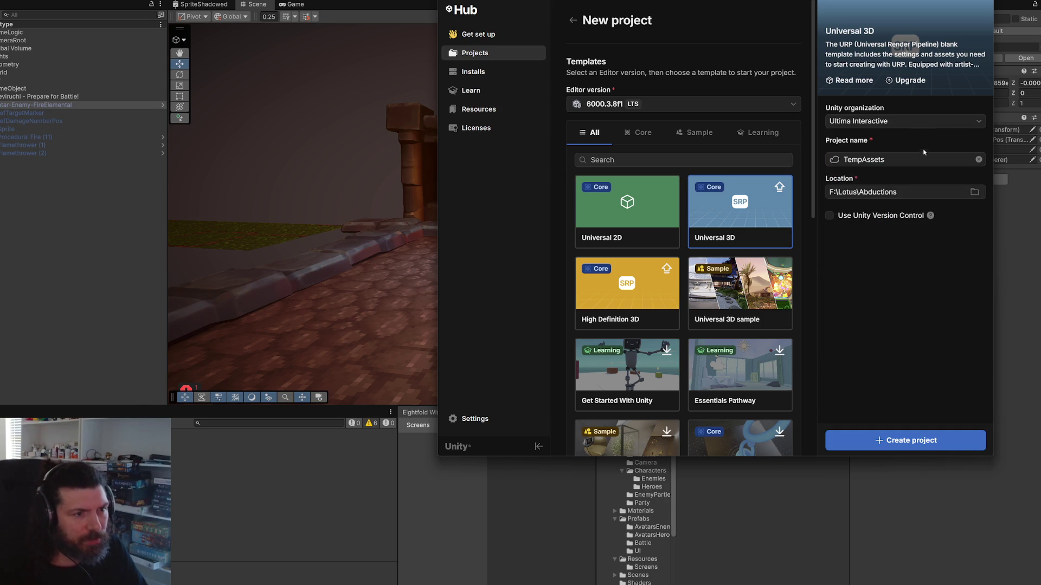
pyautogui.click(974, 194)
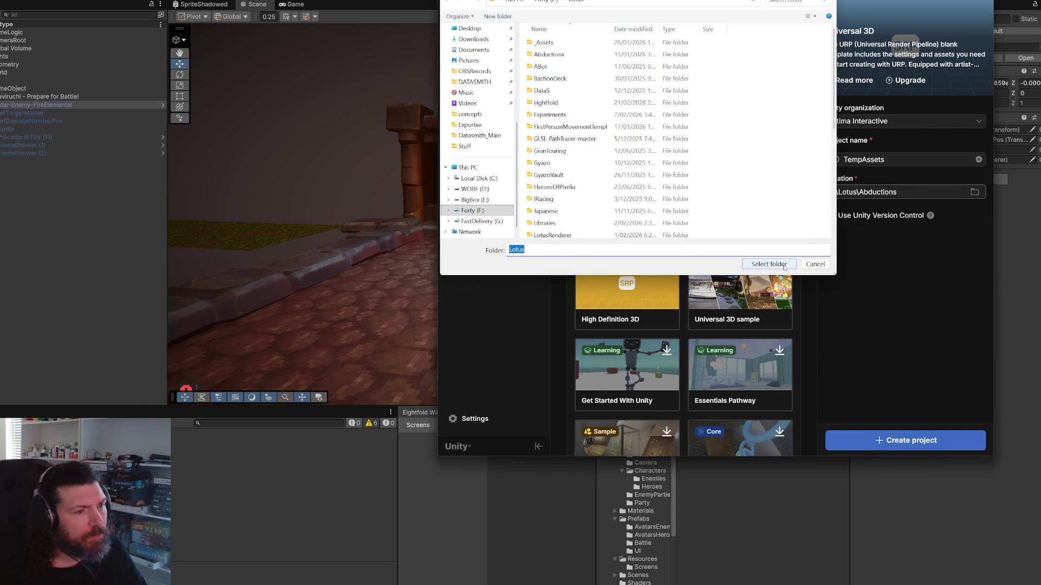
pyautogui.click(781, 154)
pyautogui.scroll(-6, 779, 155)
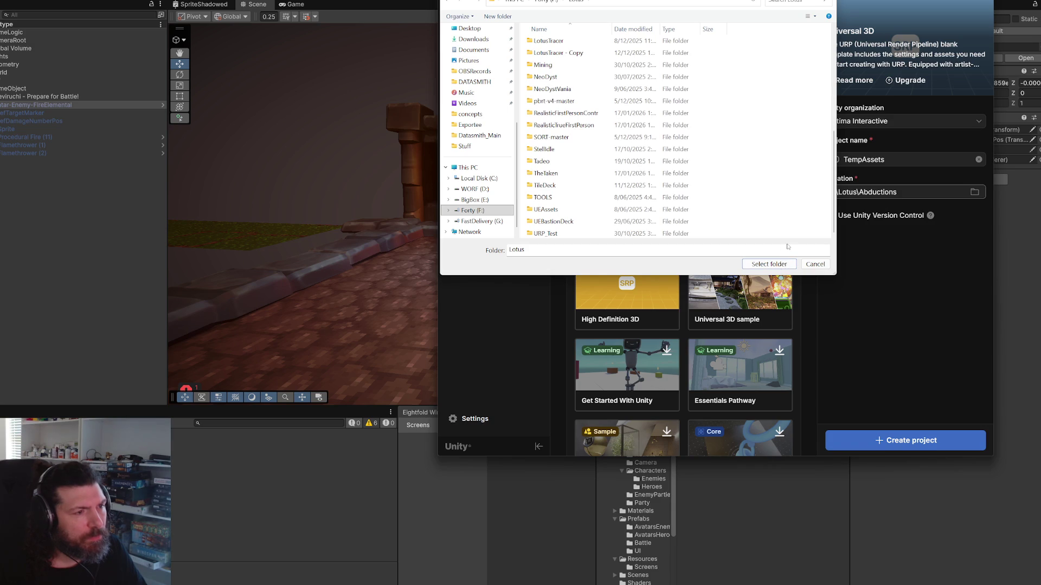
pyautogui.click(809, 266)
pyautogui.click(899, 193)
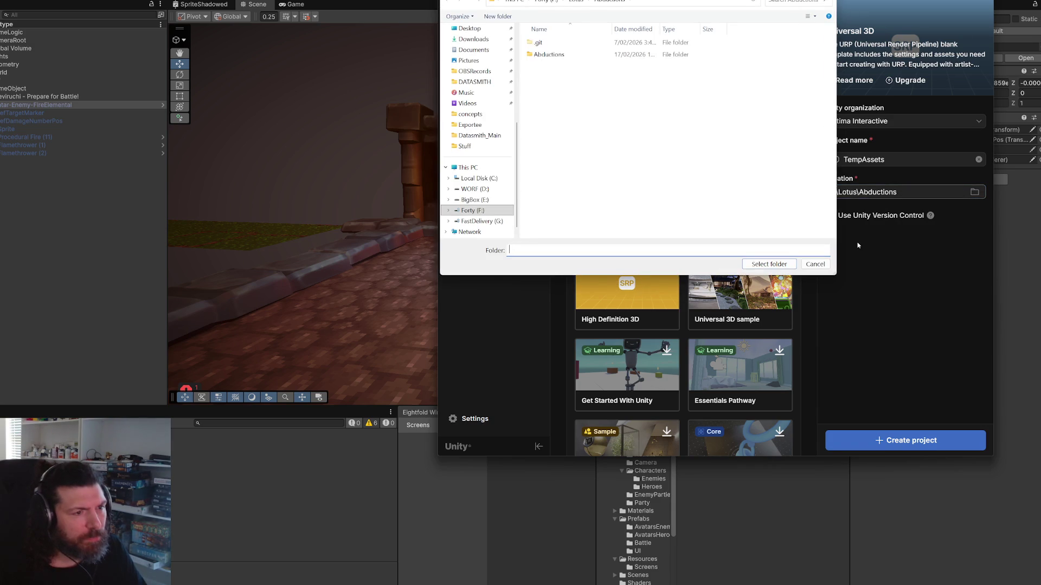
pyautogui.click(576, 2)
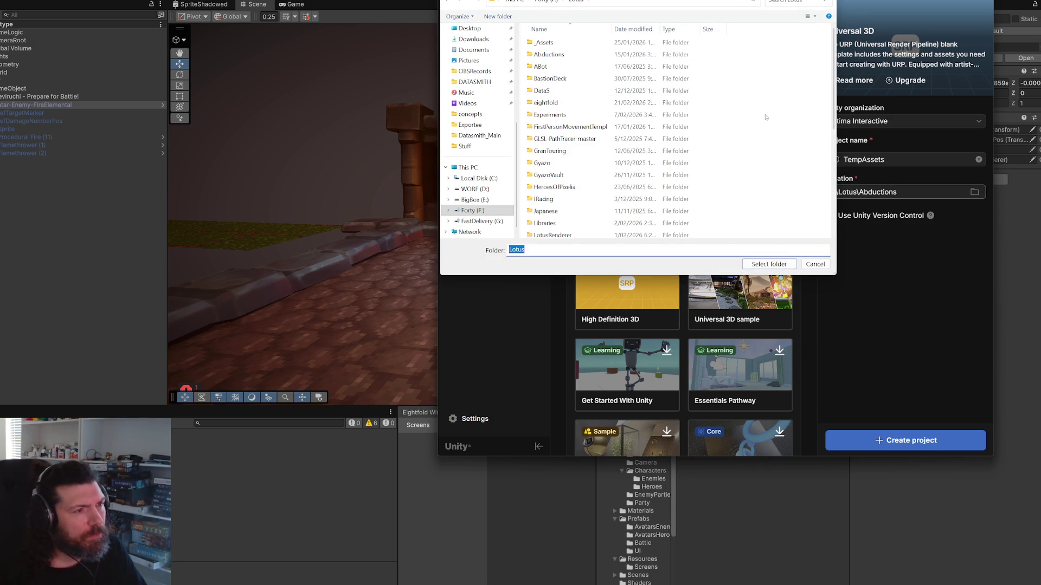
pyautogui.rightClick(789, 136)
pyautogui.moveTo(813, 271)
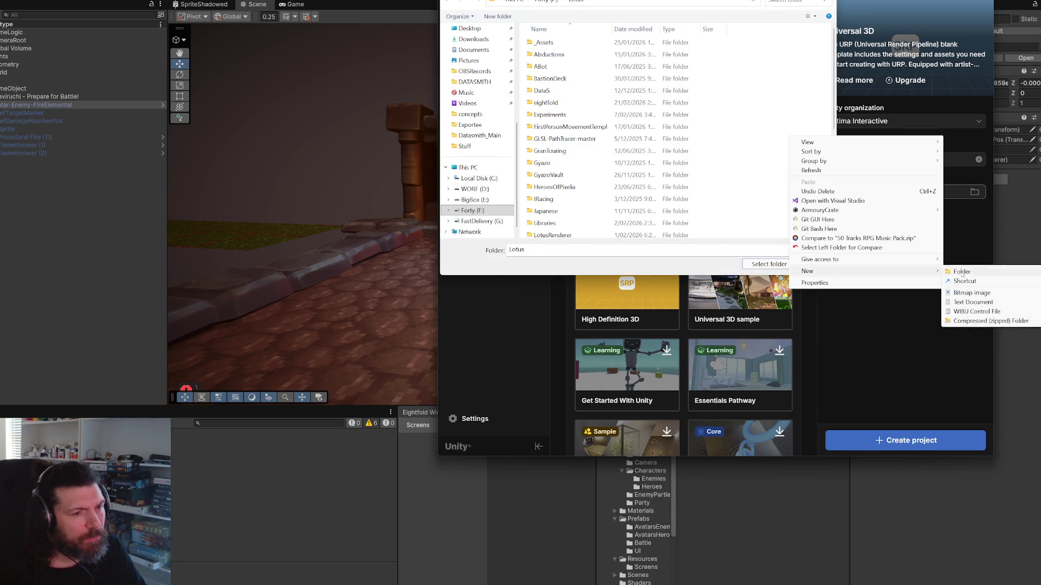
pyautogui.click(962, 271)
pyautogui.write('TempAssets')
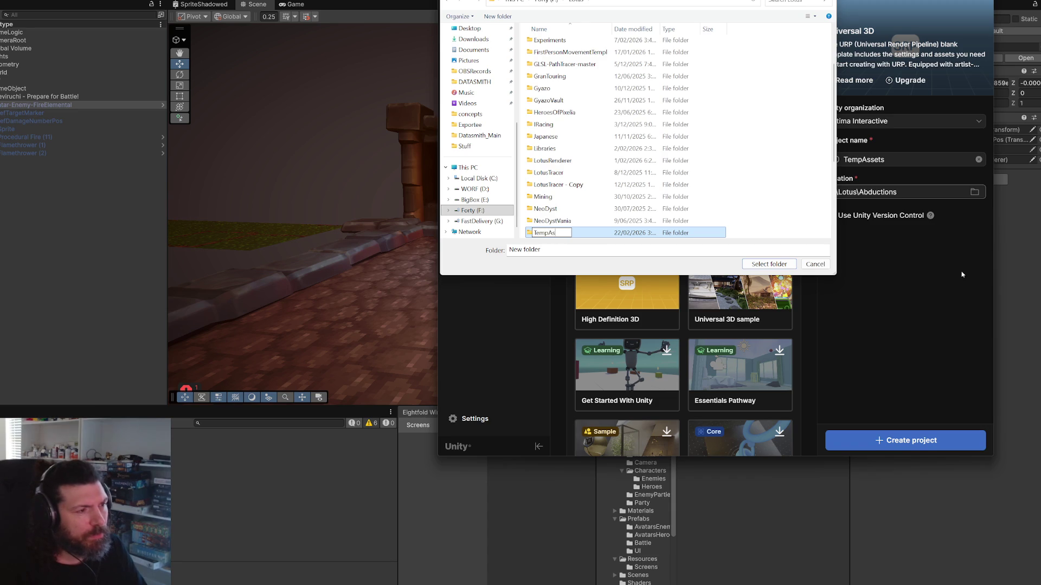
pyautogui.press('Return')
pyautogui.press('Return')
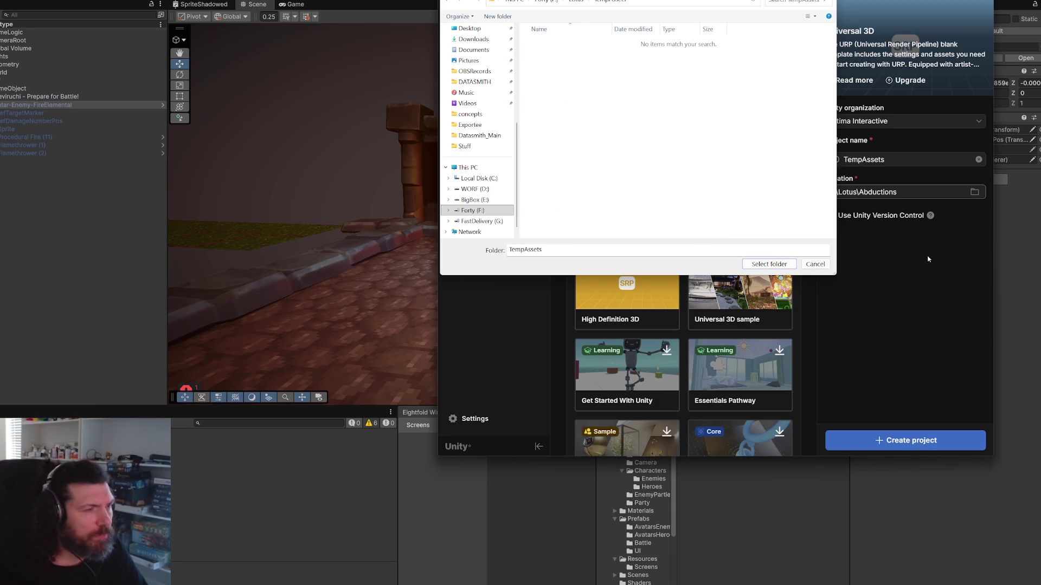
pyautogui.click(768, 264)
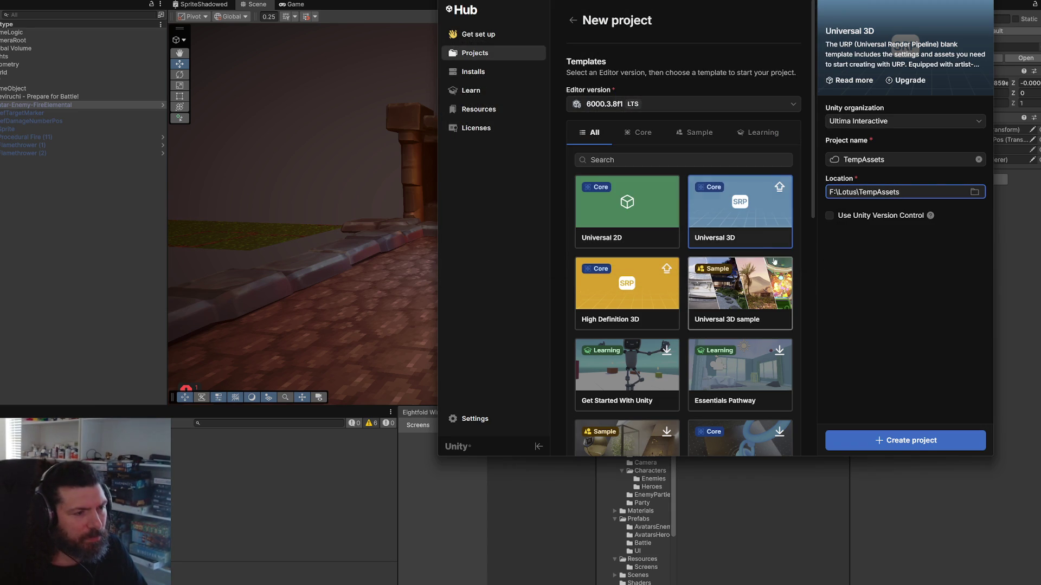
# Step: Pick the Universal 3D template and create the project
pyautogui.click(744, 230)
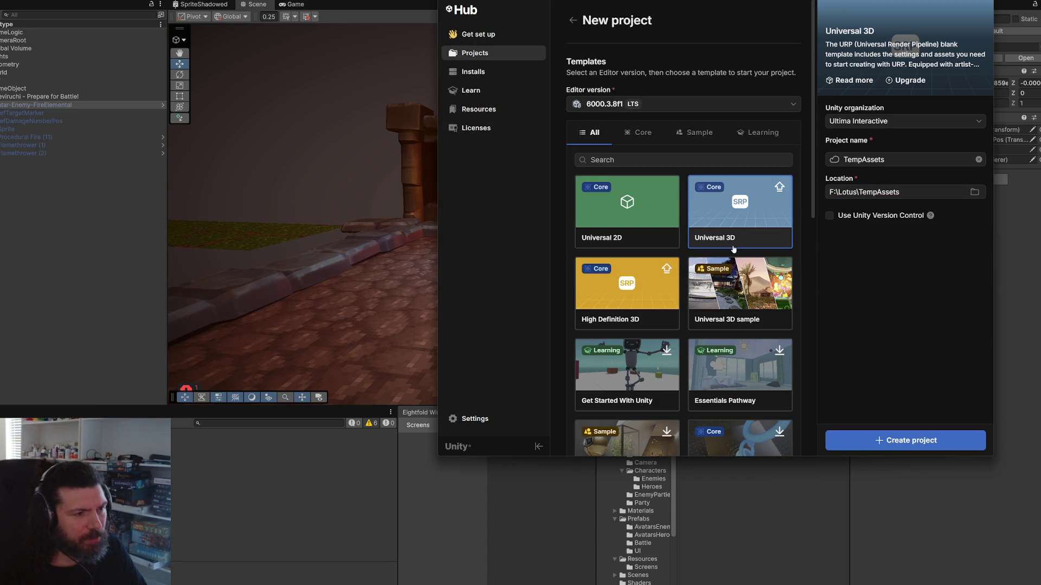
pyautogui.click(926, 448)
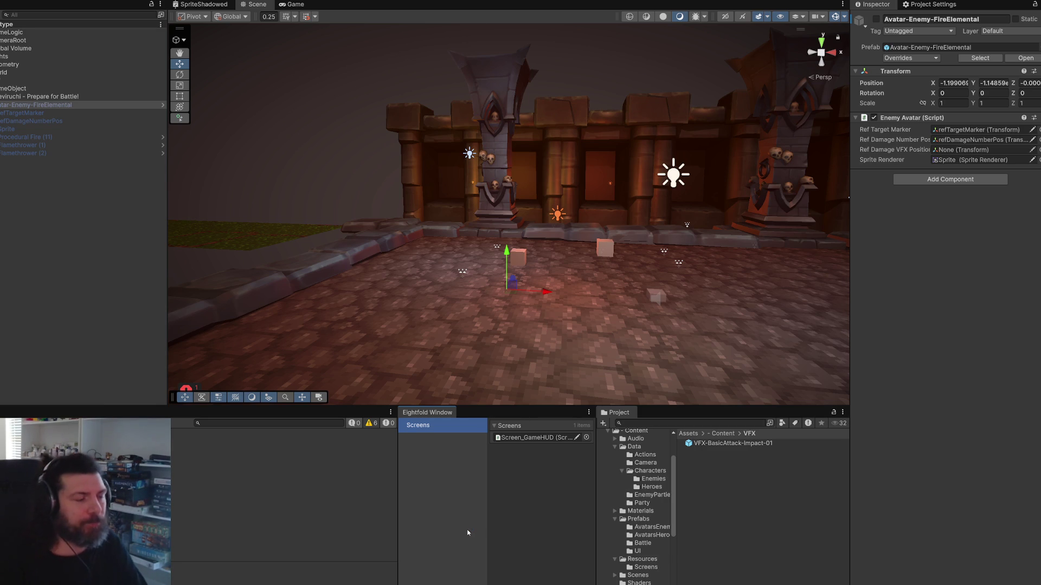
pyautogui.click(940, 293)
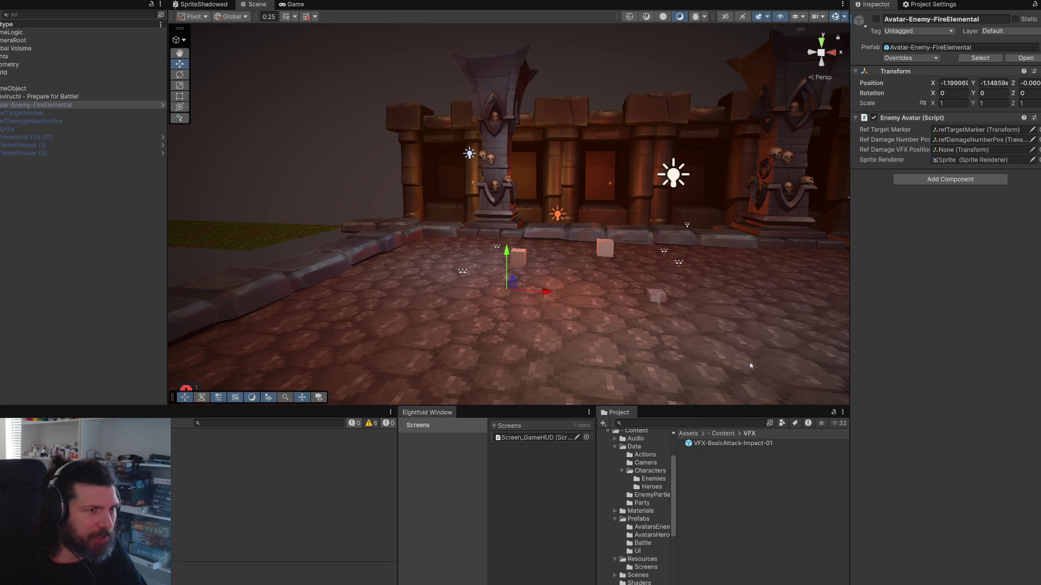
# Step: Open the Avatar-Enemy-FireElemental prefab and duplicate refDamageNumberPos, moving the copy lower
pyautogui.click(981, 58)
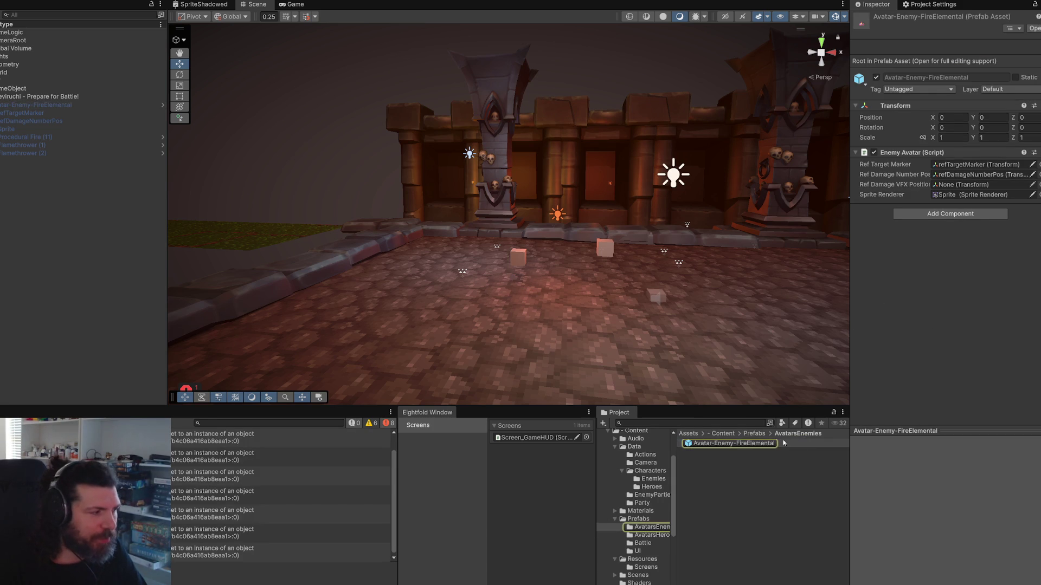
pyautogui.click(708, 443)
pyautogui.doubleClick(709, 443)
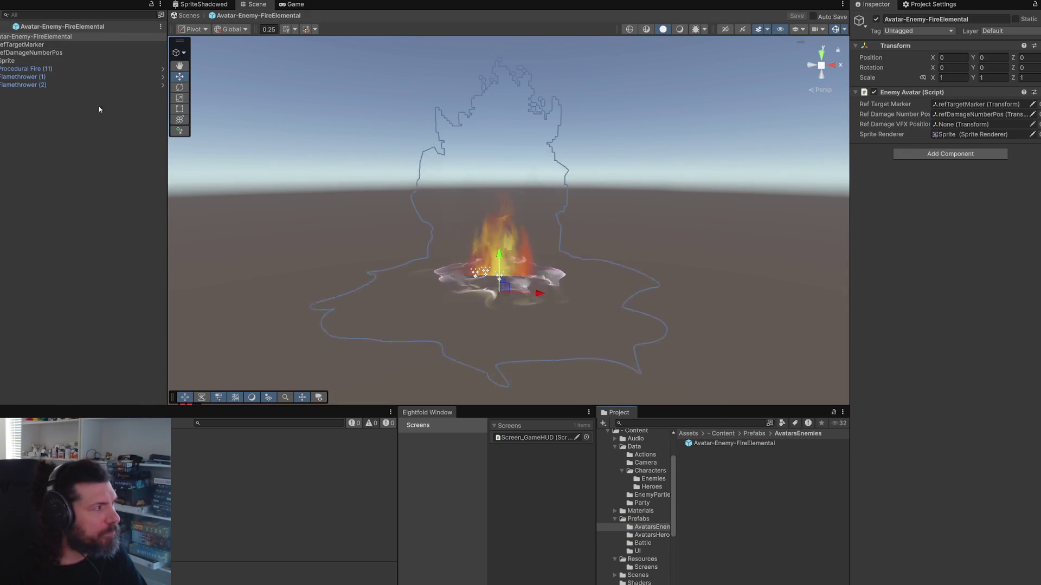
pyautogui.click(119, 52)
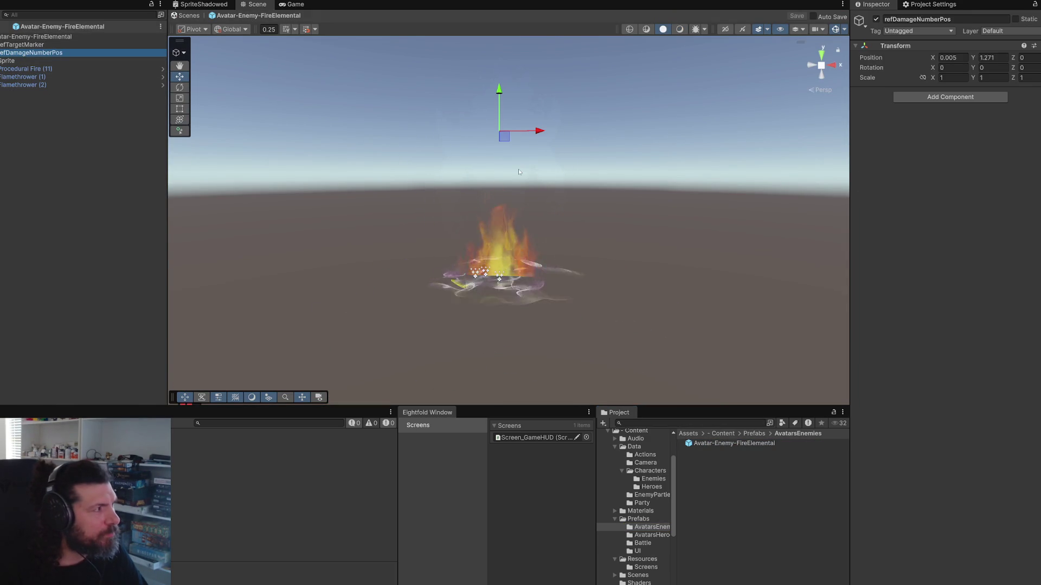
pyautogui.click(725, 29)
pyautogui.press('w')
pyautogui.scroll(5, 564, 135)
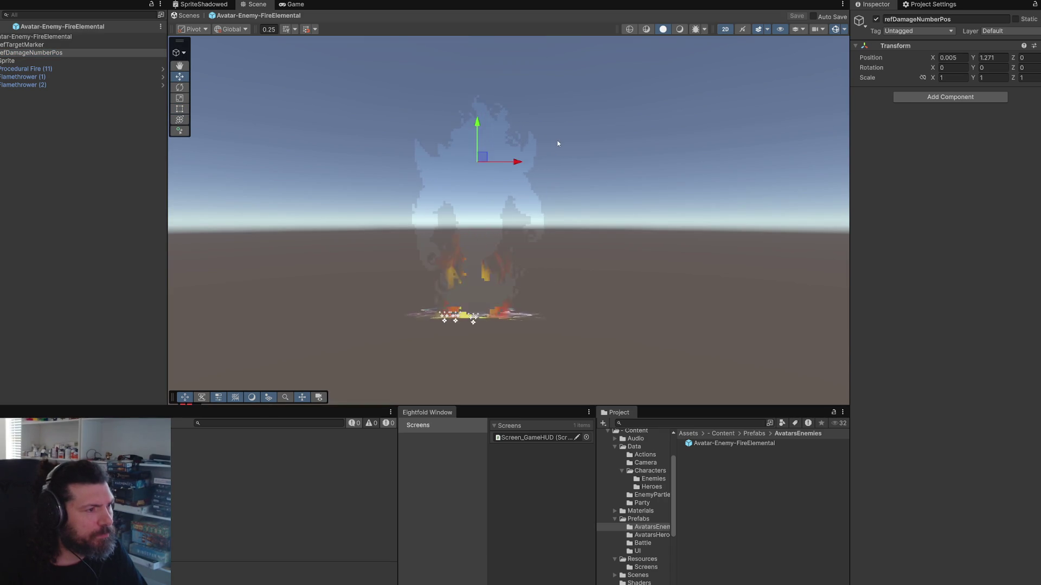
pyautogui.hotkey('ctrl', 'd')
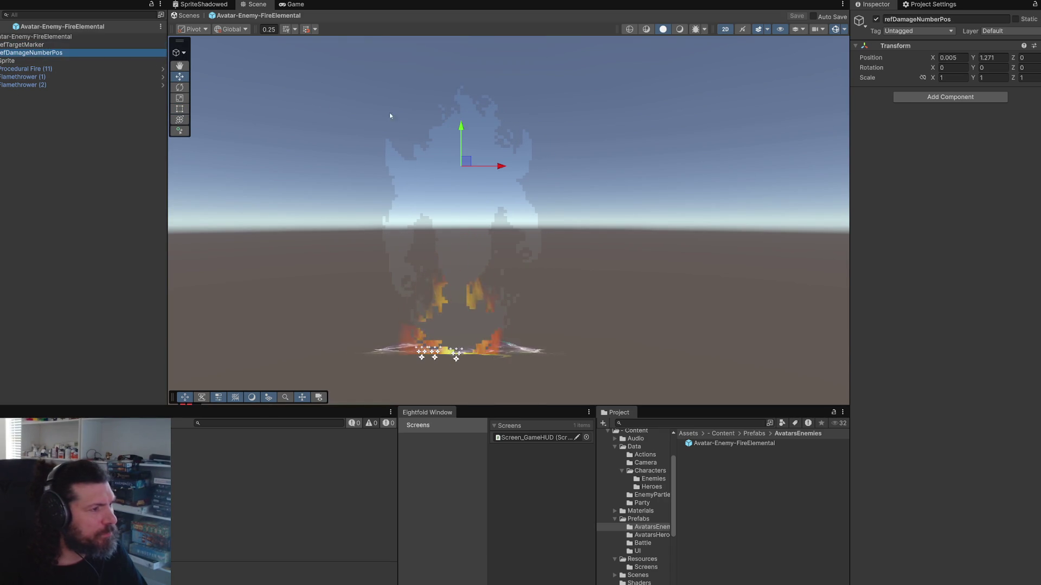
pyautogui.moveTo(474, 162)
pyautogui.mouseDown()
pyautogui.moveTo(502, 185)
pyautogui.moveTo(503, 206)
pyautogui.mouseUp()
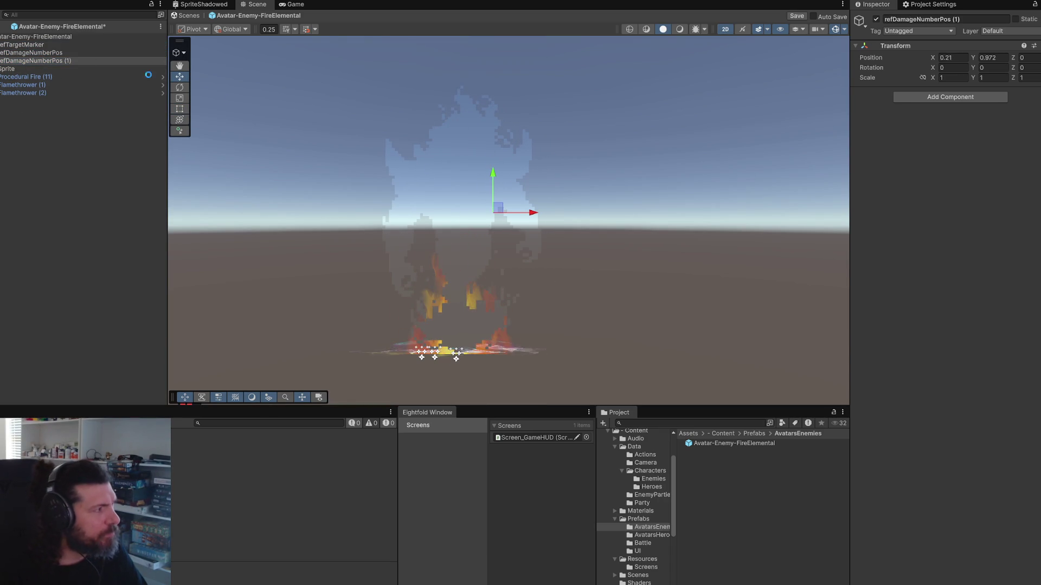
pyautogui.hotkey('ctrl', 's')
# Step: Rename the duplicated point to refBasicAttackDmgPos and save the prefab
pyautogui.click(24, 61)
pyautogui.click(30, 60)
pyautogui.moveTo(30, 61); pyautogui.dragTo(63, 60)
pyautogui.press('BackSpace')
pyautogui.press('BackSpace')
pyautogui.press('BackSpace')
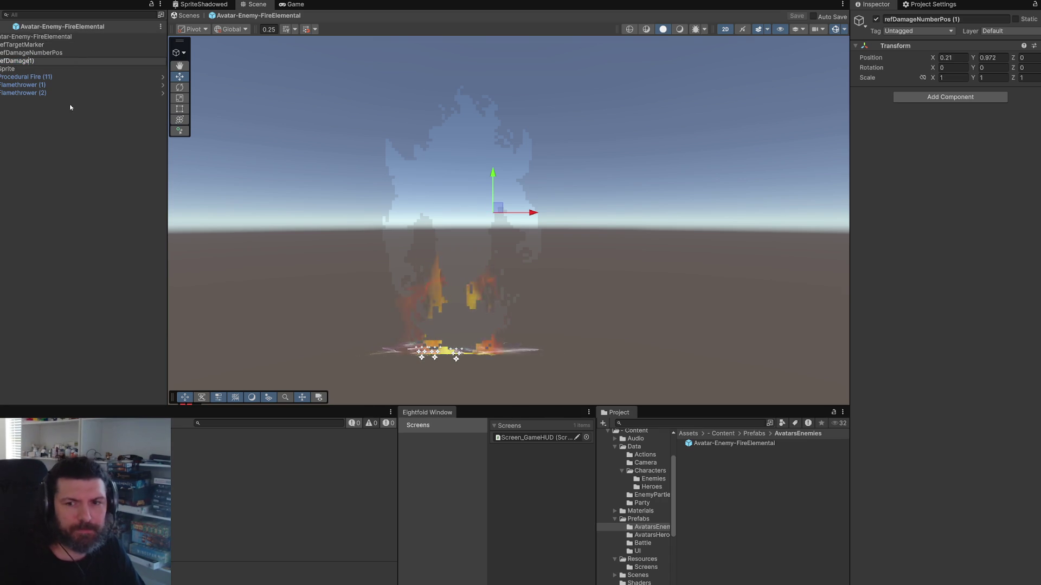
pyautogui.press('BackSpace')
pyautogui.press('BackSpace')
pyautogui.press('BackSpace')
pyautogui.write('asicAtt')
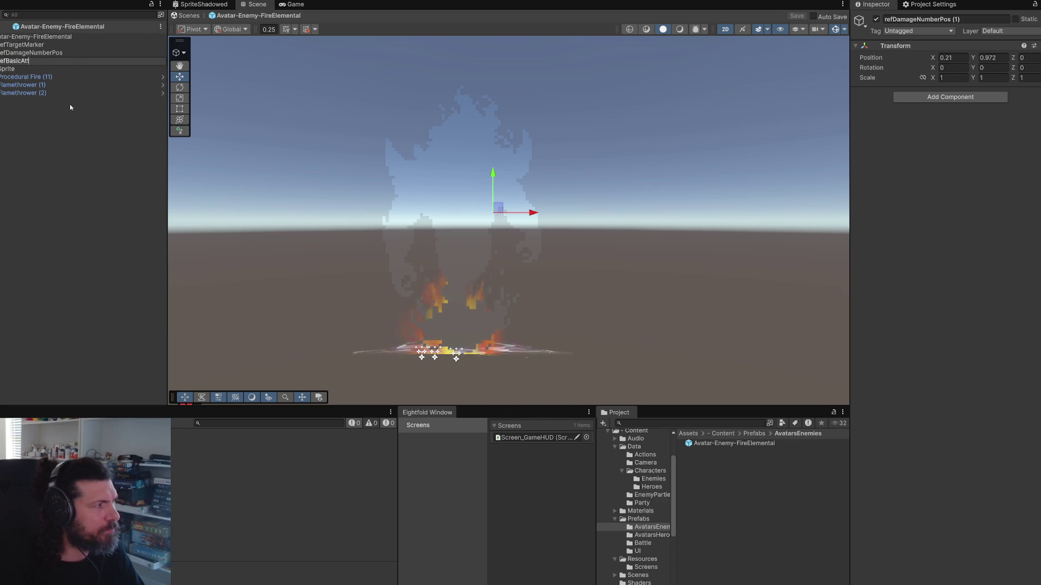
pyautogui.write('ackPos')
pyautogui.press('BackSpace')
pyautogui.press('BackSpace')
pyautogui.write('DmgPos')
pyautogui.press('Return')
pyautogui.hotkey('ctrl', 's')
# Step: Assign refBasicAttackDmgPos to Ref Damage VFX Position, save, and exit prefab mode
pyautogui.click(38, 37)
pyautogui.moveTo(40, 61); pyautogui.dragTo(976, 125)
pyautogui.hotkey('ctrl', 's')
pyautogui.click(36, 62)
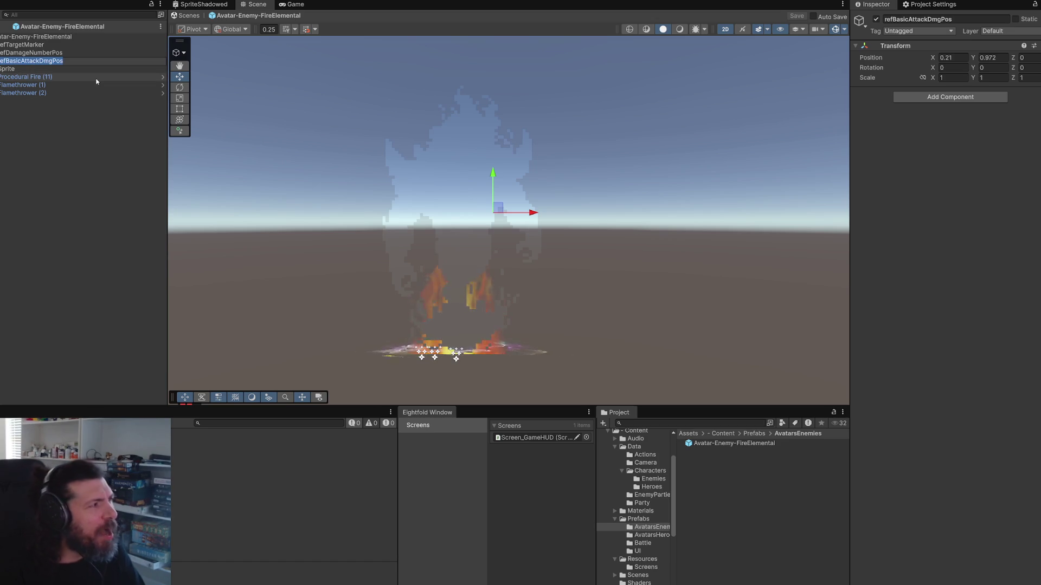
pyautogui.click(88, 112)
pyautogui.click(44, 37)
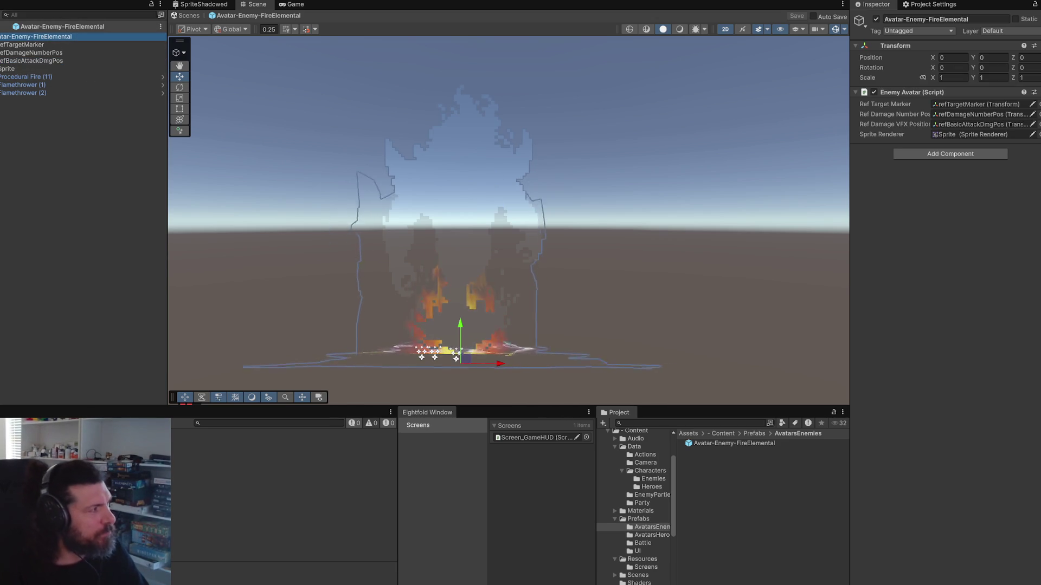
pyautogui.click(187, 15)
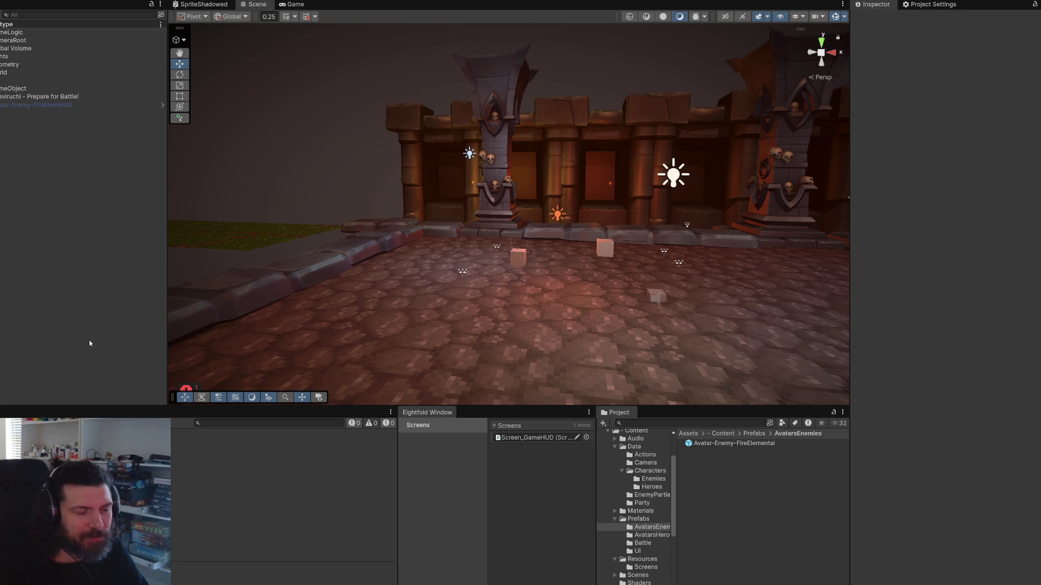
# Step: Find the AvatarHero prefab in AvatarsHeroes and open it in prefab mode
pyautogui.click(731, 444)
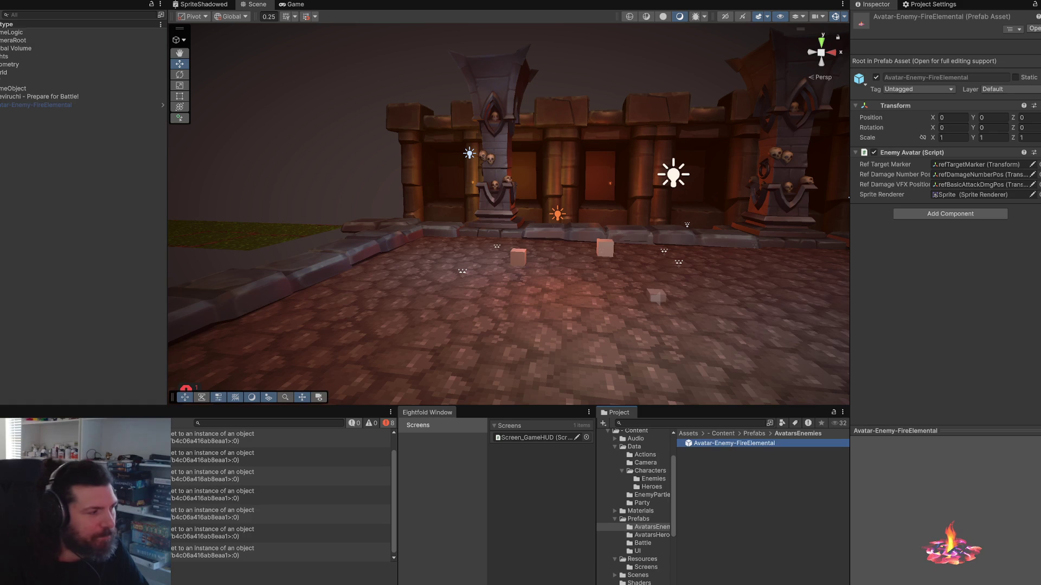
pyautogui.click(110, 375)
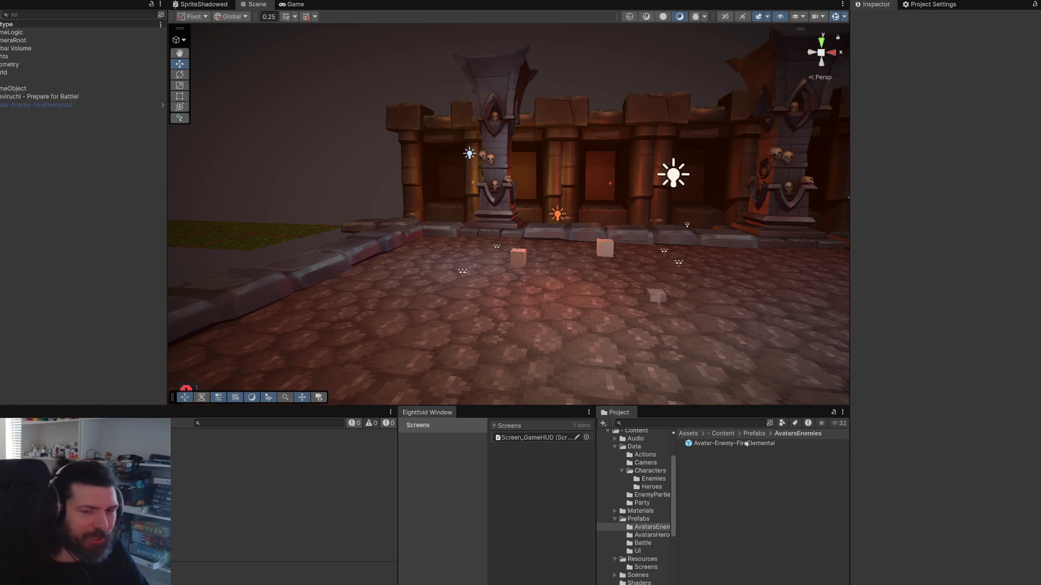
pyautogui.click(770, 444)
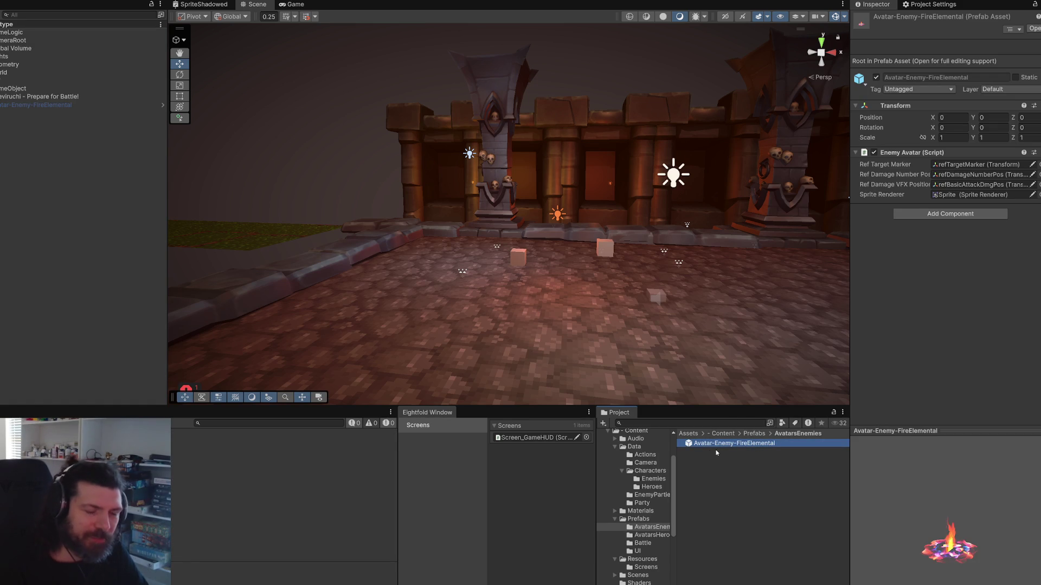
pyautogui.click(739, 474)
pyautogui.click(658, 536)
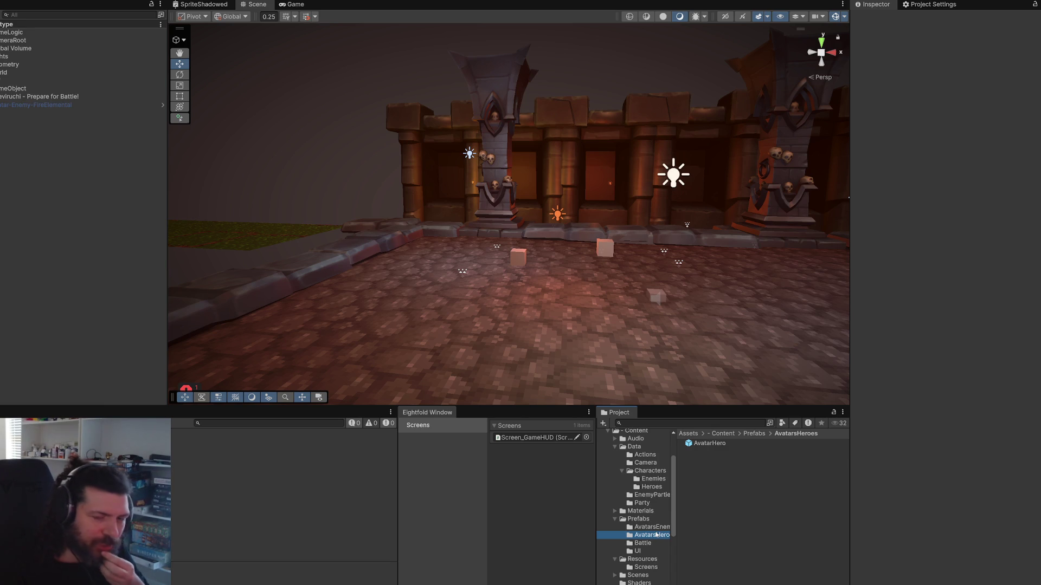
pyautogui.click(748, 493)
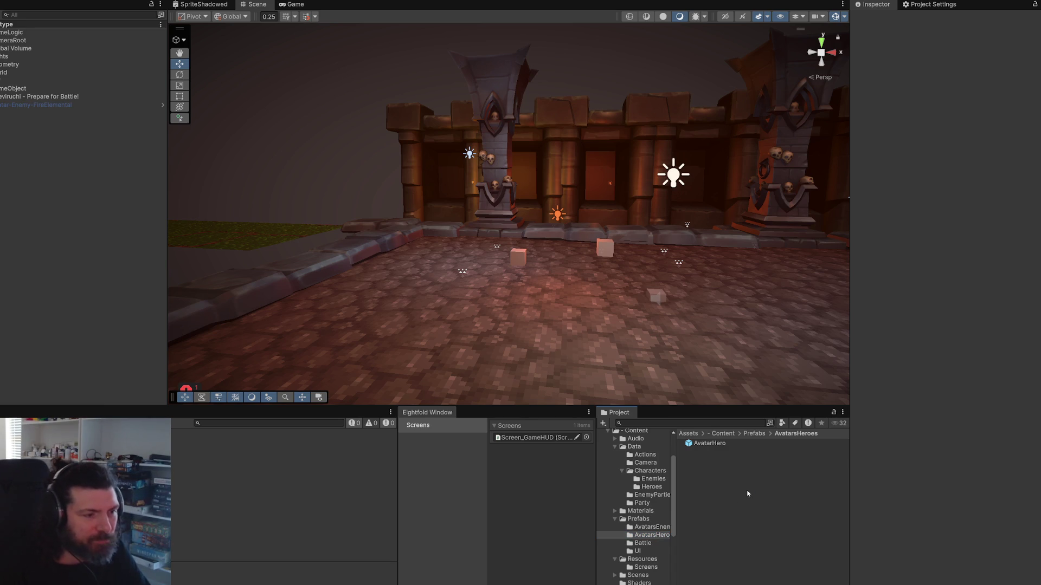
pyautogui.click(665, 528)
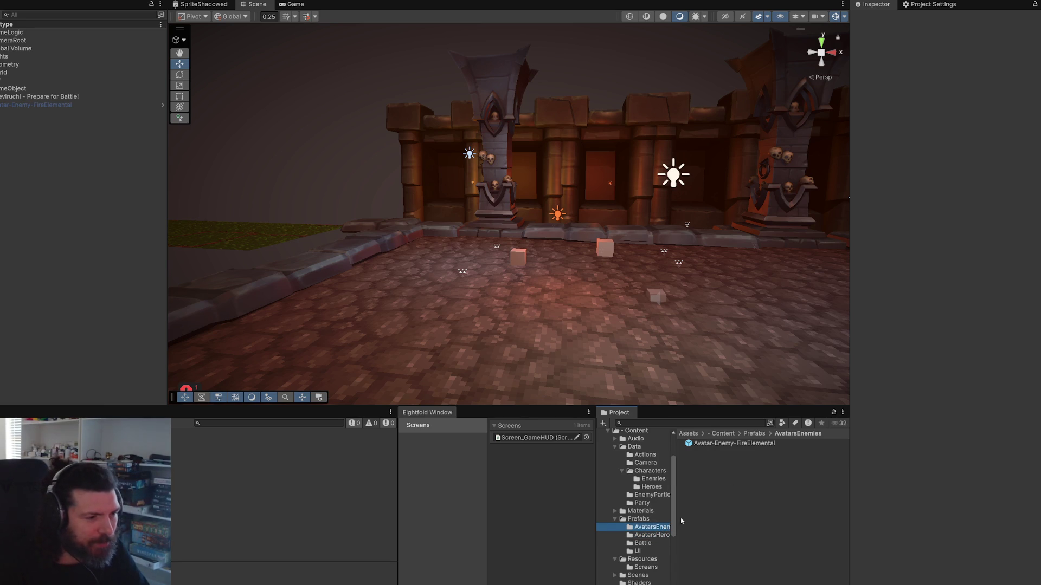
pyautogui.click(652, 535)
pyautogui.doubleClick(709, 443)
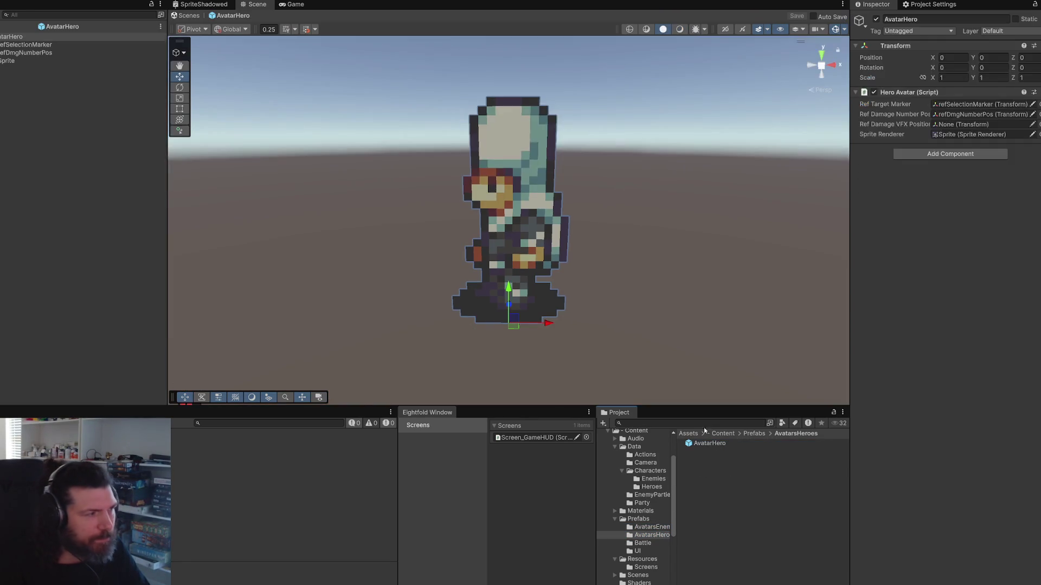
# Step: Duplicate refDmgNumberPos, rename the copy refBasicAttackDmgPos, and save
pyautogui.click(38, 54)
pyautogui.hotkey('ctrl', 'd')
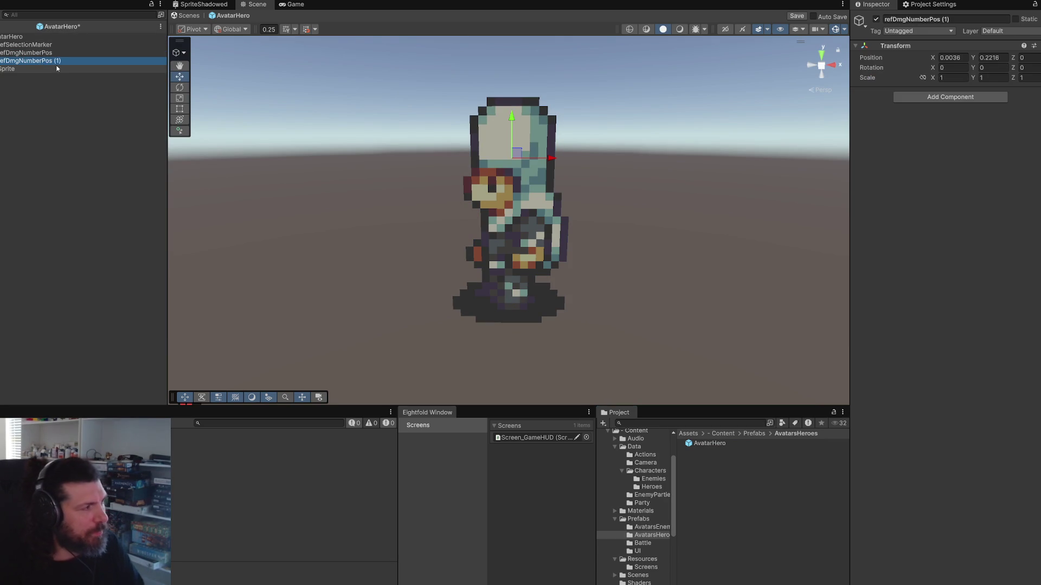
pyautogui.press('F2')
pyautogui.write('refBasicAttackDmgPos')
pyautogui.press('Return')
pyautogui.hotkey('ctrl', 's')
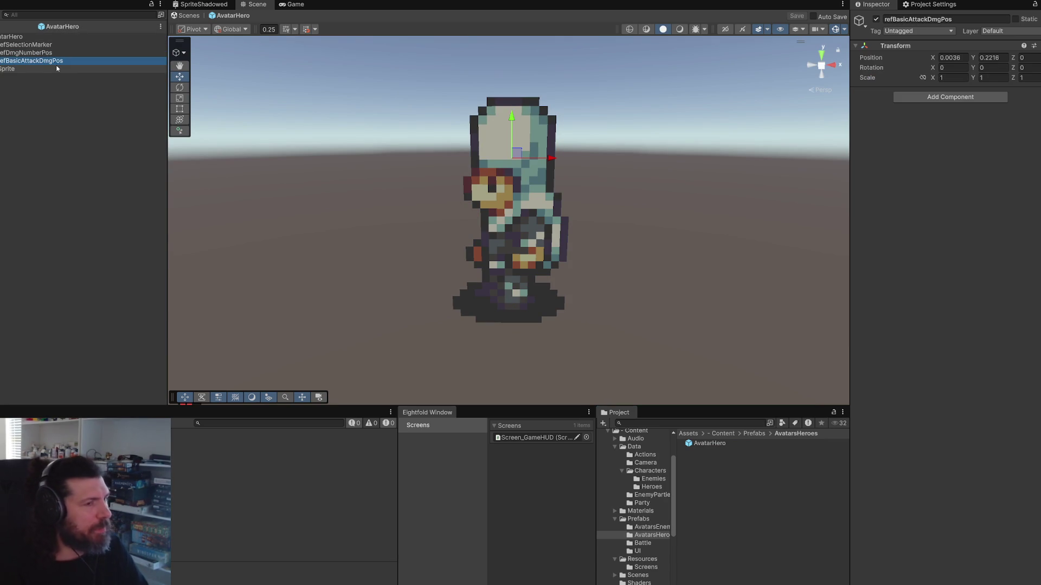
pyautogui.moveTo(418, 158)
pyautogui.mouseDown()
pyautogui.moveTo(432, 213)
pyautogui.moveTo(510, 174)
pyautogui.moveTo(444, 194)
pyautogui.mouseUp()
# Step: Assign refBasicAttackDmgPos to Ref Damage VFX Position and exit to the battle scene
pyautogui.click(22, 37)
pyautogui.moveTo(27, 61)
pyautogui.mouseDown()
pyautogui.moveTo(863, 90)
pyautogui.moveTo(994, 124)
pyautogui.mouseUp()
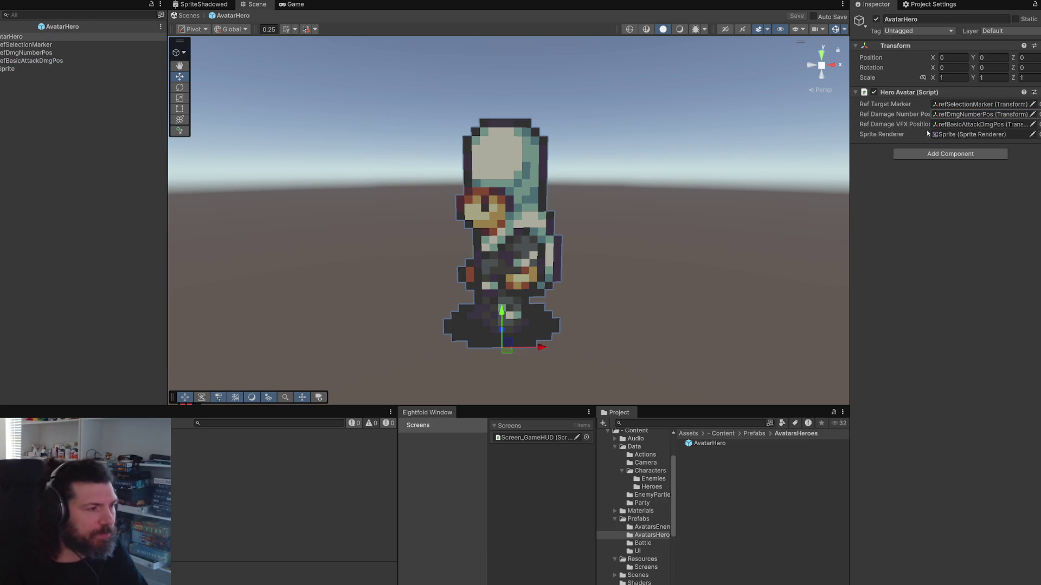
pyautogui.click(60, 61)
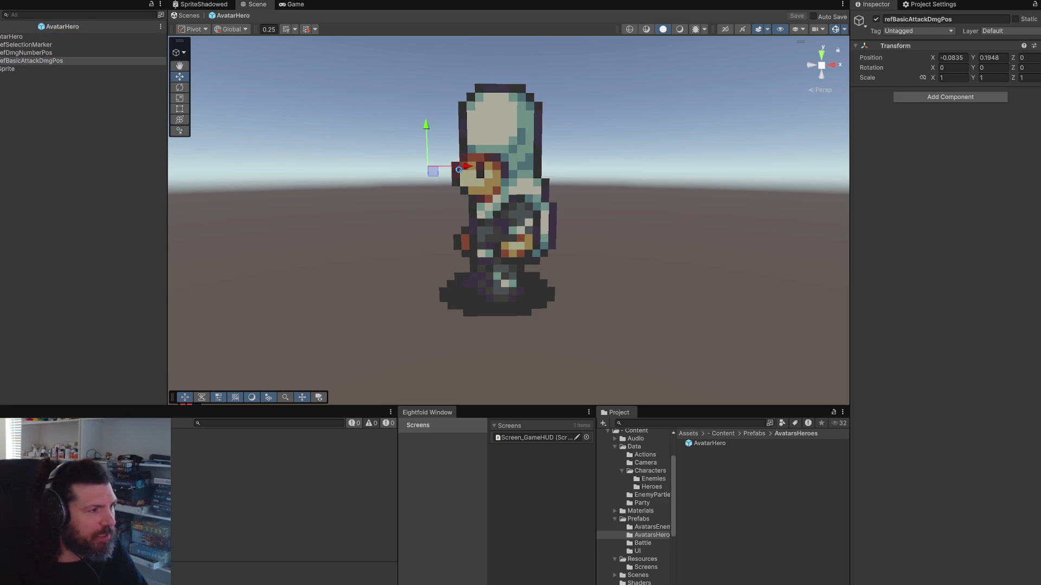
pyautogui.moveTo(460, 165)
pyautogui.mouseDown()
pyautogui.moveTo(471, 161)
pyautogui.moveTo(462, 154)
pyautogui.mouseUp()
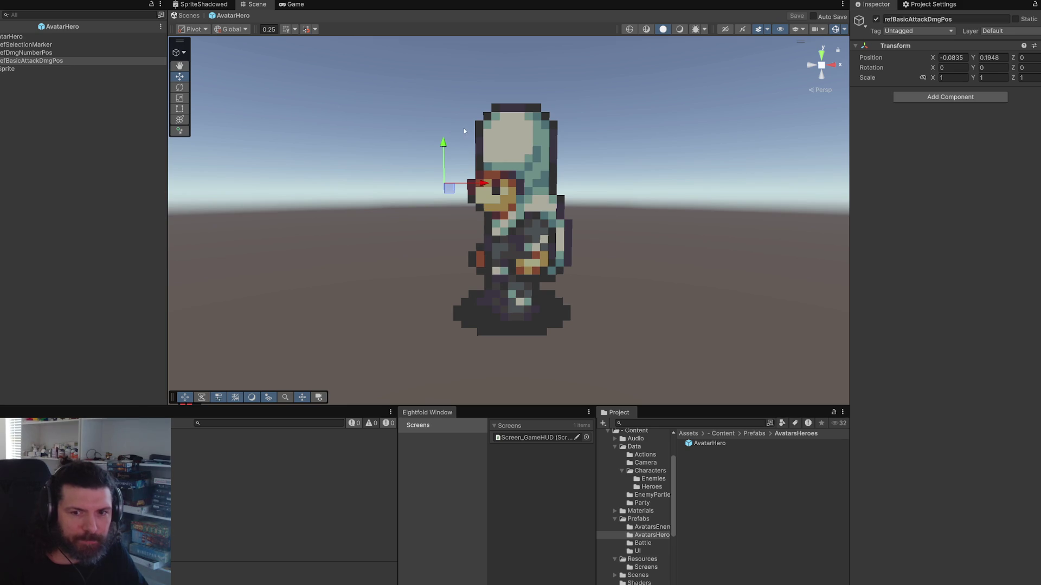
pyautogui.click(190, 15)
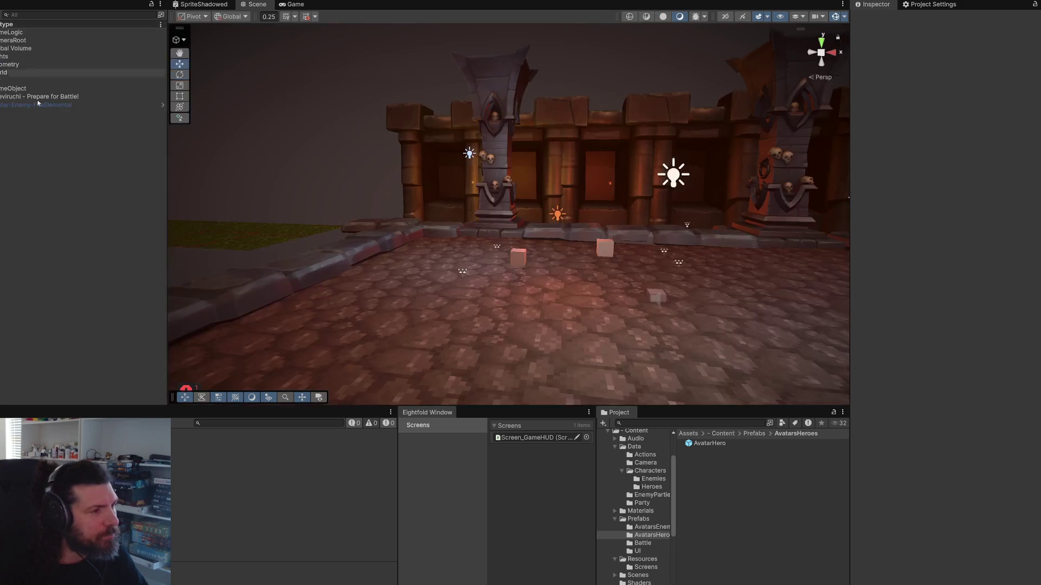
pyautogui.moveTo(332, 215); pyautogui.dragTo(390, 247)
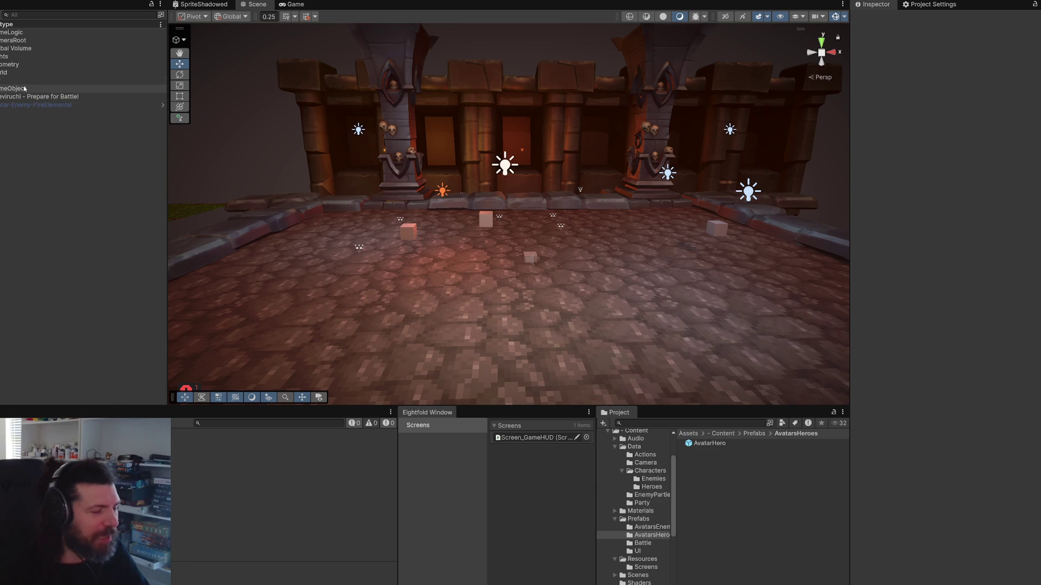
pyautogui.scroll(3, 674, 245)
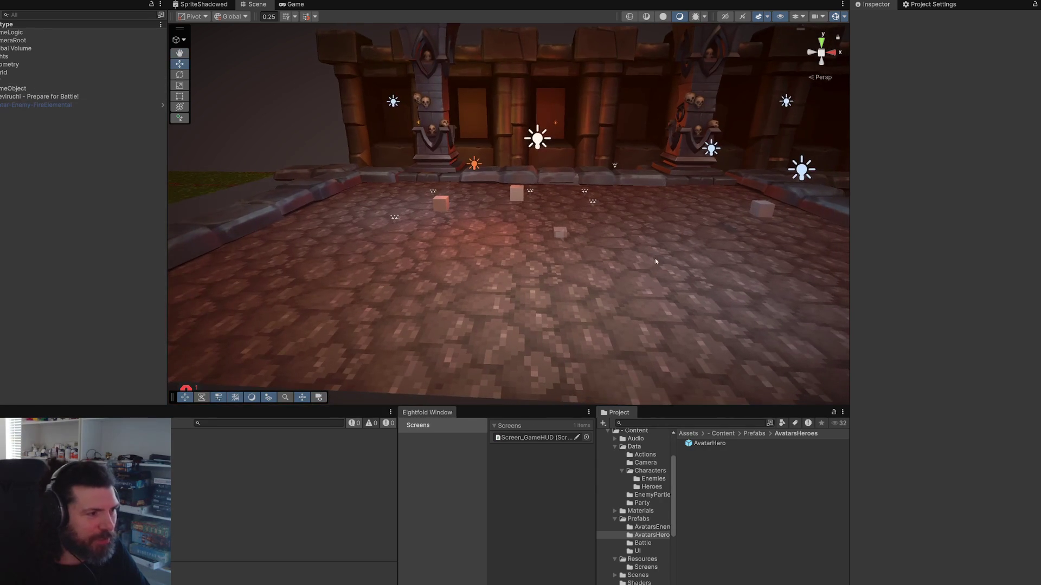
# Step: Check the Game view, open and exit the AvatarHero prefab, and look around the arena
pyautogui.click(296, 4)
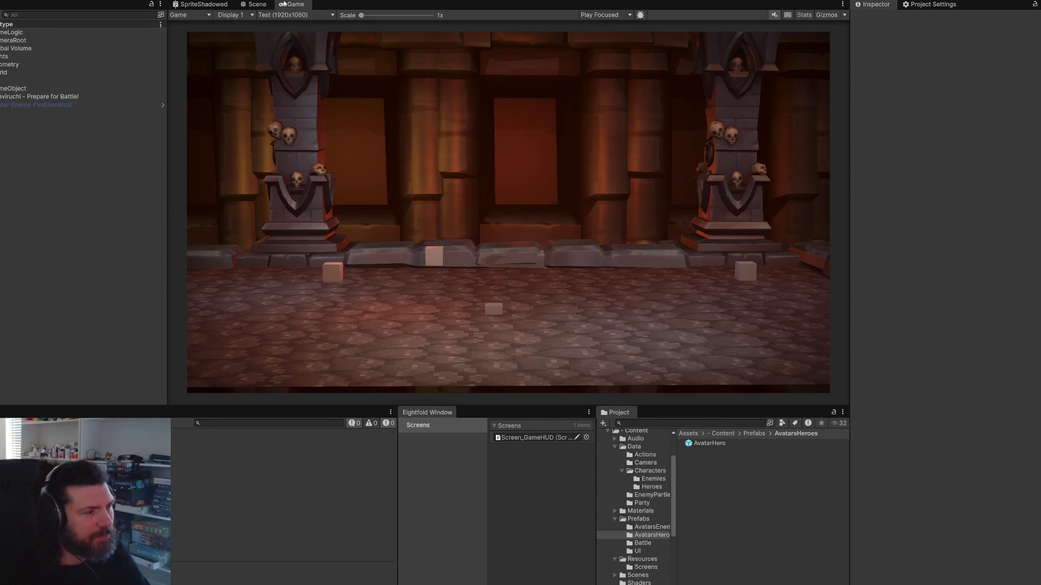
pyautogui.click(250, 5)
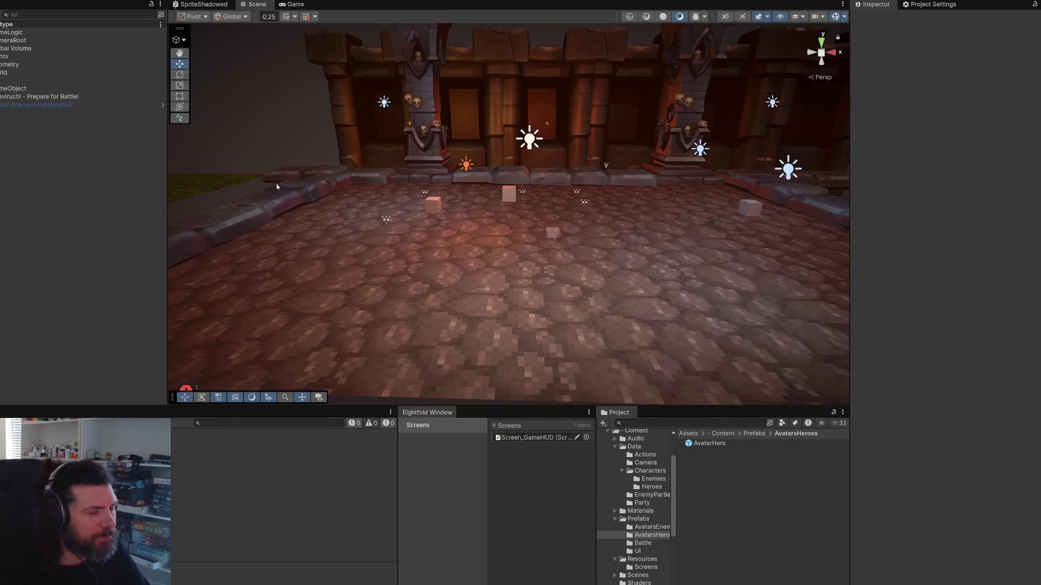
pyautogui.doubleClick(708, 443)
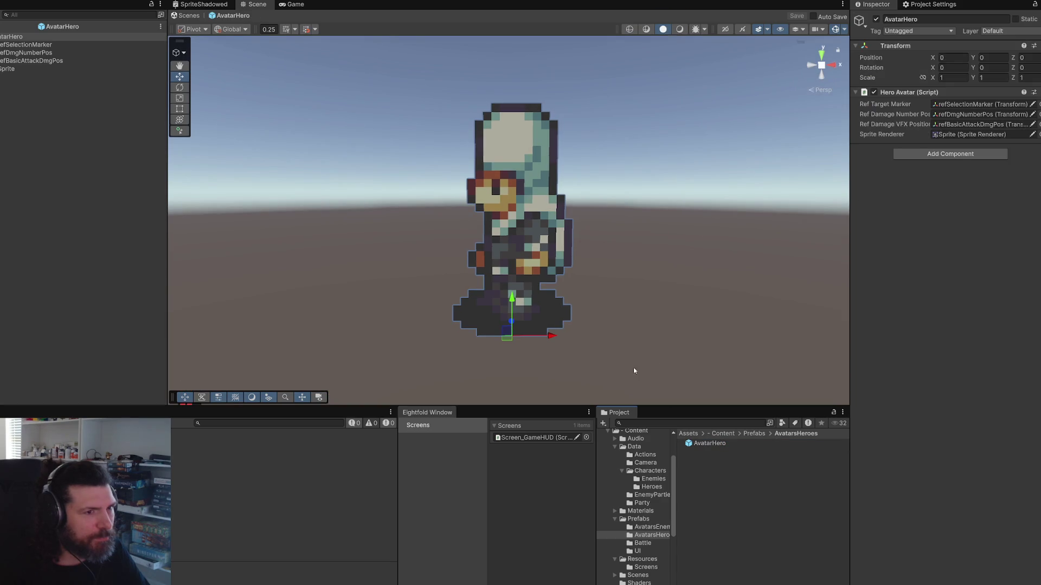
pyautogui.click(4, 26)
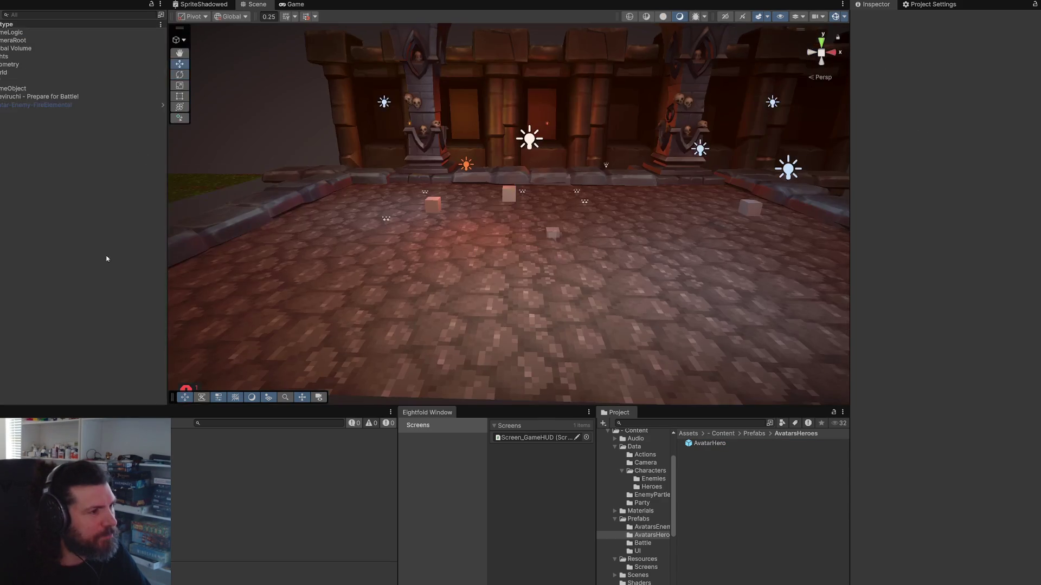
pyautogui.moveTo(406, 239); pyautogui.dragTo(419, 245)
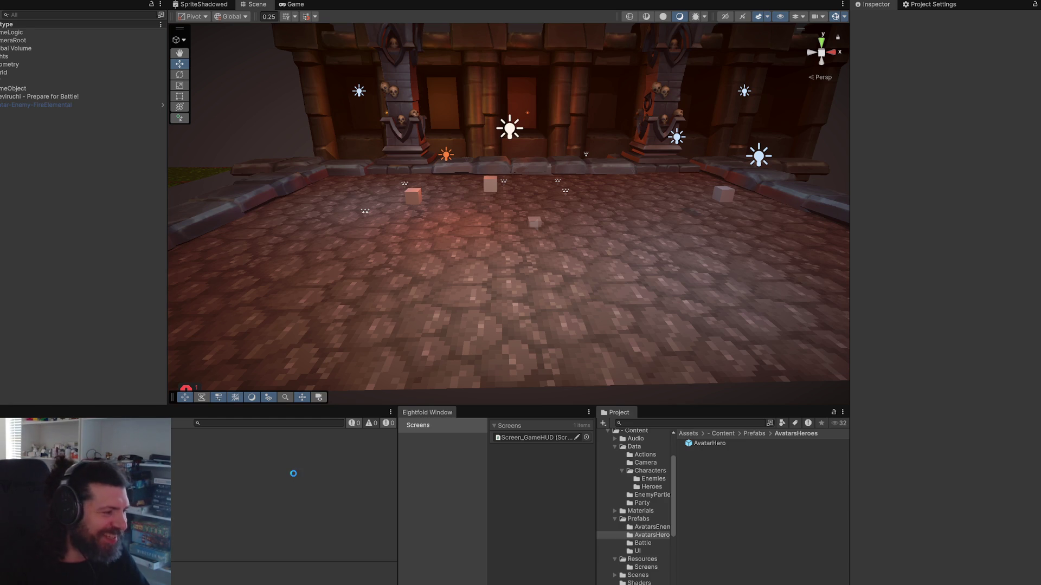
pyautogui.moveTo(399, 372); pyautogui.dragTo(459, 270)
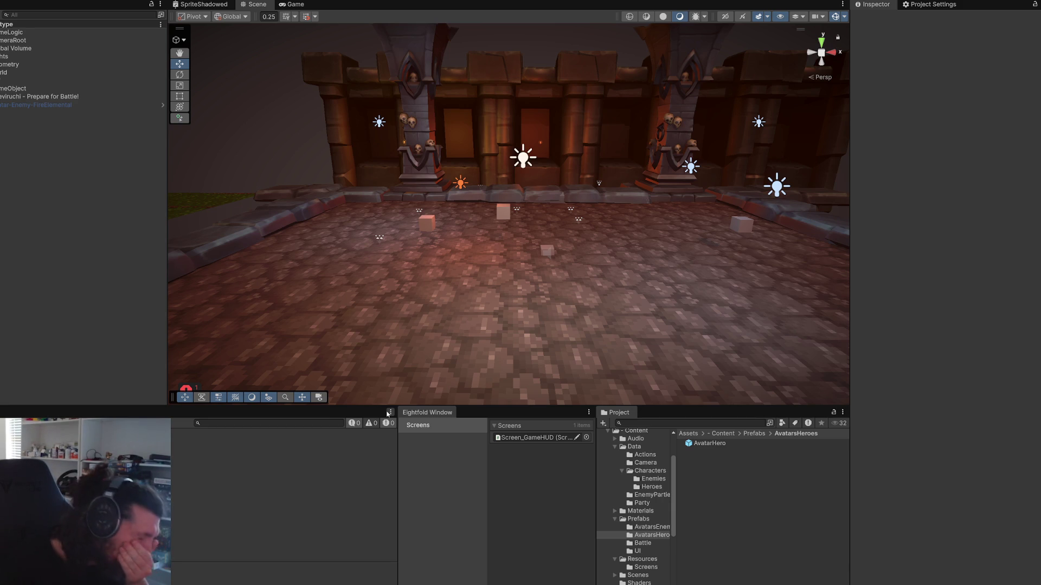
pyautogui.click(456, 495)
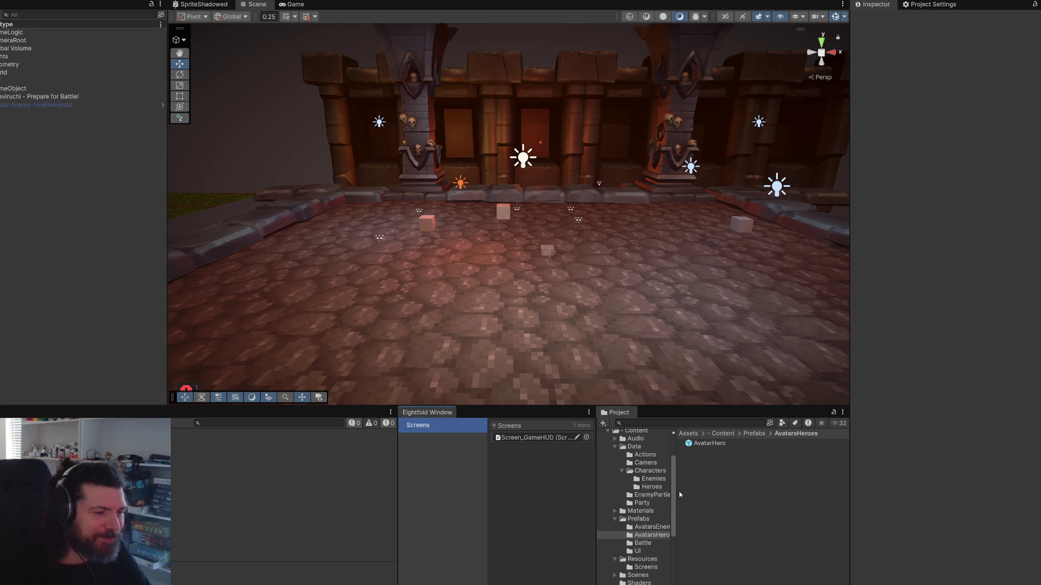
# Step: Show the six HeroConfig assets in Data > Characters > Heroes
pyautogui.moveTo(679, 491); pyautogui.dragTo(682, 491)
pyautogui.click(661, 479)
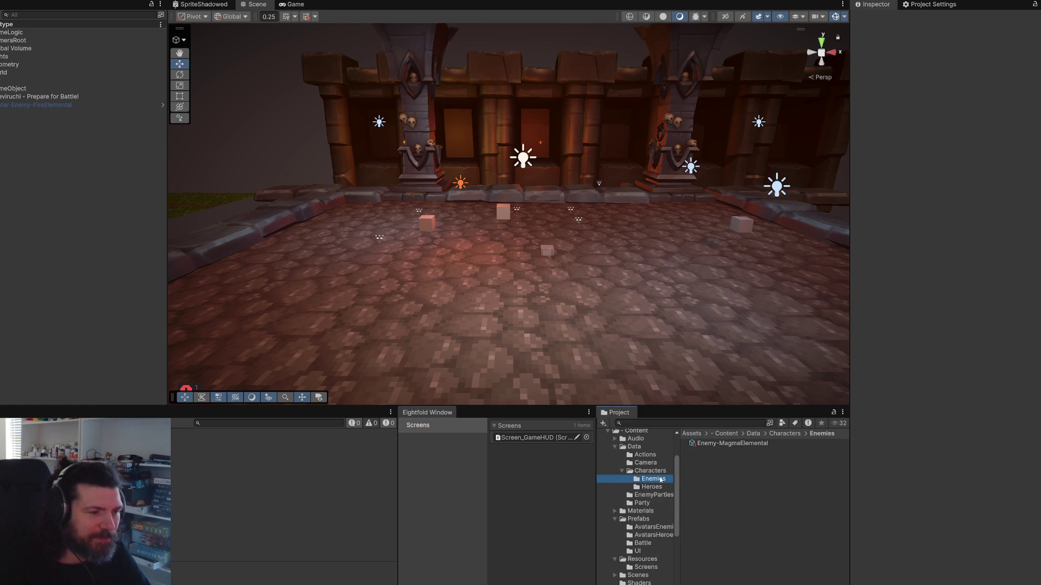
pyautogui.click(659, 488)
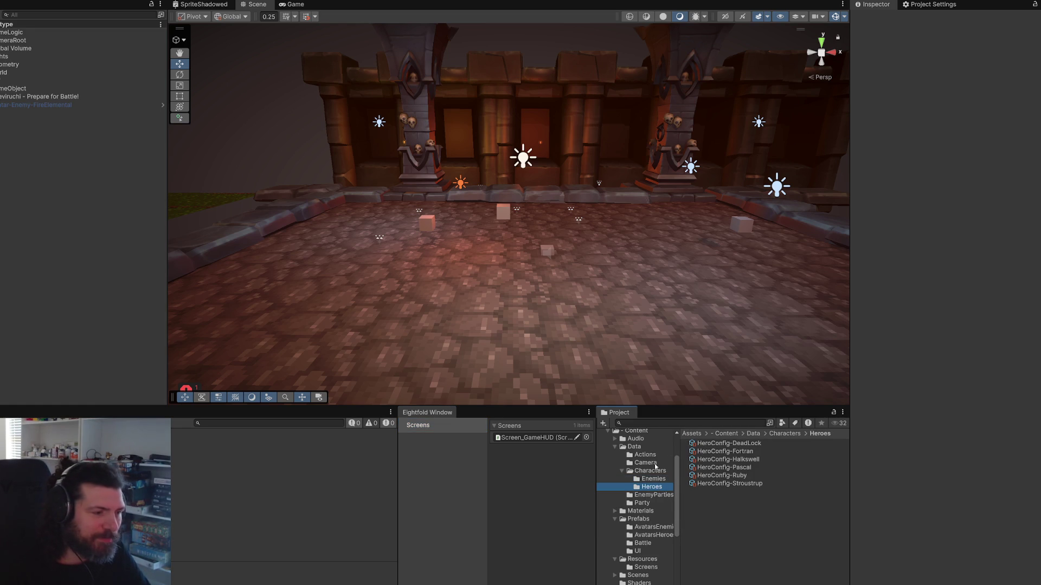
pyautogui.click(963, 351)
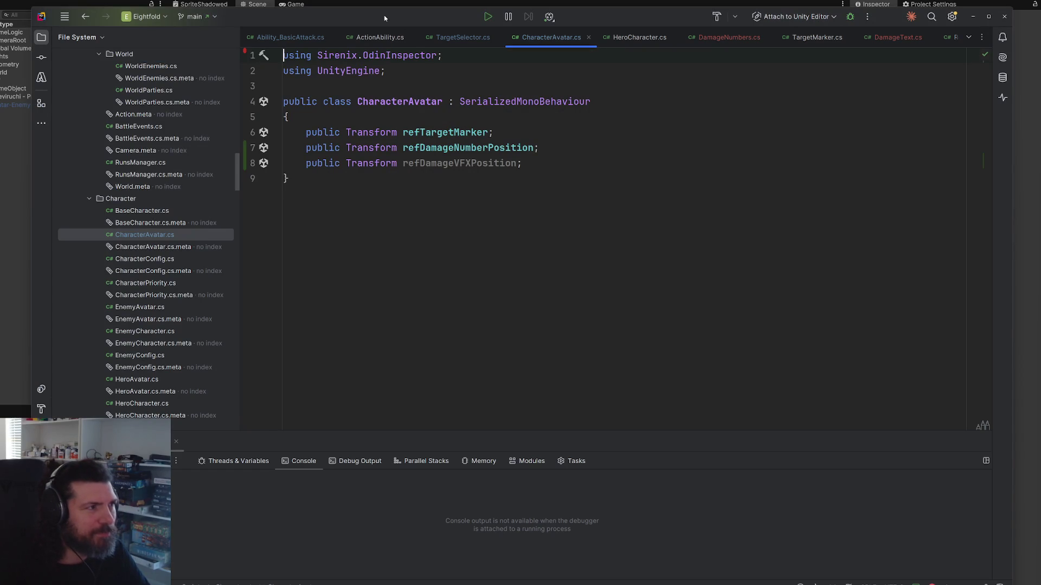
# Step: Open Ability_BasicAttack.cs and declare 'public GameObject prefabVFXImpact;' at the class top
pyautogui.click(380, 37)
pyautogui.scroll(3, 660, 253)
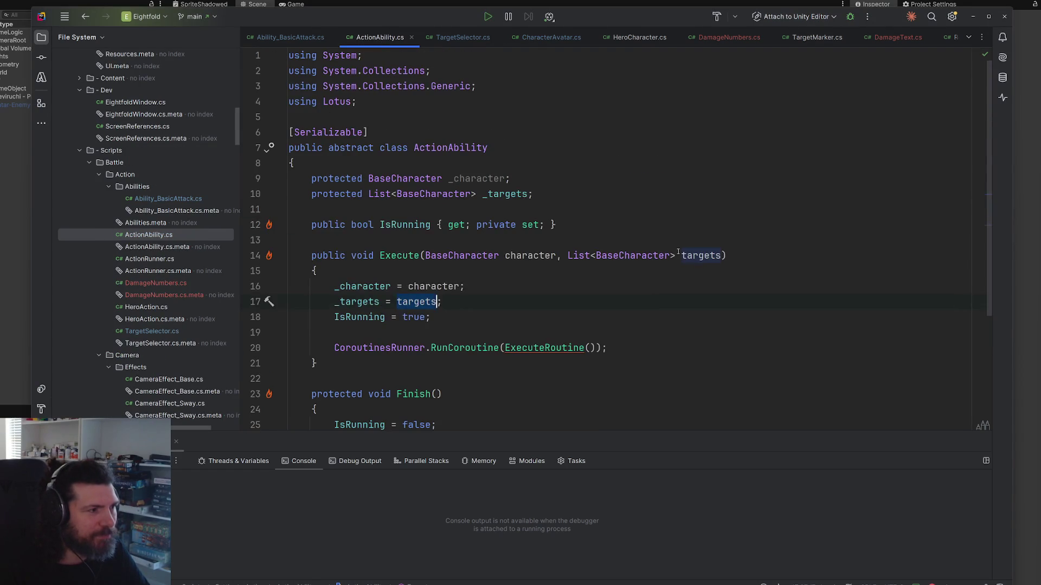
pyautogui.doubleClick(202, 201)
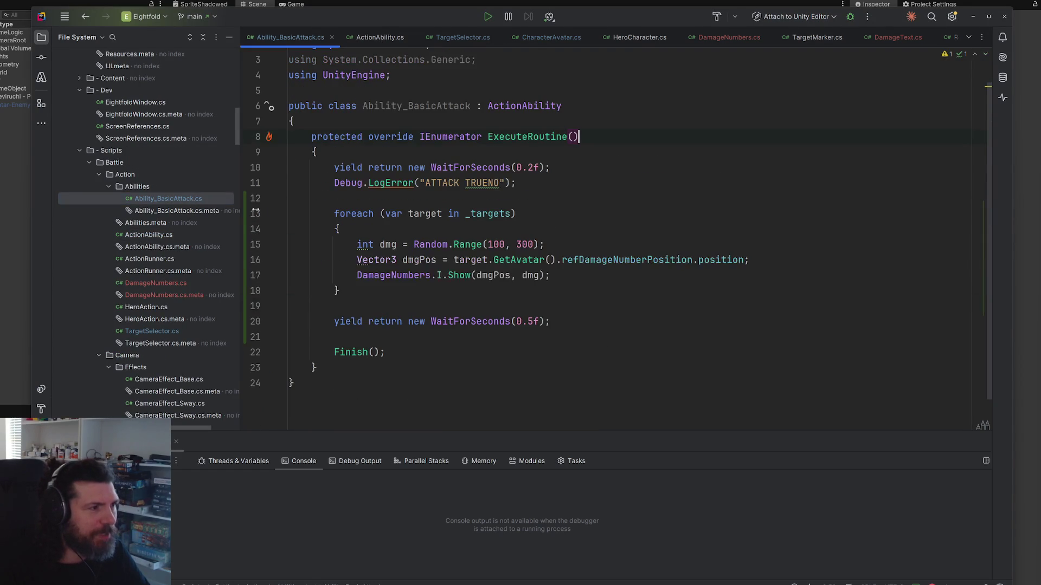
pyautogui.click(625, 125)
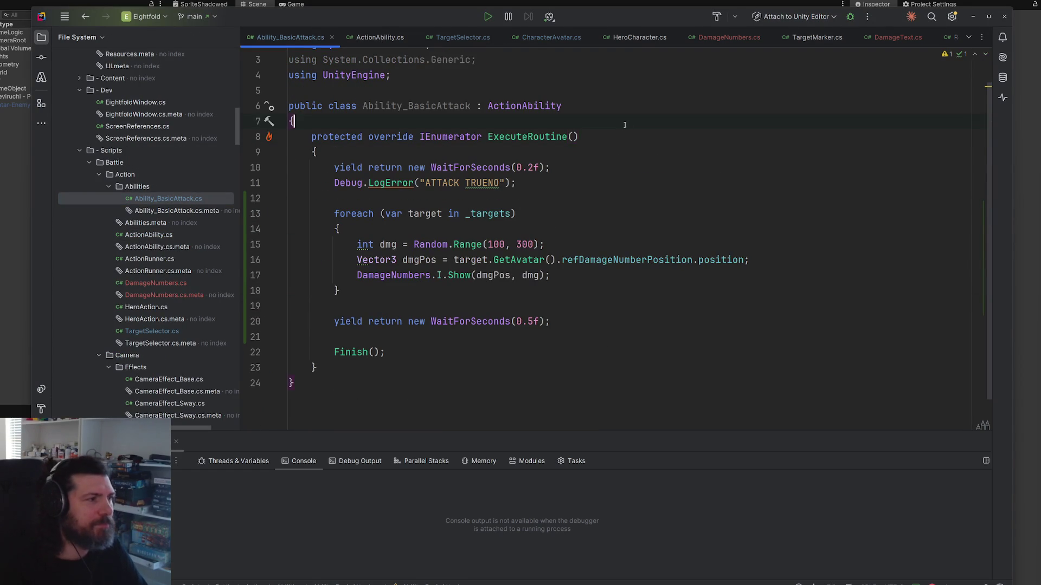
pyautogui.press('Return')
pyautogui.press('Return')
pyautogui.press('Up')
pyautogui.write('public Gam')
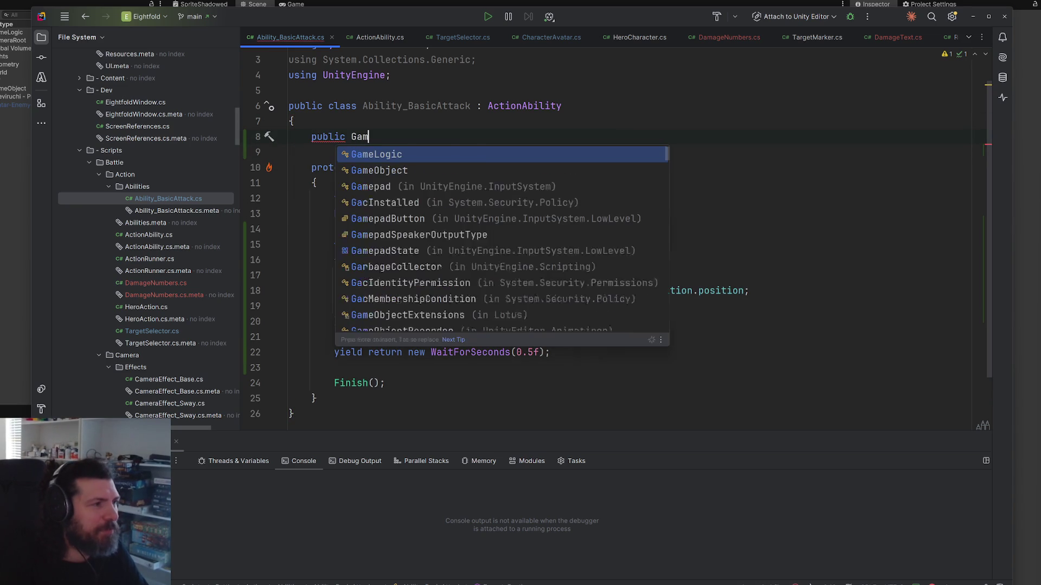
pyautogui.press('Return')
pyautogui.write('prefabVFX')
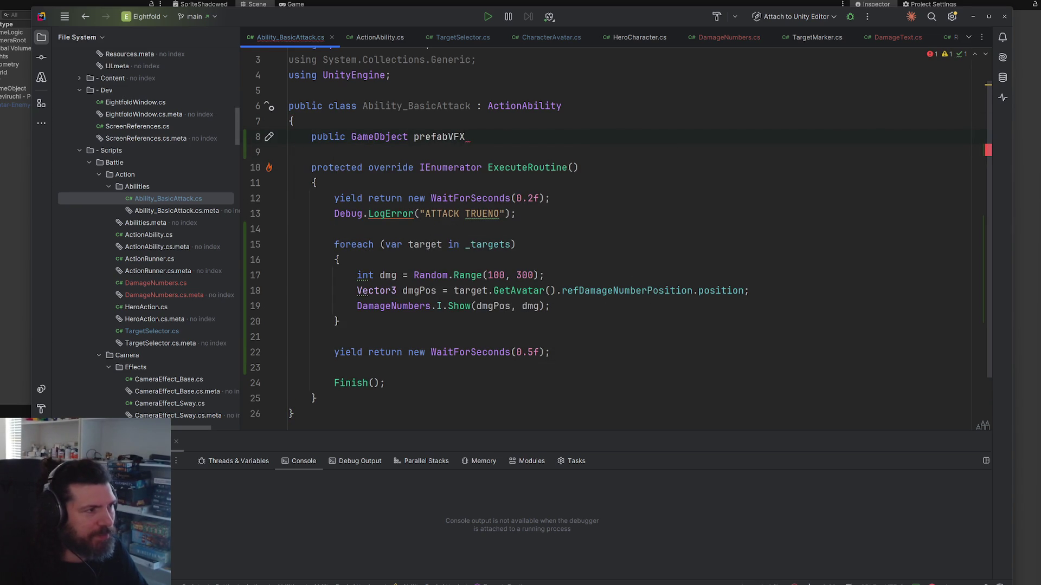
pyautogui.write('Impact;')
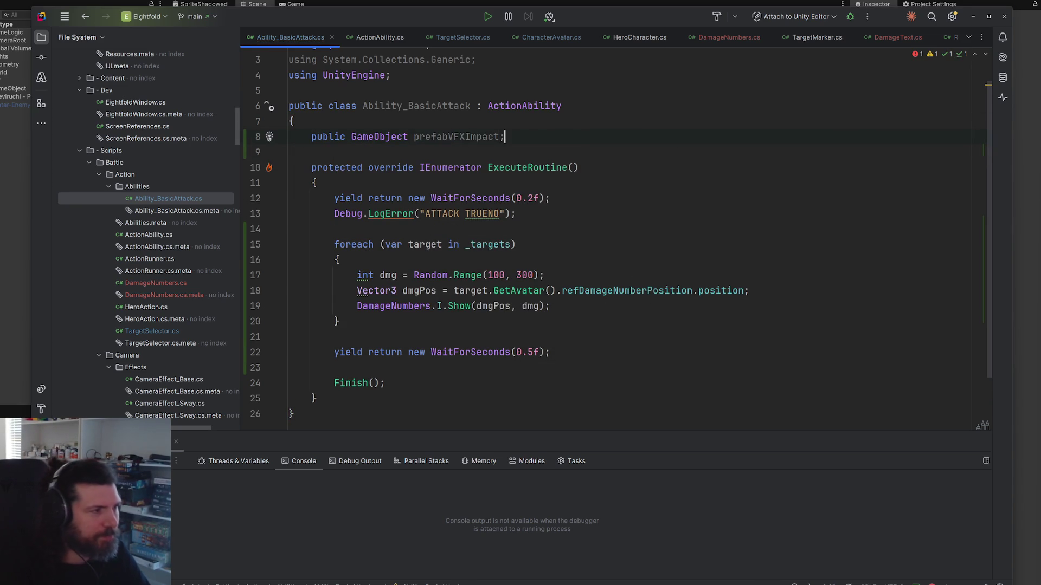
pyautogui.click(551, 306)
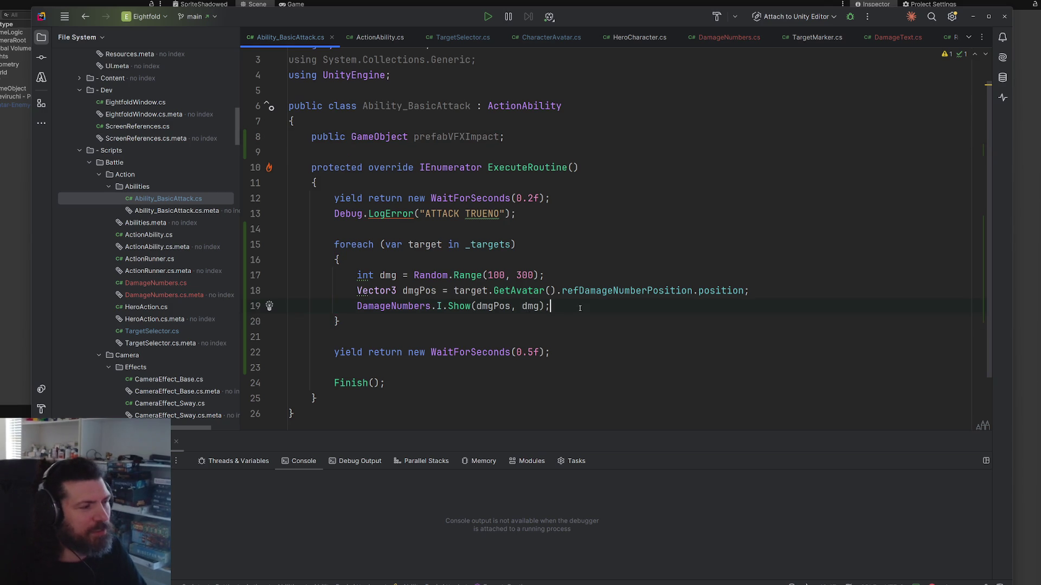
# Step: Insert a new Vector3 position line inside the target loop using autocomplete
pyautogui.press('Return')
pyautogui.write('Da')
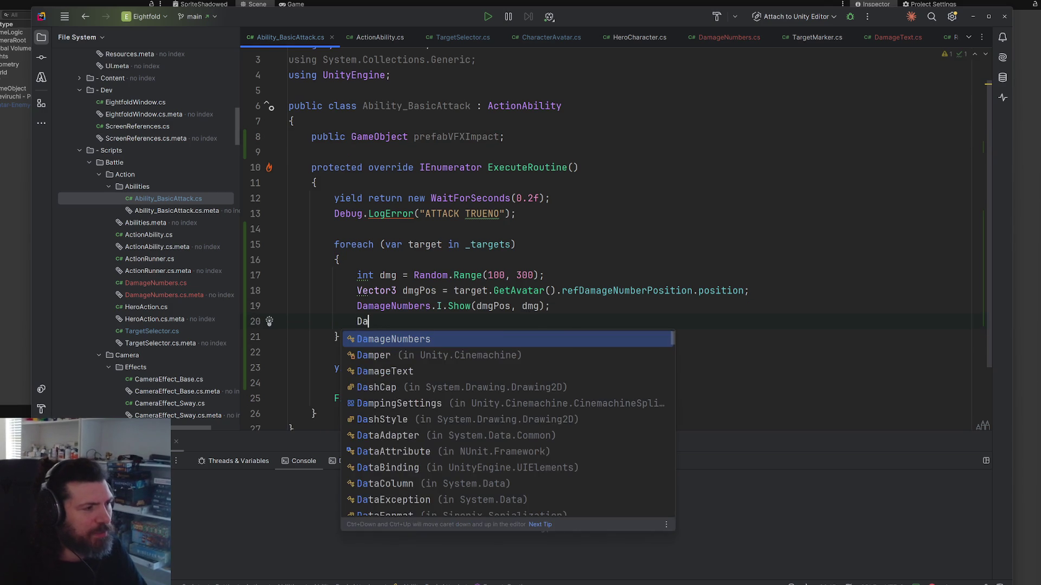
pyautogui.press('BackSpace')
pyautogui.press('BackSpace')
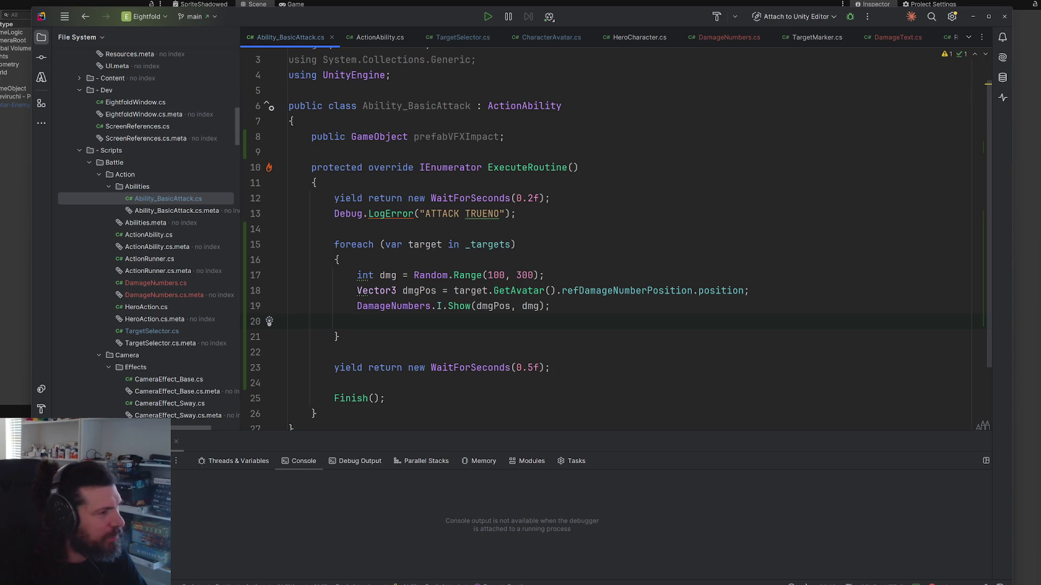
pyautogui.press('Return')
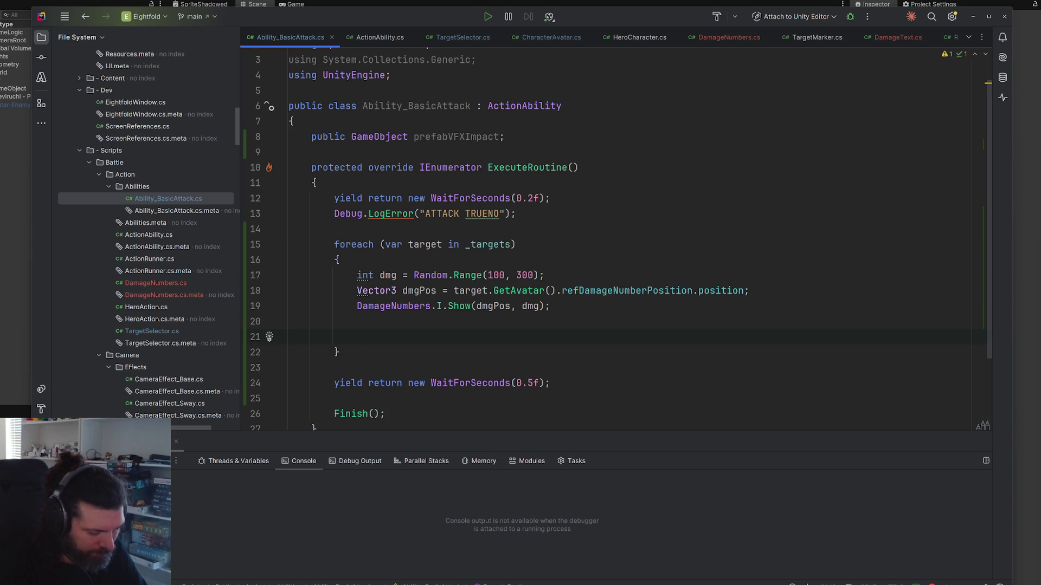
pyautogui.write('Insta')
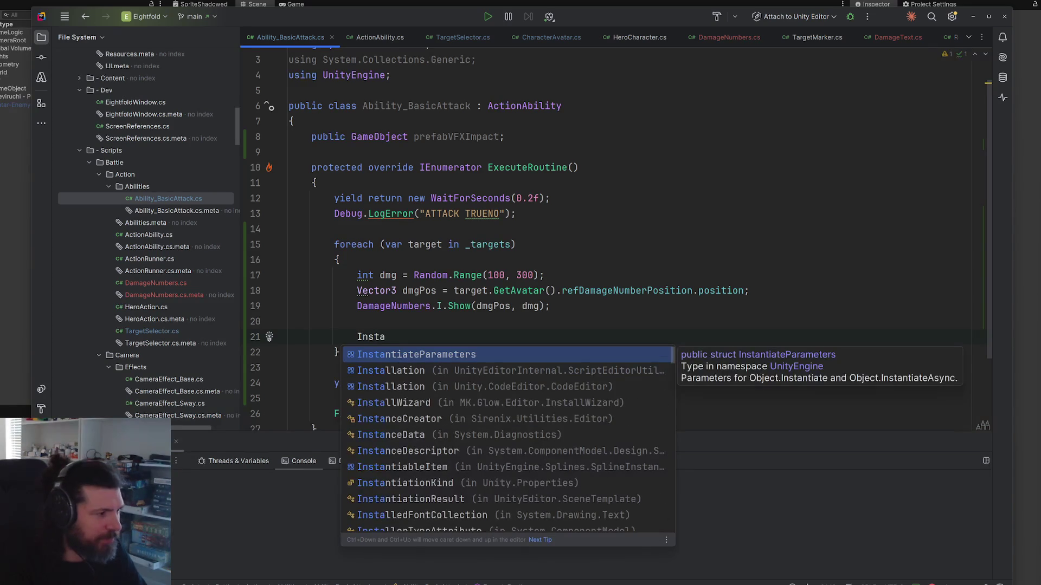
pyautogui.write('ti')
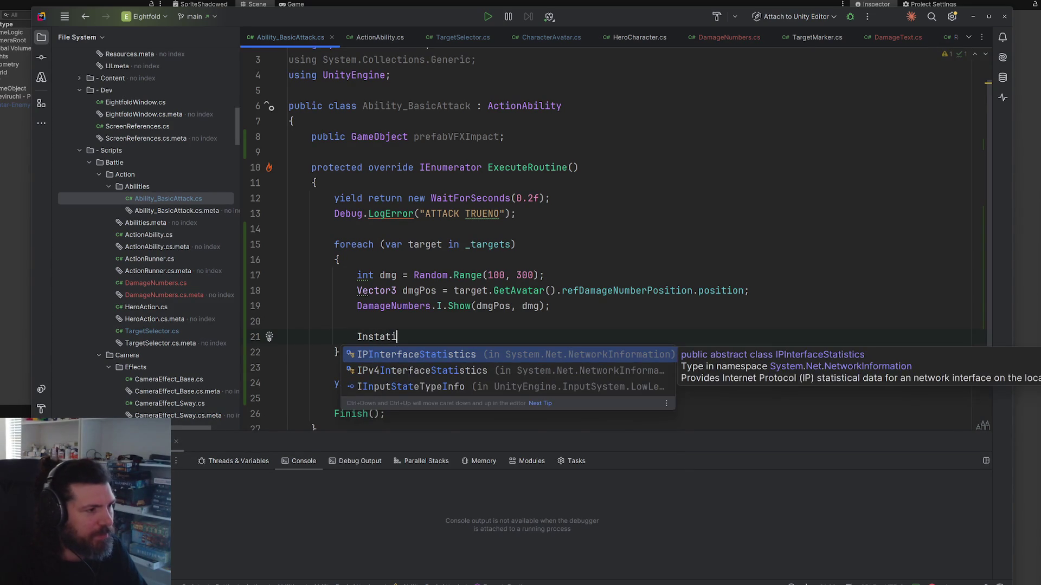
pyautogui.press('BackSpace')
pyautogui.press('BackSpace')
pyautogui.press('BackSpace')
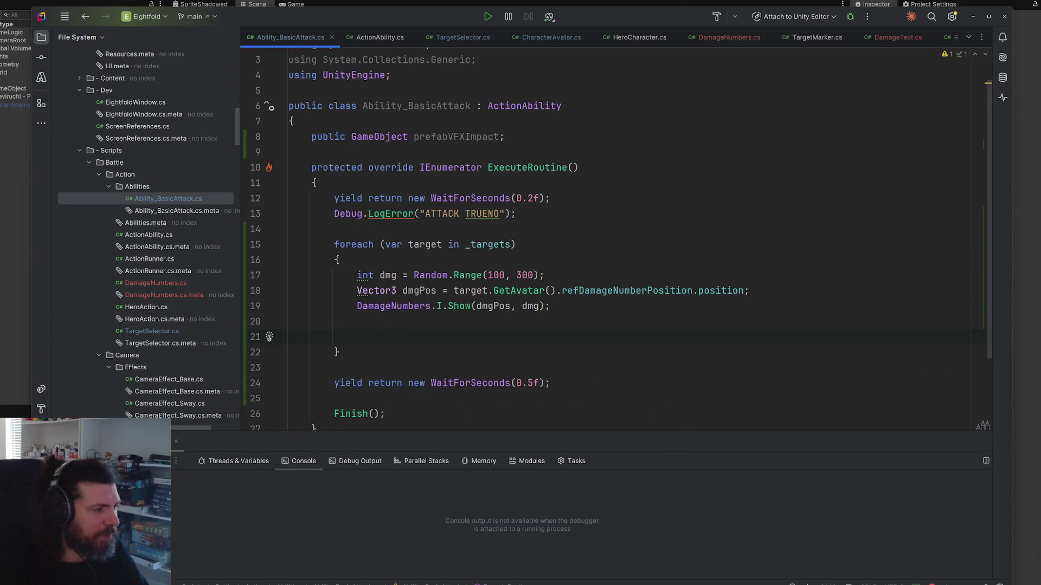
pyautogui.write('V')
pyautogui.press('Tab')
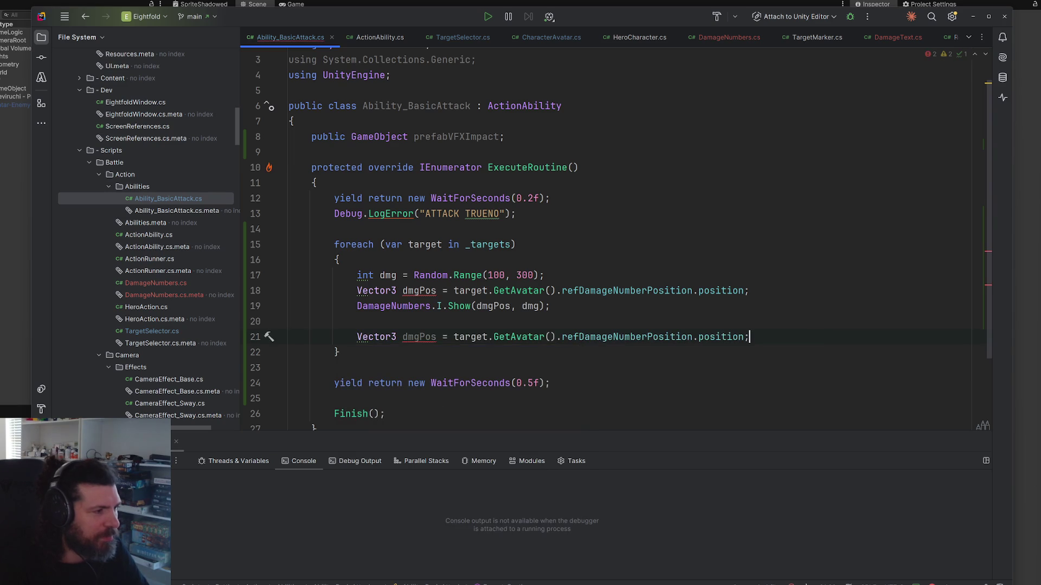
# Step: Rename dmgPos to dmgTextPos, updating its usage too
pyautogui.click(420, 290)
pyautogui.write('Text')
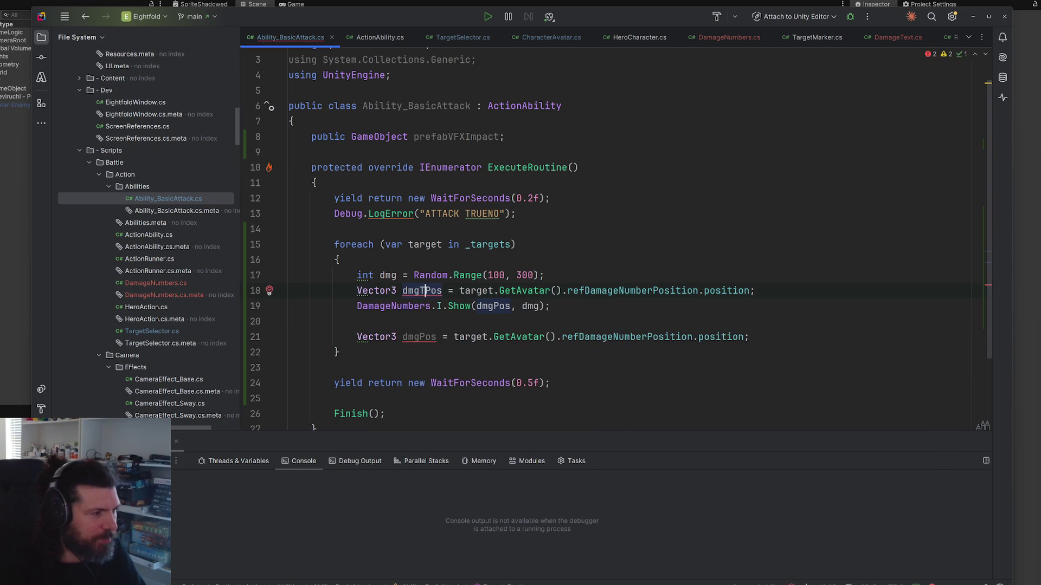
pyautogui.hotkey('alt', 'Return')
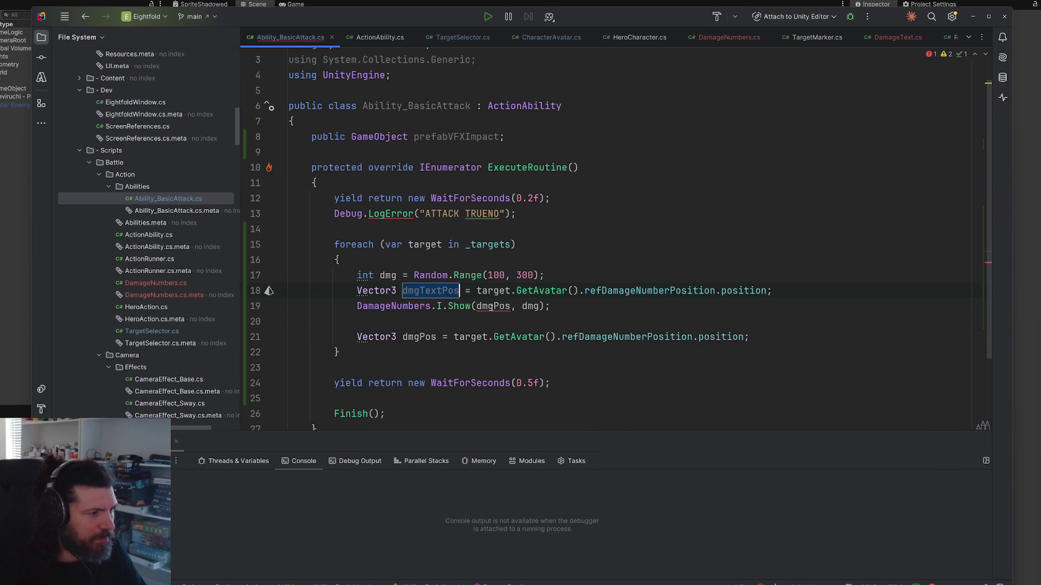
# Step: Name the new variable dmgVfxPos and read it from refDamageVFXPosition.position
pyautogui.click(421, 337)
pyautogui.write('V')
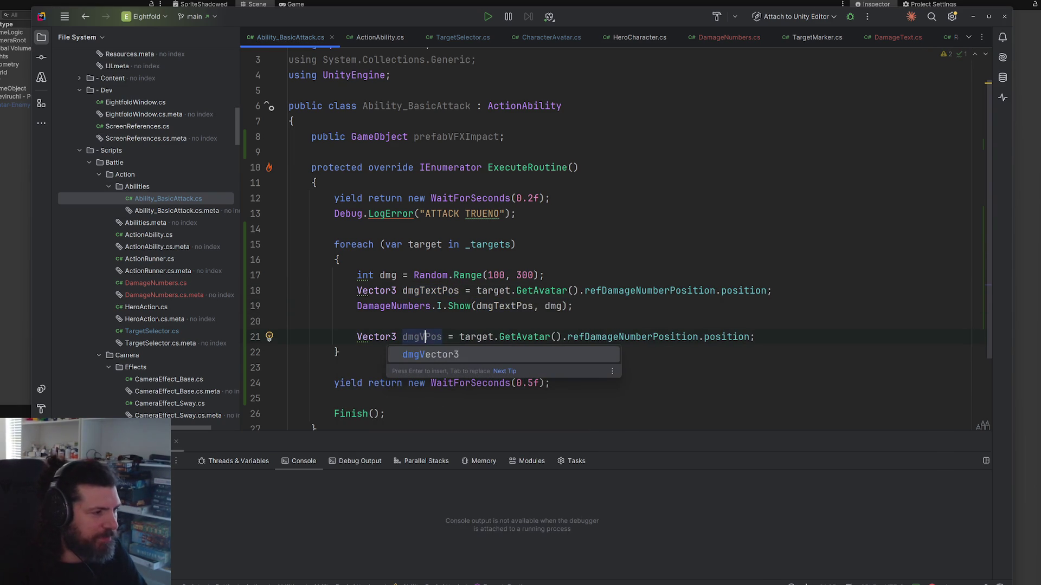
pyautogui.write('fx')
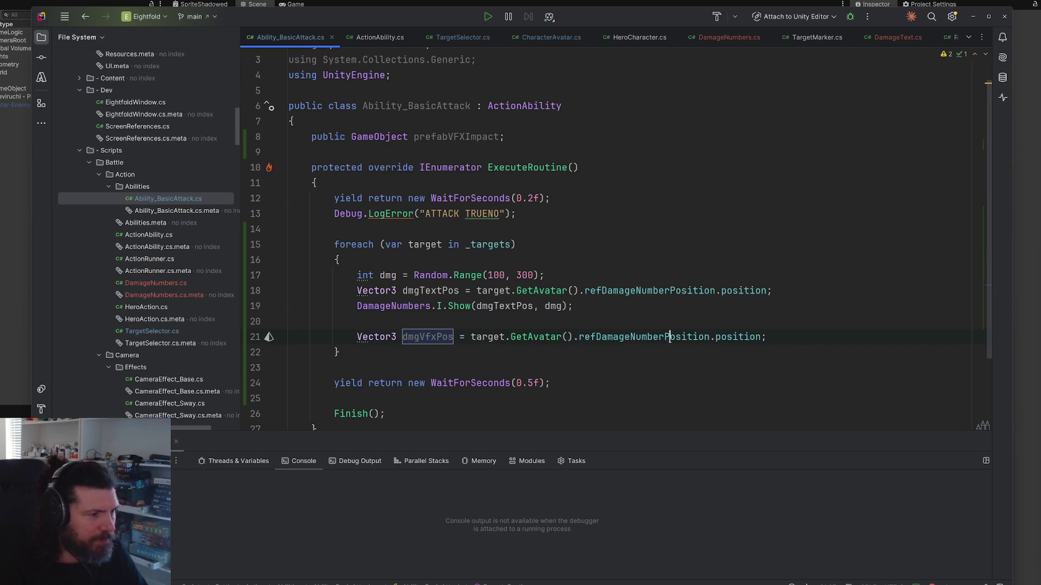
pyautogui.doubleClick(670, 339)
pyautogui.write('ref')
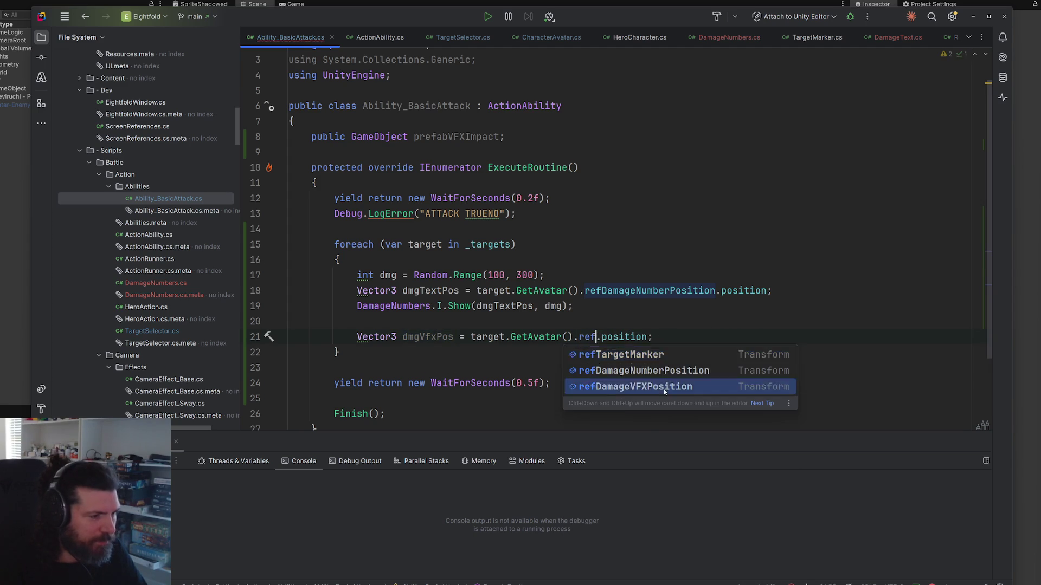
pyautogui.click(666, 390)
pyautogui.click(758, 339)
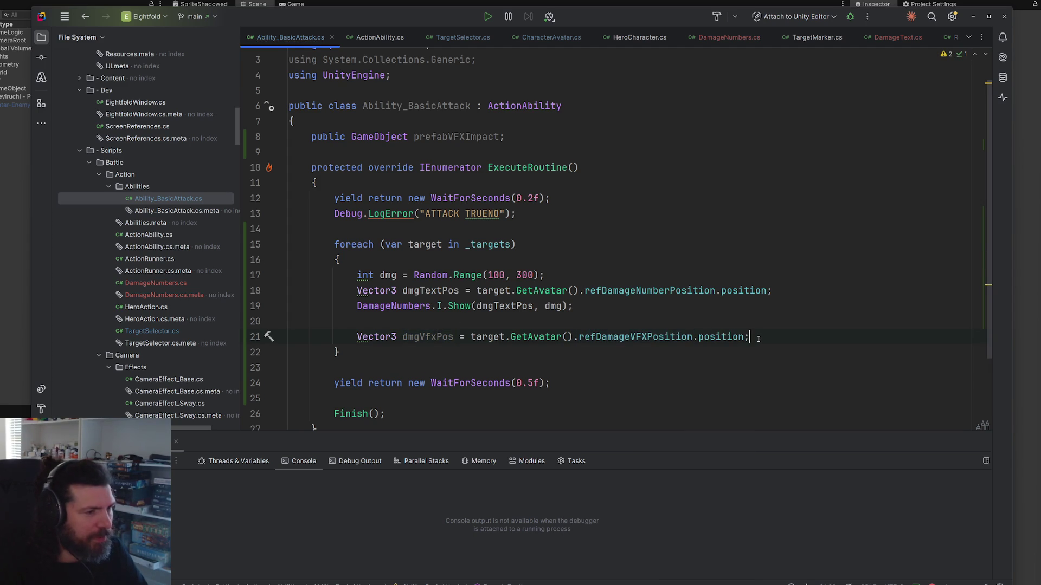
pyautogui.press('Return')
pyautogui.write('Insta')
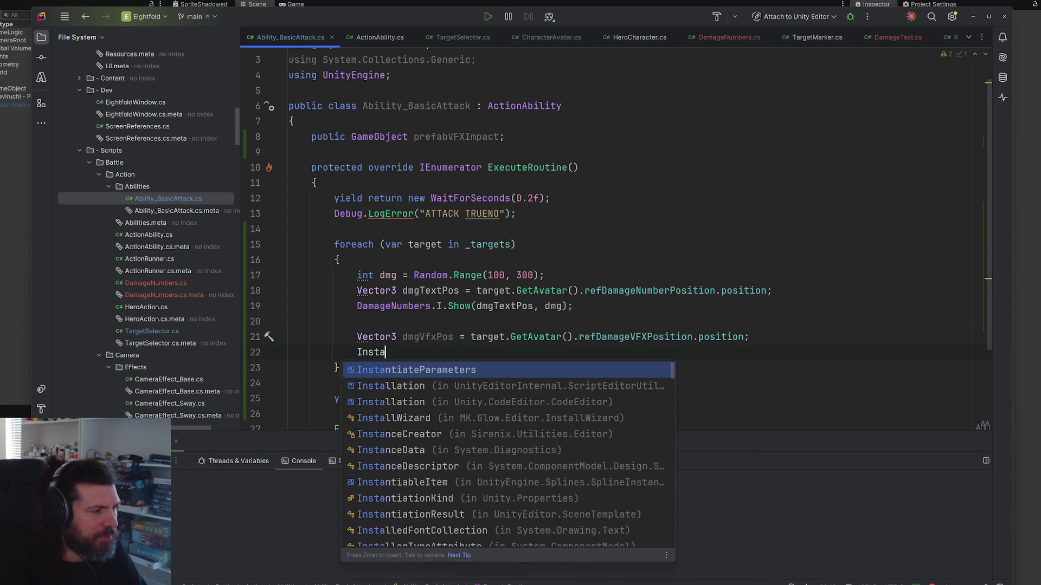
pyautogui.write('nti')
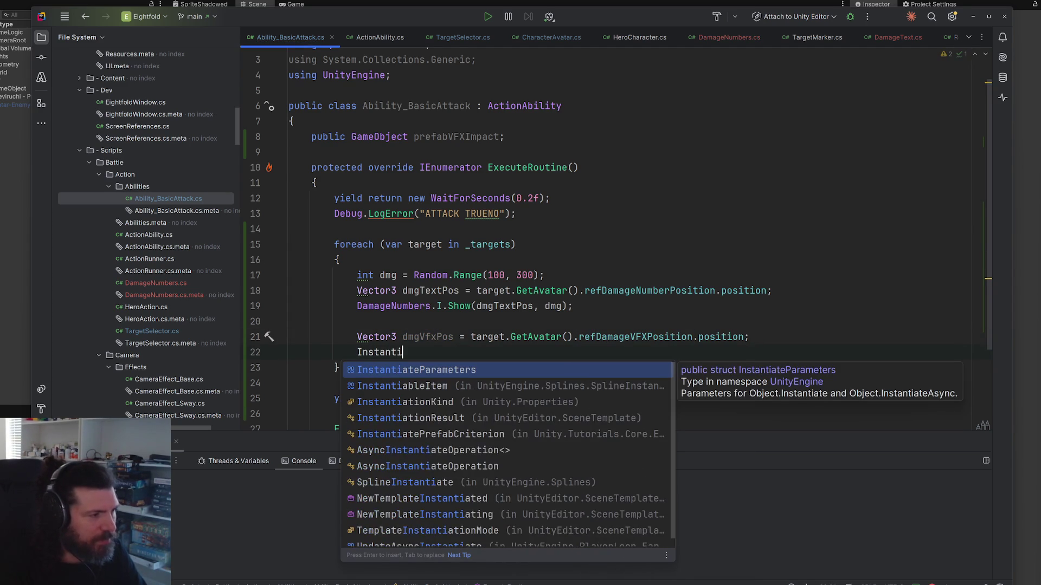
pyautogui.write('ate')
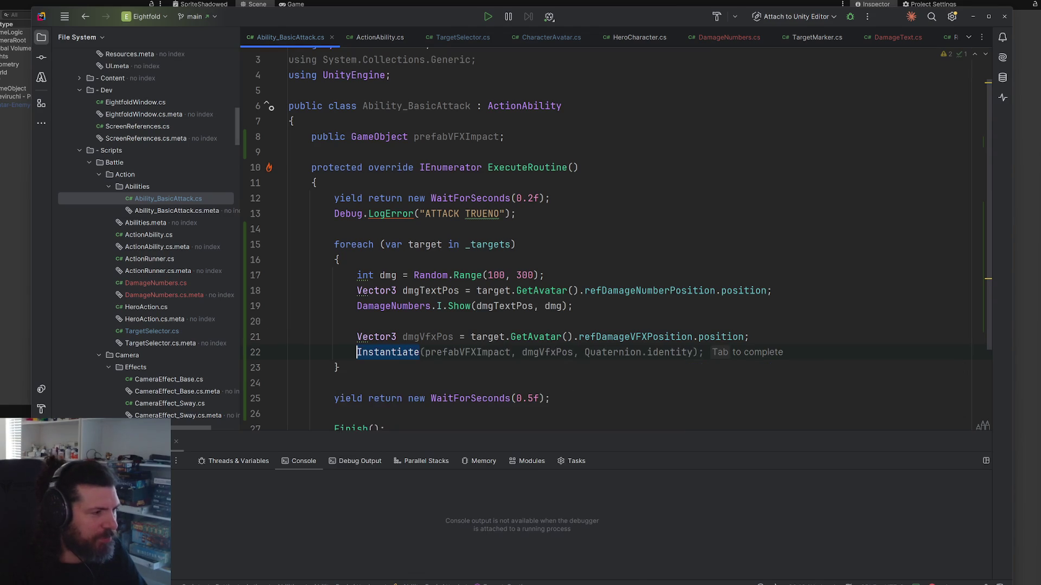
# Step: Add GameObject.Instantiate(prefabVFXImpact, dmgVfxPos, Quaternion.identity) on line 22
pyautogui.hotkey('ctrl', 'BackSpace')
pyautogui.write('Gam')
pyautogui.press('Return')
pyautogui.write('.i')
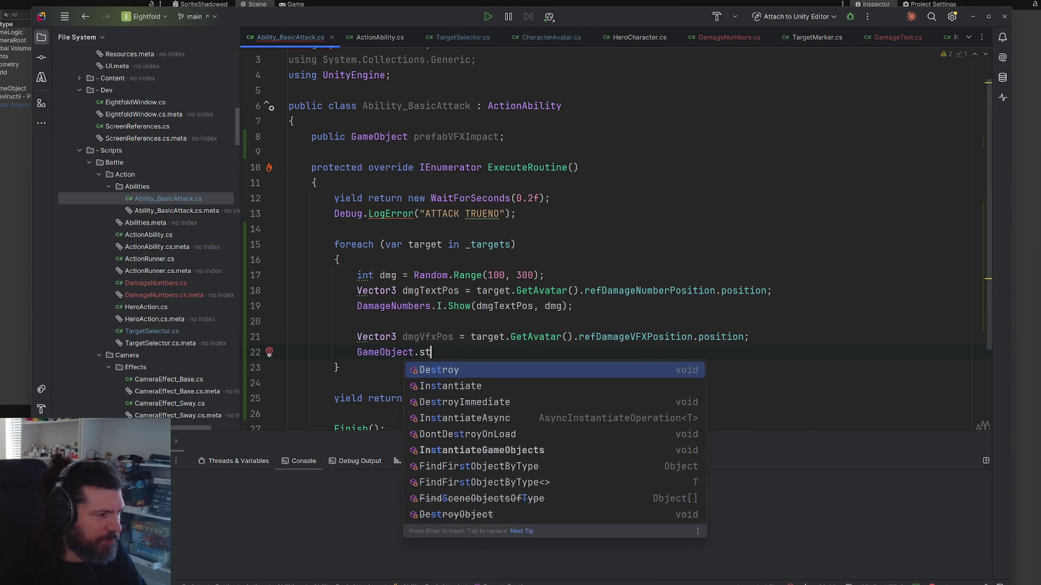
pyautogui.press('Return')
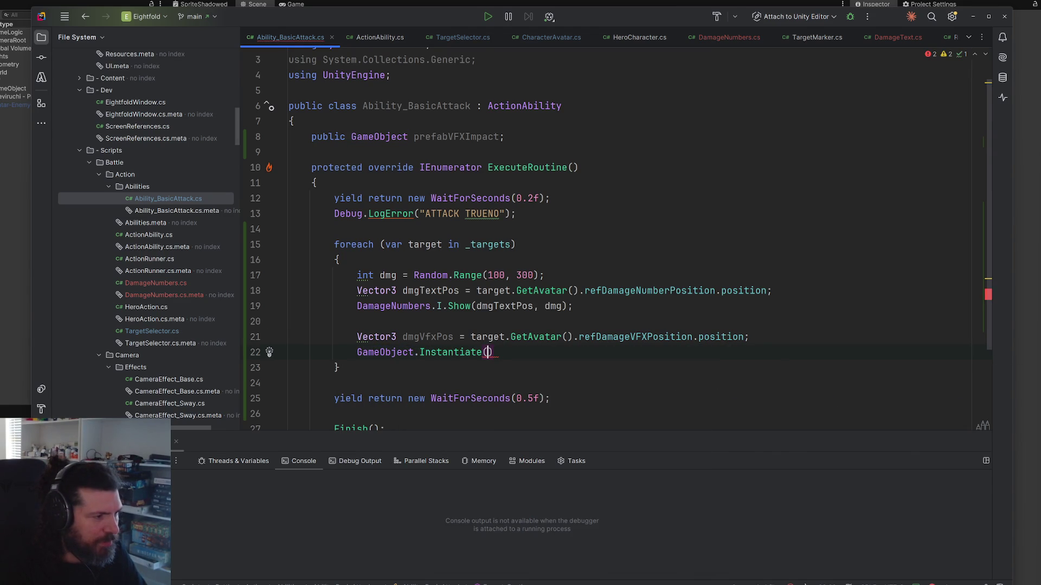
pyautogui.doubleClick(456, 137)
pyautogui.hotkey('ctrl', 'c')
pyautogui.click(486, 353)
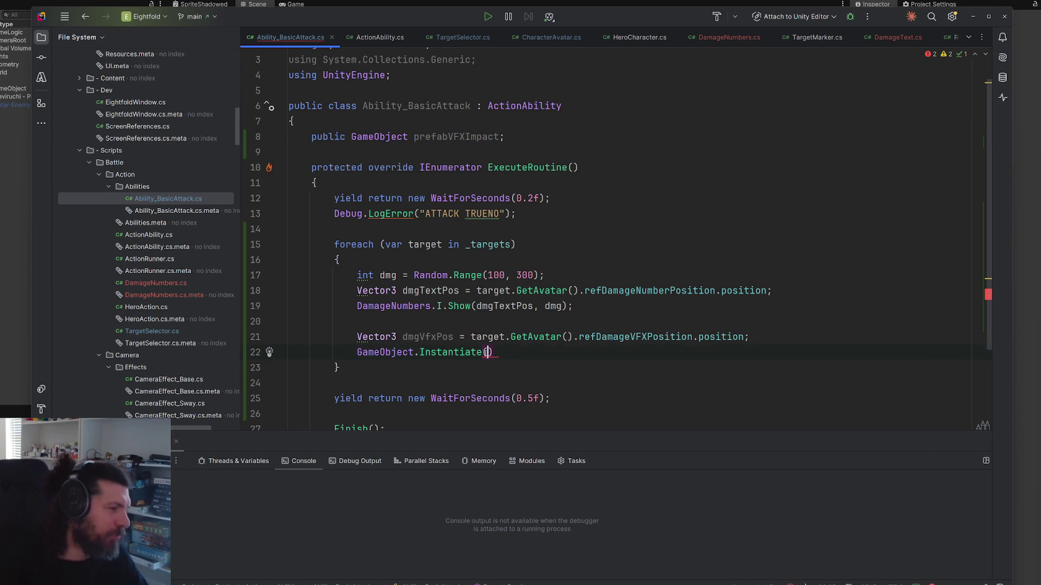
pyautogui.hotkey('ctrl', 'v')
pyautogui.write(',')
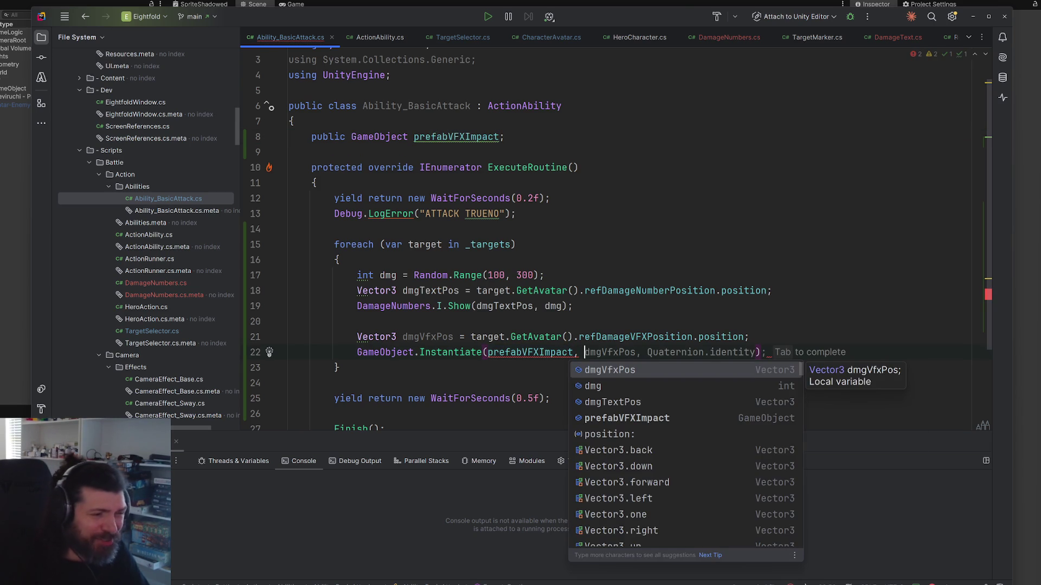
pyautogui.press('Tab')
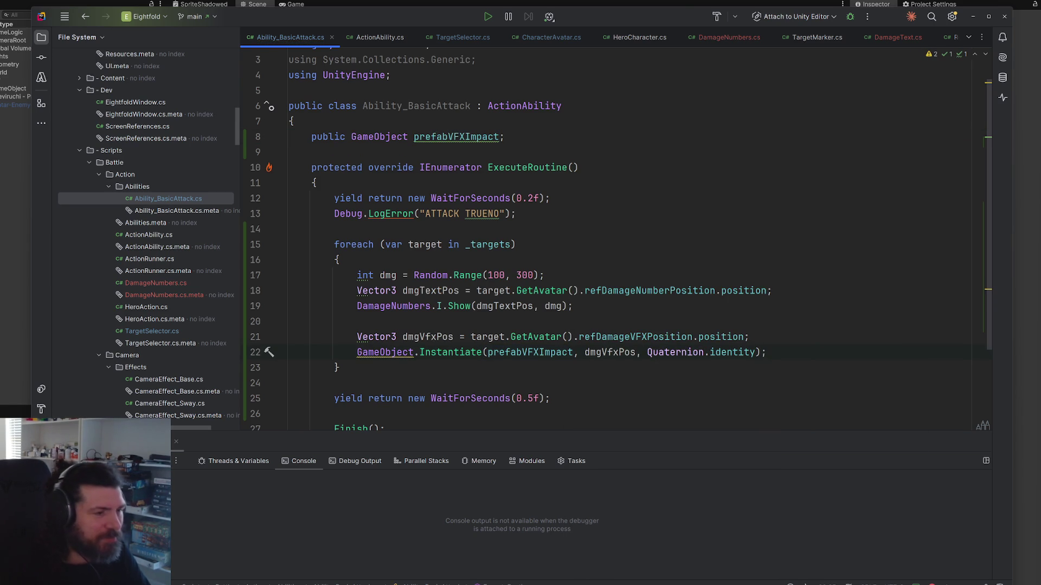
# Step: Review the suggested fixes for the GameObject qualifier without changes, then return to Unity
pyautogui.click(396, 352)
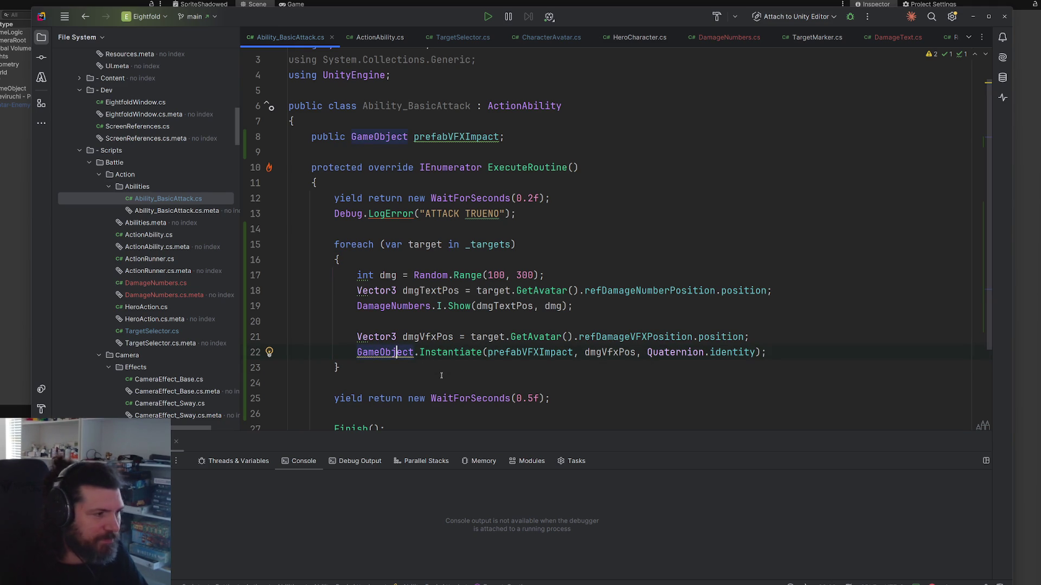
pyautogui.hotkey('alt', 'Return')
pyautogui.press('Escape')
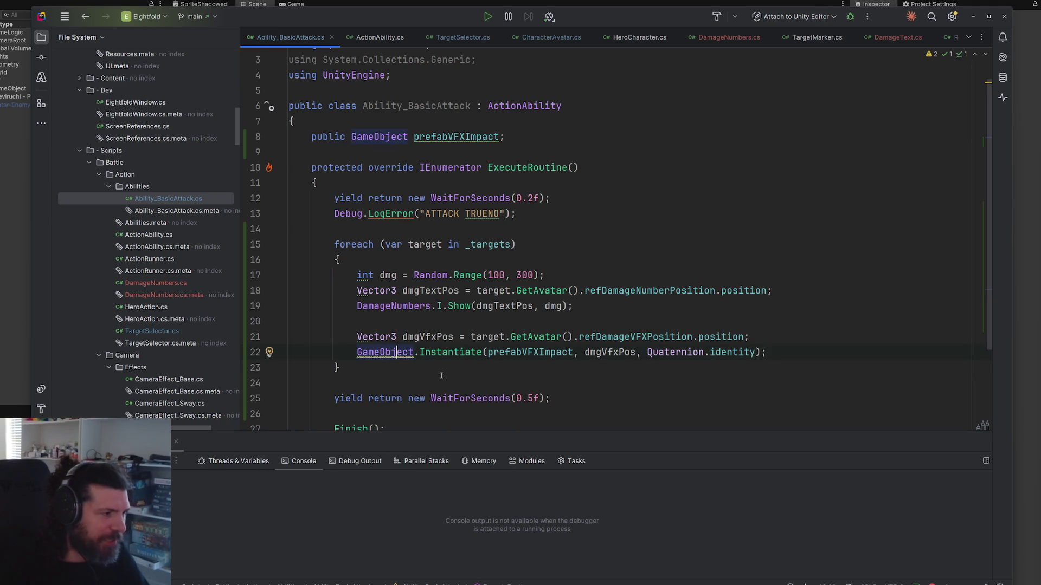
pyautogui.scroll(-2, 537, 285)
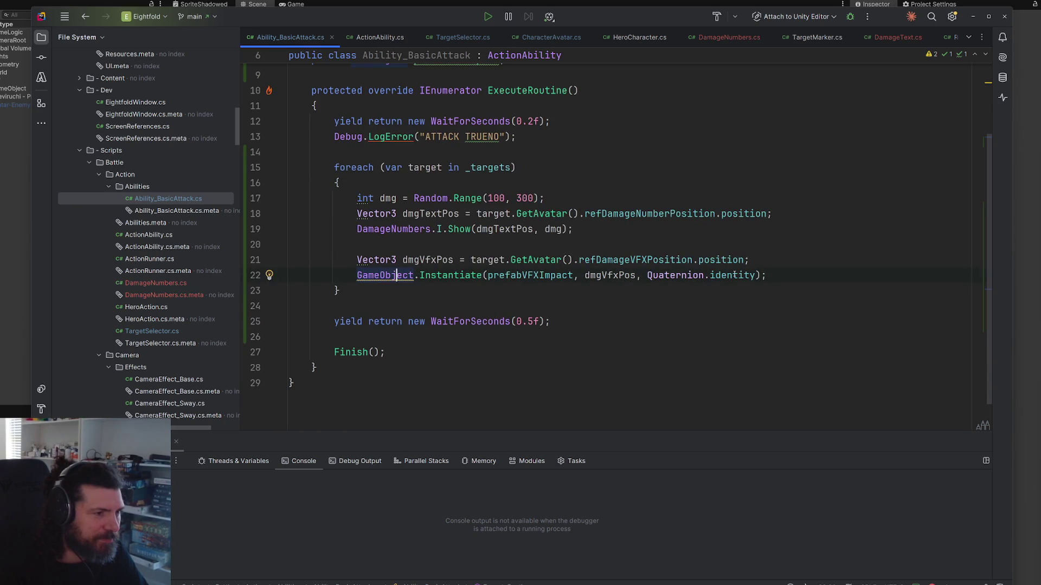
pyautogui.moveTo(734, 275)
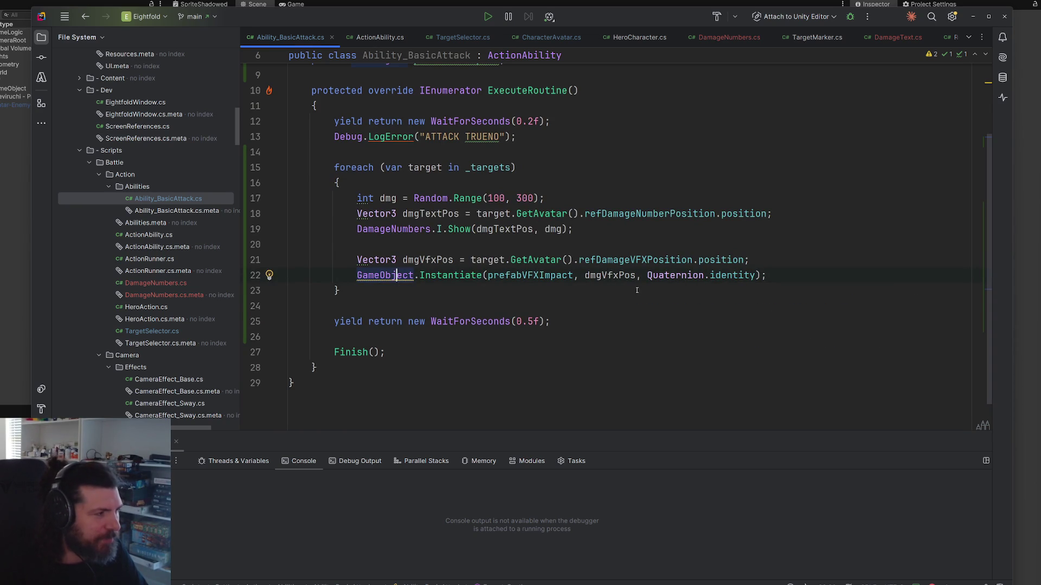
pyautogui.hotkey('alt', 'Tab')
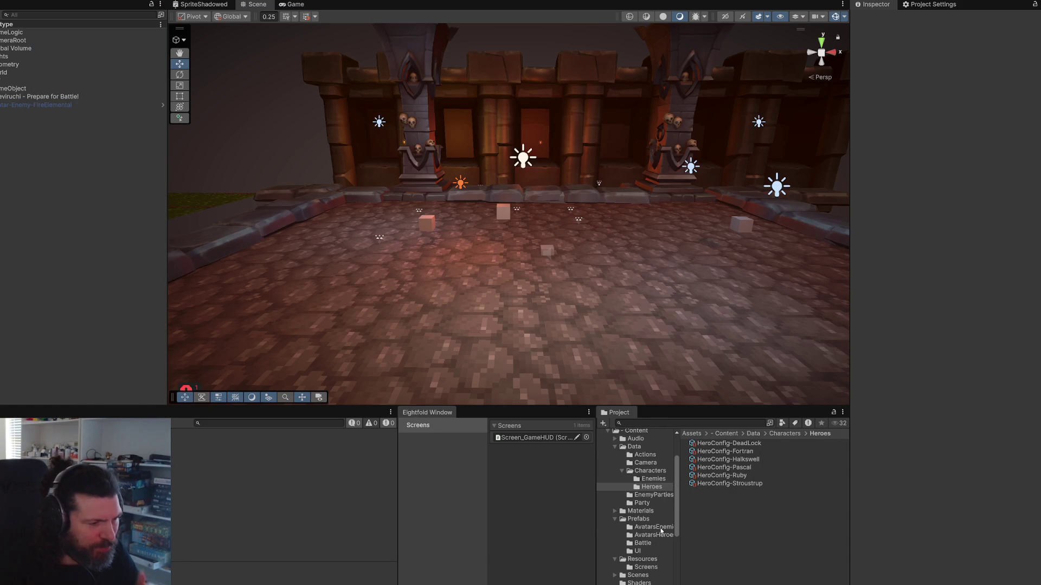
pyautogui.click(661, 528)
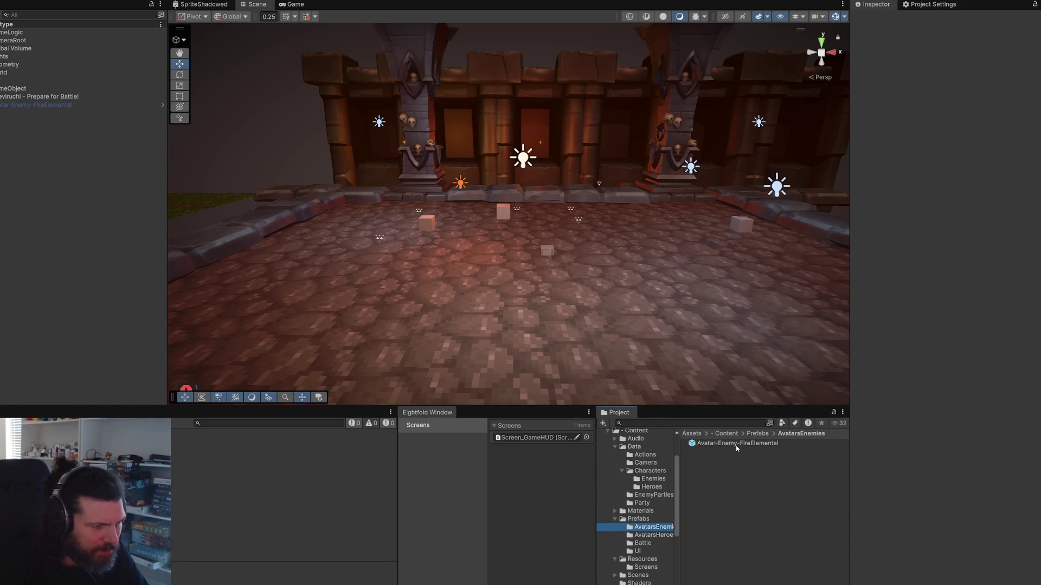
pyautogui.doubleClick(736, 444)
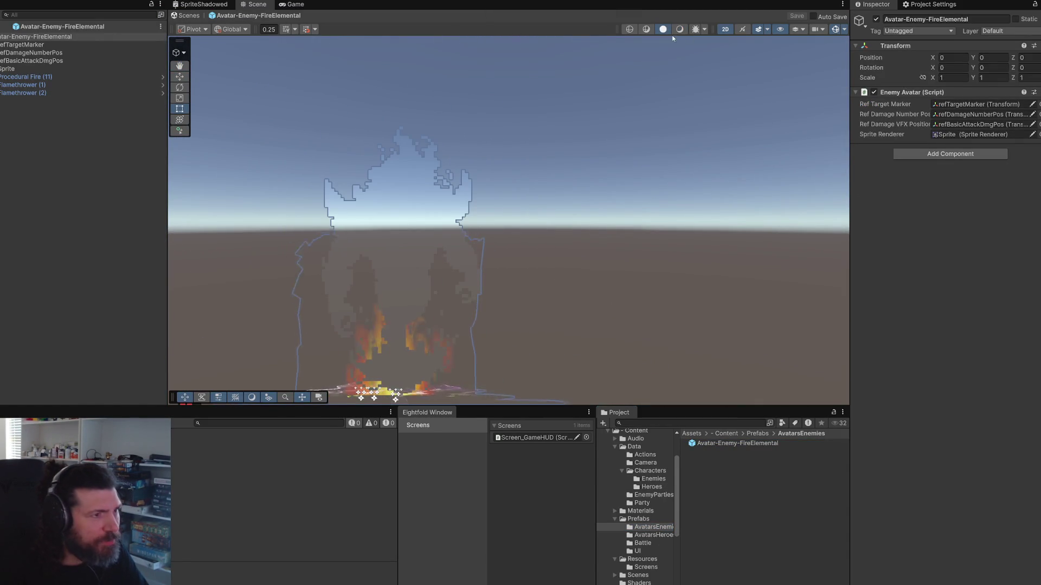
pyautogui.click(725, 28)
pyautogui.keyDown('alt'); pyautogui.moveTo(618, 131); pyautogui.dragTo(394, 155); pyautogui.keyUp('alt')
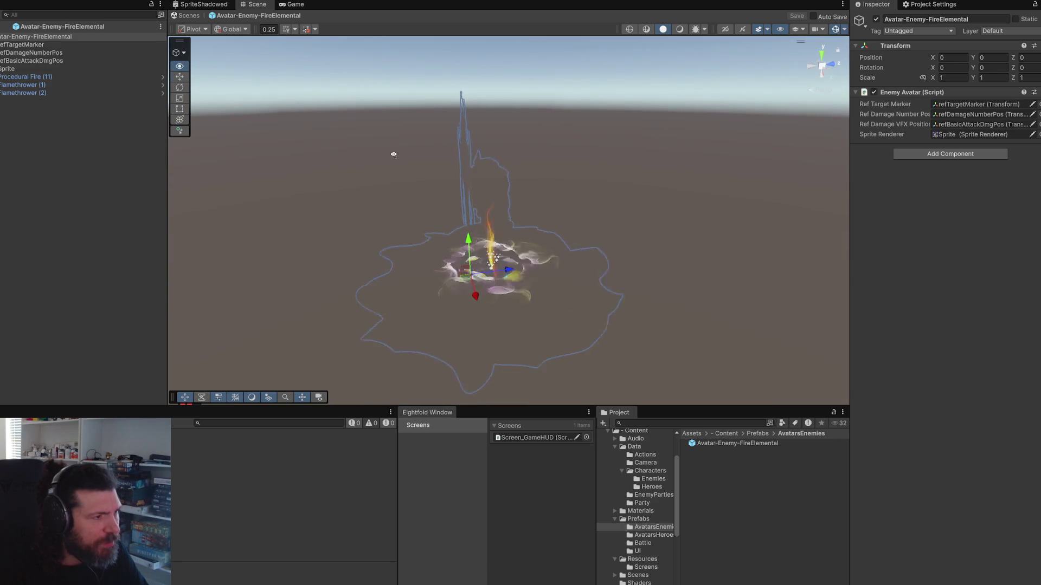
pyautogui.click(48, 60)
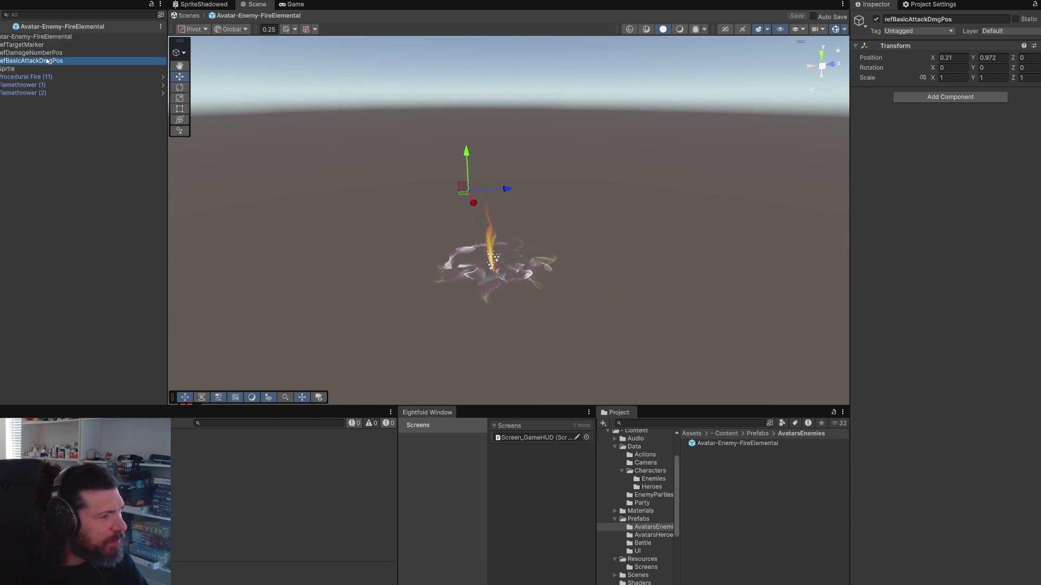
pyautogui.keyDown('ctrl'); pyautogui.click(31, 53); pyautogui.keyUp('ctrl')
pyautogui.moveTo(477, 163)
pyautogui.keyDown('alt'); pyautogui.mouseDown()
pyautogui.moveTo(515, 134)
pyautogui.moveTo(492, 129)
pyautogui.moveTo(520, 166)
pyautogui.mouseUp(); pyautogui.keyUp('alt')
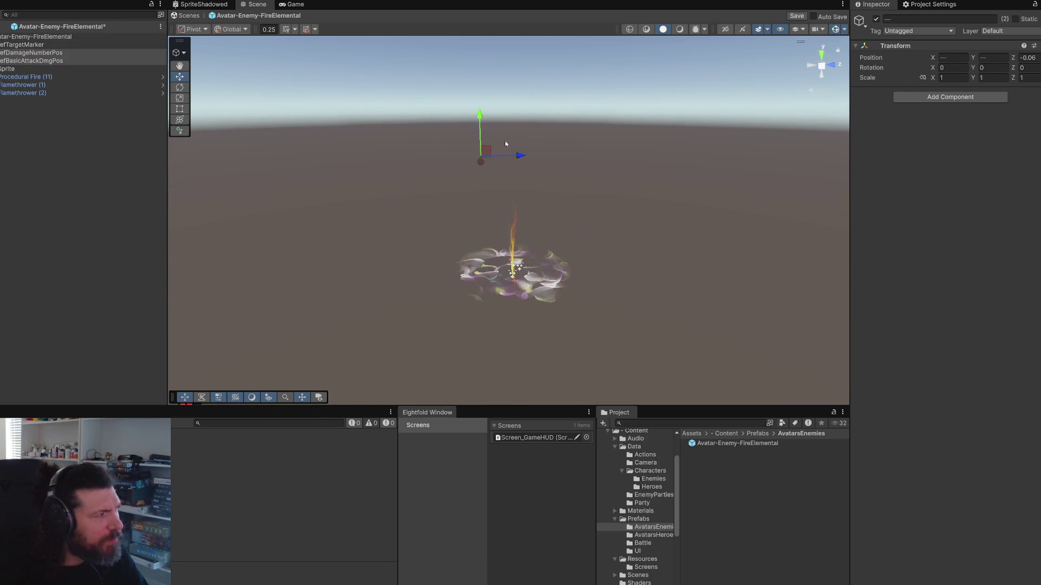
pyautogui.click(185, 15)
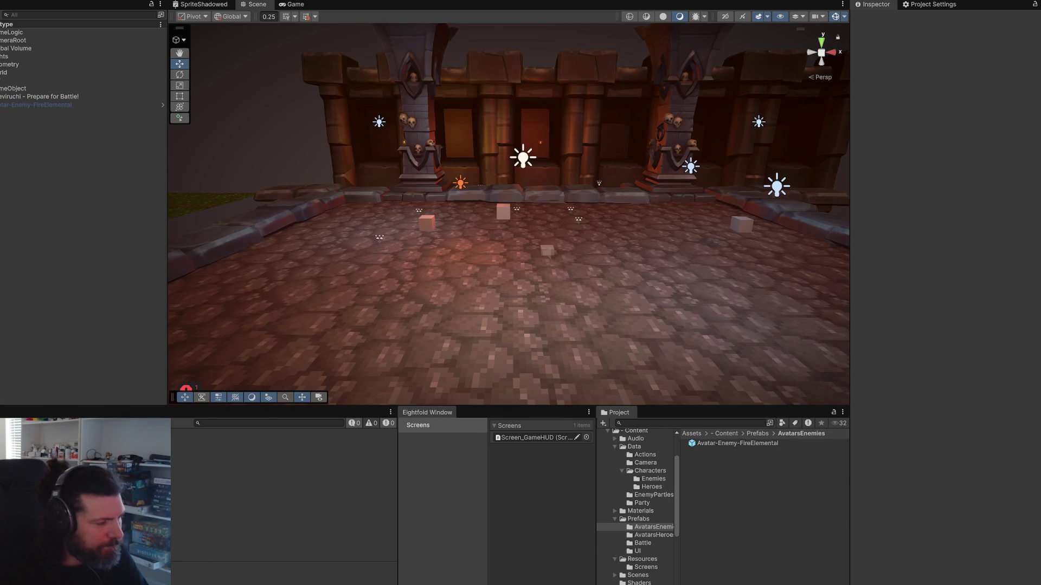
# Step: Find AutoDestroyRenderers to reach the Core/Components folder
pyautogui.scroll(3, 651, 510)
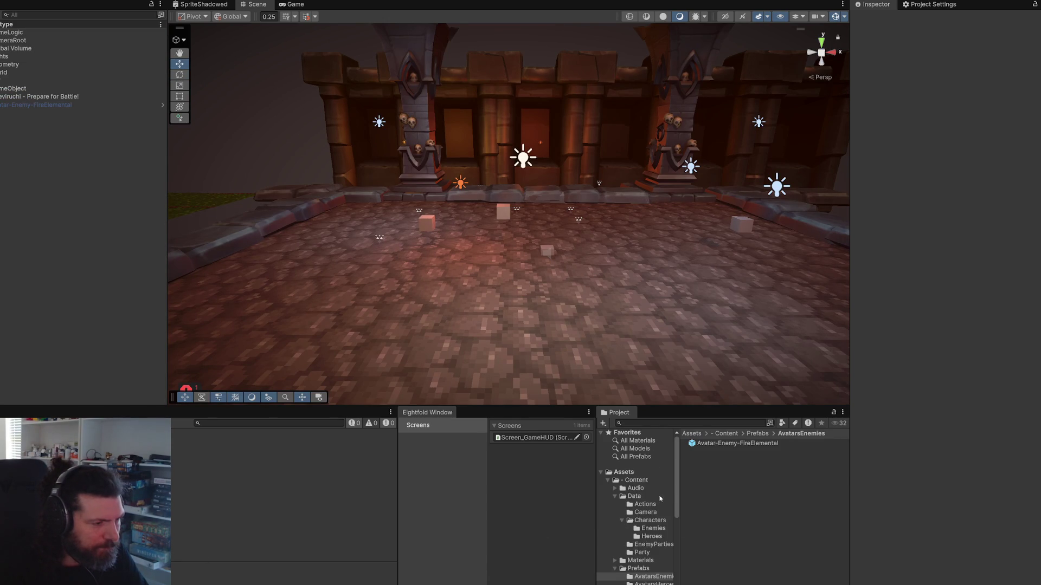
pyautogui.click(712, 425)
pyautogui.write('autode')
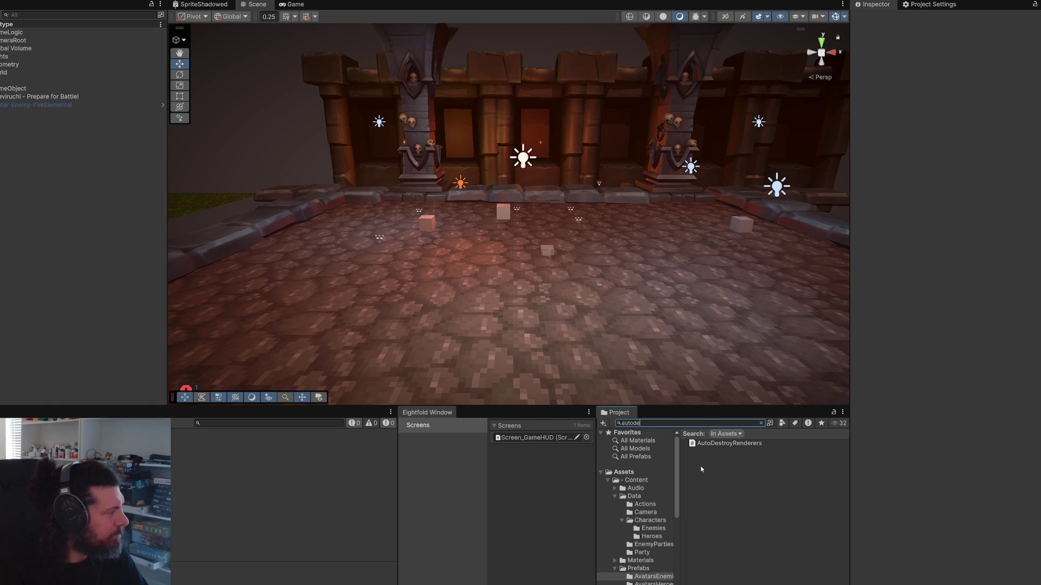
pyautogui.click(729, 443)
pyautogui.click(761, 423)
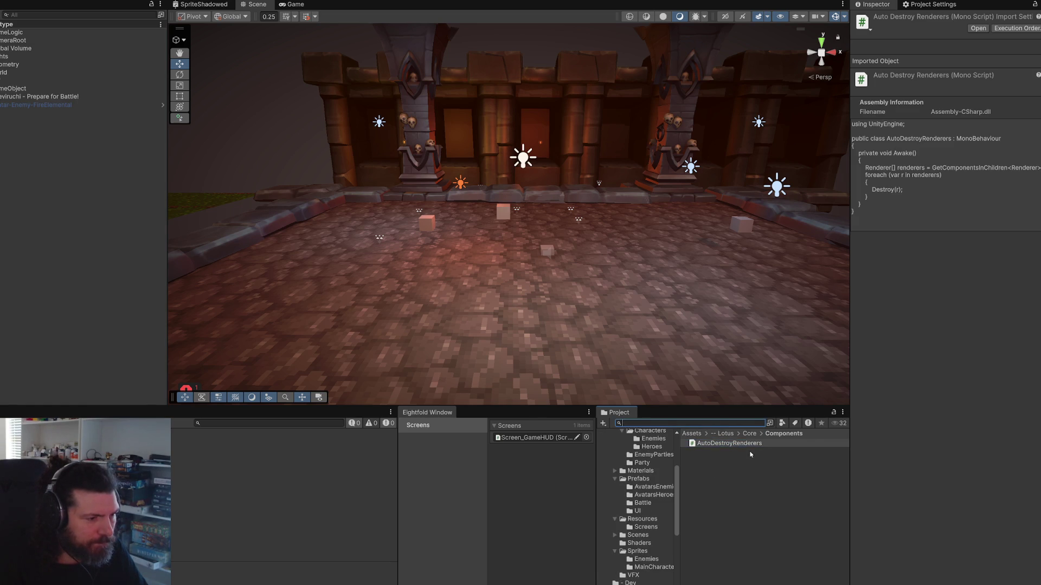
pyautogui.click(717, 487)
# Step: Create an AutoDestroyAfterSeconds MonoBehaviour script there and open it in Rider
pyautogui.rightClick(718, 488)
pyautogui.moveTo(835, 208)
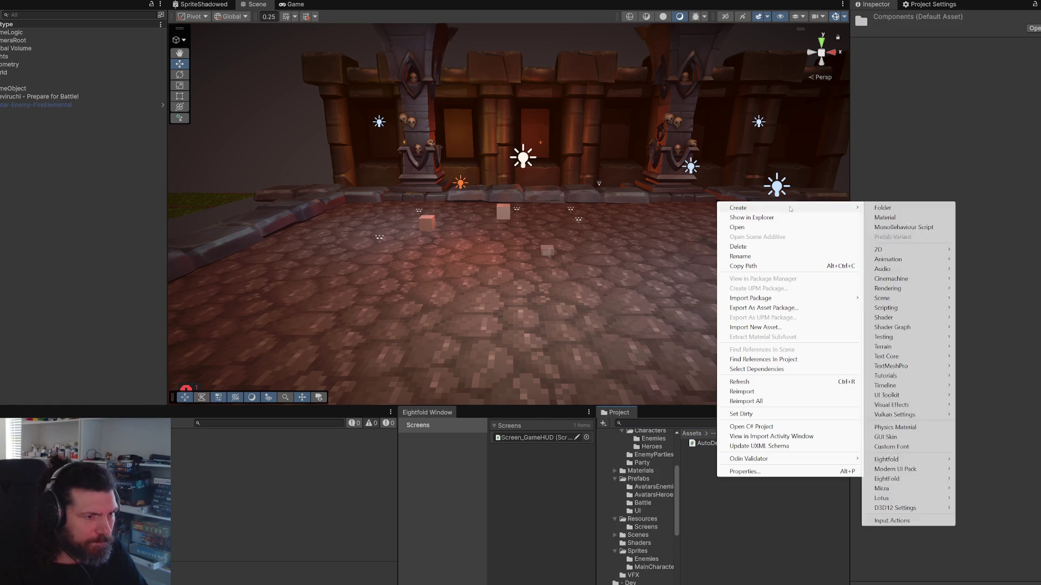
pyautogui.click(909, 227)
pyautogui.write('Auto')
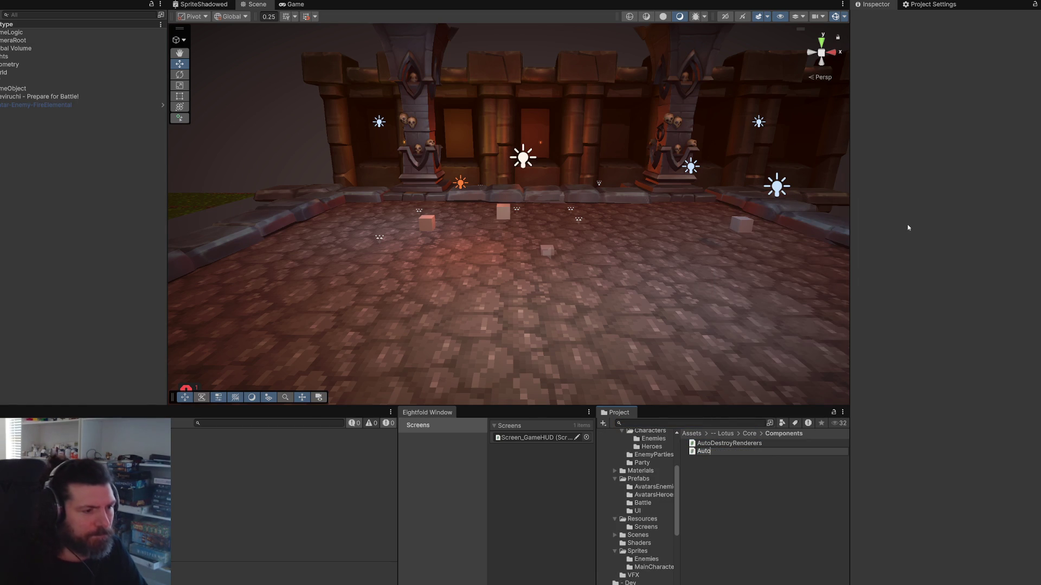
pyautogui.write('DestroyAfterS')
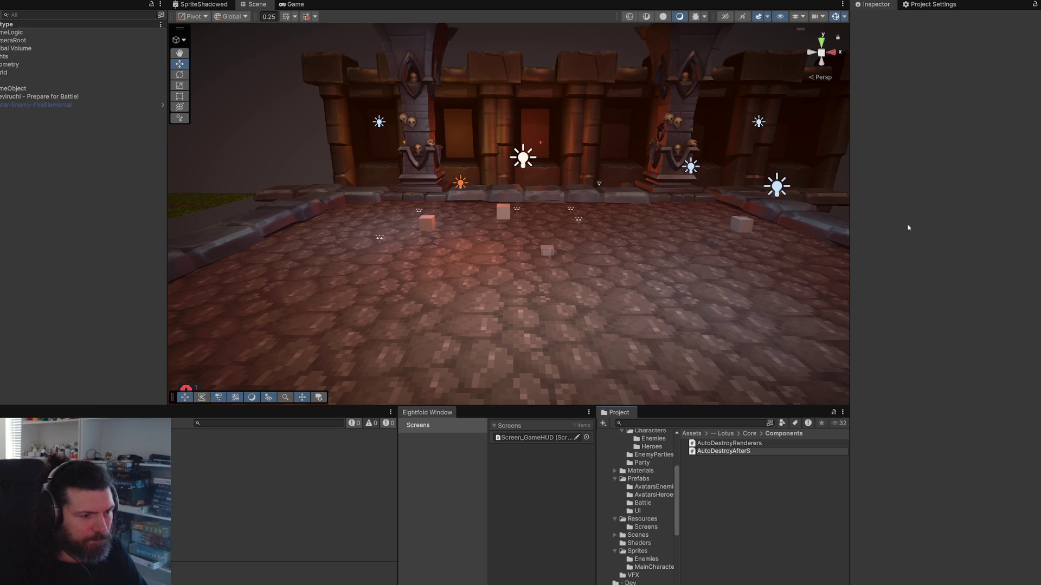
pyautogui.write('econds')
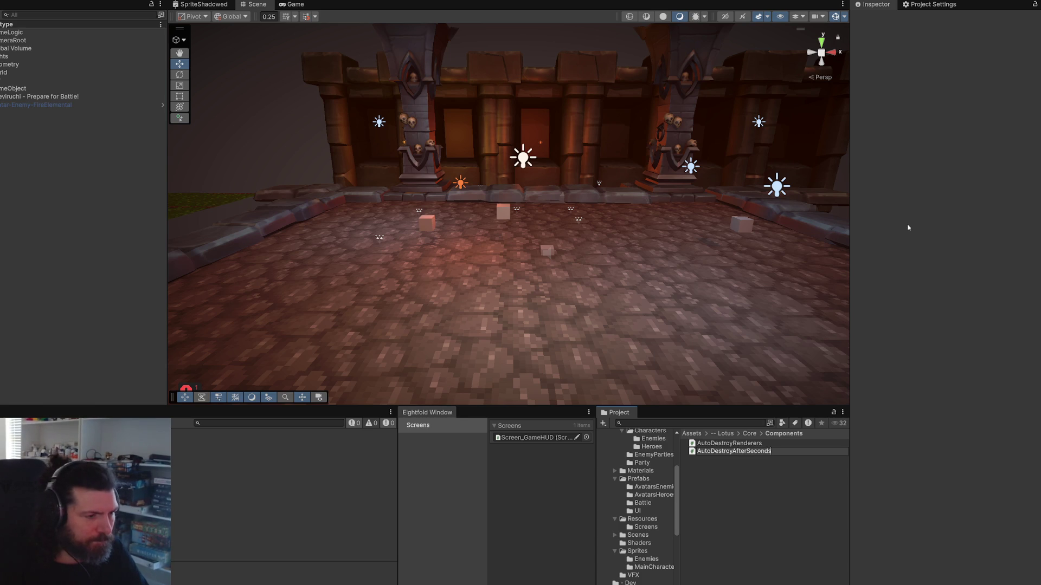
pyautogui.press('Return')
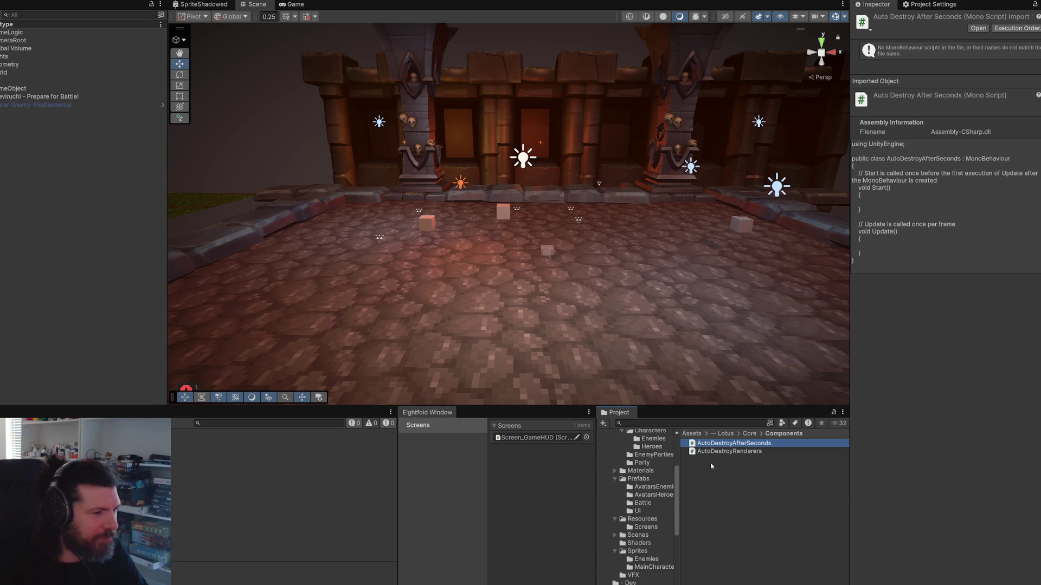
pyautogui.doubleClick(730, 443)
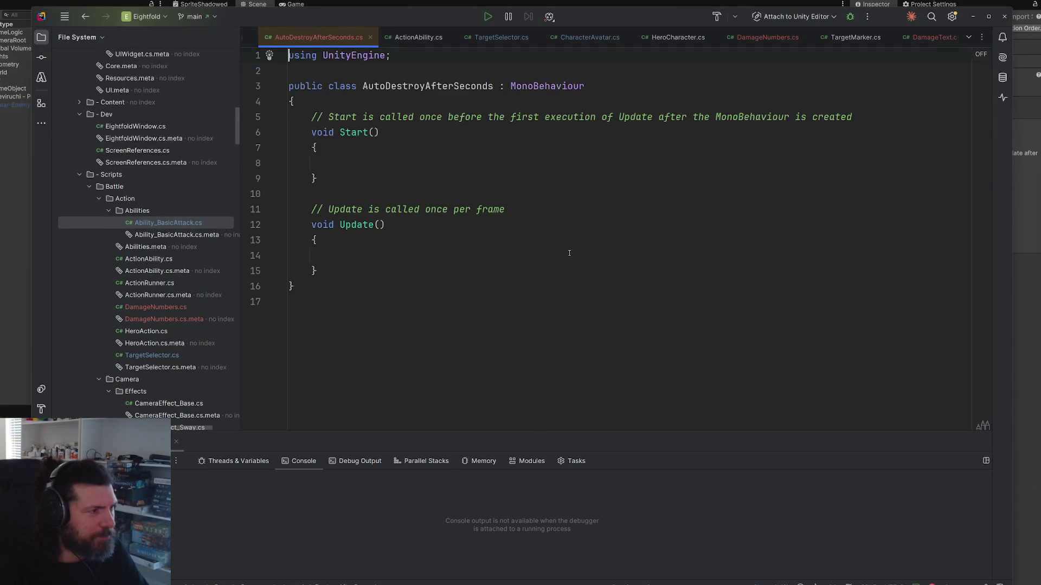
# Step: Replace the template Start and Update with a public float destroyTime = 1f field
pyautogui.moveTo(331, 300); pyautogui.dragTo(315, 127)
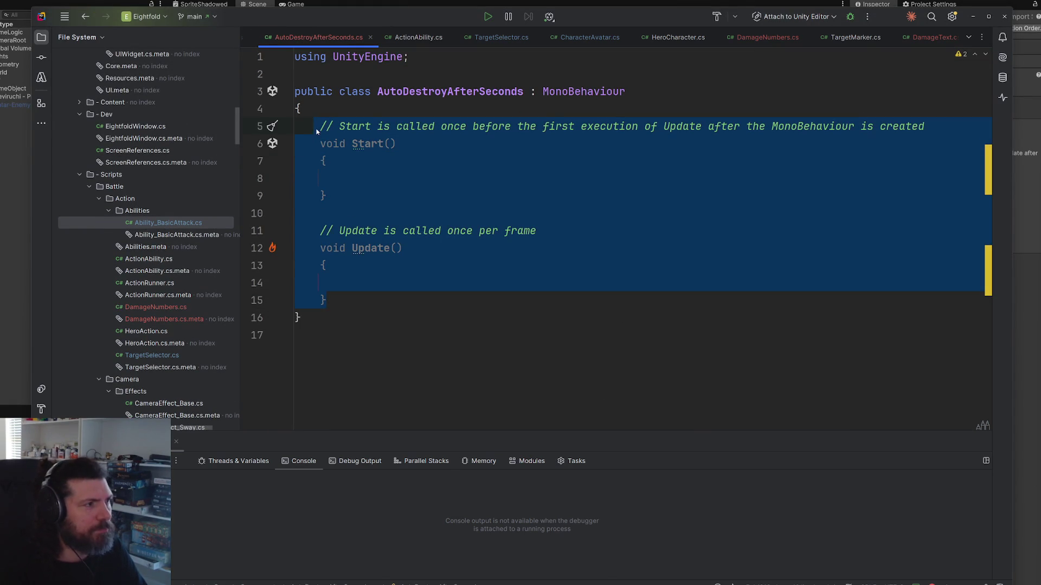
pyautogui.press('BackSpace')
pyautogui.write('fl')
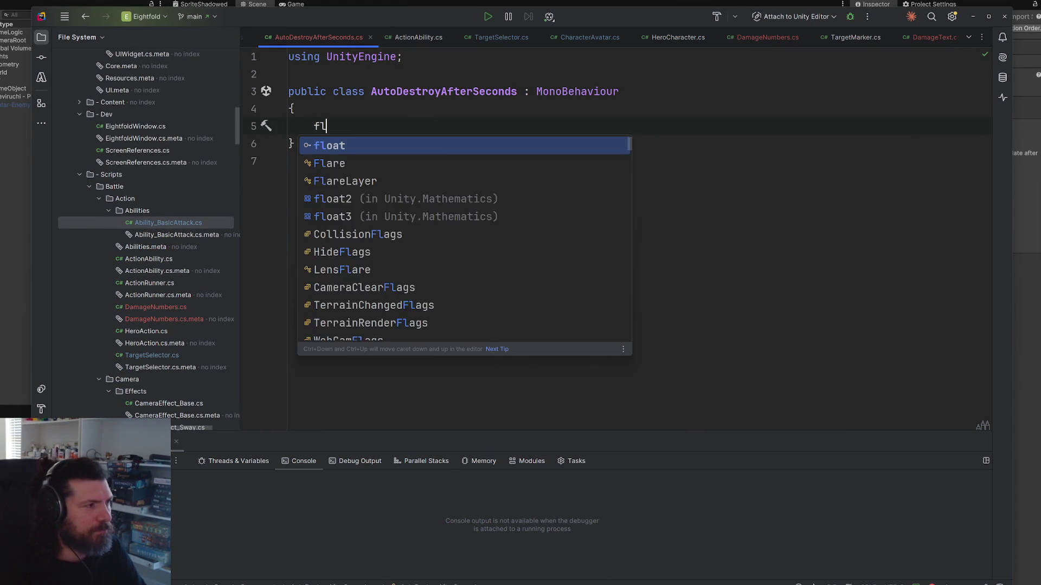
pyautogui.write('oat afterpublic float destroyTime = 1f;')
pyautogui.press('Return')
# Step: Add a Start method calling CoroutinesRunner.RunDelayedAction with destroyTime
pyautogui.press('Return')
pyautogui.write('sta')
pyautogui.press('Down')
pyautogui.press('Return')
pyautogui.press('BackSpace')
pyautogui.write('Cor')
pyautogui.press('Return')
pyautogui.write('.del')
pyautogui.press('Return')
pyautogui.write('(')
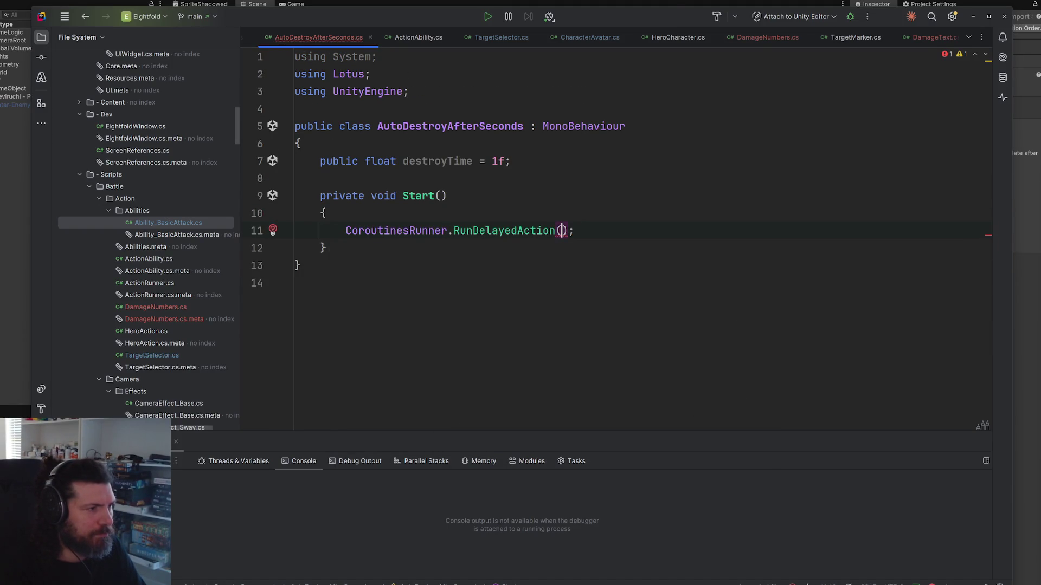
pyautogui.write('de')
pyautogui.press('Return')
# Step: Make the delayed lambda run Destroy(gameObject), then return to Unity
pyautogui.write(', () =')
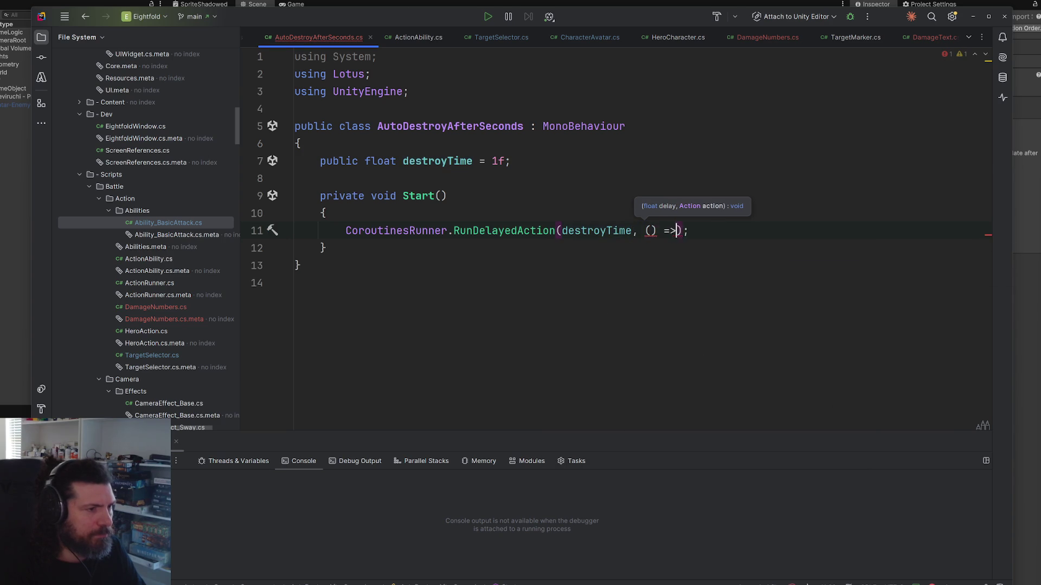
pyautogui.write('>')
pyautogui.press('Return')
pyautogui.write('{')
pyautogui.press('Return')
pyautogui.write('des')
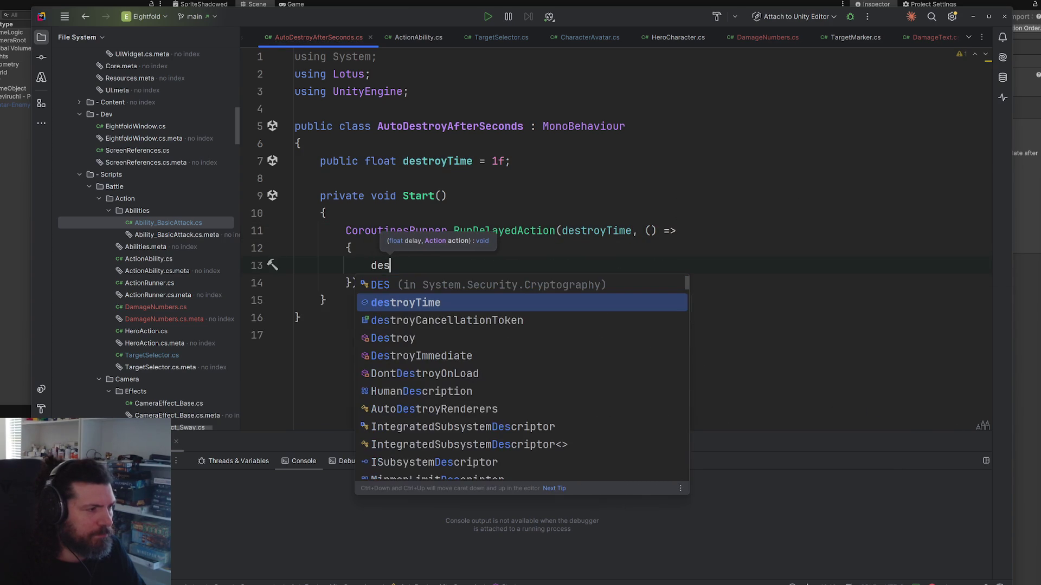
pyautogui.press('Down')
pyautogui.press('Down')
pyautogui.press('Return')
pyautogui.write('ga')
pyautogui.press('Return')
pyautogui.write(', de')
pyautogui.press('Return')
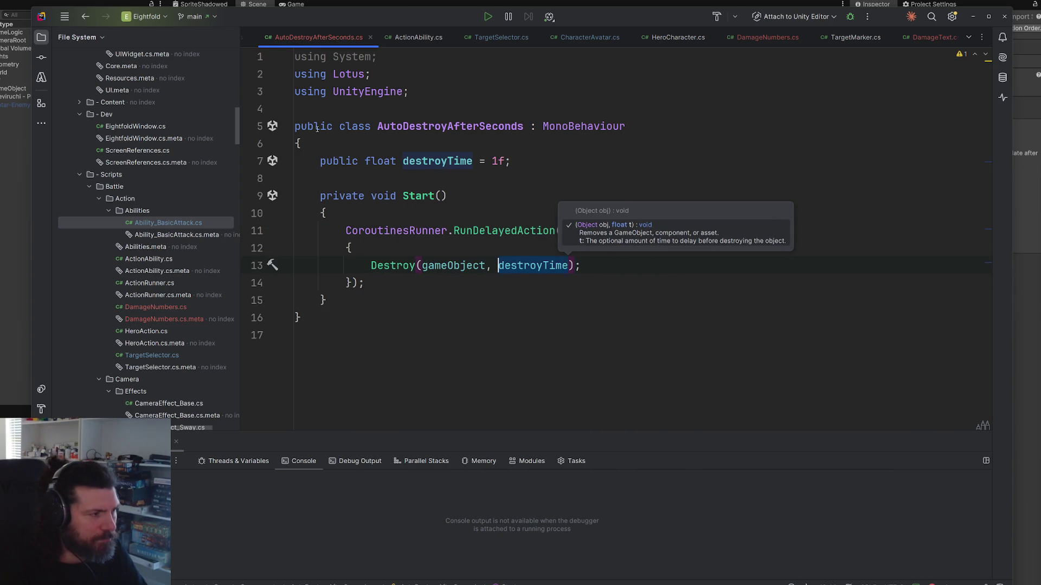
pyautogui.hotkey('ctrl', 'shift', 'Left')
pyautogui.hotkey('ctrl', 'shift', 'Left')
pyautogui.press('BackSpace')
pyautogui.press('Down')
pyautogui.press('Down')
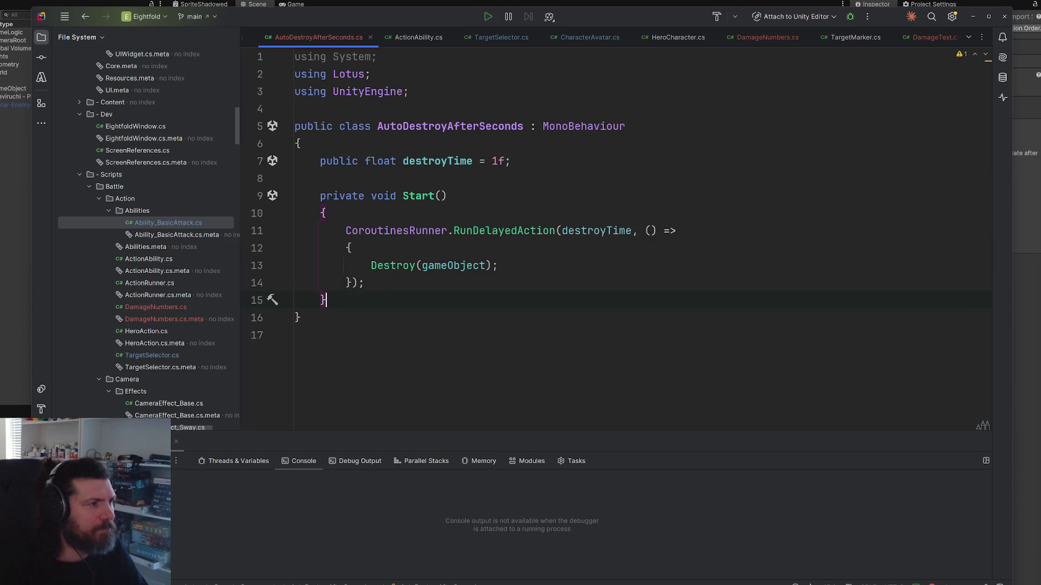
pyautogui.hotkey('alt', 'Tab')
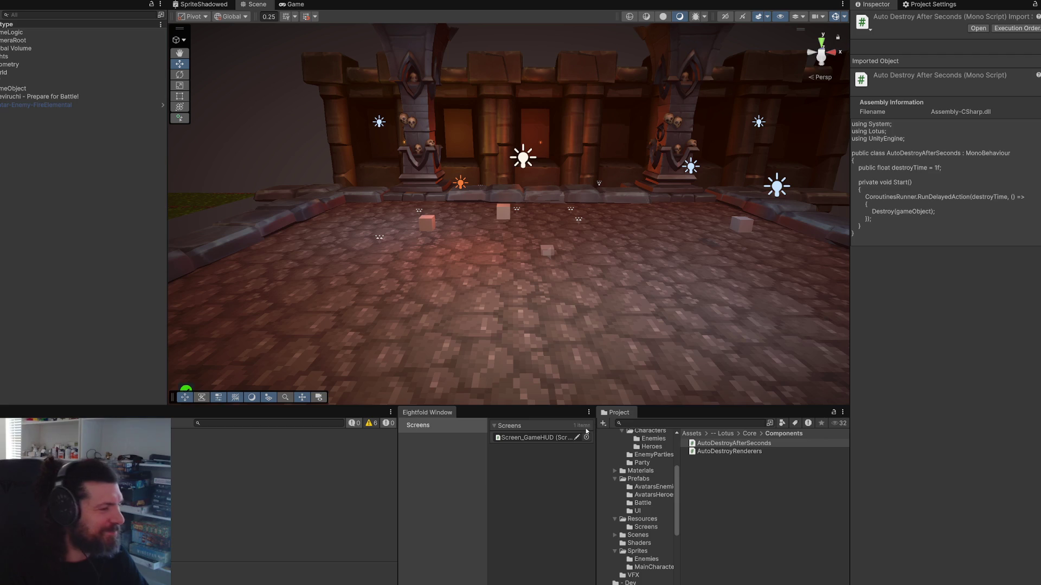
pyautogui.click(663, 423)
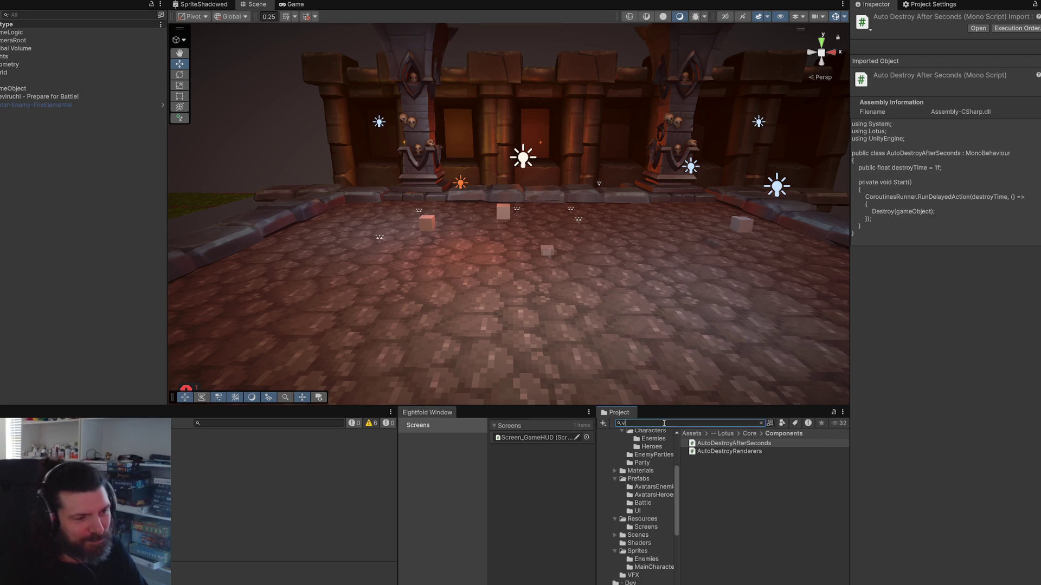
# Step: Open the VFX-BasicAttack-Impact-01 prefab and add an Auto Destroy After Seconds component
pyautogui.write('fx')
pyautogui.doubleClick(754, 564)
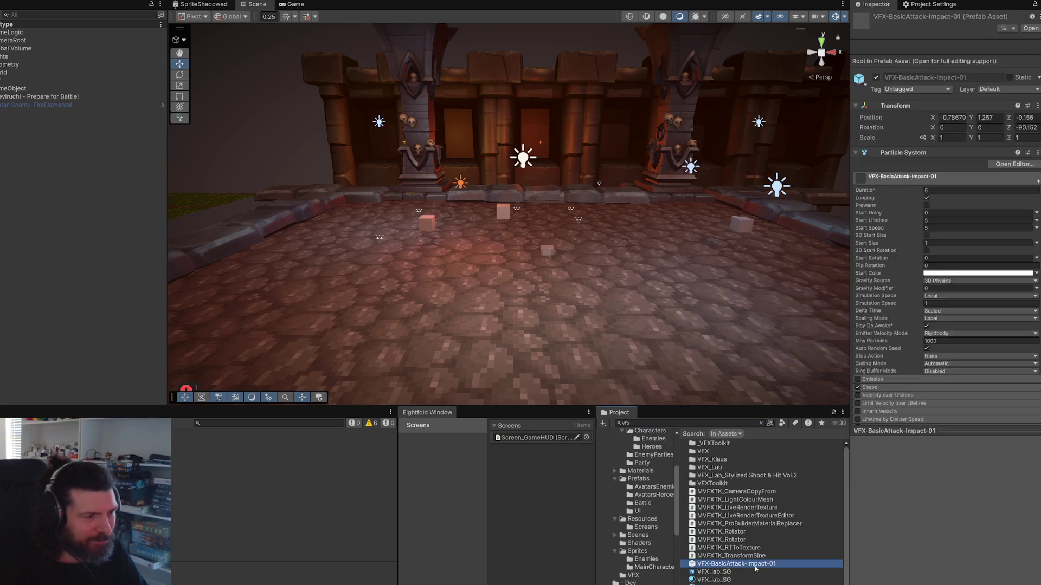
pyautogui.scroll(-5, 913, 325)
pyautogui.click(913, 414)
pyautogui.write('autodestroy')
pyautogui.press('Return')
pyautogui.hotkey('ctrl', 's')
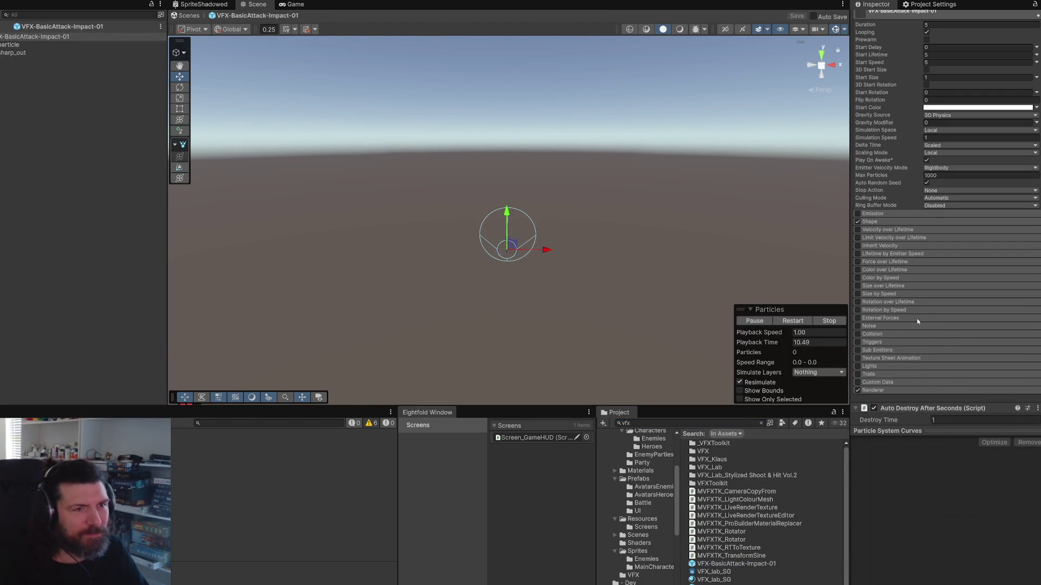
# Step: Set Destroy Time to 5 and leave Prefab Mode
pyautogui.scroll(3, 921, 326)
pyautogui.click(962, 393)
pyautogui.write('5')
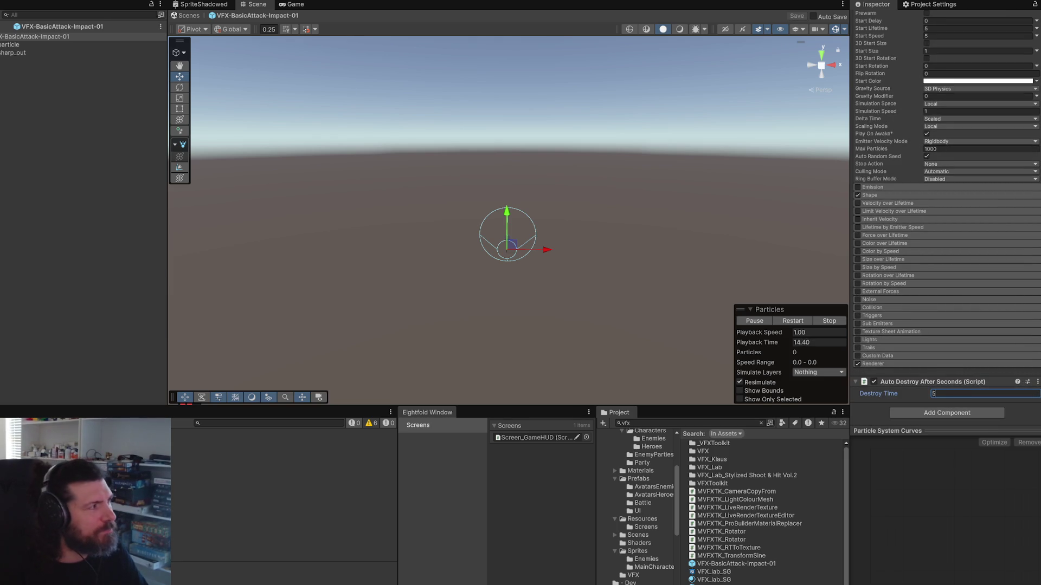
pyautogui.click(6, 26)
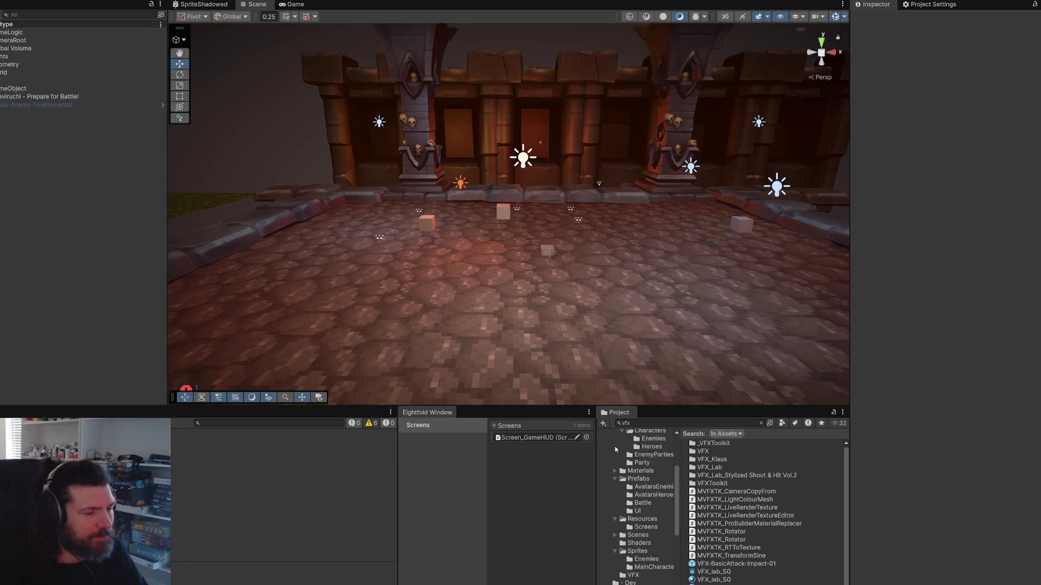
pyautogui.scroll(4, 659, 508)
pyautogui.click(645, 505)
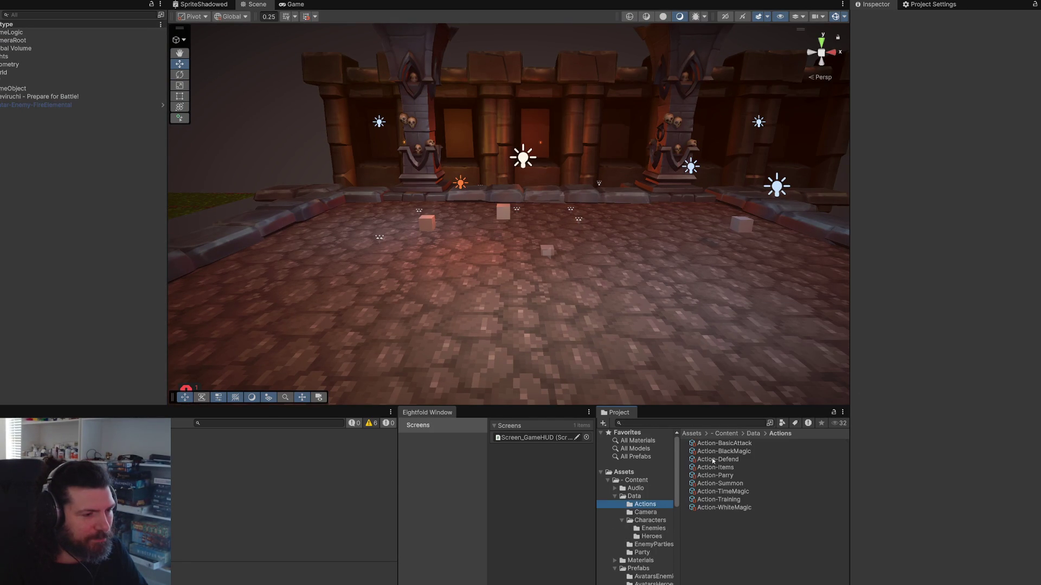
# Step: Assign VFX-BasicAttack-Impact-01 to Action-BasicAttack's Prefab VFX Impact under Ability
pyautogui.click(725, 443)
pyautogui.click(868, 64)
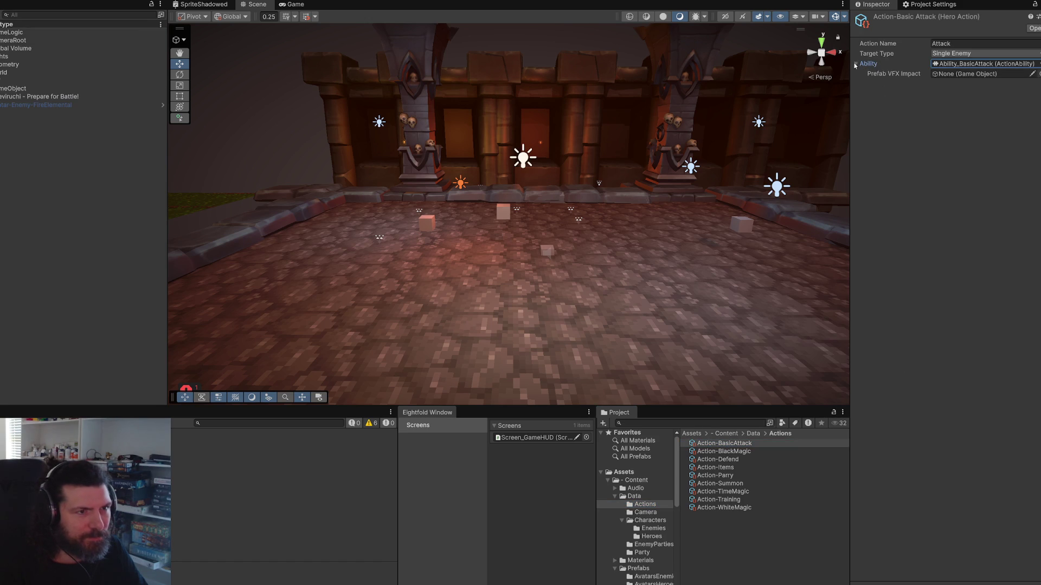
pyautogui.click(1037, 74)
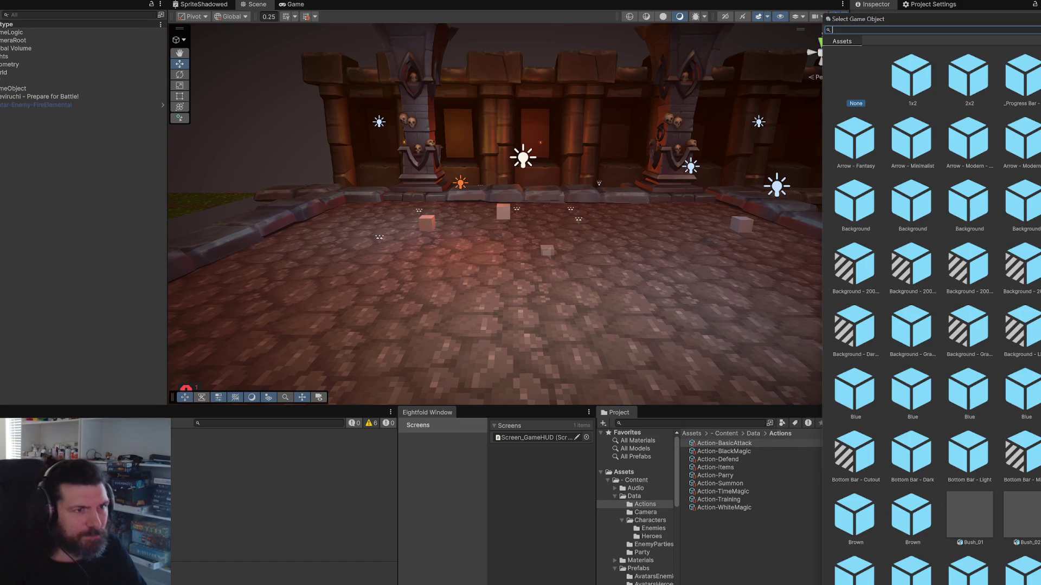
pyautogui.write('vfx')
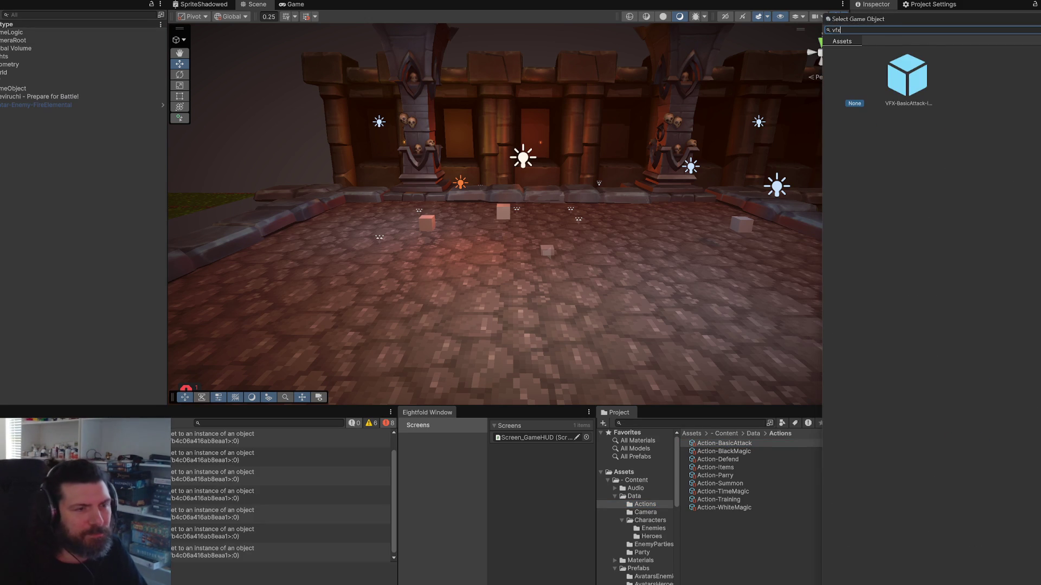
pyautogui.click(915, 96)
pyautogui.doubleClick(916, 96)
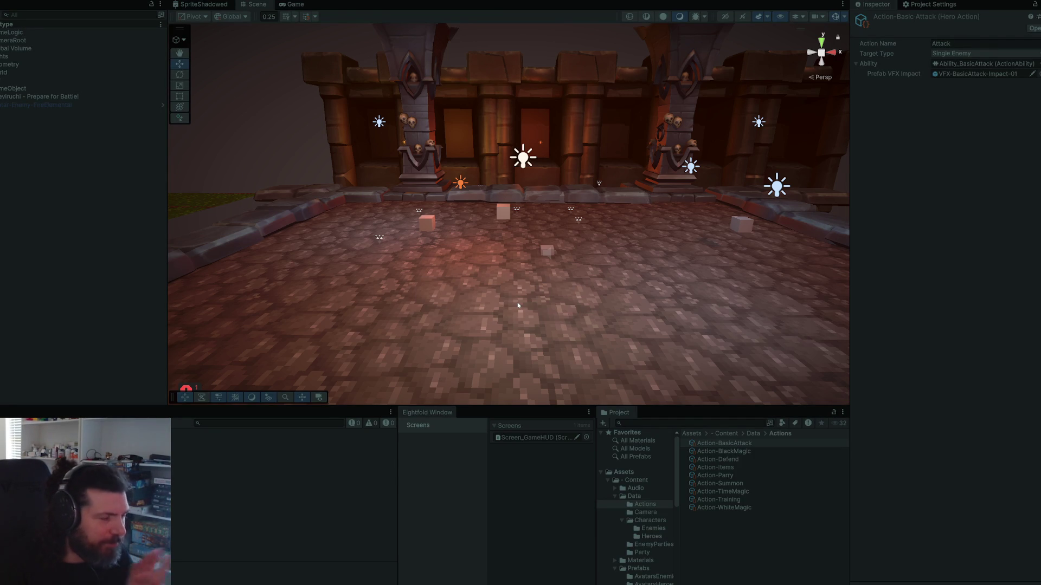
pyautogui.hotkey('ctrl', 'p')
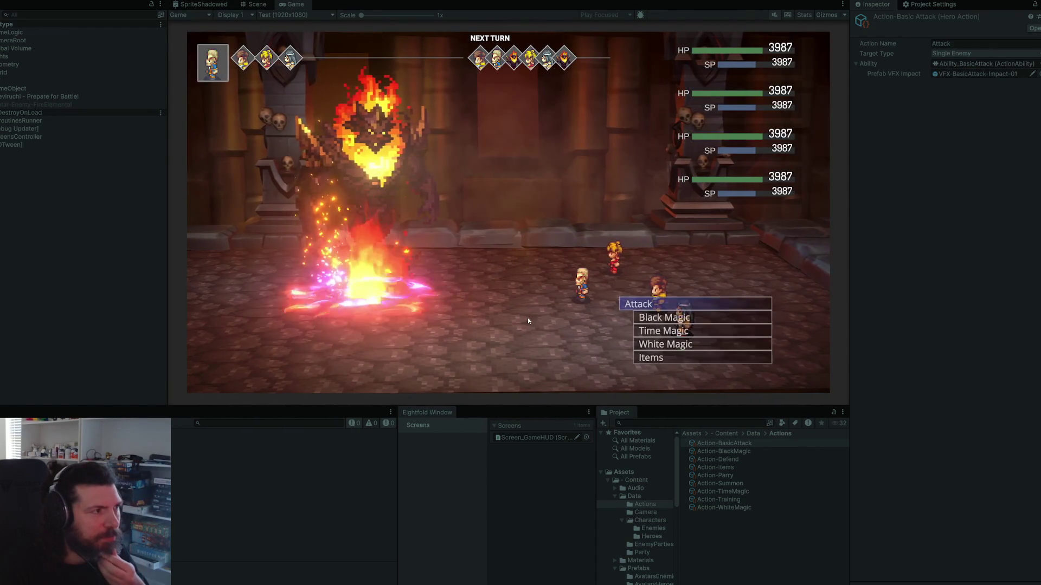
# Step: Attack the fire elemental twice, stop Play mode, and select Avatar-Enemy-FireElemental
pyautogui.press('Return')
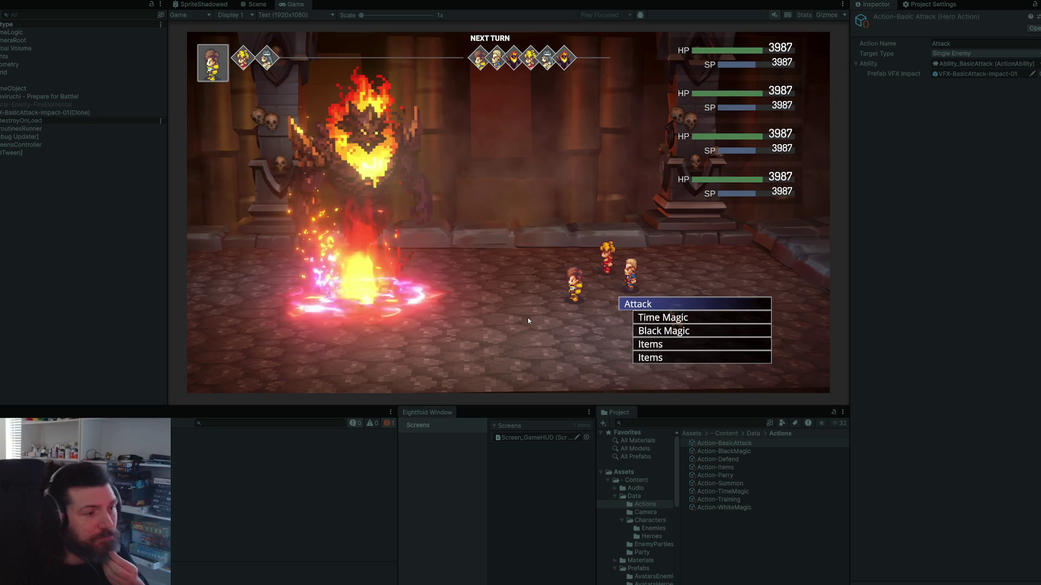
pyautogui.press('Return')
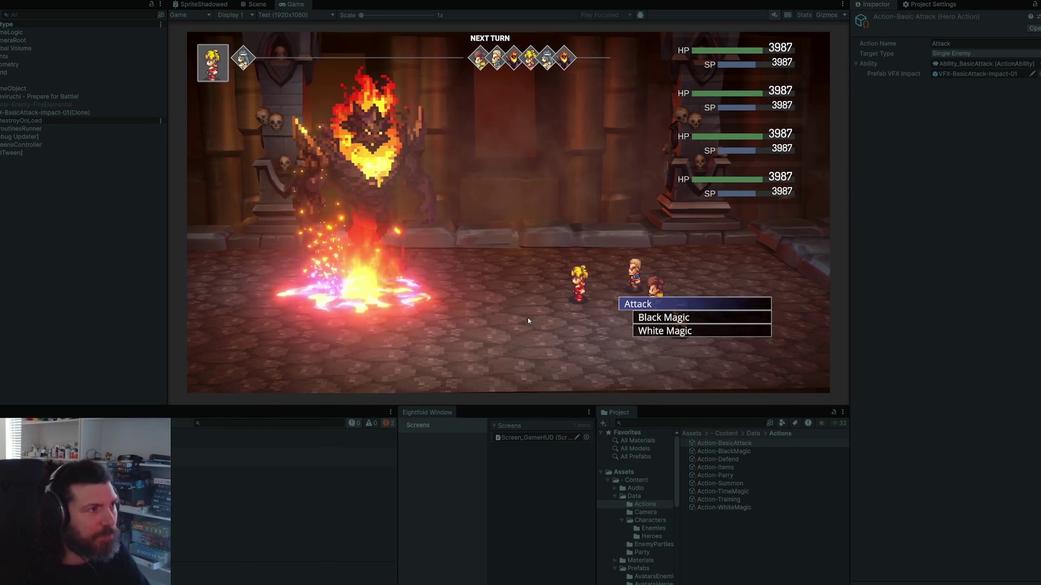
pyautogui.hotkey('ctrl', 'p')
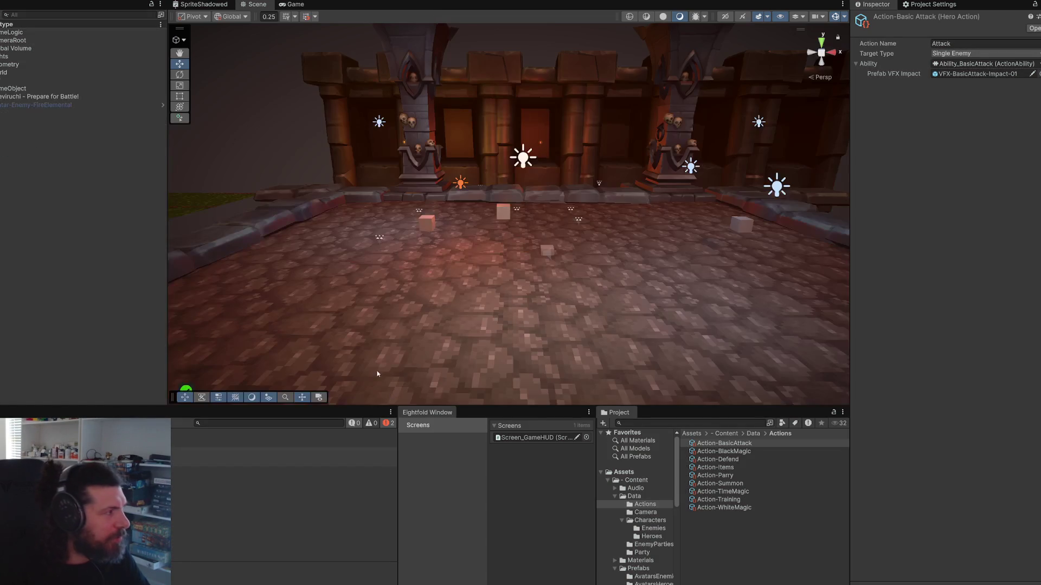
pyautogui.click(78, 105)
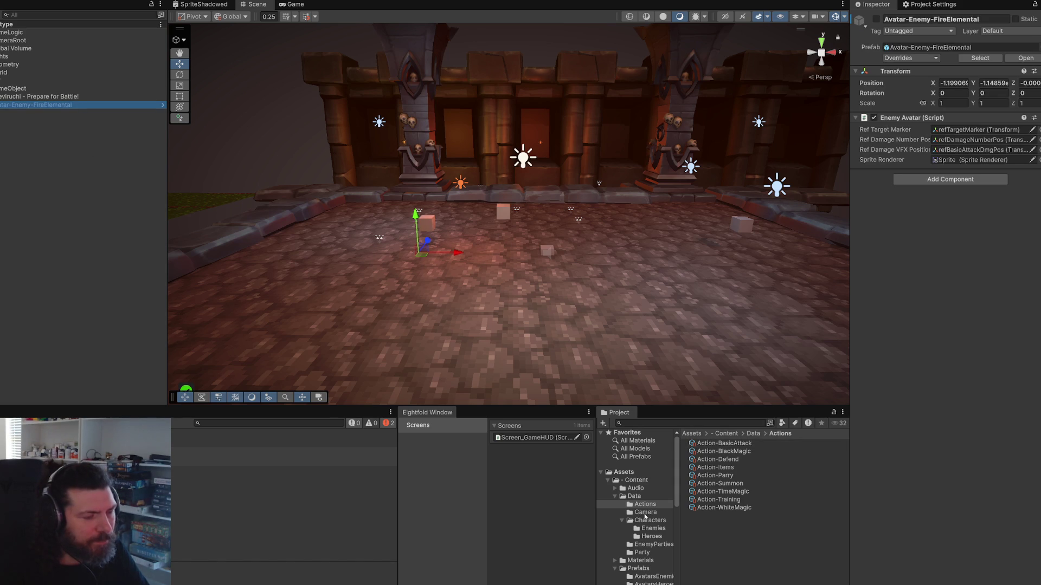
pyautogui.hotkey('alt', 'Tab')
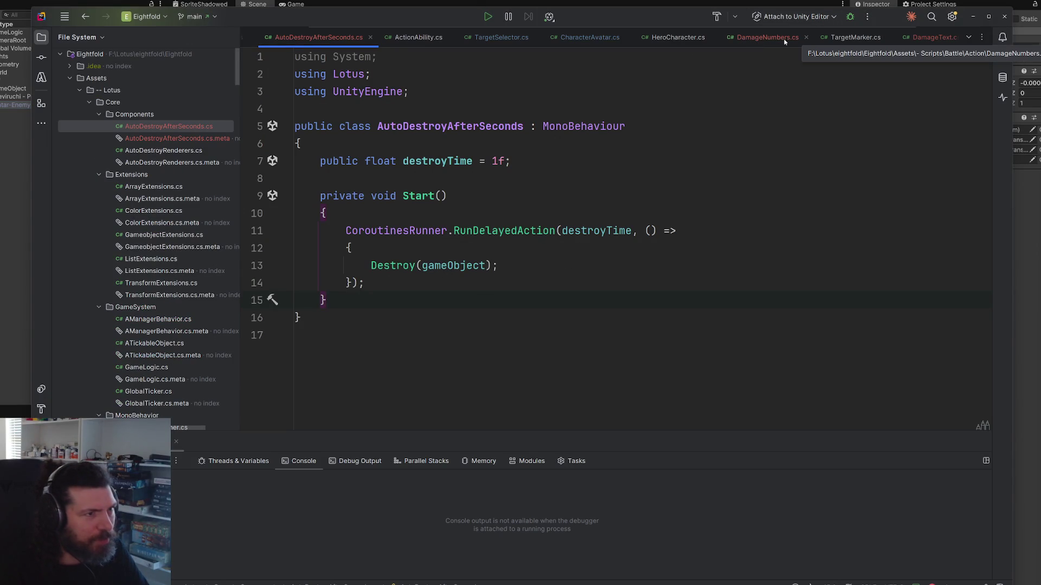
# Step: In Ability_BasicAttack.cs, swap Quaternion.identity for prefabVFXImpact.transform.rotation in Instantiate
pyautogui.click(502, 37)
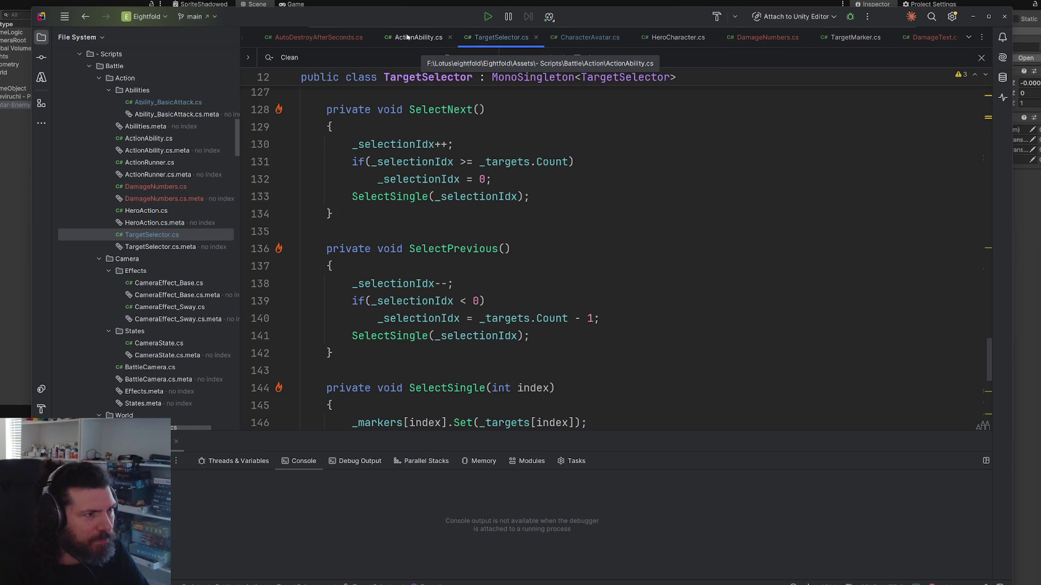
pyautogui.click(507, 185)
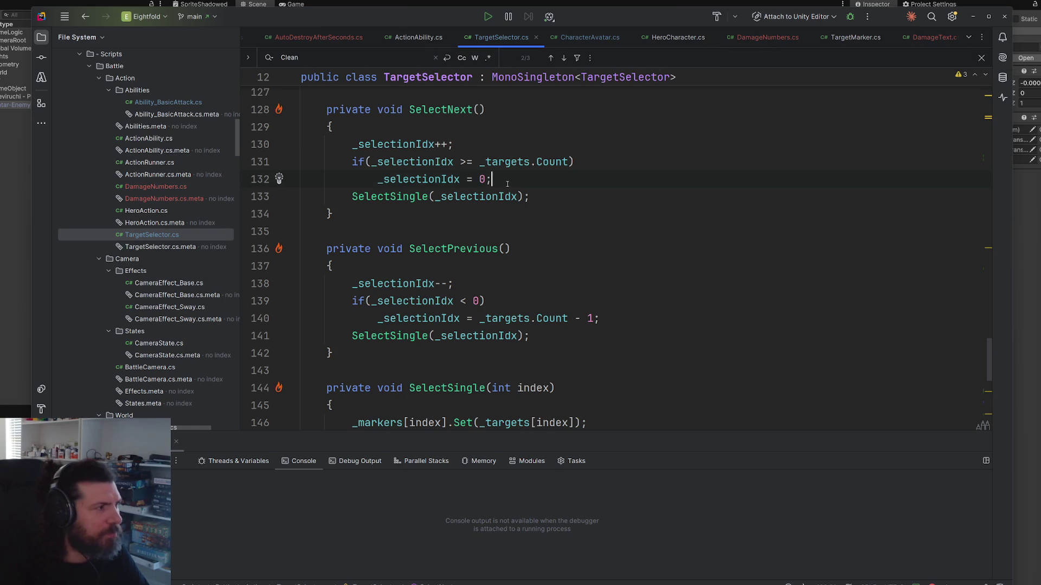
pyautogui.hotkey('ctrl', 'alt', 'Left')
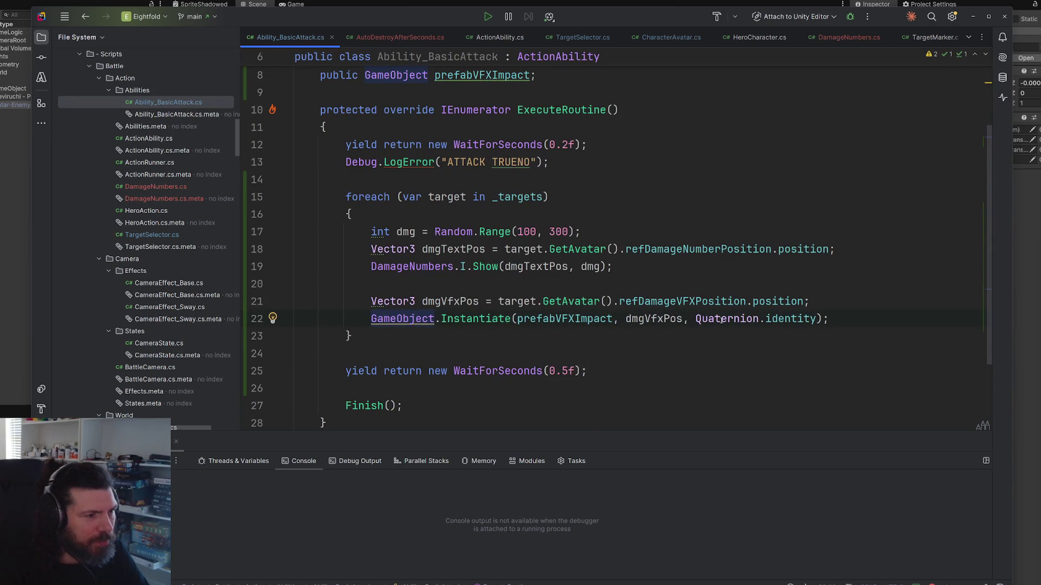
pyautogui.moveTo(686, 320); pyautogui.dragTo(815, 320)
pyautogui.press('BackSpace')
pyautogui.hotkey('ctrl', 'z')
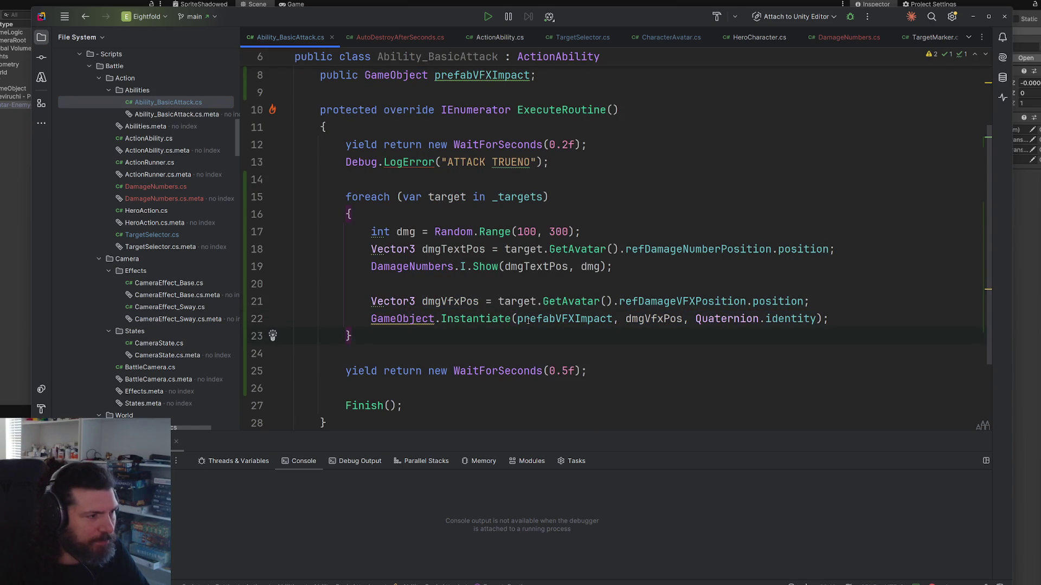
pyautogui.moveTo(696, 318); pyautogui.dragTo(817, 319)
pyautogui.write('pre')
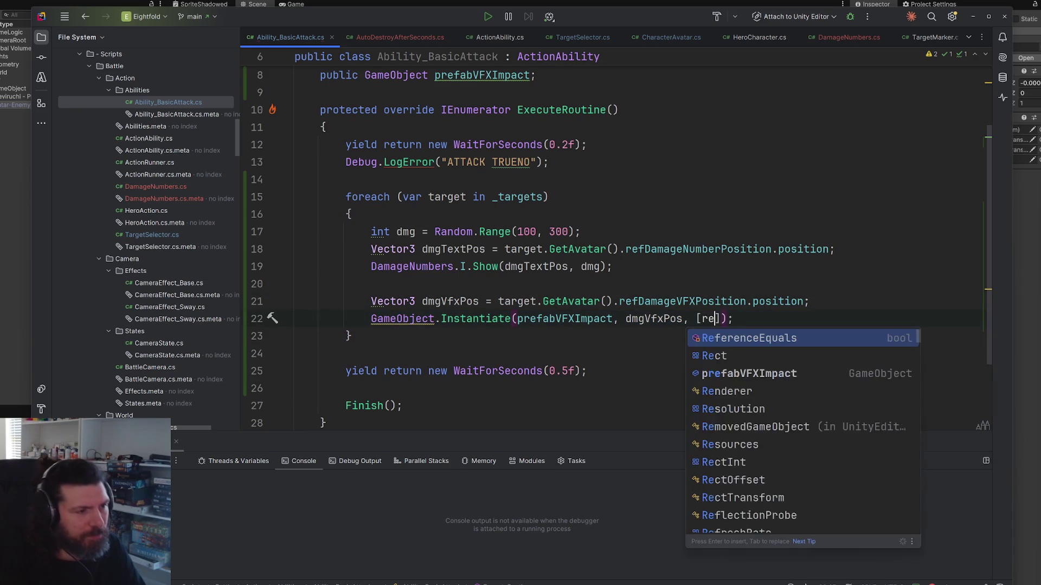
pyautogui.press('Return')
pyautogui.write('.')
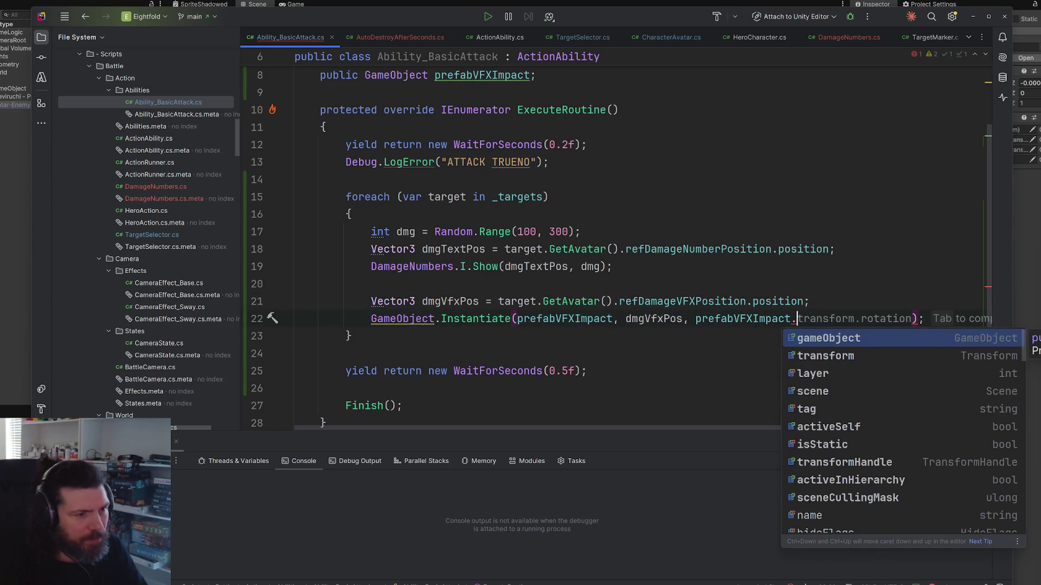
pyautogui.press('Tab')
pyautogui.hotkey('alt', 'Tab')
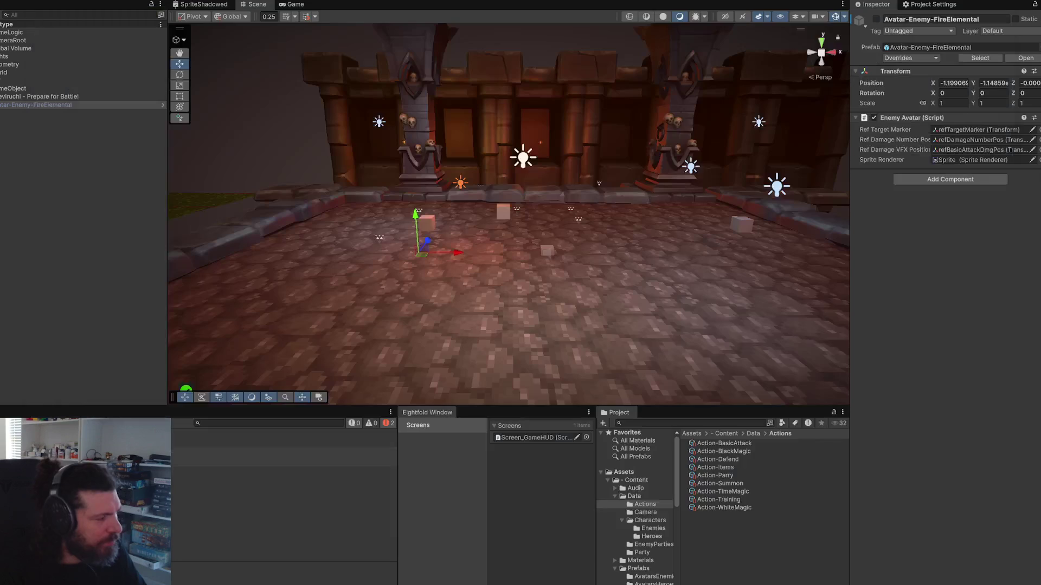
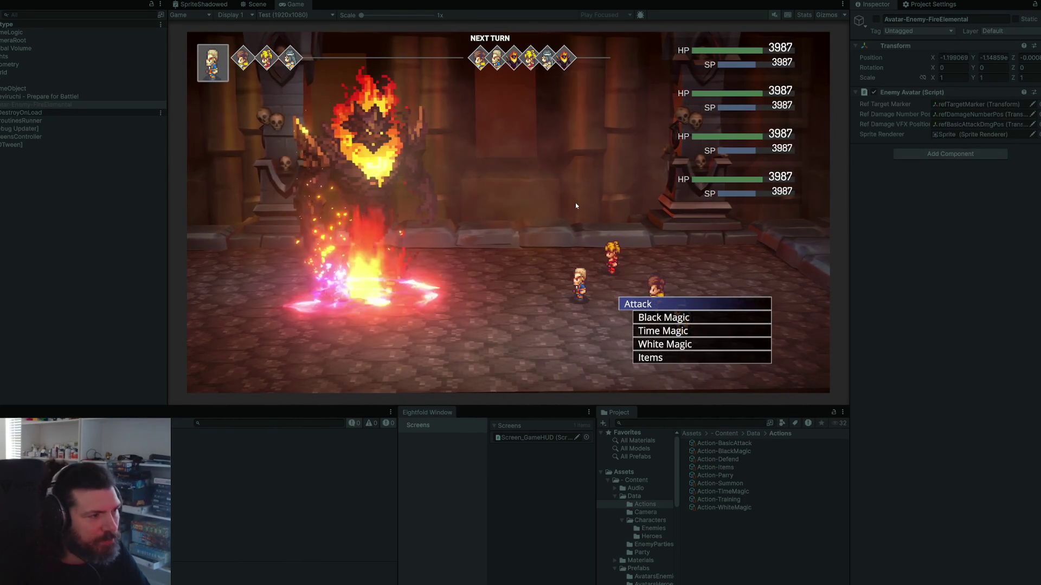
# Step: Have each hero attack the Fire Elemental in turn, then exit Play mode with Ctrl+P
pyautogui.press('Return')
pyautogui.press('Return')
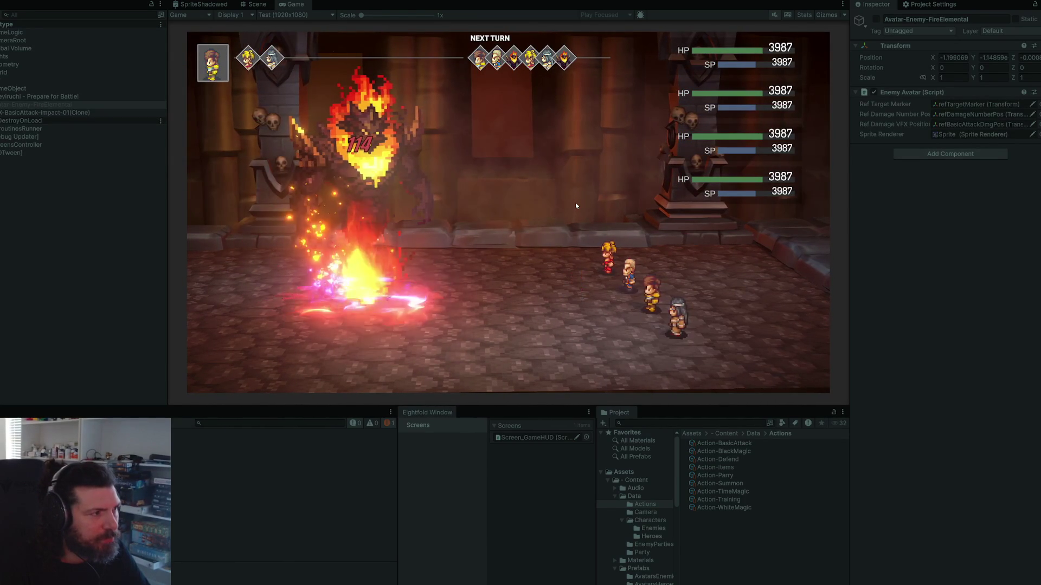
pyautogui.press('Return')
pyautogui.press('Return')
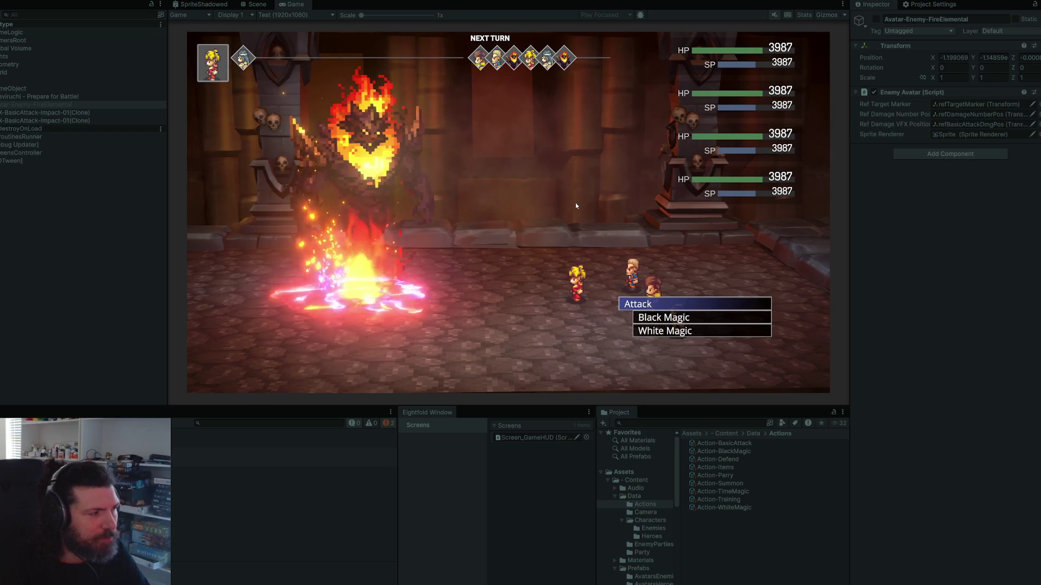
pyautogui.press('Return')
pyautogui.press('Return')
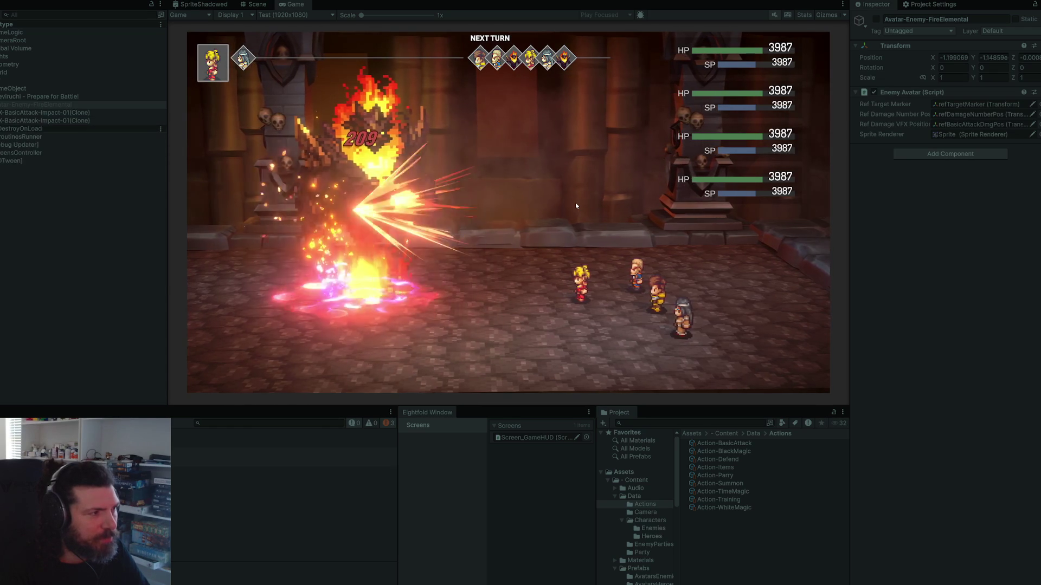
pyautogui.press('Return')
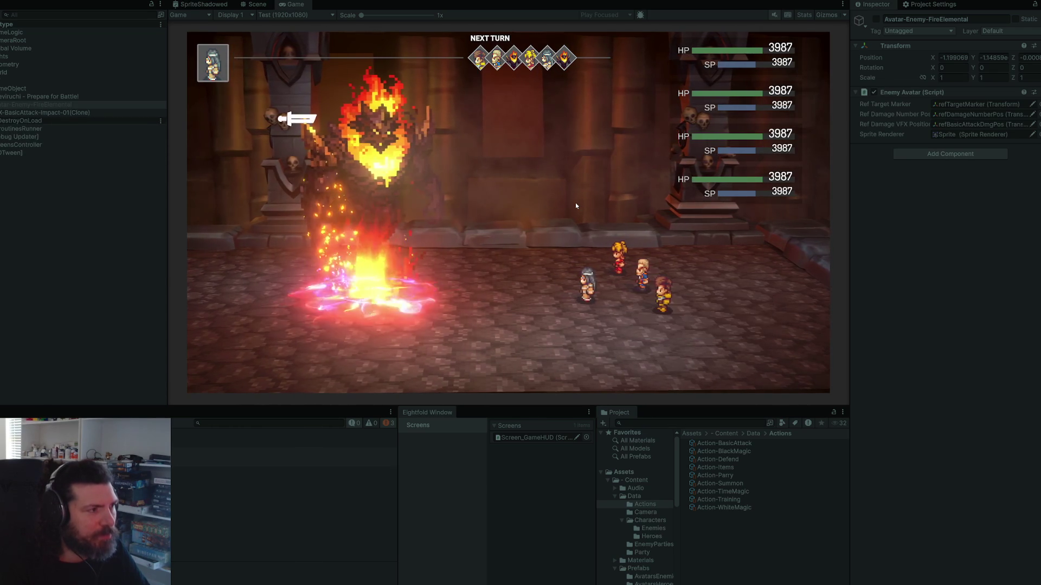
pyautogui.press('Return')
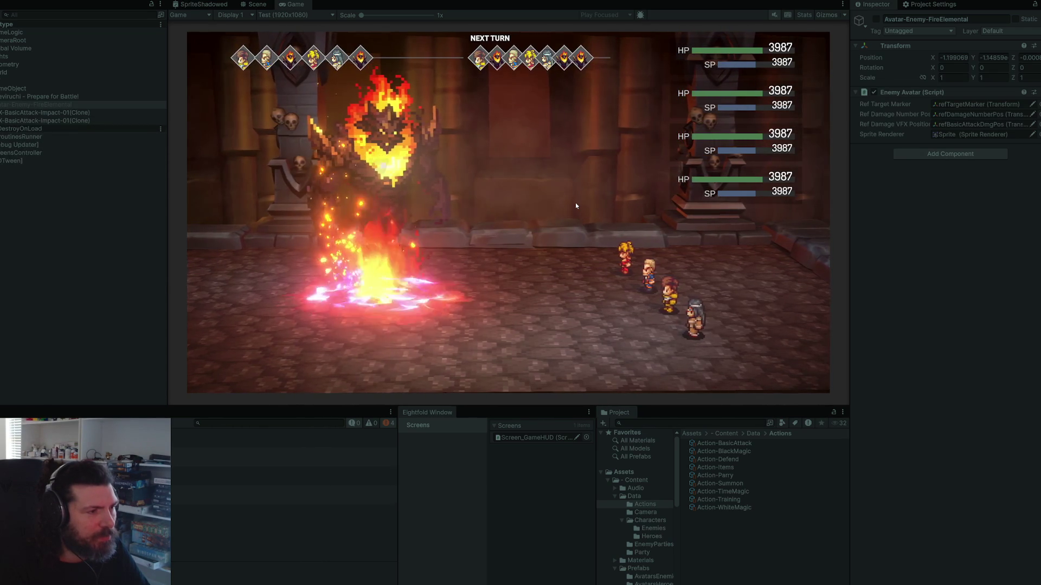
pyautogui.press('Return')
pyautogui.press('Return')
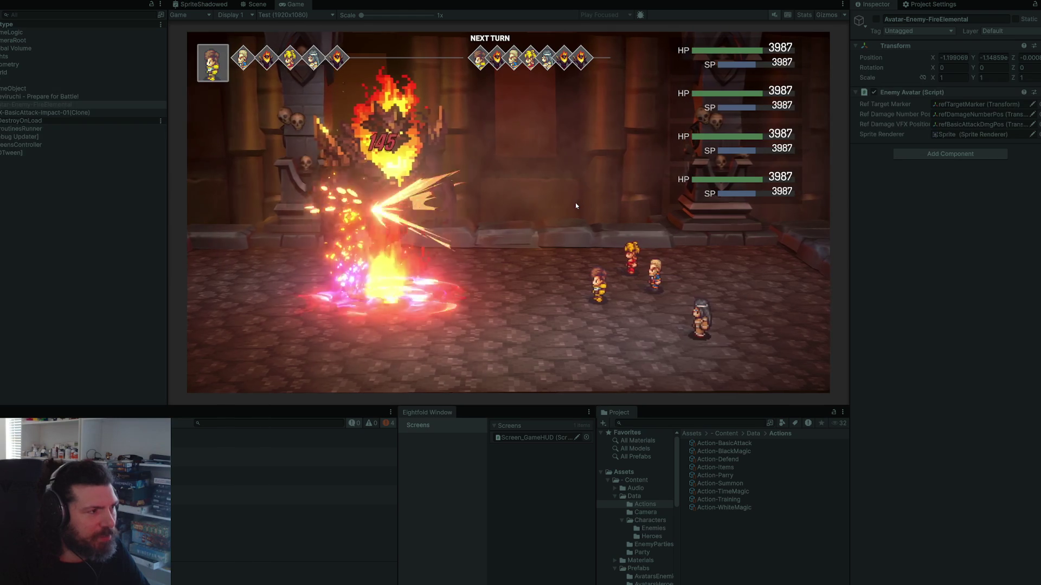
pyautogui.press('Return')
pyautogui.press('Return')
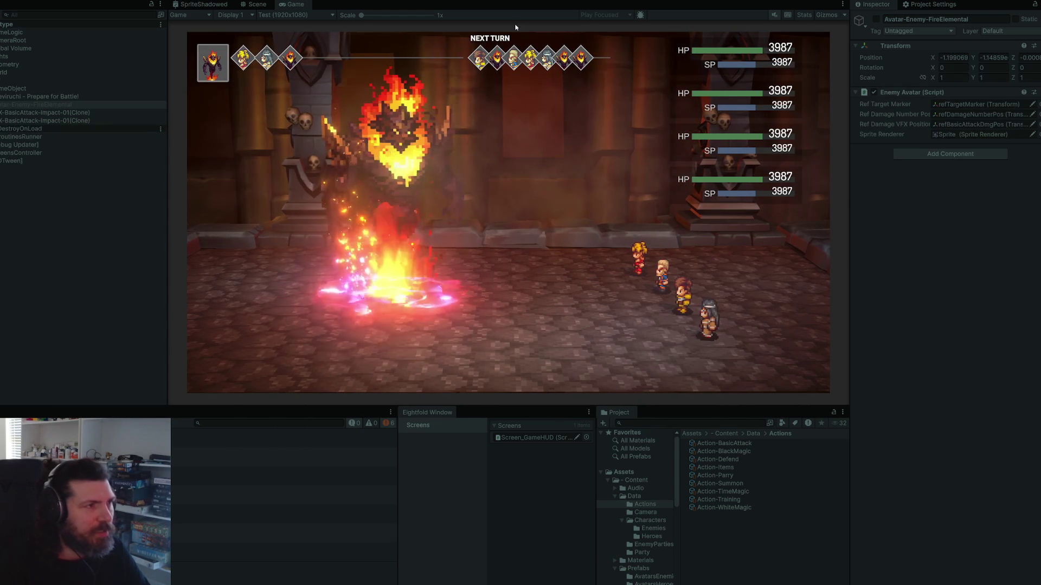
pyautogui.hotkey('ctrl', 'p')
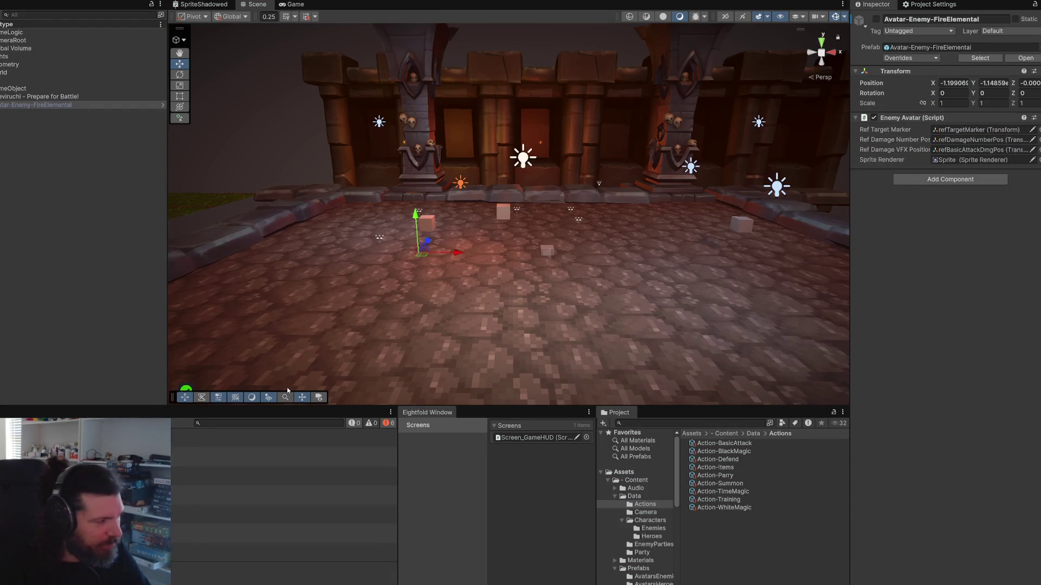
# Step: Skip TIDAL ahead three tracks to U2's Sunday Bloody Sunday, then return to Unity
pyautogui.hotkey('alt', 'Tab')
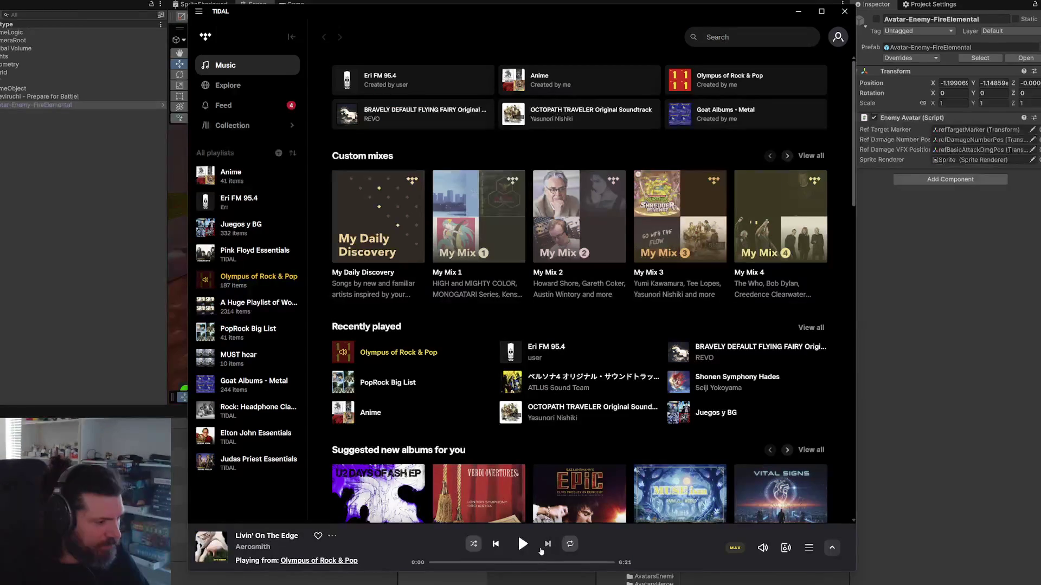
pyautogui.click(548, 546)
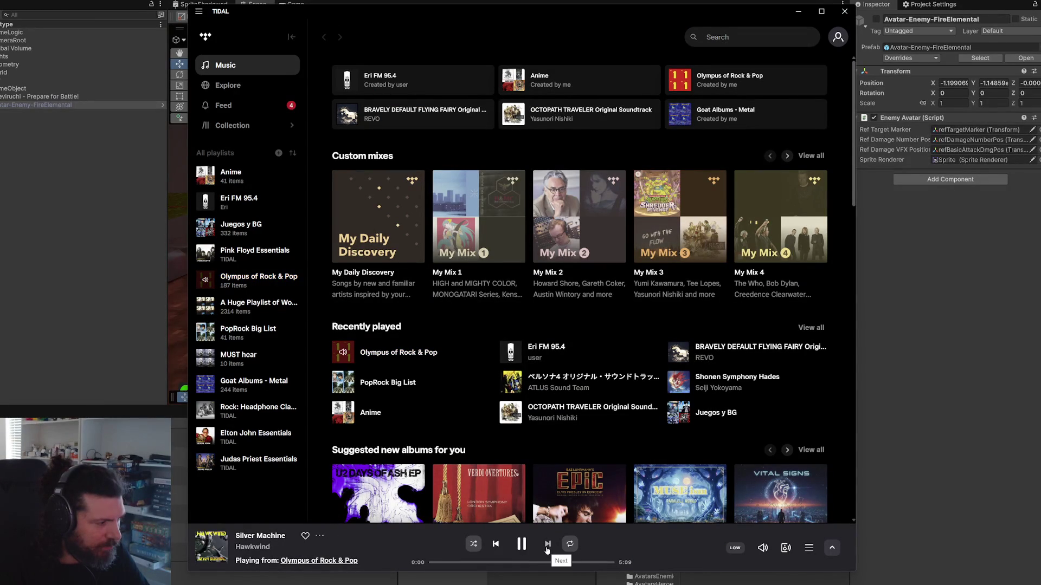
pyautogui.click(548, 545)
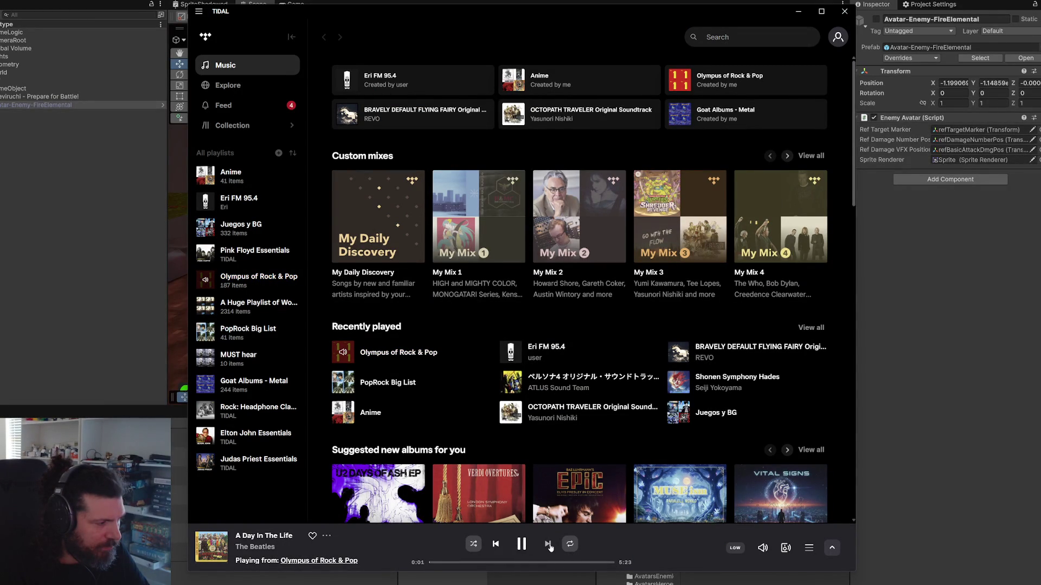
pyautogui.click(549, 546)
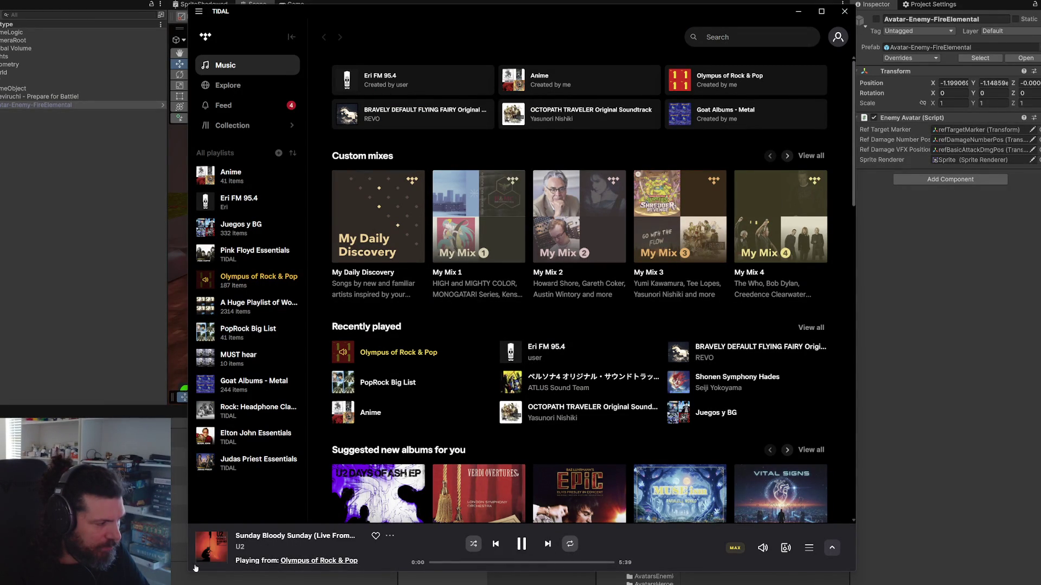
pyautogui.hotkey('alt', 'Tab')
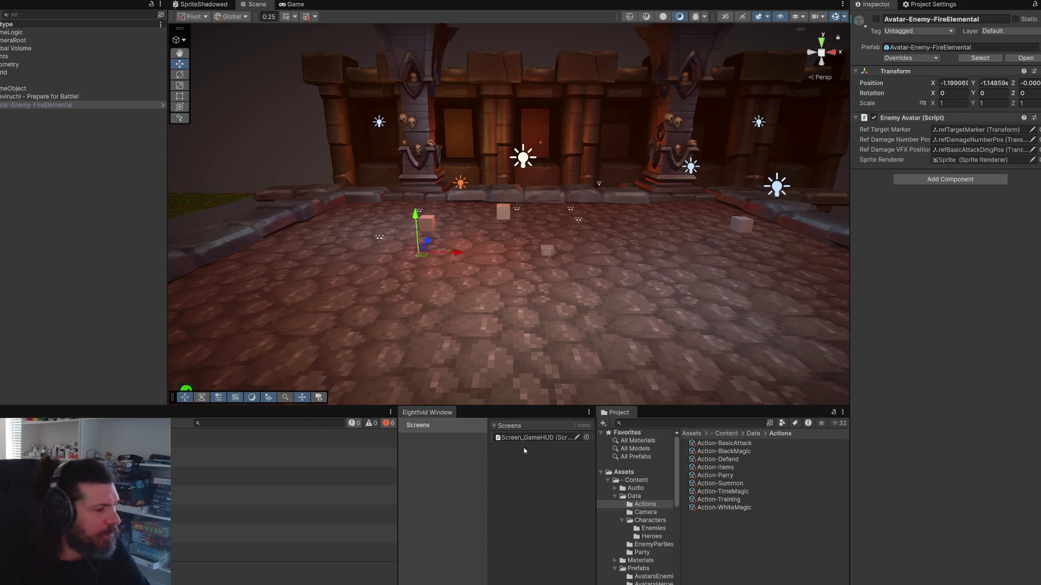
# Step: Move the Avatar-Enemy-FireElemental prefab's refBasicAttackDmgPos to 0.304, 1.336, save, and exit Prefab Mode
pyautogui.click(651, 582)
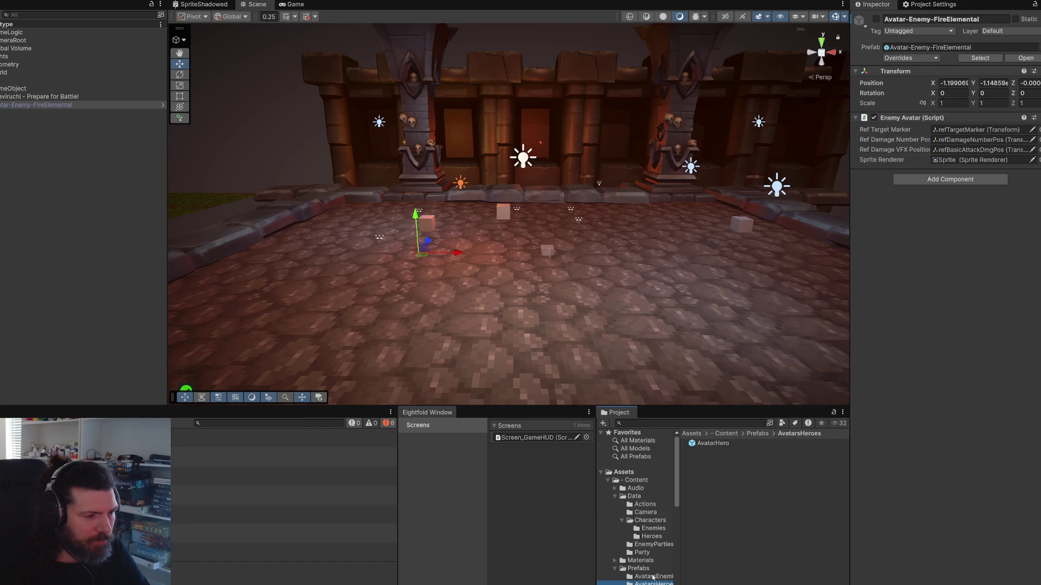
pyautogui.click(653, 576)
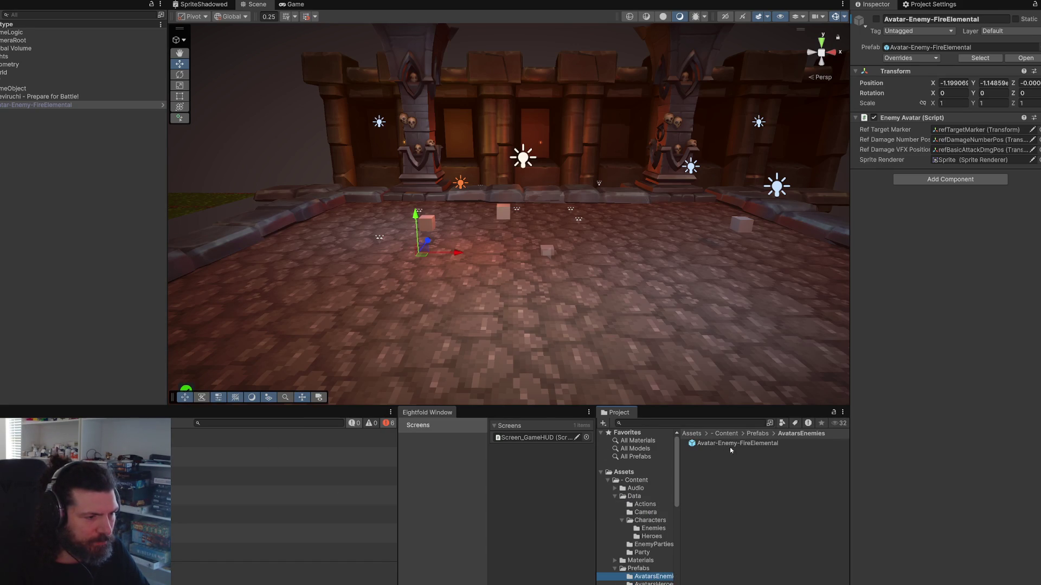
pyautogui.doubleClick(732, 444)
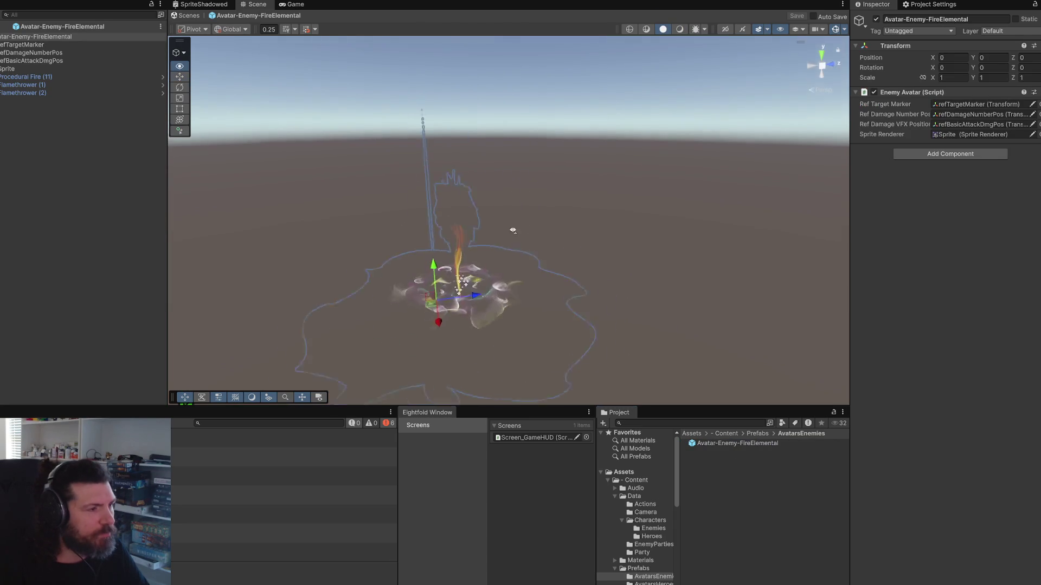
pyautogui.doubleClick(66, 61)
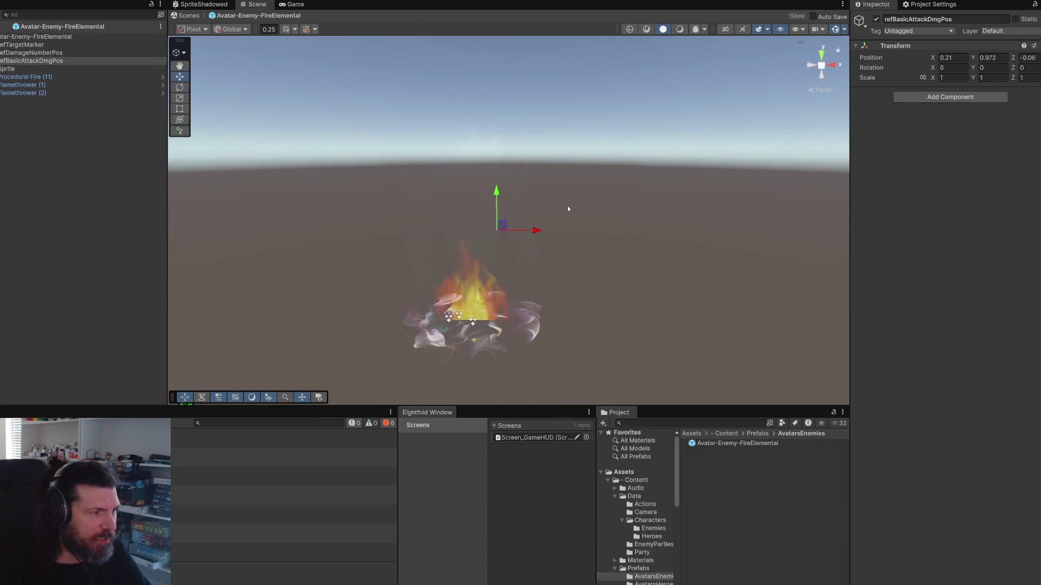
pyautogui.moveTo(499, 234); pyautogui.dragTo(521, 177)
pyautogui.hotkey('ctrl', 's')
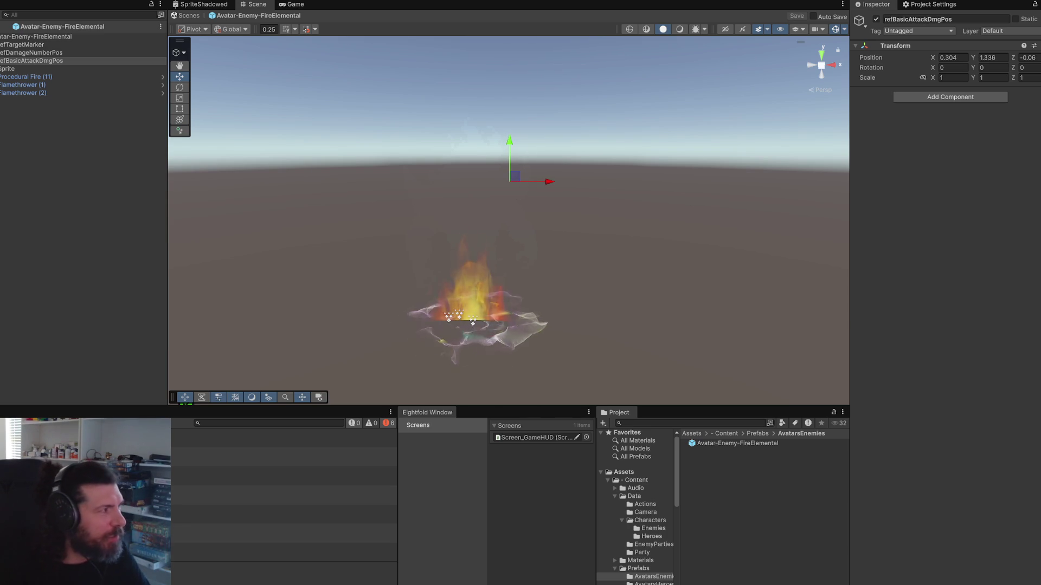
pyautogui.press('Escape')
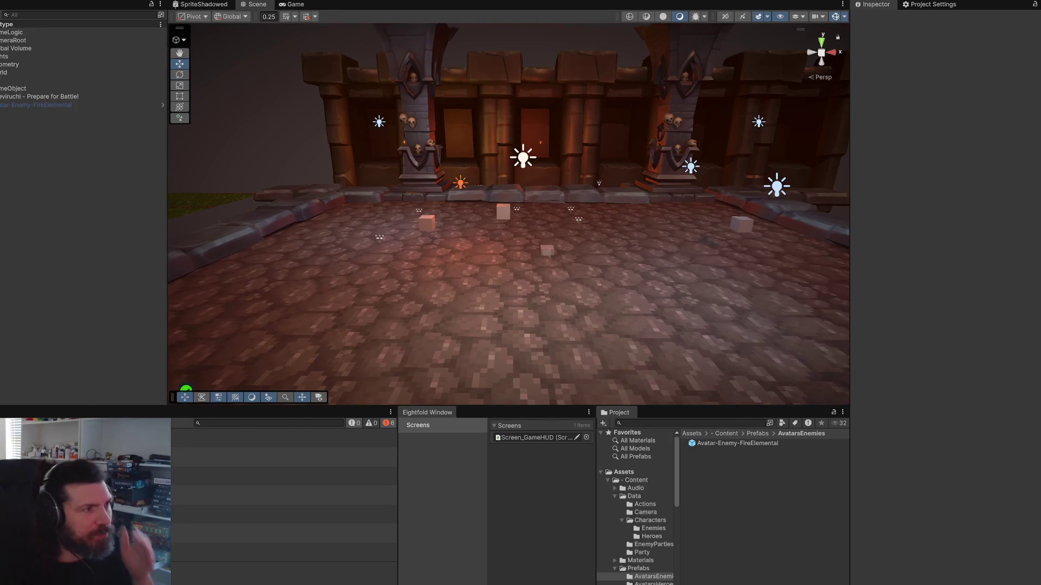
pyautogui.click(421, 1)
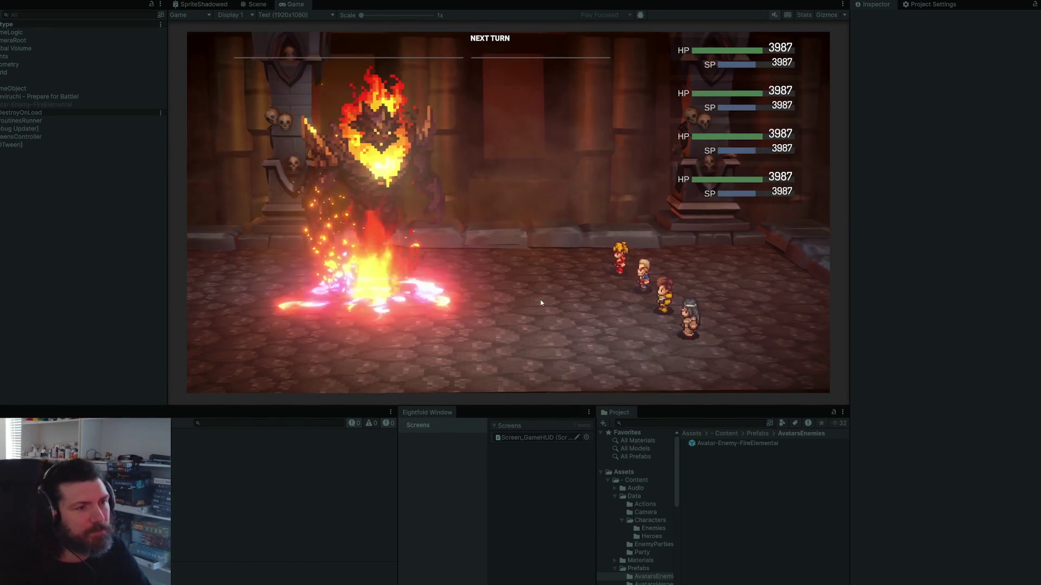
pyautogui.press('Return')
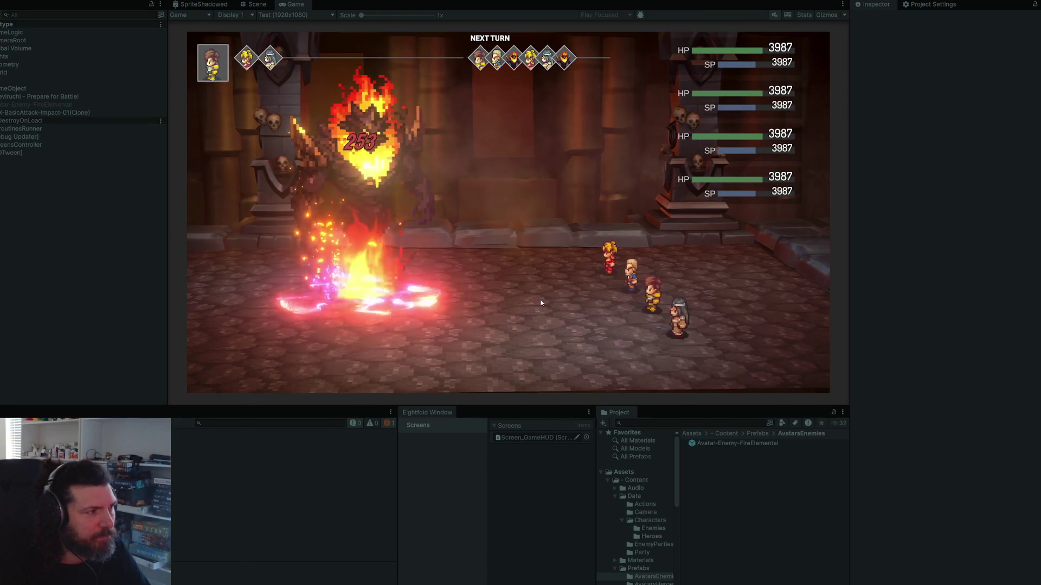
pyautogui.press('Return')
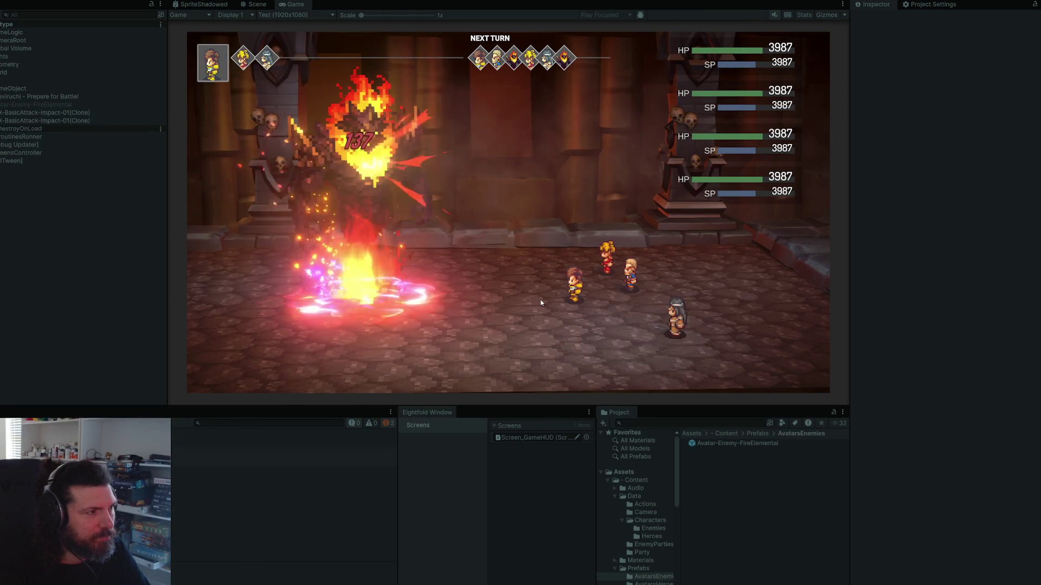
pyautogui.press('Return')
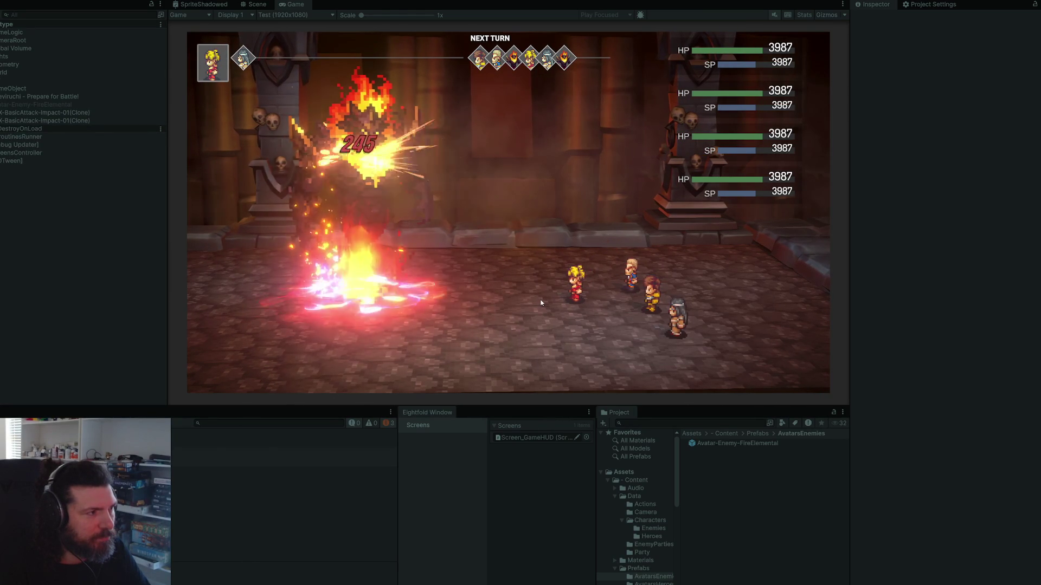
pyautogui.press('Return')
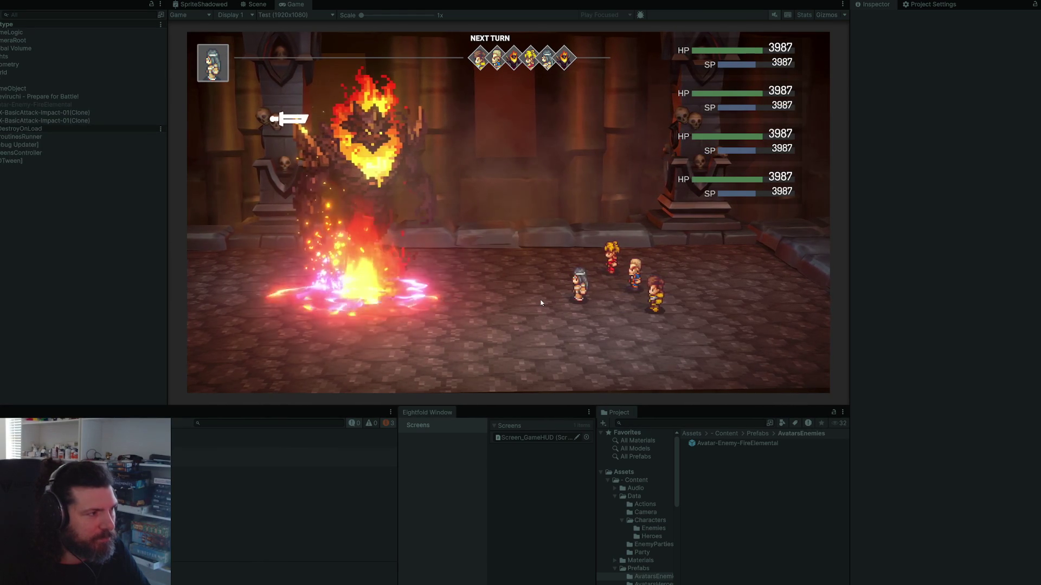
pyautogui.press('Return')
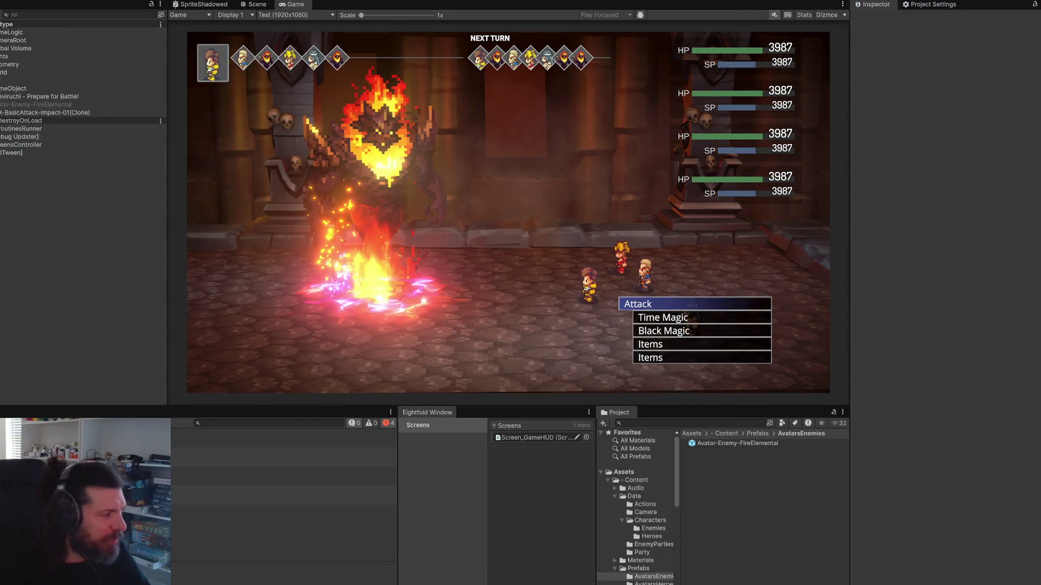
pyautogui.hotkey('ctrl', 'p')
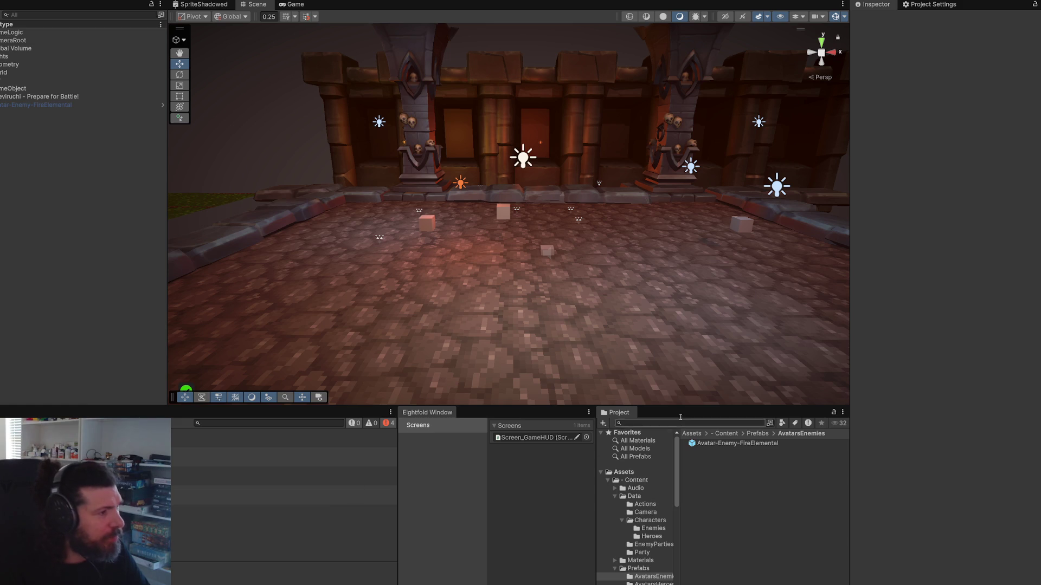
# Step: Add VFX-BasicAttack-Impact-01 under the Fire Elemental's damage point and zero its position
pyautogui.click(136, 105)
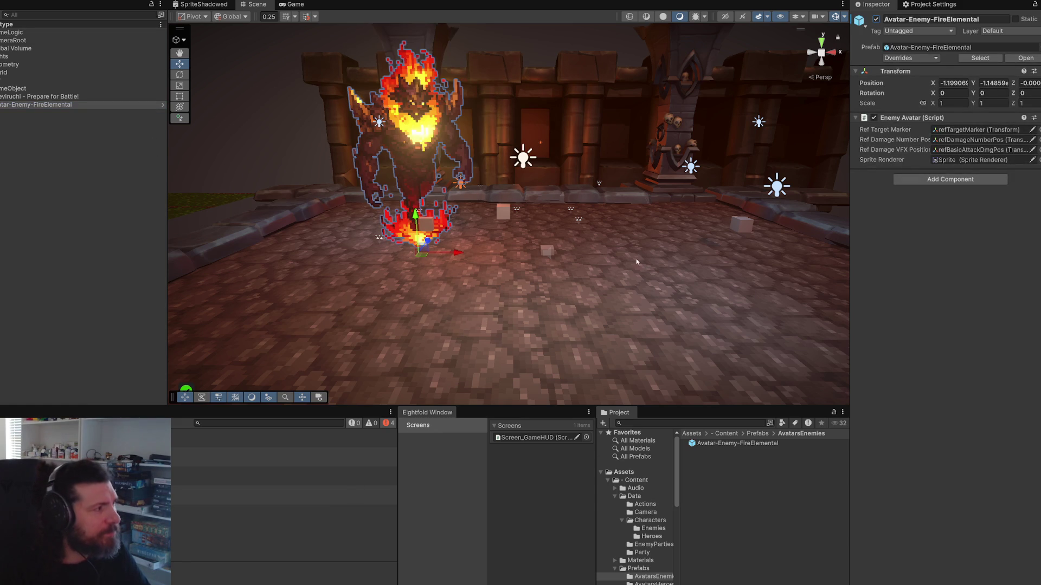
pyautogui.click(690, 426)
pyautogui.write('x')
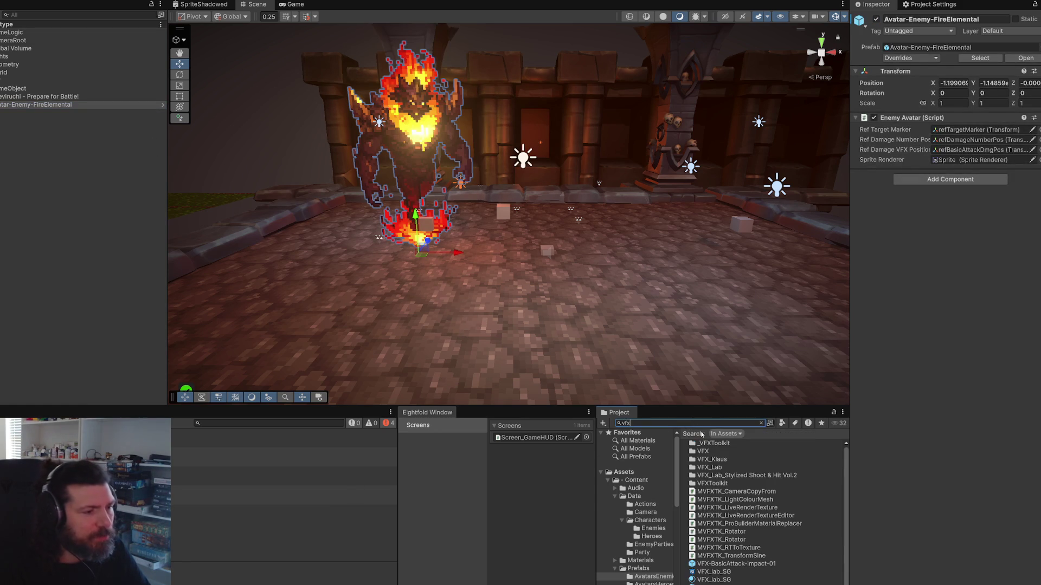
pyautogui.moveTo(726, 567); pyautogui.dragTo(459, 266)
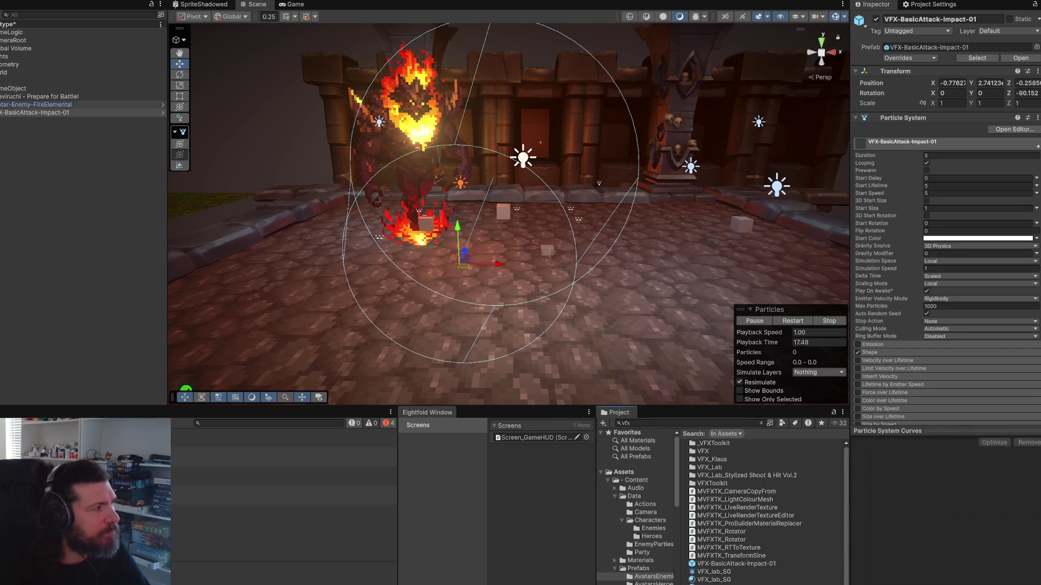
pyautogui.moveTo(15, 171); pyautogui.dragTo(55, 129)
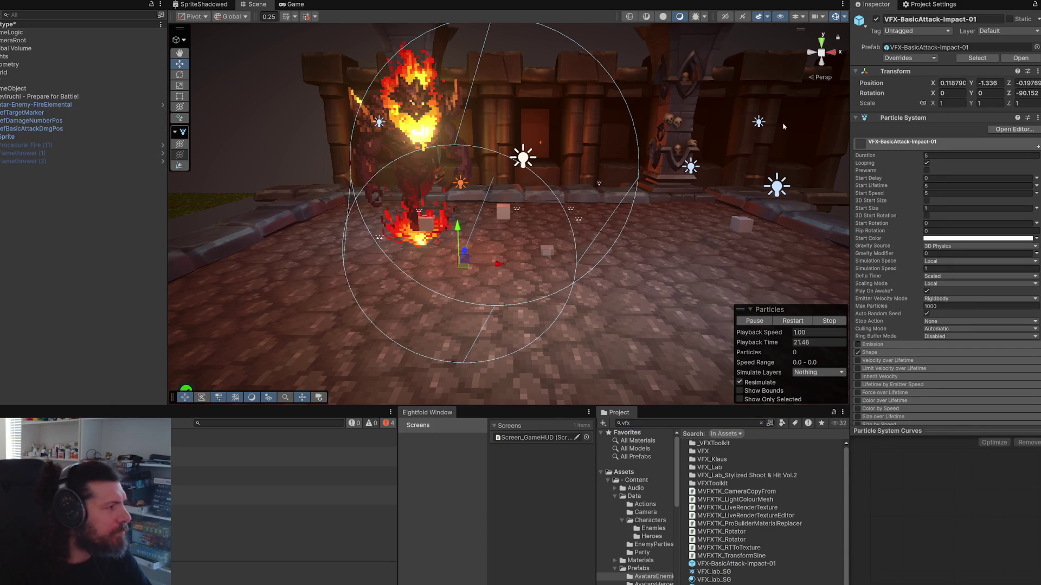
pyautogui.click(957, 84)
pyautogui.write('0')
pyautogui.press('Tab')
pyautogui.write('0')
pyautogui.press('Tab')
pyautogui.write('0')
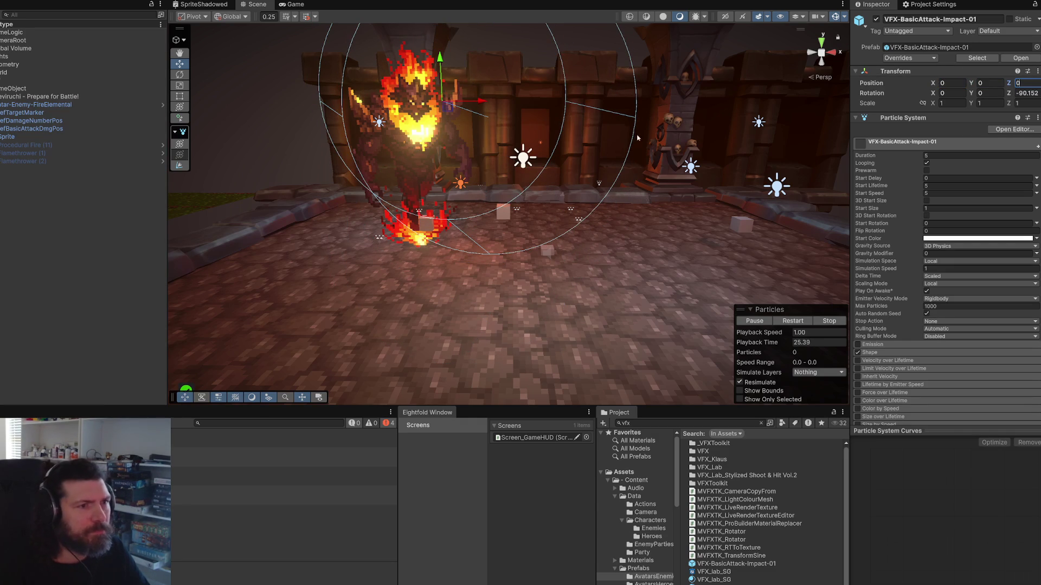
pyautogui.press('Return')
pyautogui.press('f')
pyautogui.scroll(10, 540, 239)
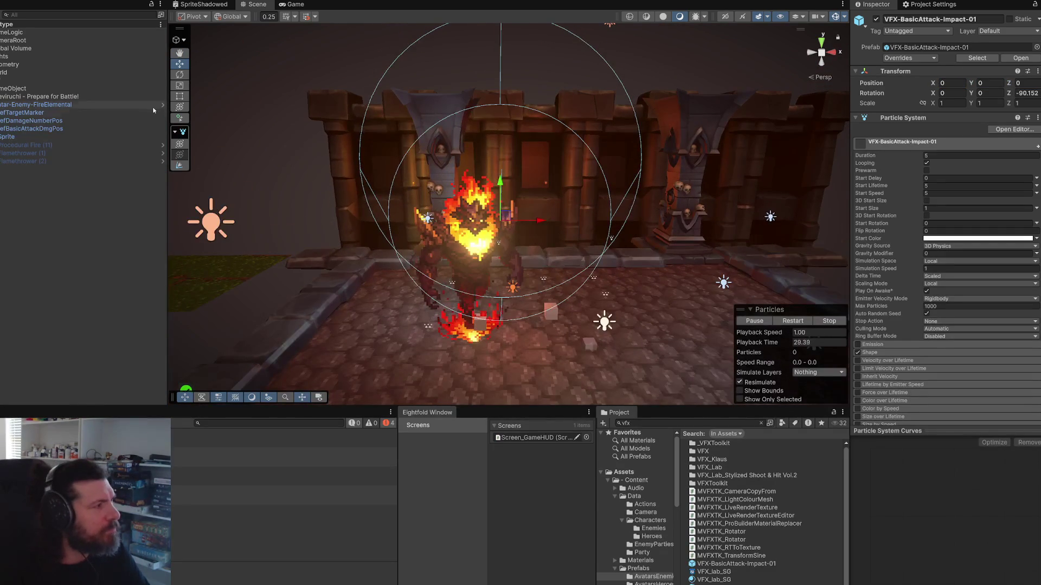
# Step: Move the impact effect into the battle scene and try angling it with the Rotate tool
pyautogui.moveTo(17, 130); pyautogui.dragTo(26, 186)
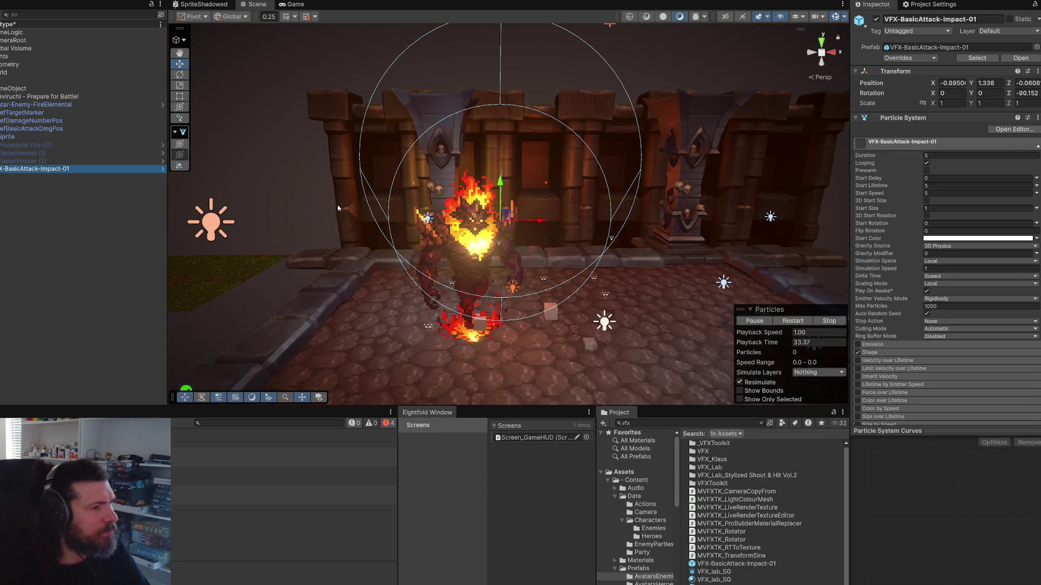
pyautogui.moveTo(583, 209)
pyautogui.mouseDown()
pyautogui.moveTo(573, 212)
pyautogui.moveTo(641, 195)
pyautogui.mouseUp()
pyautogui.press('e')
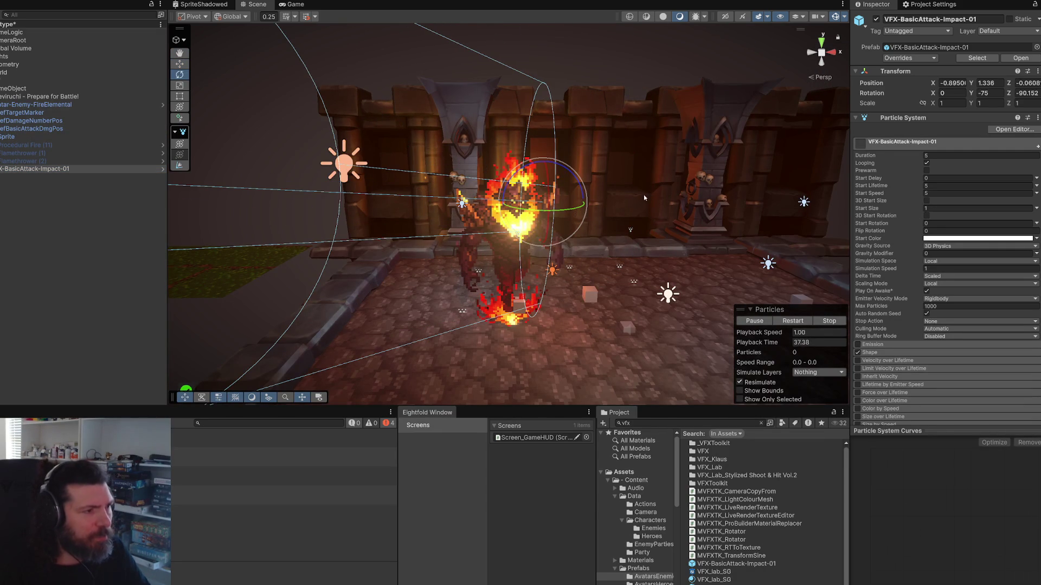
pyautogui.hotkey('ctrl', 'z')
# Step: Replay the impact burst several times with scene gizmos hidden, then open the effect's prefab
pyautogui.click(792, 322)
pyautogui.scroll(5, 583, 215)
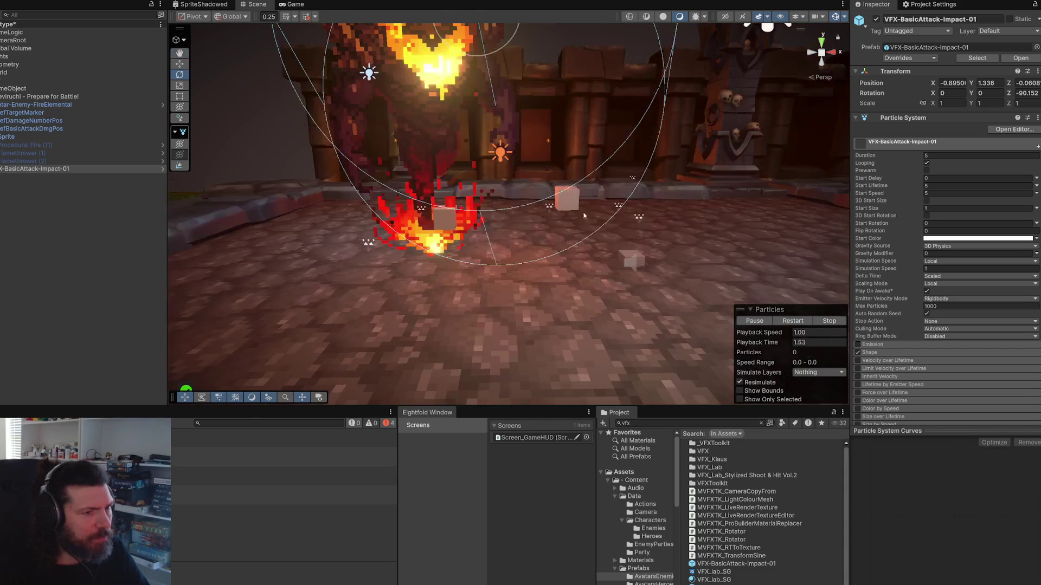
pyautogui.press('f')
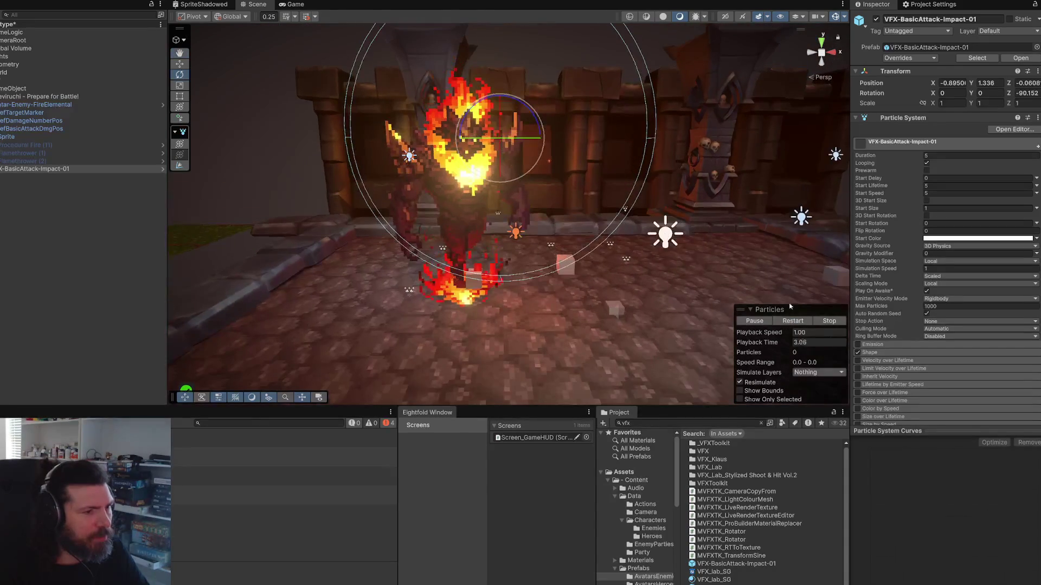
pyautogui.click(794, 322)
pyautogui.click(795, 323)
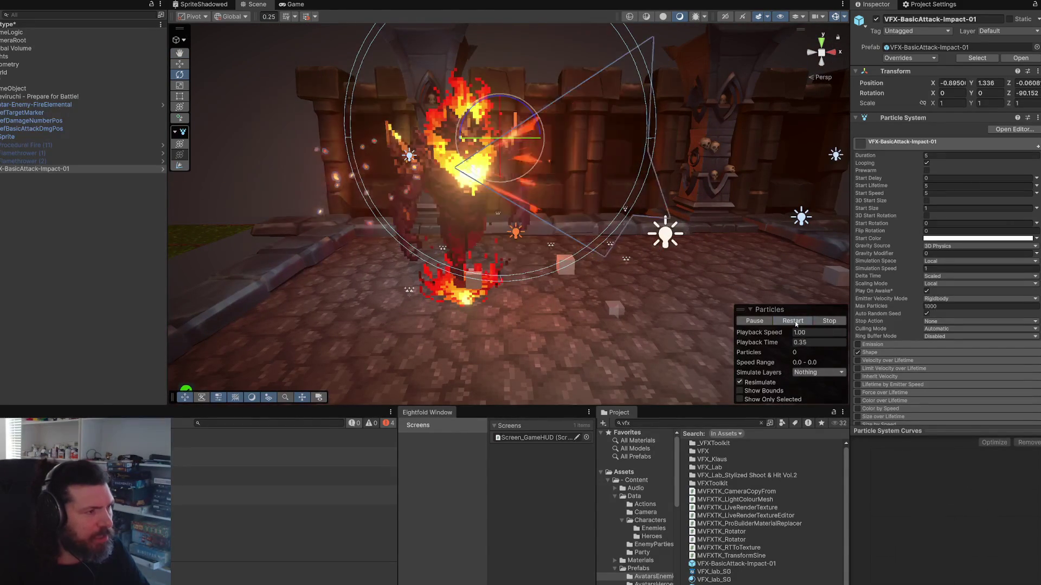
pyautogui.click(795, 322)
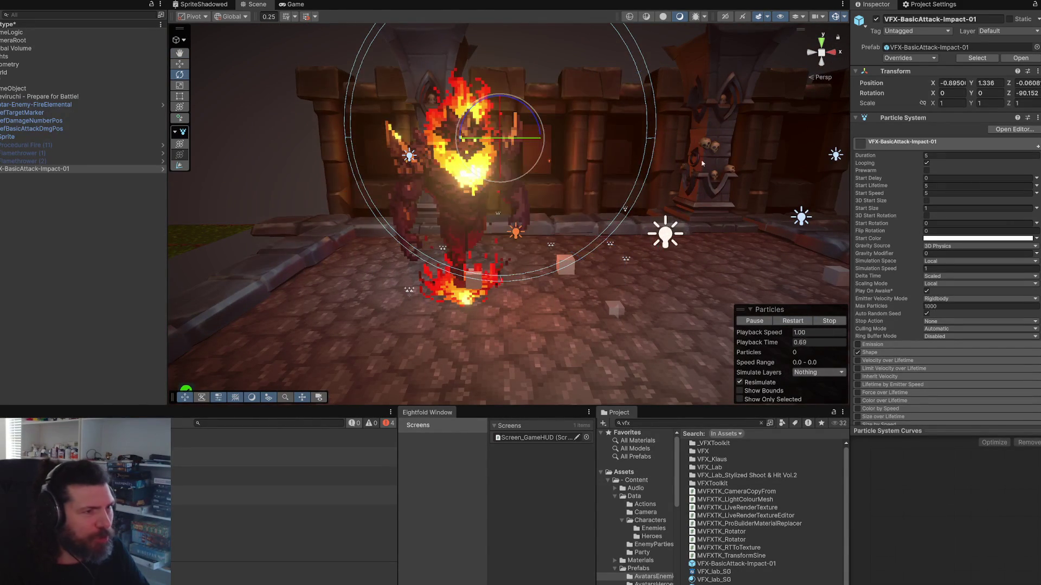
pyautogui.click(833, 17)
pyautogui.click(795, 321)
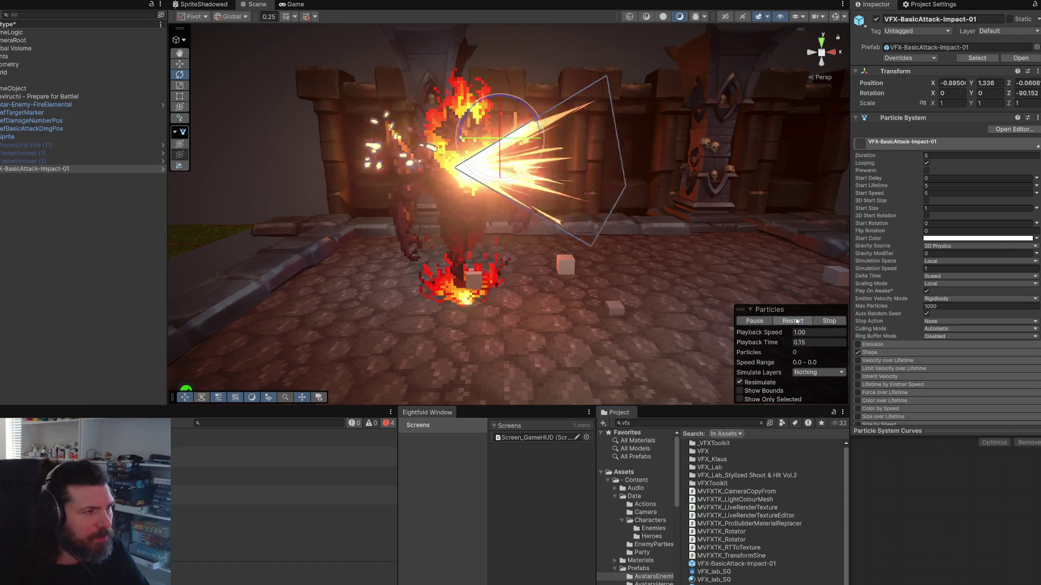
pyautogui.click(796, 320)
pyautogui.click(796, 321)
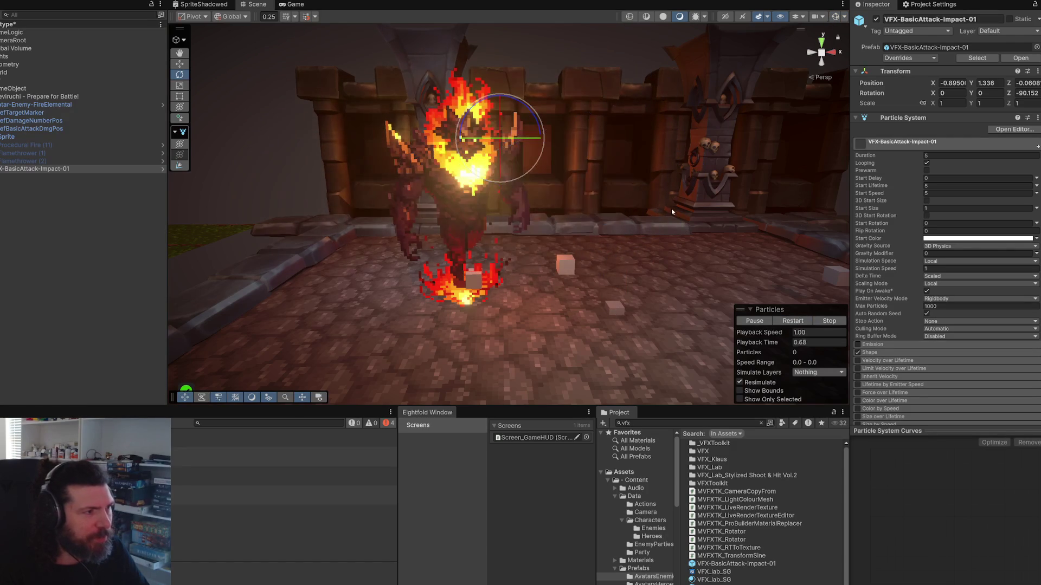
pyautogui.scroll(2, 671, 208)
pyautogui.press('w')
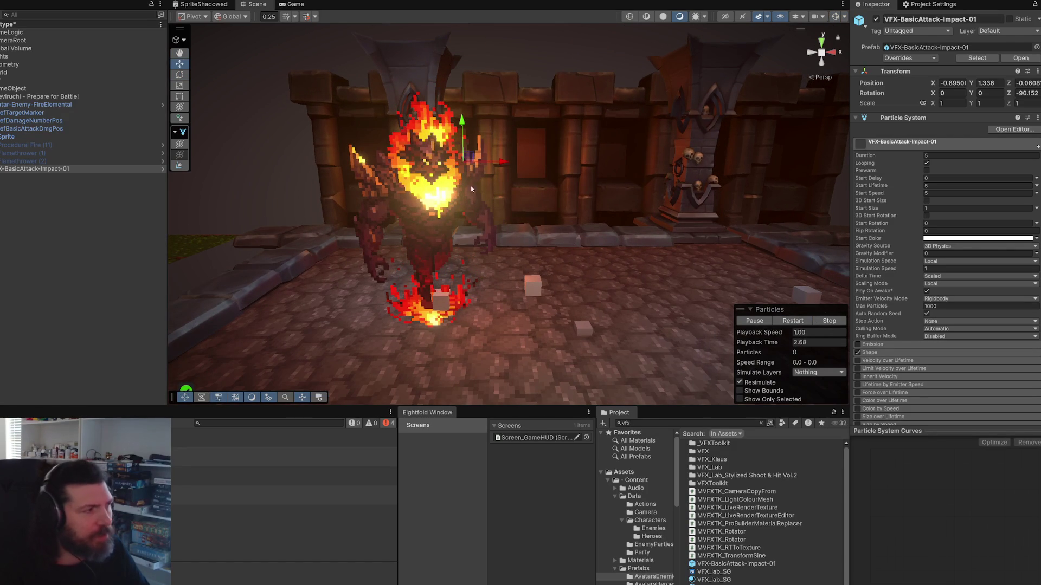
pyautogui.click(162, 170)
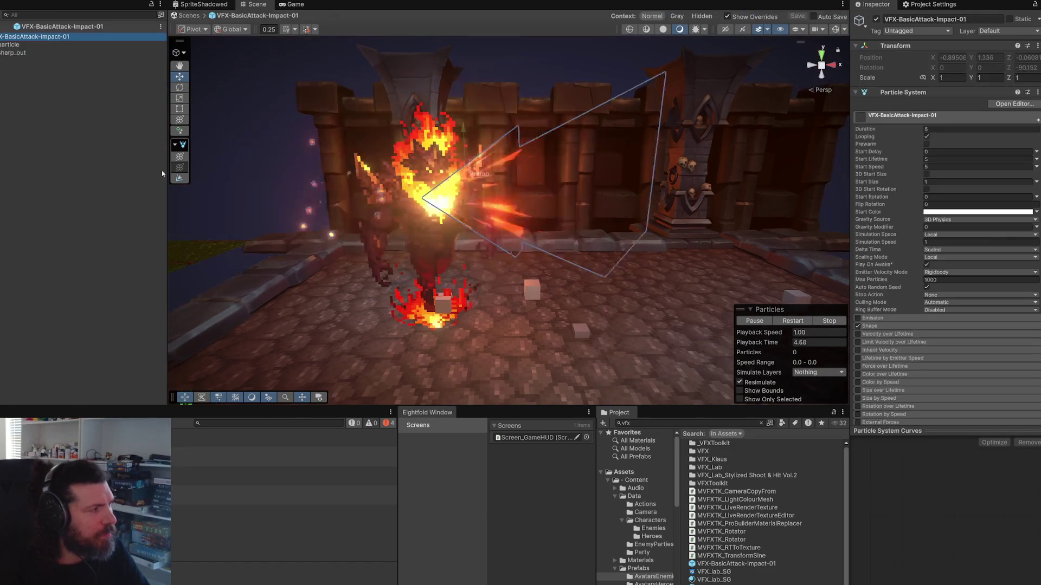
# Step: Set sharp_out's 3D Start Size to 0.3–1.5 on X and Y and 1–3 on Z, then save
pyautogui.click(9, 53)
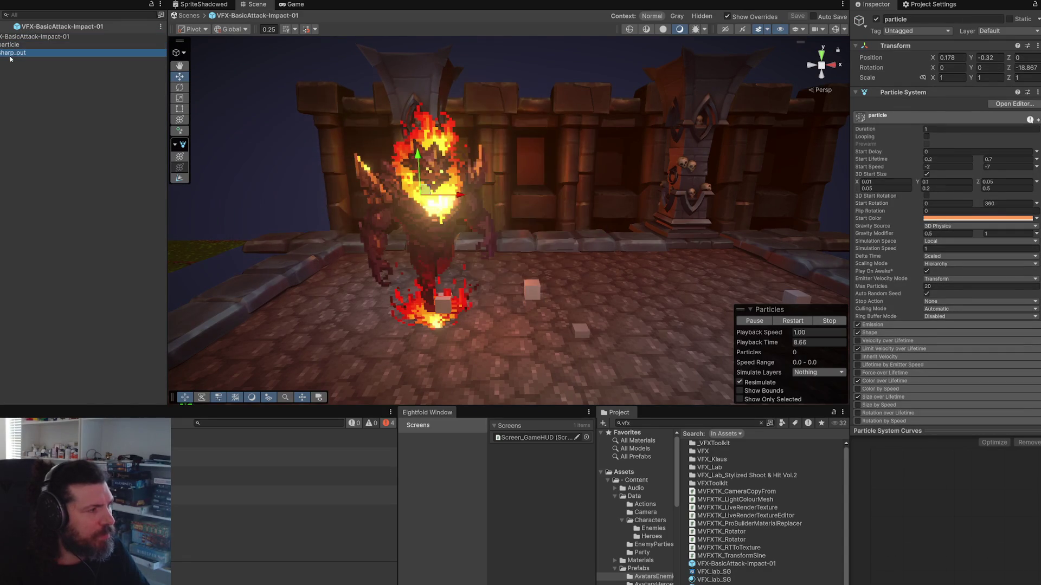
pyautogui.click(11, 47)
pyautogui.click(11, 52)
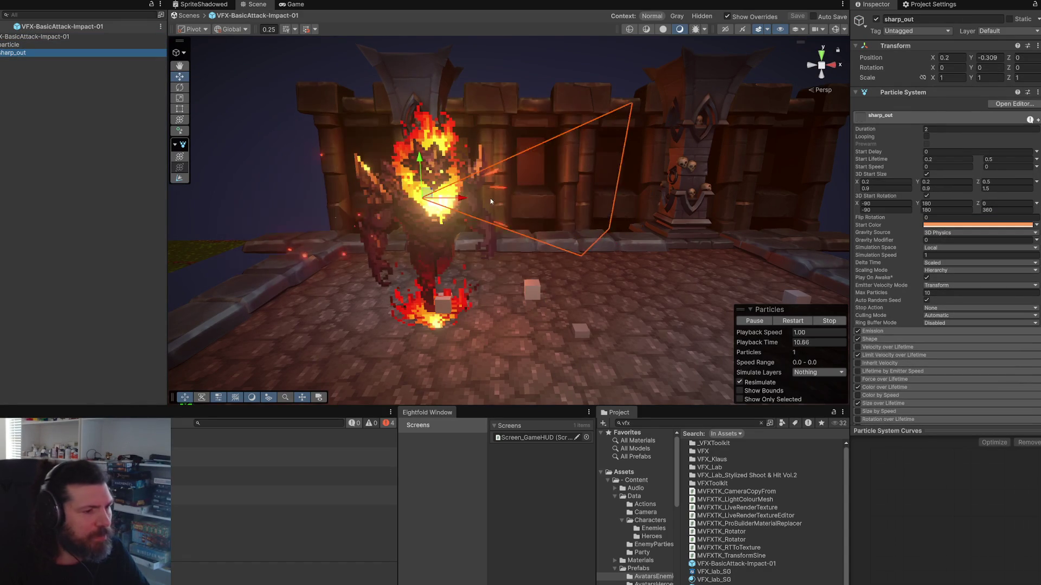
pyautogui.click(896, 184)
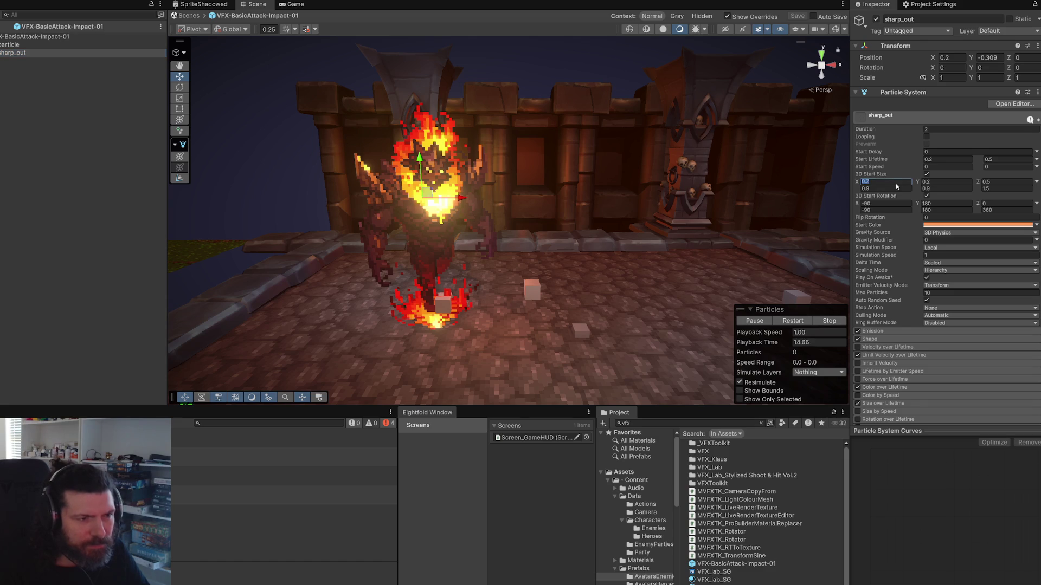
pyautogui.write('0.')
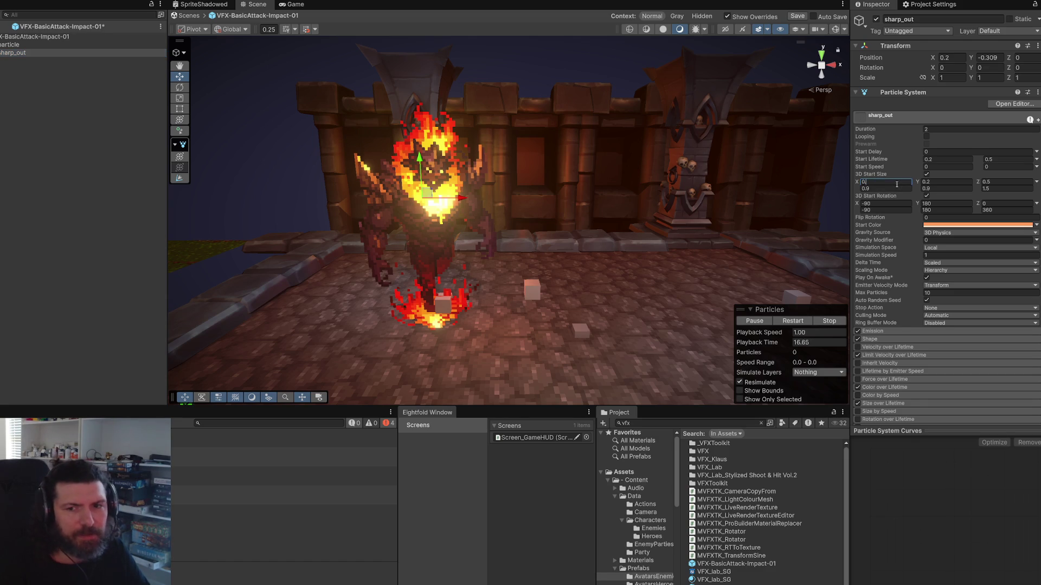
pyautogui.press('Tab')
pyautogui.write('1.5')
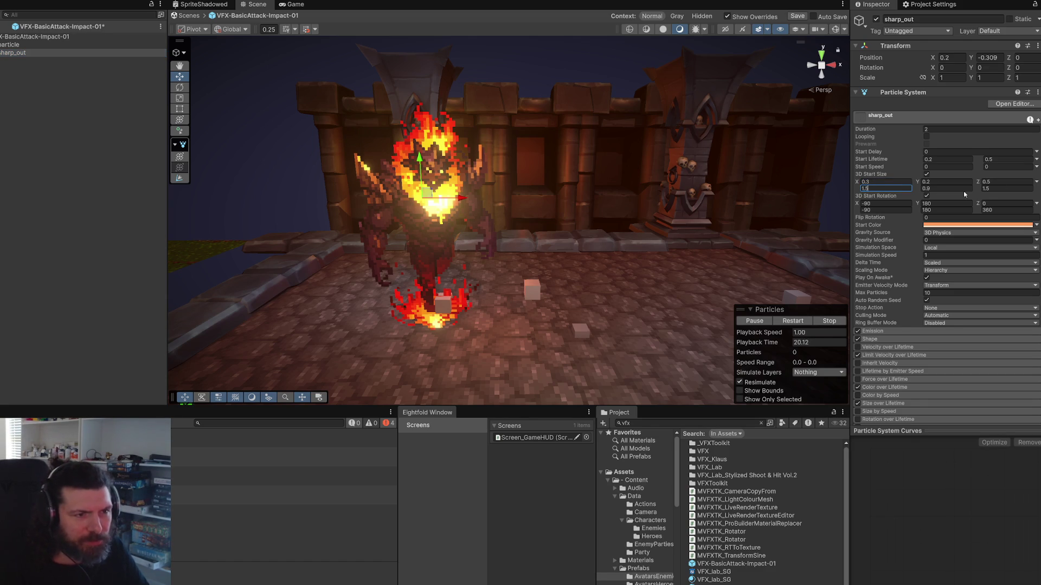
pyautogui.click(946, 183)
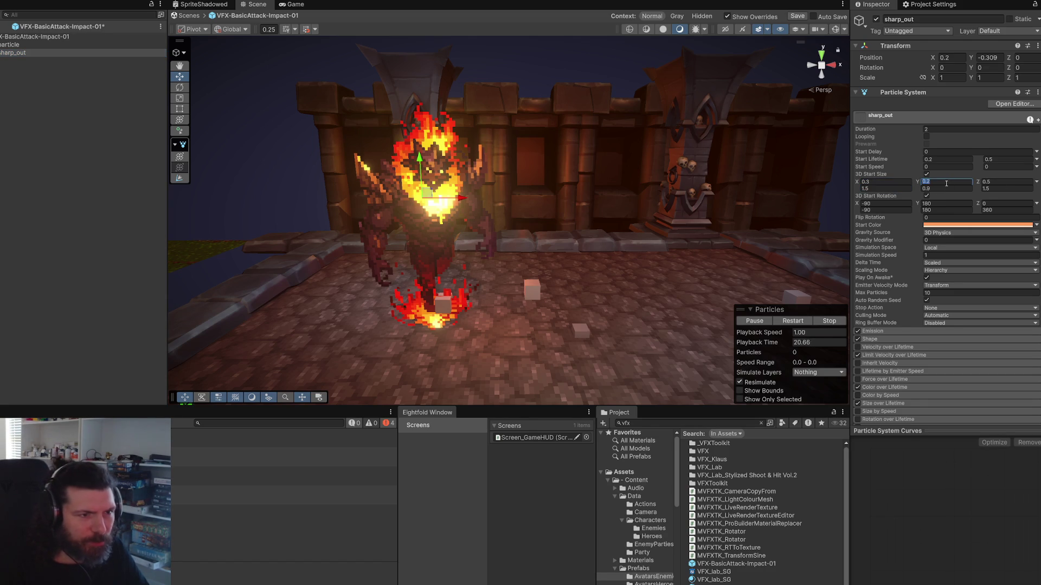
pyautogui.write('0.3')
pyautogui.press('Tab')
pyautogui.write('1.5')
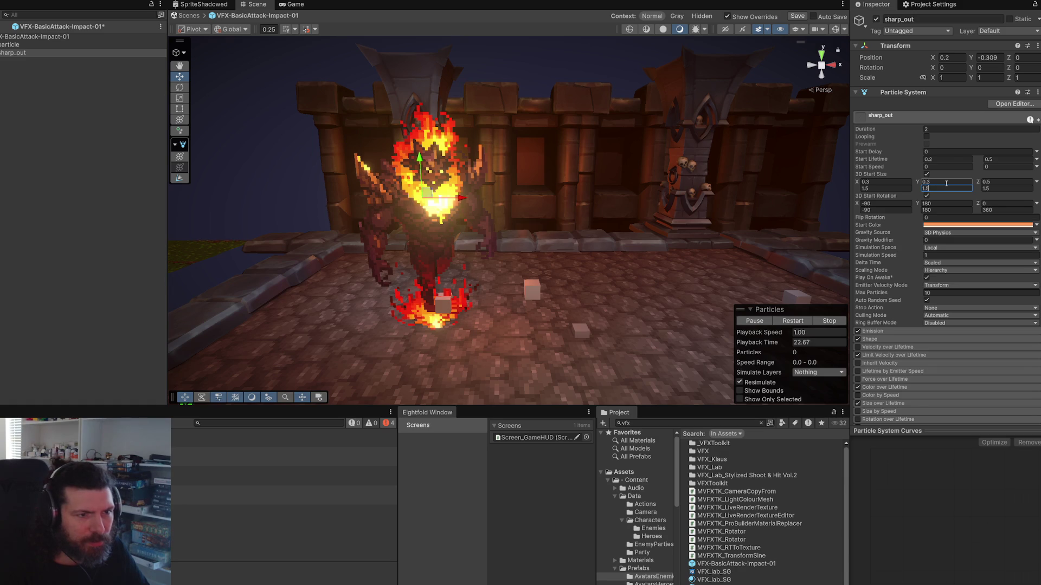
pyautogui.click(1002, 183)
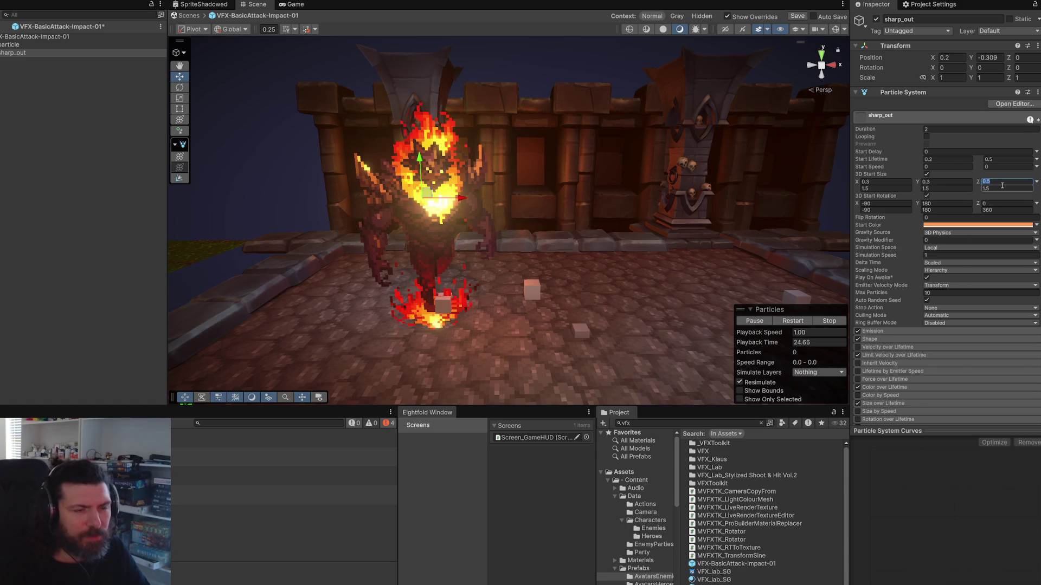
pyautogui.write('1')
pyautogui.press('Tab')
pyautogui.hotkey('ctrl', 's')
# Step: Preview the enlarged streaks, then deactivate the placed impact effect and the Fire Elemental
pyautogui.click(793, 321)
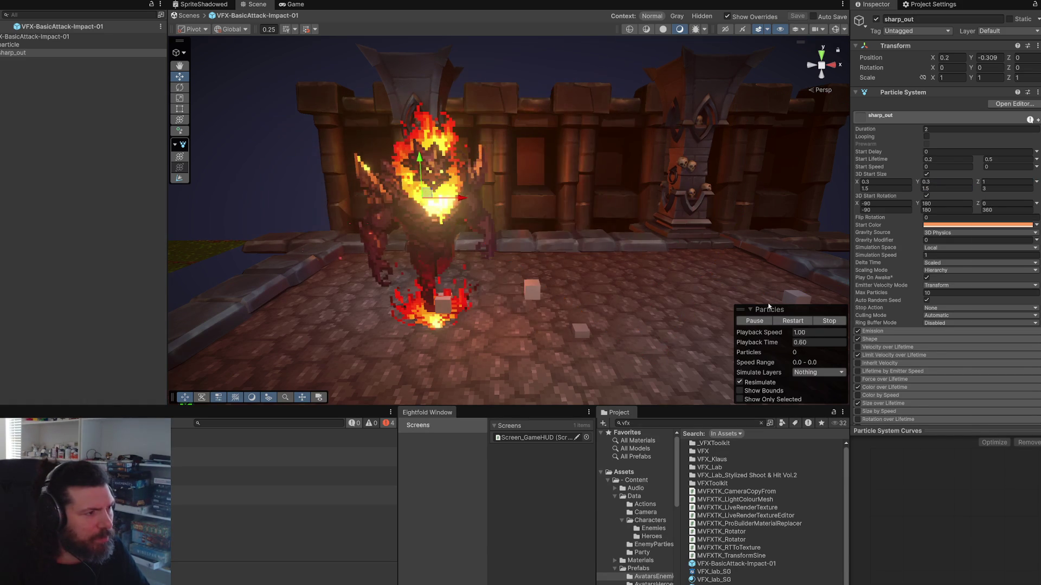
pyautogui.click(792, 321)
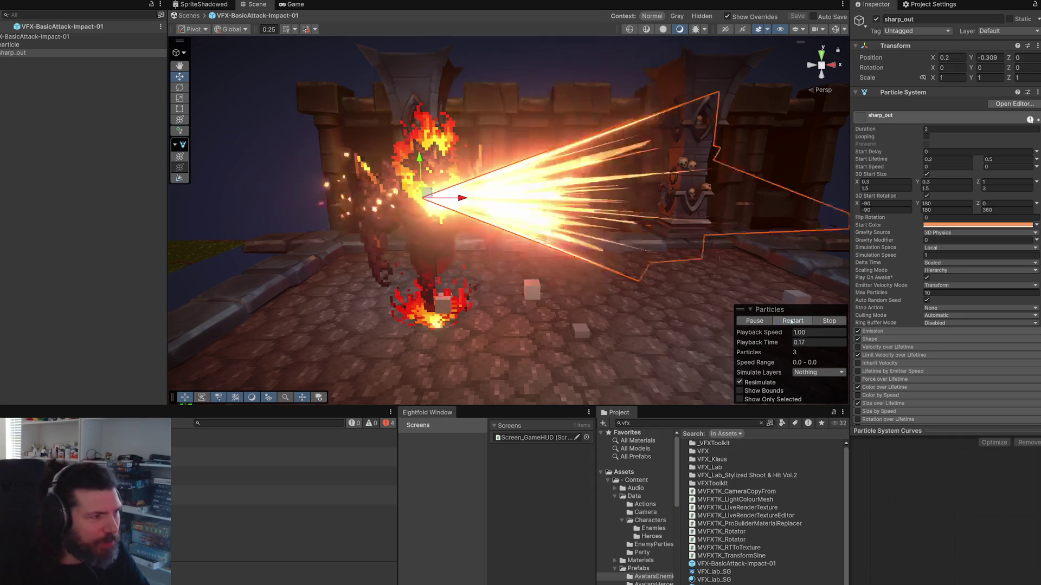
pyautogui.click(186, 15)
pyautogui.click(876, 19)
pyautogui.click(50, 105)
pyautogui.click(876, 20)
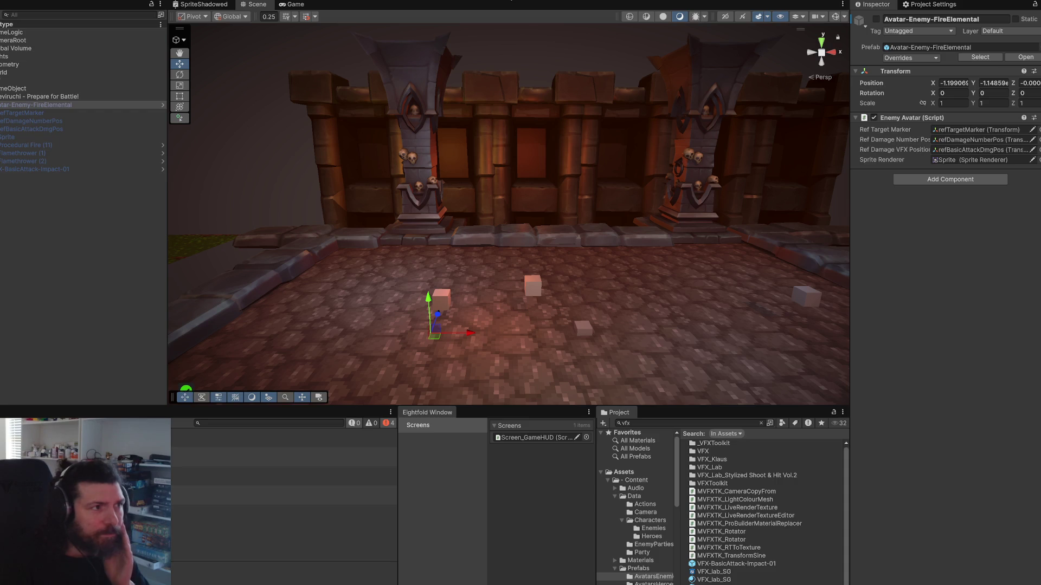
# Step: Play the battle, choosing Attack on the Fire Elemental for every hero, then stop Play mode
pyautogui.hotkey('ctrl', 'p')
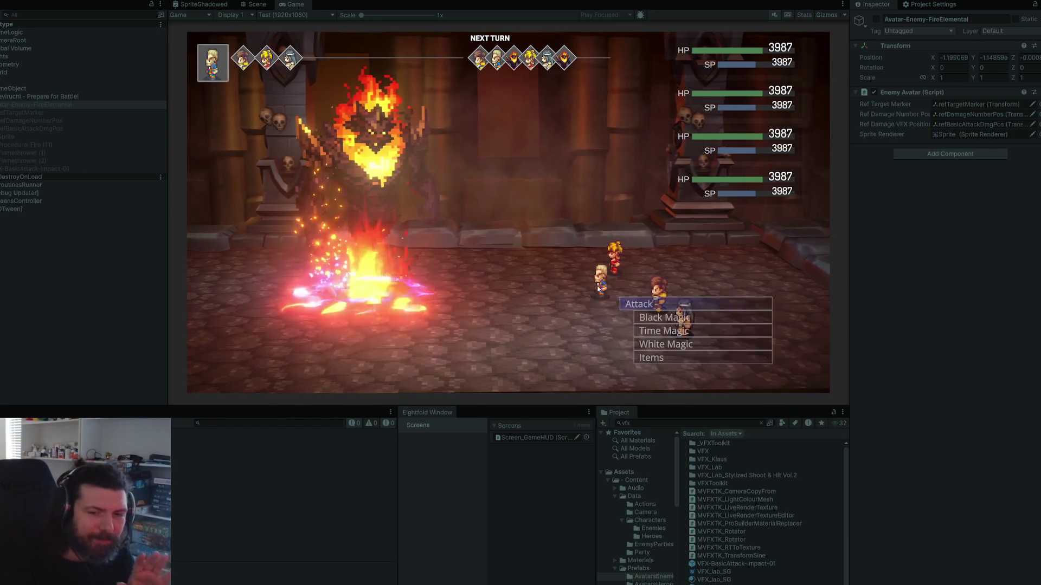
pyautogui.press('Down')
pyautogui.press('Up')
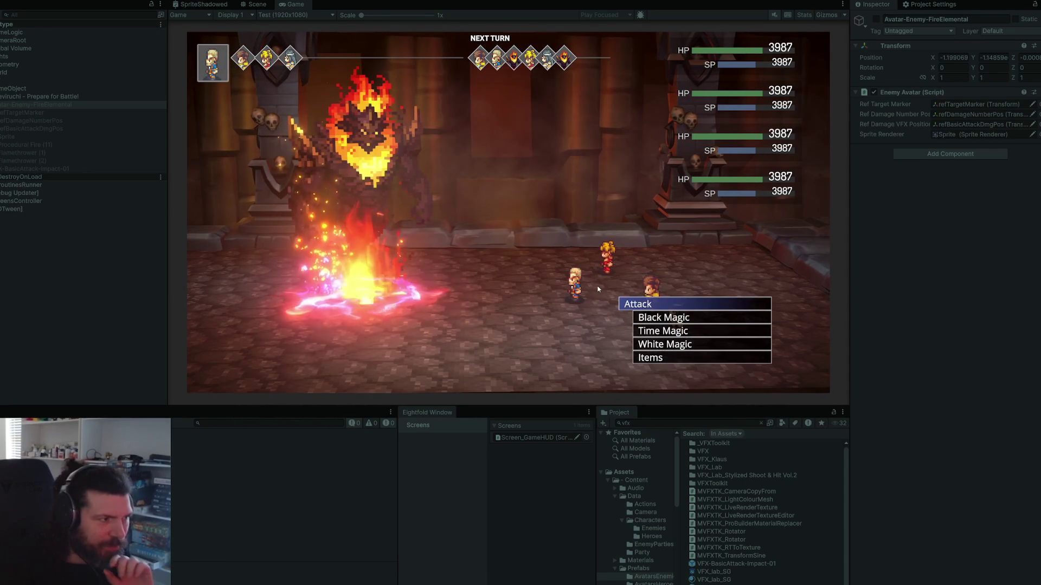
pyautogui.press('Return')
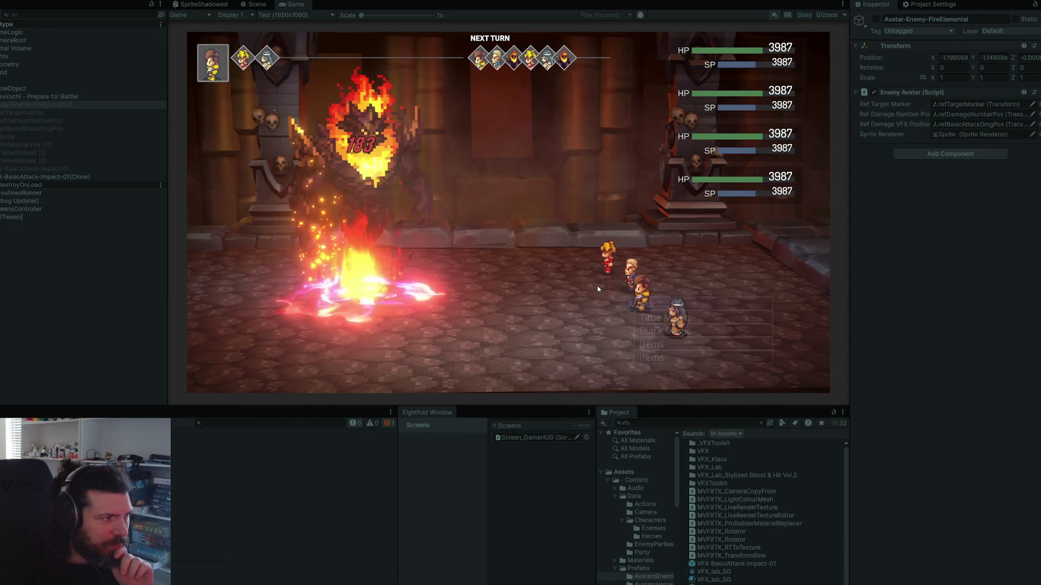
pyautogui.press('Return')
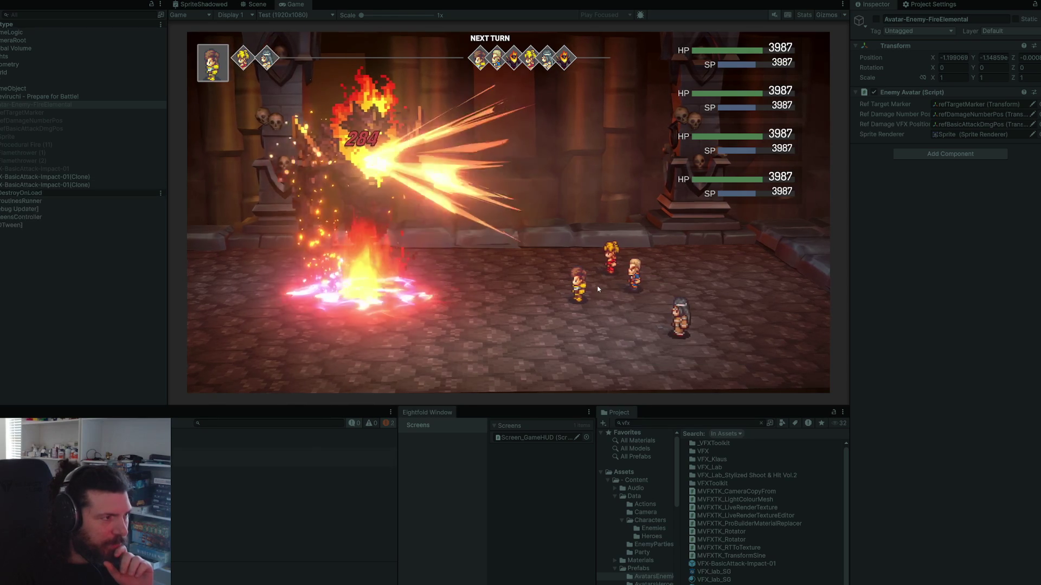
pyautogui.press('Return')
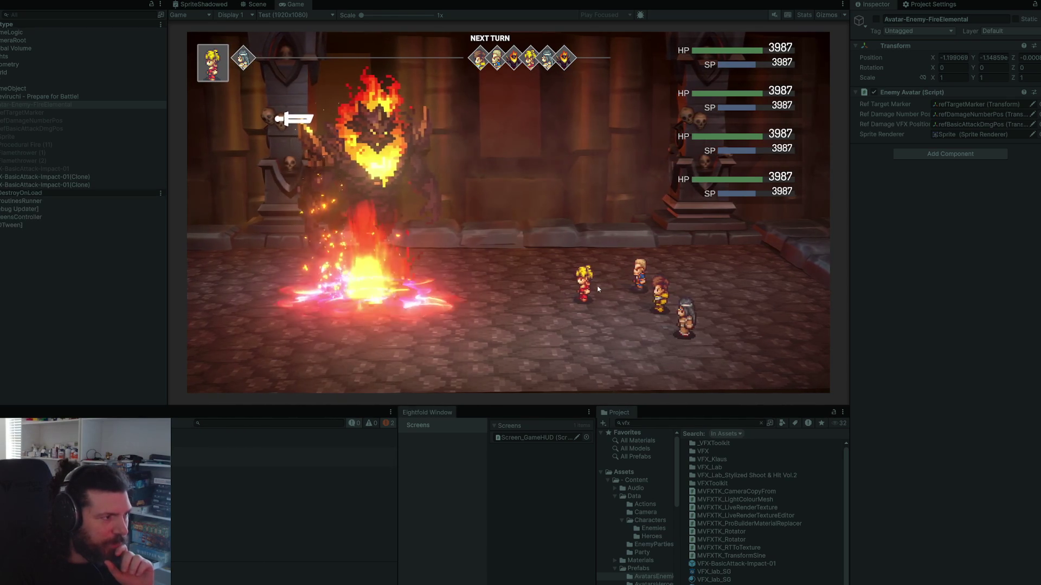
pyautogui.press('Return')
pyautogui.press('Return')
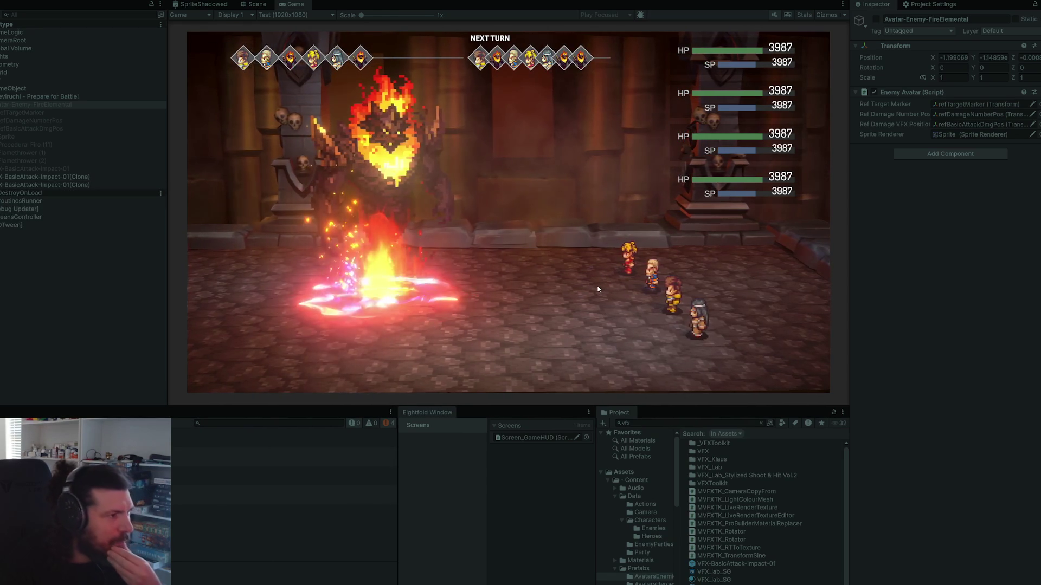
pyautogui.press('Return')
pyautogui.press('Return')
pyautogui.press('Return')
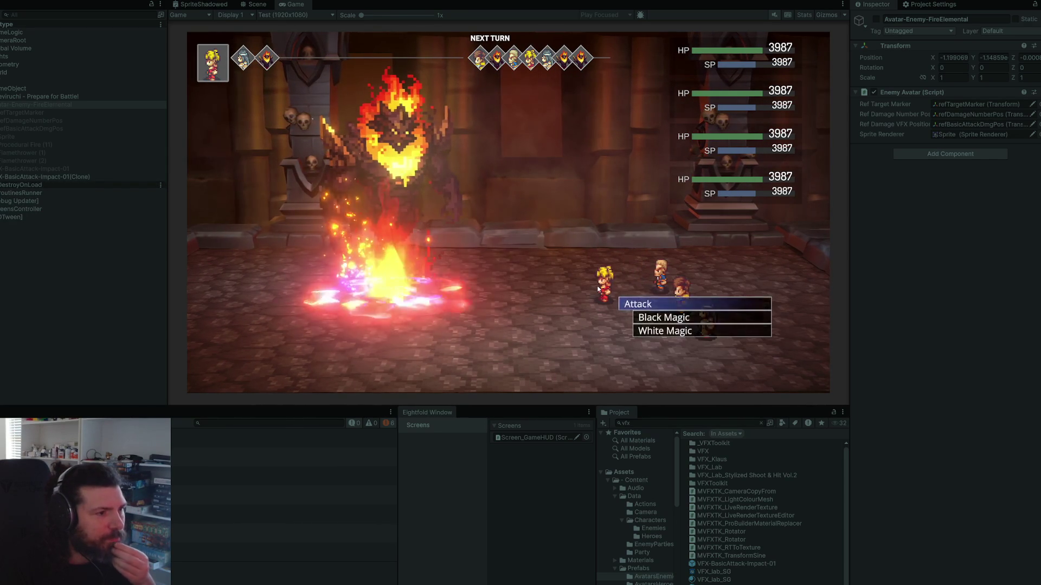
pyautogui.press('Return')
pyautogui.press('Return')
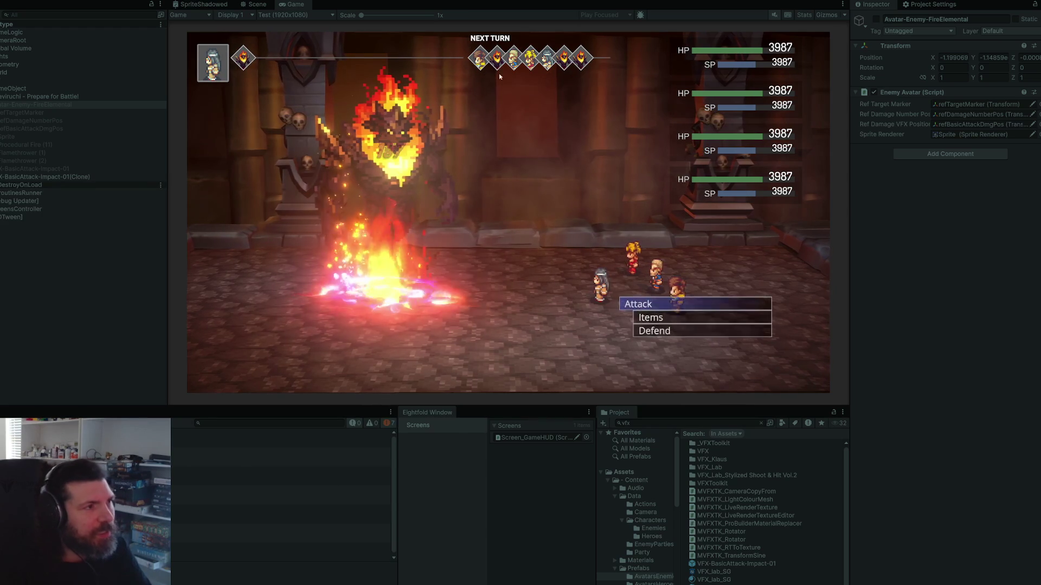
pyautogui.hotkey('ctrl', 'p')
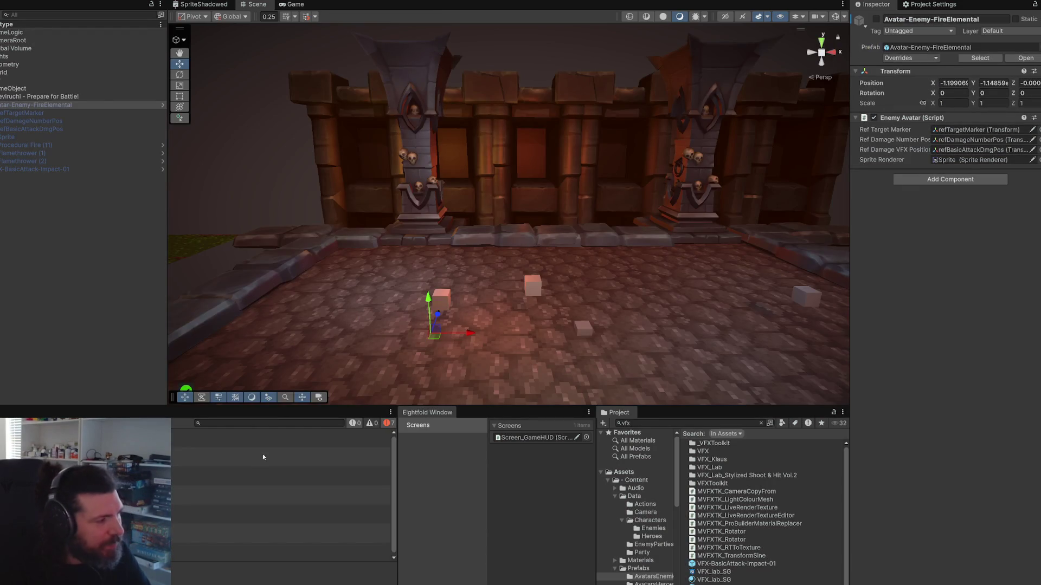
# Step: Cut the debug error log line from the attack script and return to Unity
pyautogui.doubleClick(254, 458)
pyautogui.hotkey('ctrl', 'x')
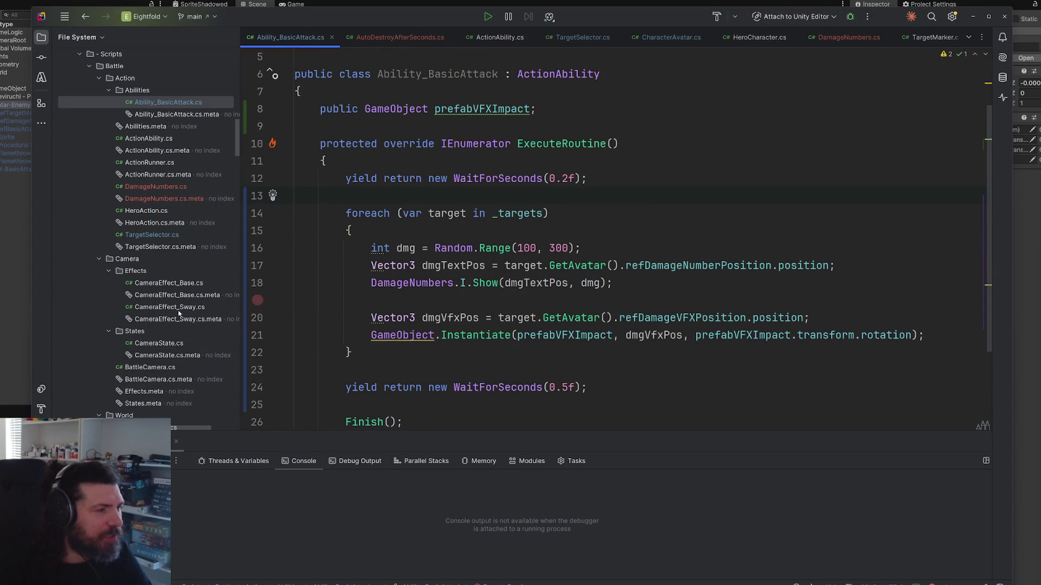
pyautogui.hotkey('alt', 'Tab')
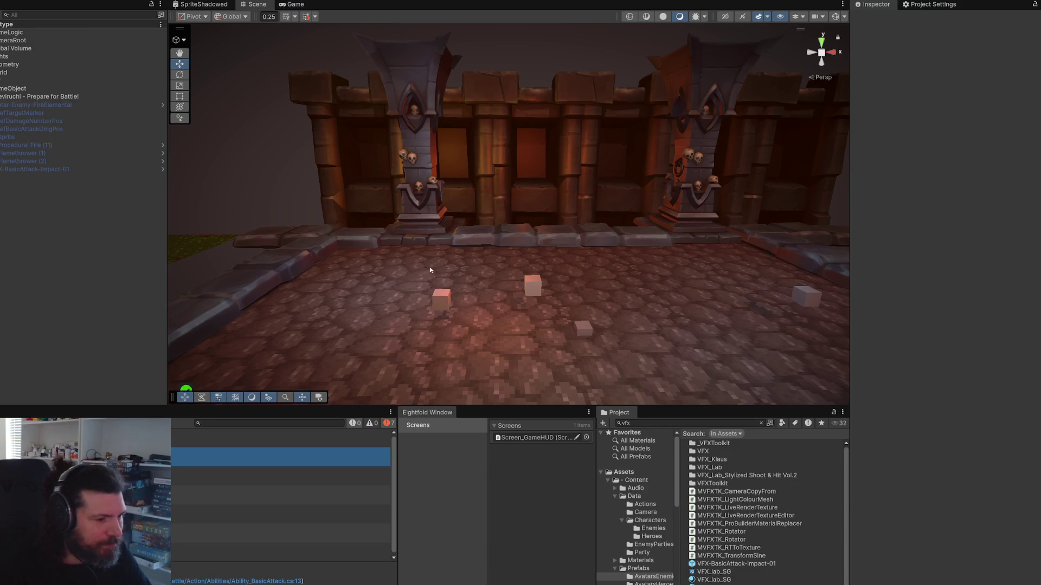
# Step: In the VFX-BasicAttack-Impact-01 prefab, set sharp_out's maximum X and Y start size to 1.2 and save
pyautogui.doubleClick(772, 564)
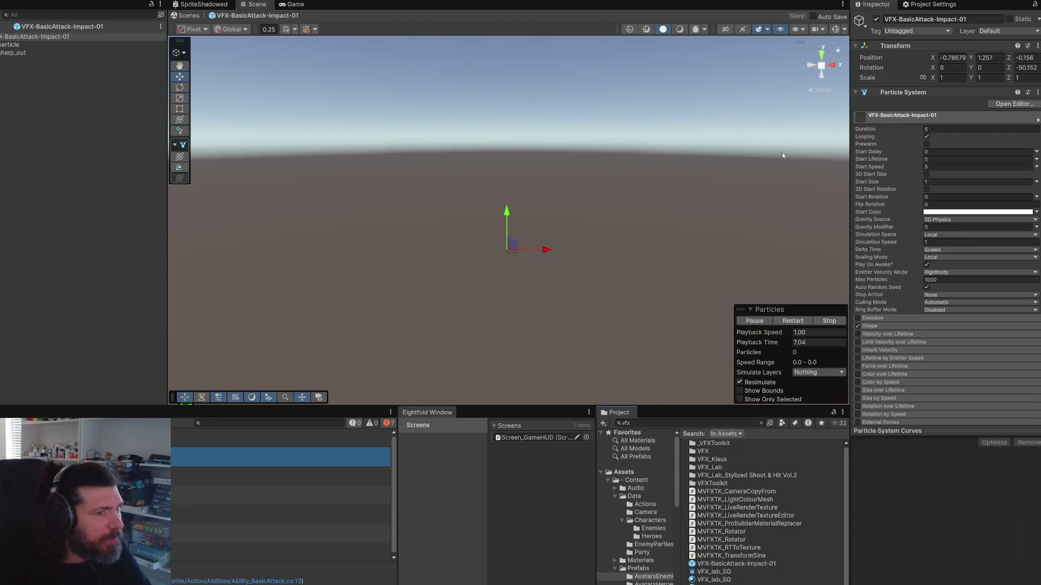
pyautogui.click(22, 53)
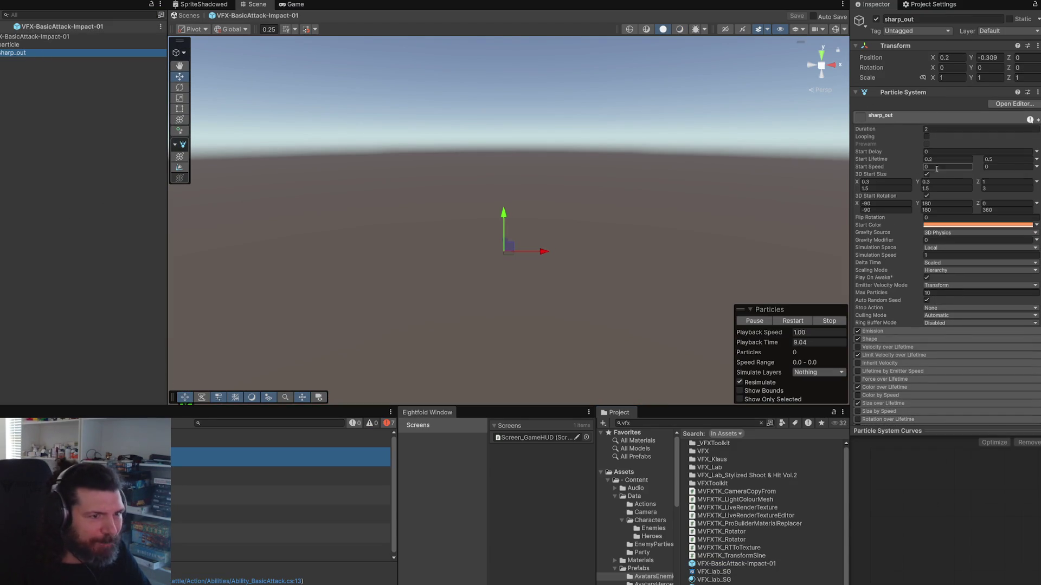
pyautogui.click(898, 189)
pyautogui.write('1')
pyautogui.press('Tab')
pyautogui.write('1')
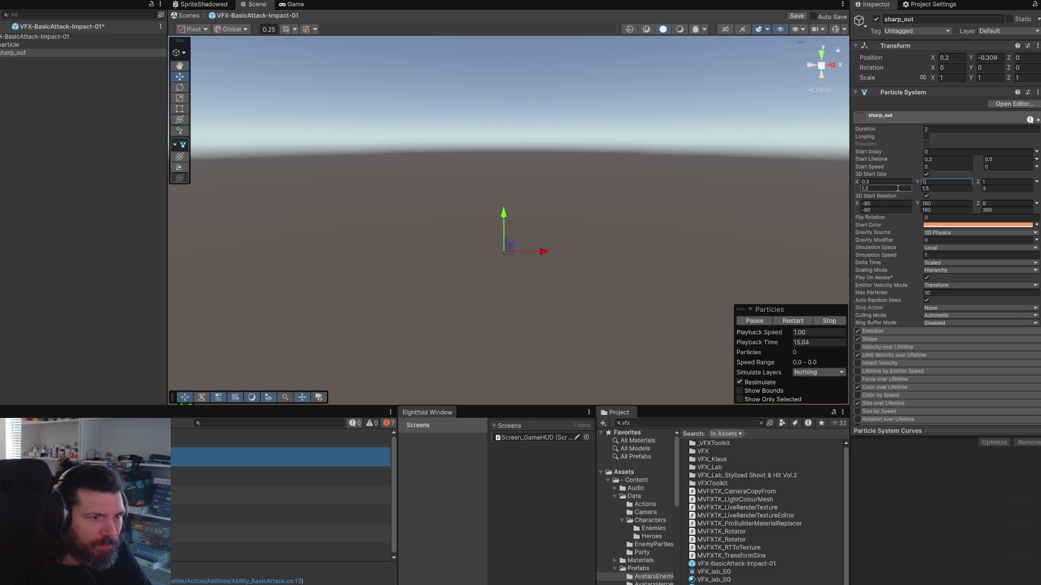
pyautogui.press('Escape')
pyautogui.click(940, 189)
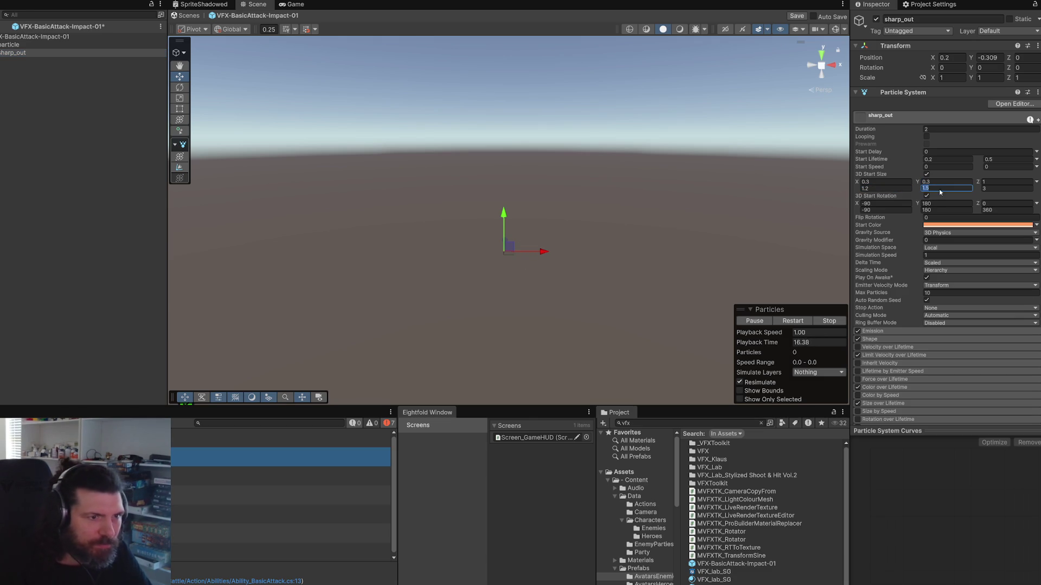
pyautogui.click(990, 190)
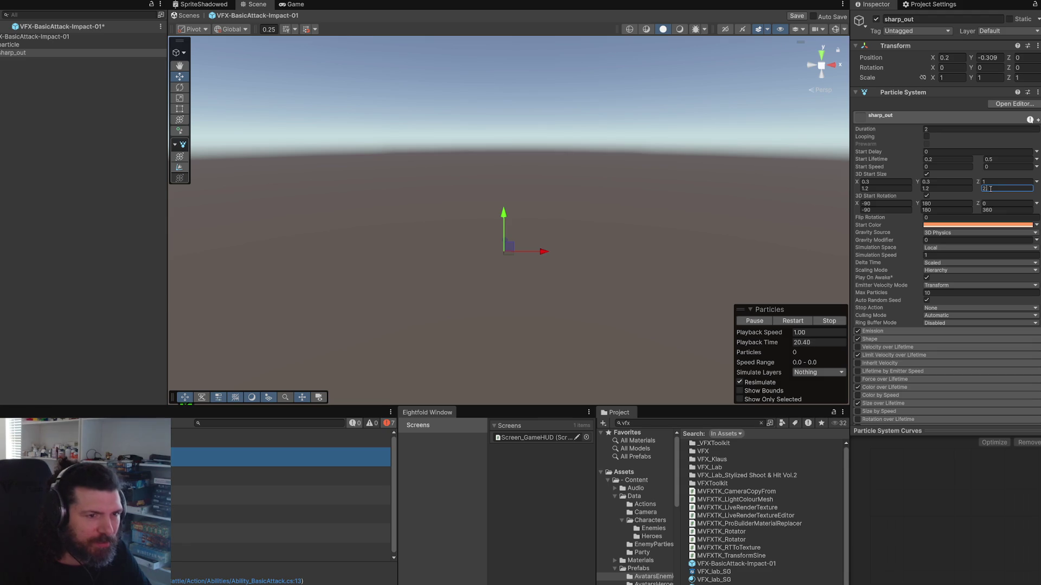
pyautogui.hotkey('ctrl', 's')
# Step: Set sharp_out's Z start size range to 1.5–2, then exit Prefab Mode
pyautogui.click(993, 185)
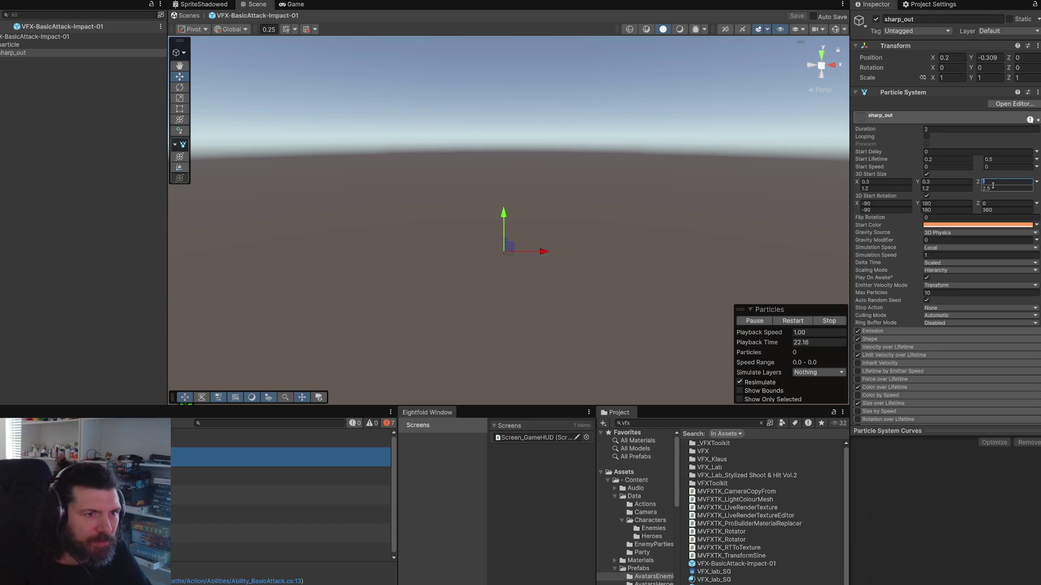
pyautogui.write('.5')
pyautogui.press('Tab')
pyautogui.write('3')
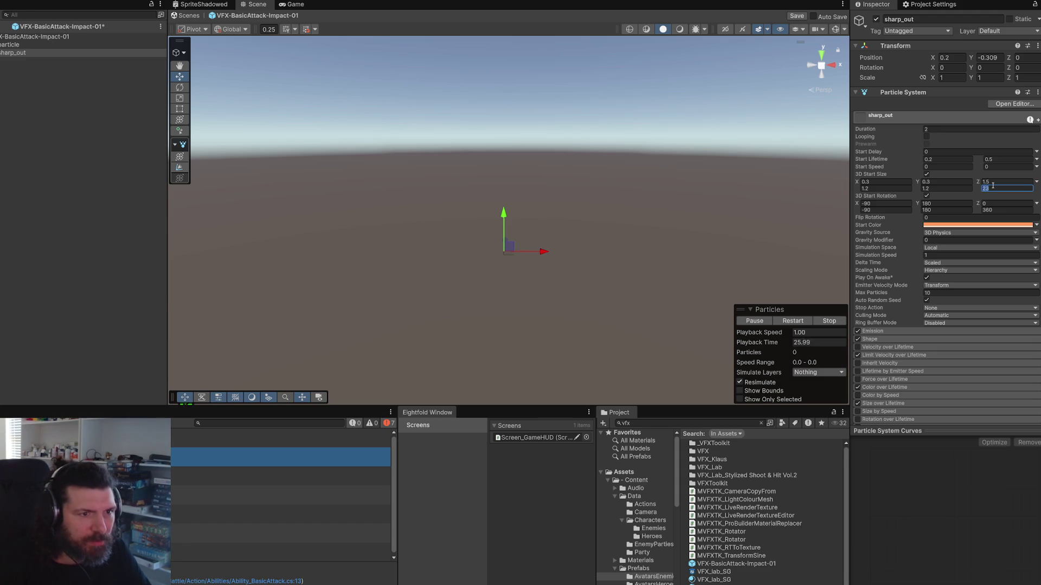
pyautogui.click(6, 26)
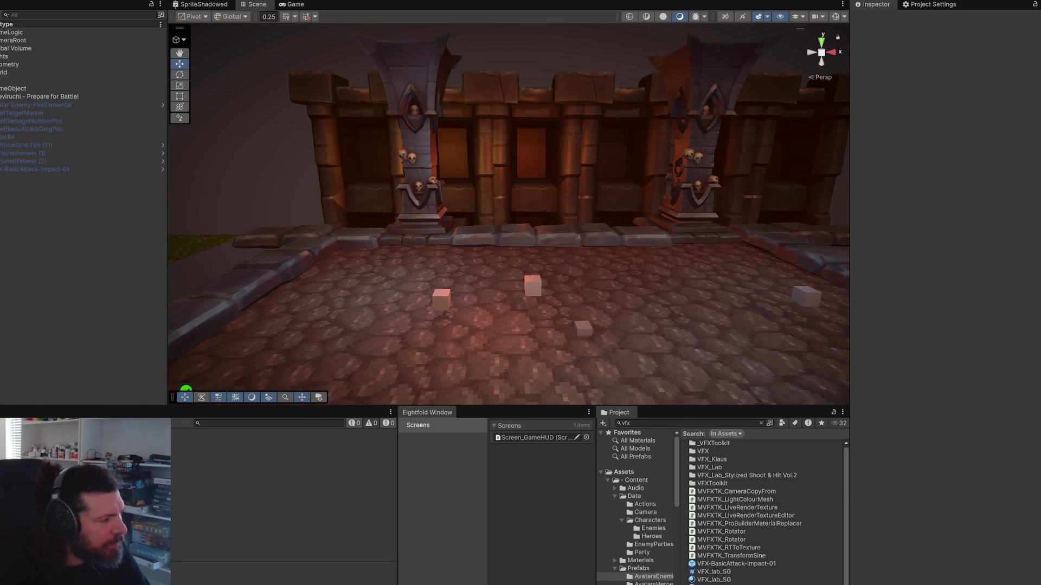
# Step: Clear the vfx search in the Project window, then go back to Ability_BasicAttack.cs in Rider
pyautogui.hotkey('alt', 'Tab')
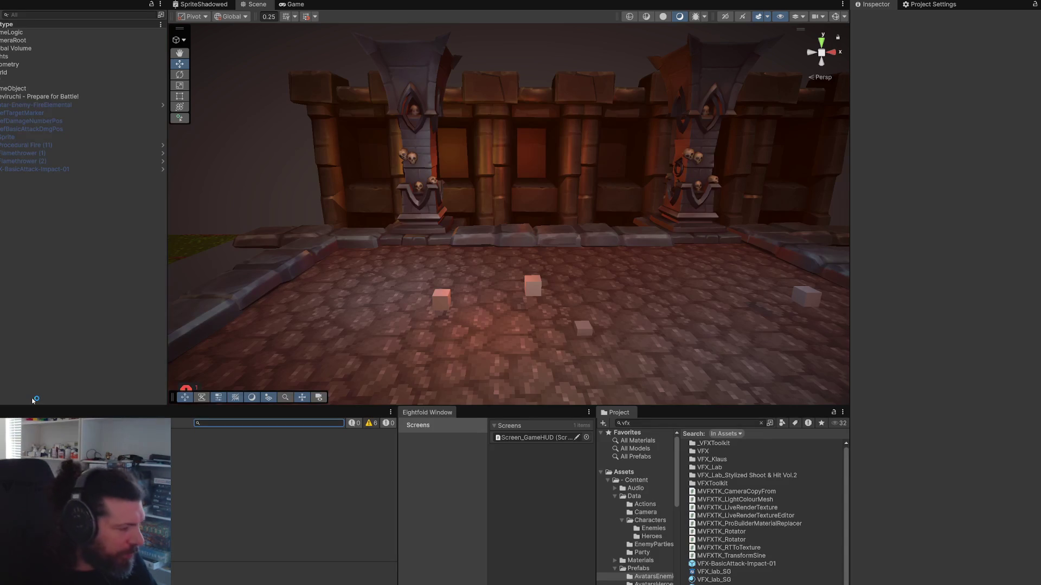
pyautogui.click(760, 424)
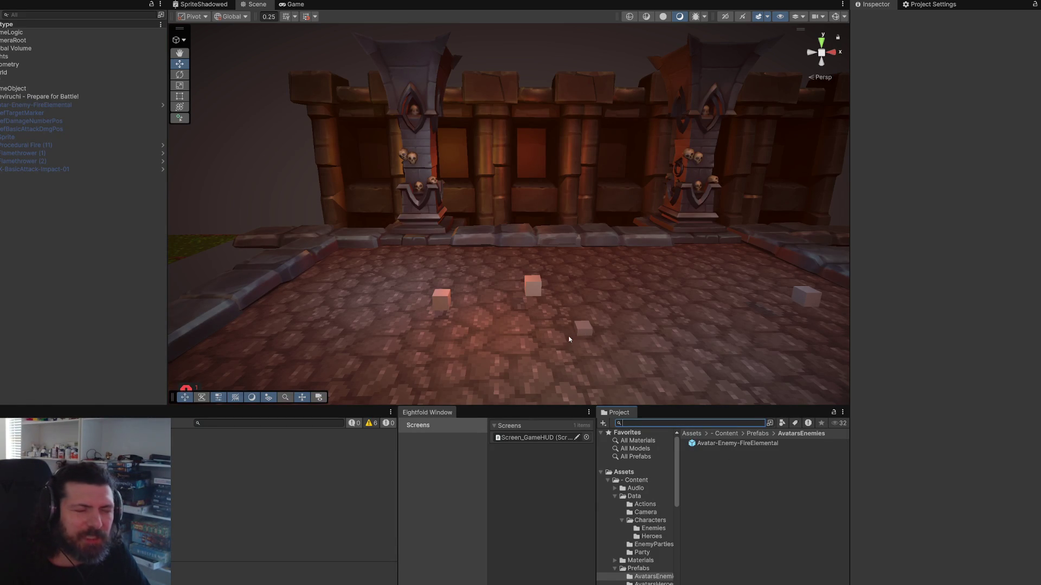
pyautogui.hotkey('alt', 'Tab')
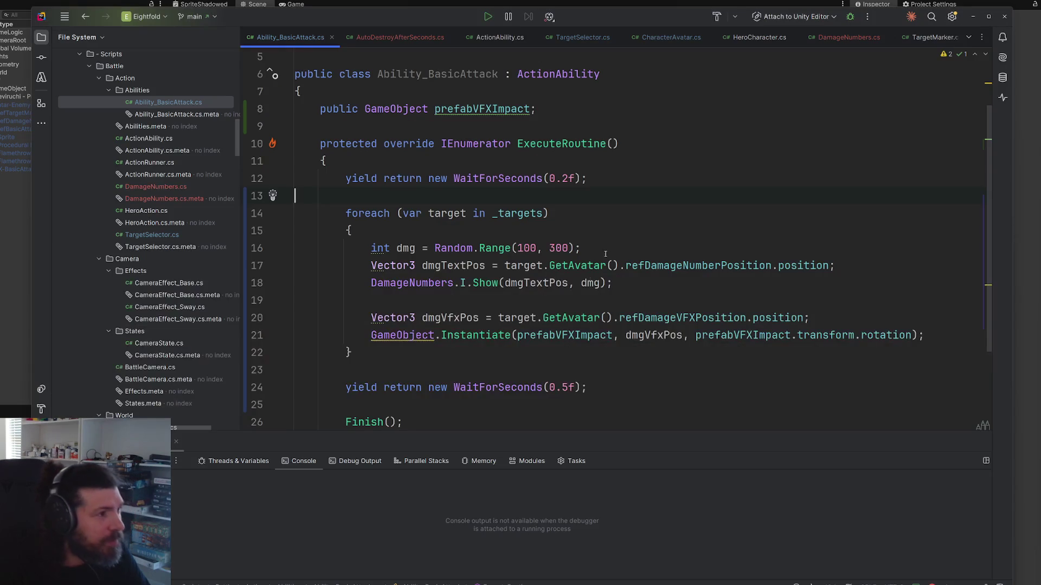
# Step: Open HeroCharacter.cs and look up the Show Local History action
pyautogui.click(759, 37)
pyautogui.click(657, 237)
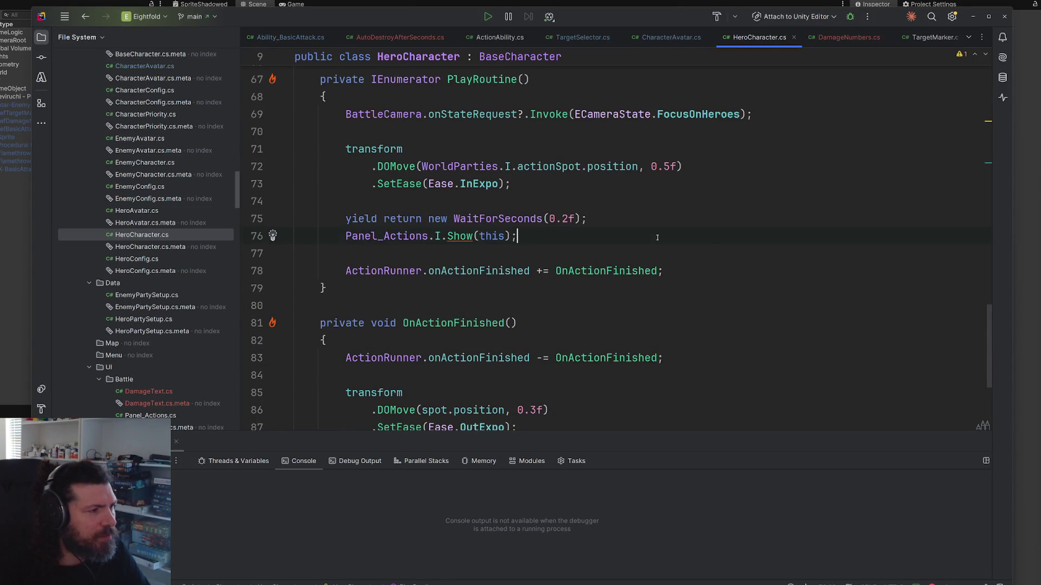
pyautogui.hotkey('ctrl', 'shift', 'f')
pyautogui.write('local histo')
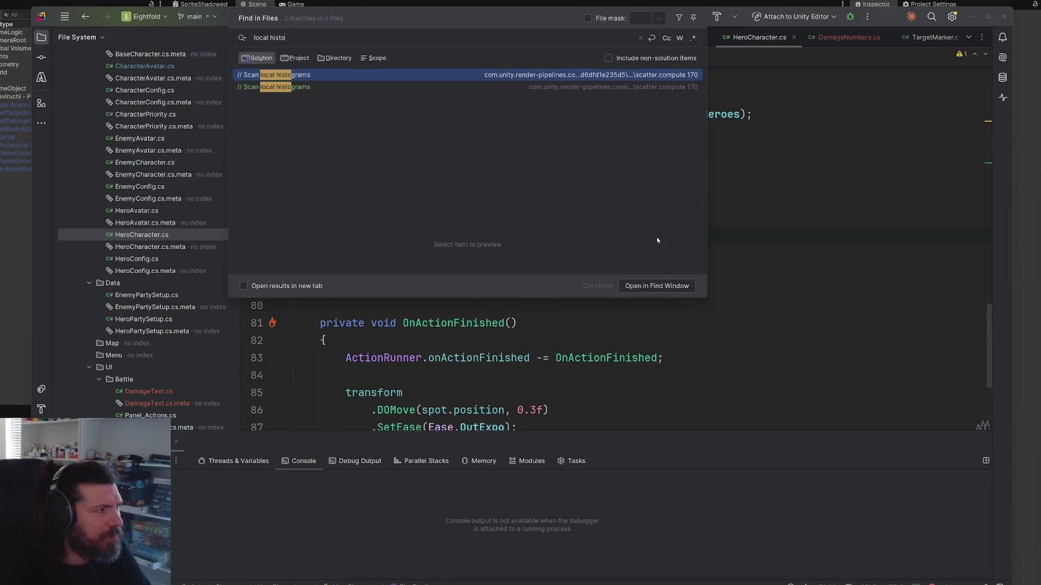
pyautogui.hotkey('ctrl', 'shift', 'a')
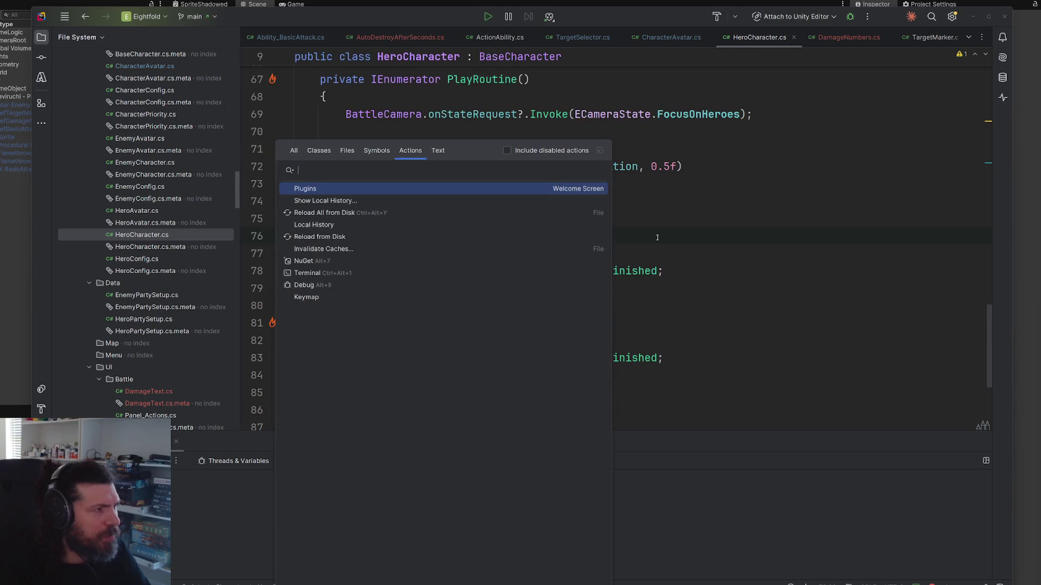
pyautogui.press('Down')
pyautogui.press('Return')
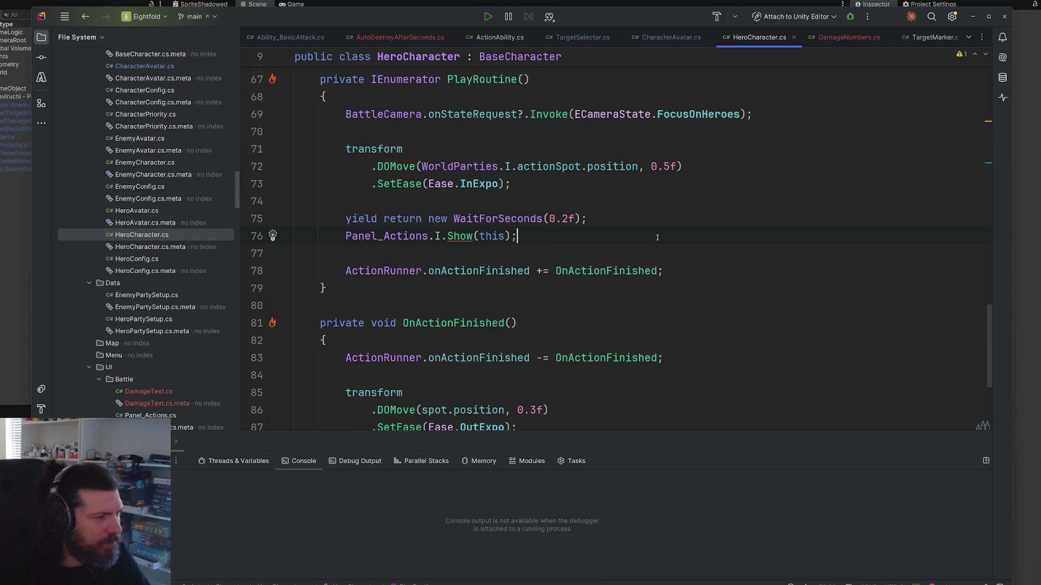
# Step: Open HeroCharacter.cs's local history and view the 21/02 2:52 am revision
pyautogui.click(634, 198)
pyautogui.hotkey('ctrl', 'shift', 'a')
pyautogui.write('local')
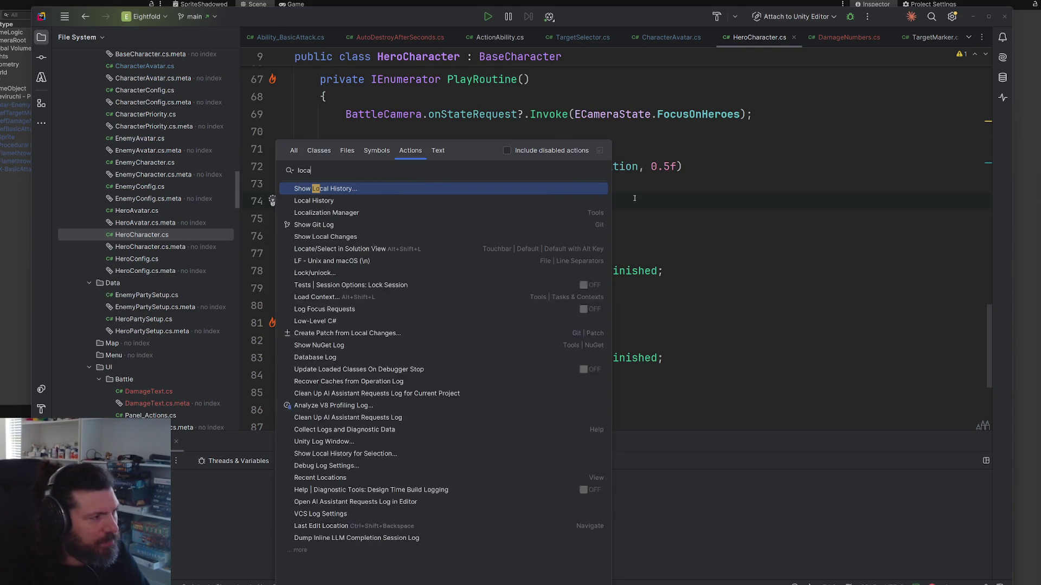
pyautogui.press('Return')
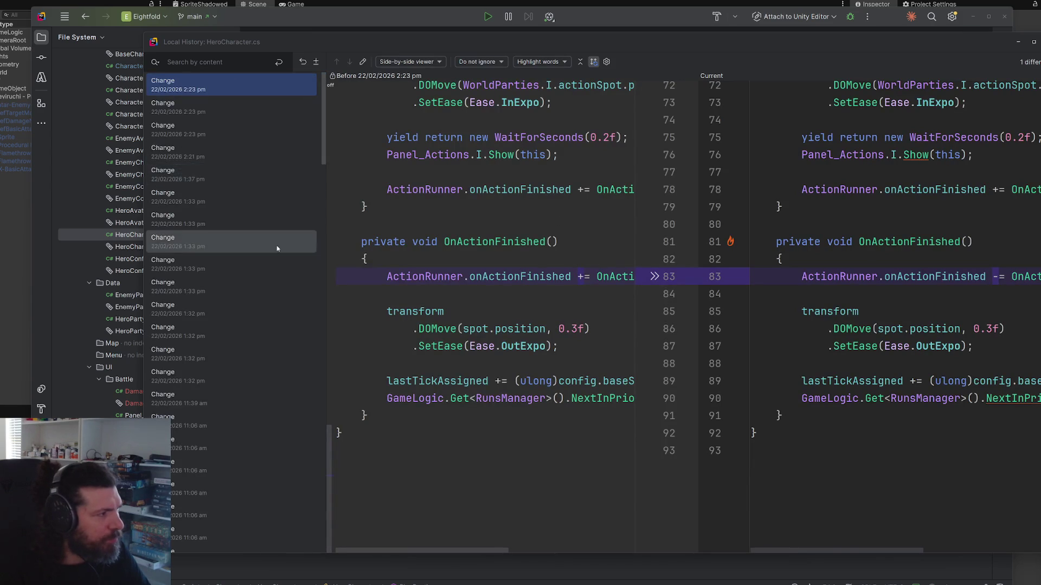
pyautogui.scroll(-10, 276, 257)
pyautogui.scroll(-3, 275, 257)
pyautogui.click(243, 282)
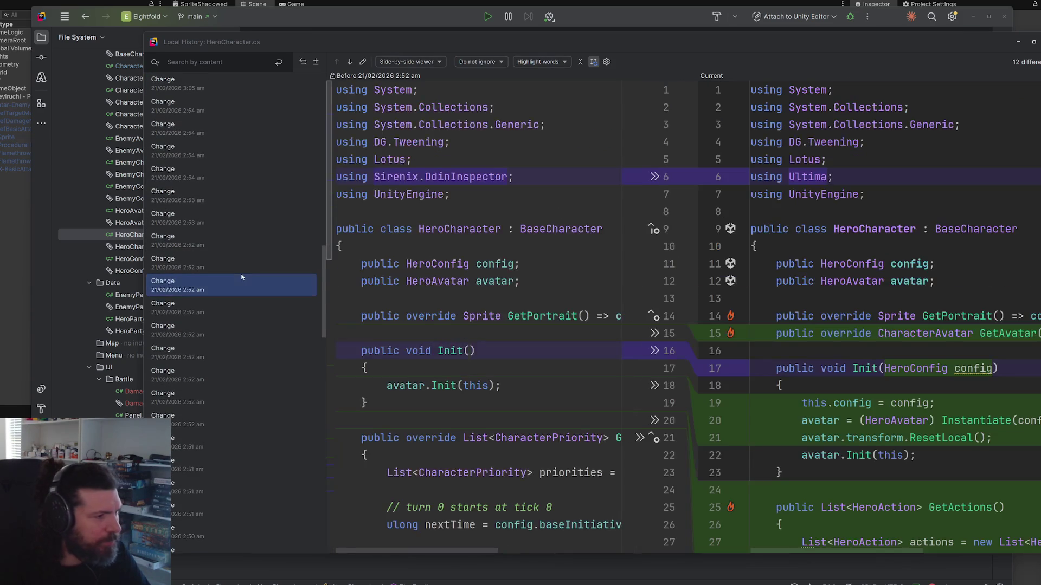
pyautogui.scroll(-15, 577, 283)
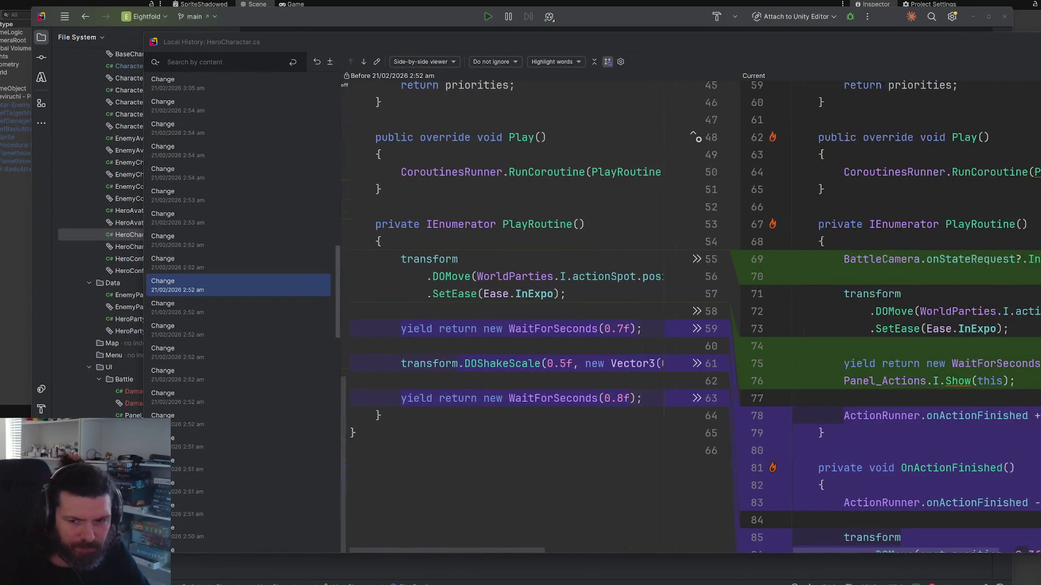
# Step: Find the old DOShakeScale line in that revision and close the Local History window
pyautogui.moveTo(813, 42)
pyautogui.mouseDown()
pyautogui.moveTo(713, 44)
pyautogui.moveTo(704, 34)
pyautogui.mouseUp()
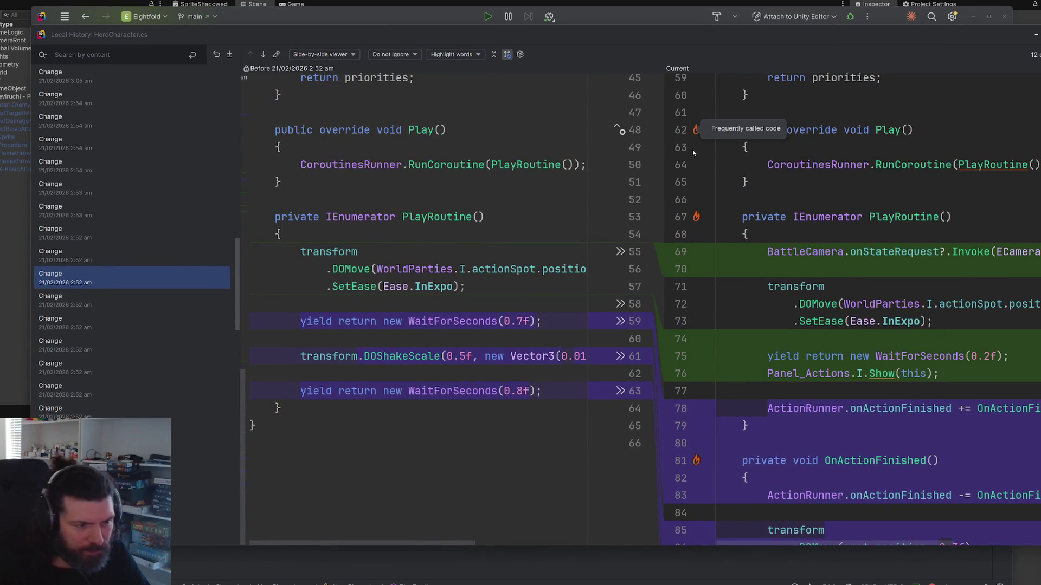
pyautogui.moveTo(442, 323)
pyautogui.scroll(5, 443, 328)
pyautogui.scroll(-5, 461, 304)
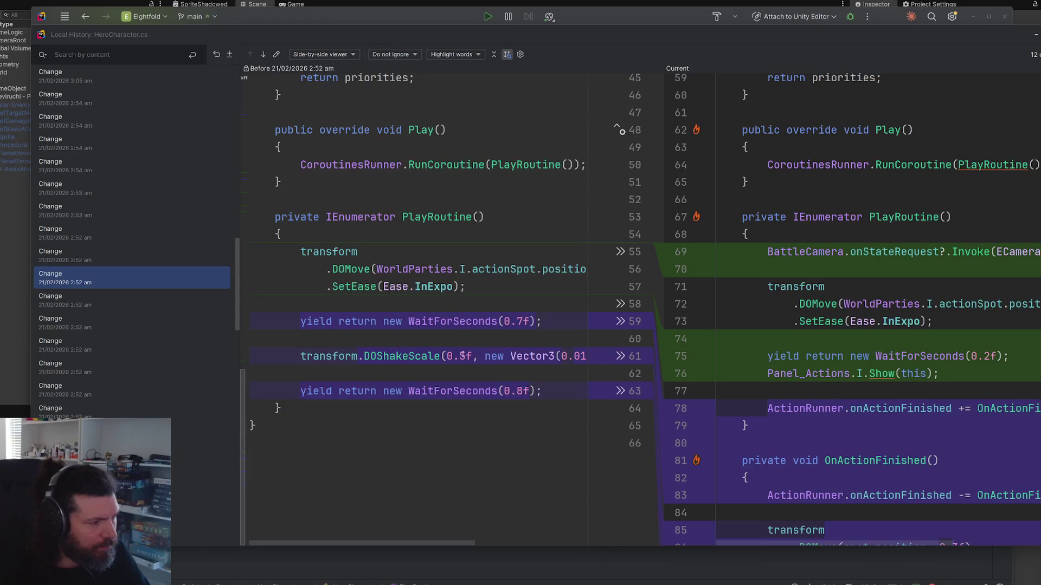
pyautogui.click(439, 358)
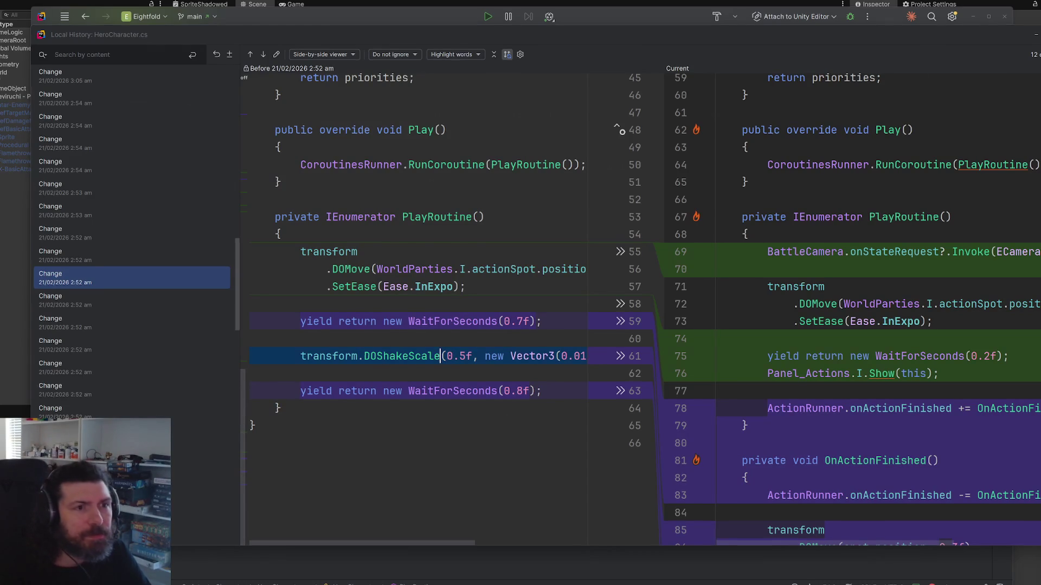
pyautogui.press('Escape')
pyautogui.scroll(2, 612, 286)
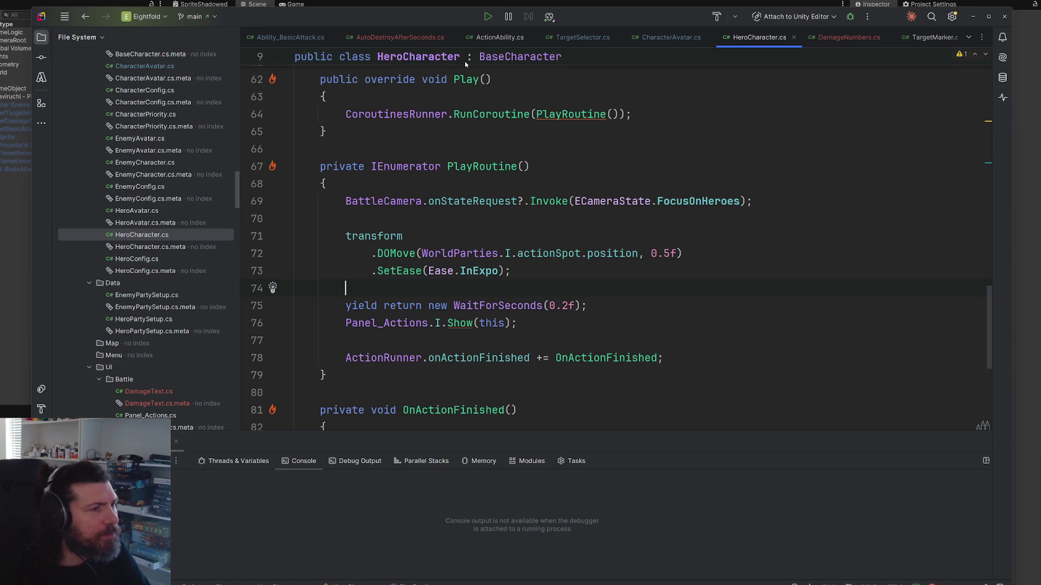
# Step: Paste the DOShakeScale shake call after the 0.2f wait in Ability_BasicAttack.cs
pyautogui.click(293, 35)
pyautogui.scroll(-2, 603, 231)
pyautogui.scroll(2, 603, 232)
pyautogui.click(619, 185)
pyautogui.press('Return')
pyautogui.press('Return')
pyautogui.write('transform.DOShakeScale(0.5f, new Vector3(0.01f, 0.2f, 0.01f));')
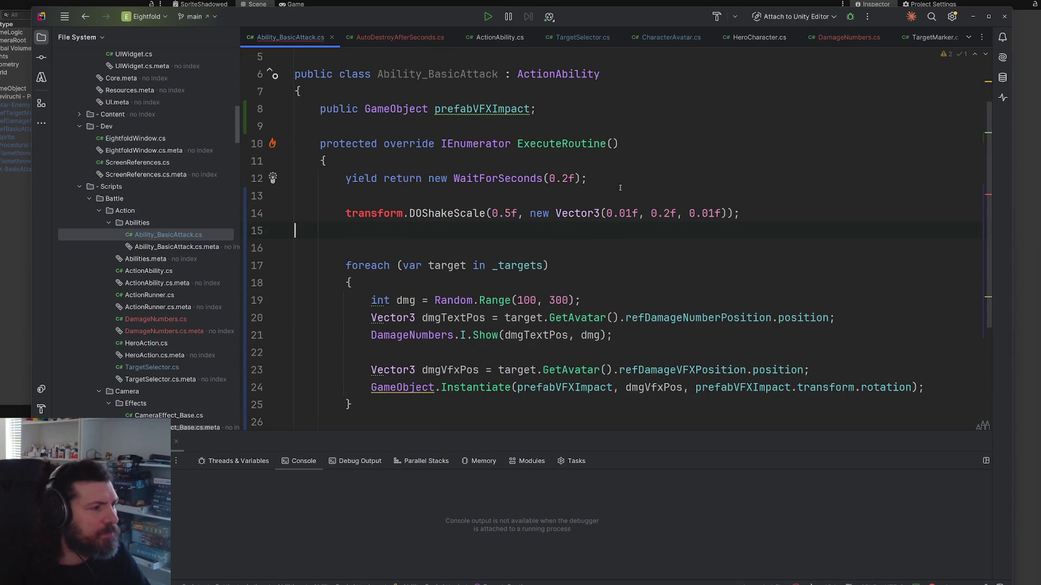
# Step: Make the shake call target _character.transform instead of transform
pyautogui.doubleClick(379, 217)
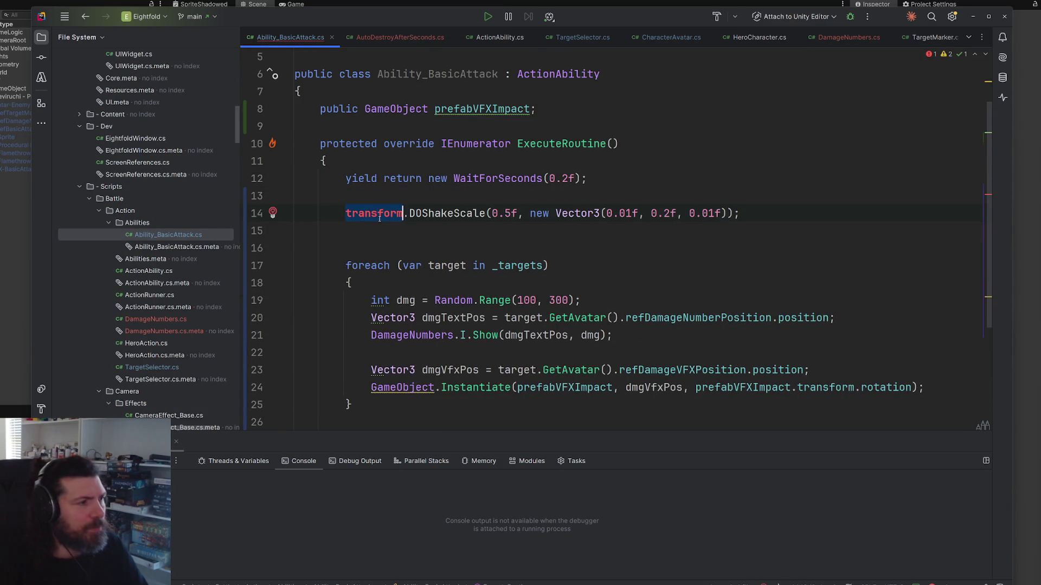
pyautogui.write('_')
pyautogui.press('Down')
pyautogui.press('Return')
pyautogui.write('.t')
pyautogui.press('Return')
# Step: Import the missing tweening namespace and put .DOShakeScale on its own line
pyautogui.click(537, 213)
pyautogui.hotkey('alt', 'Return')
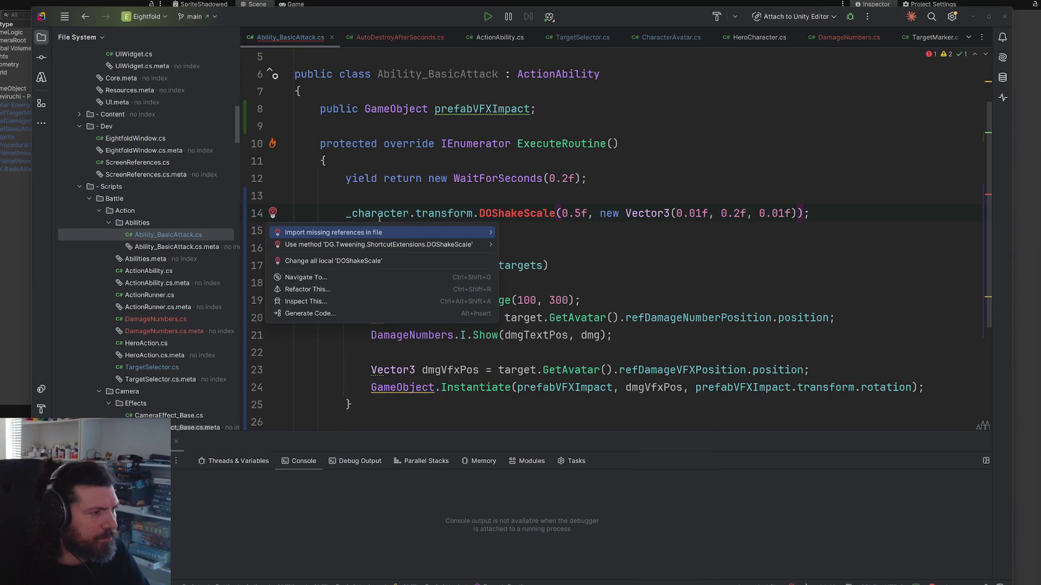
pyautogui.press('Return')
pyautogui.hotkey('ctrl', 'Left')
pyautogui.hotkey('ctrl', 'Left')
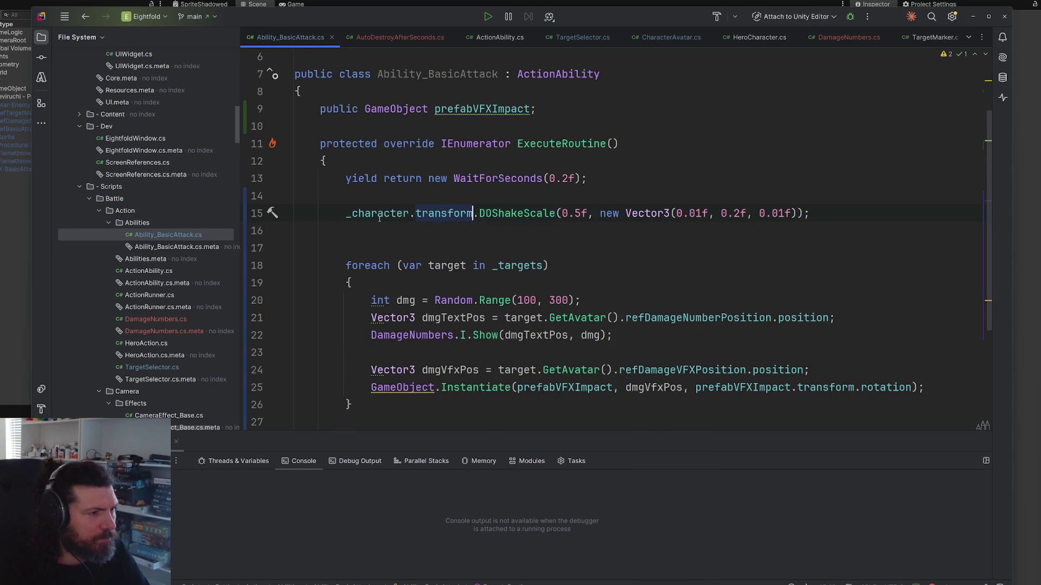
pyautogui.press('Return')
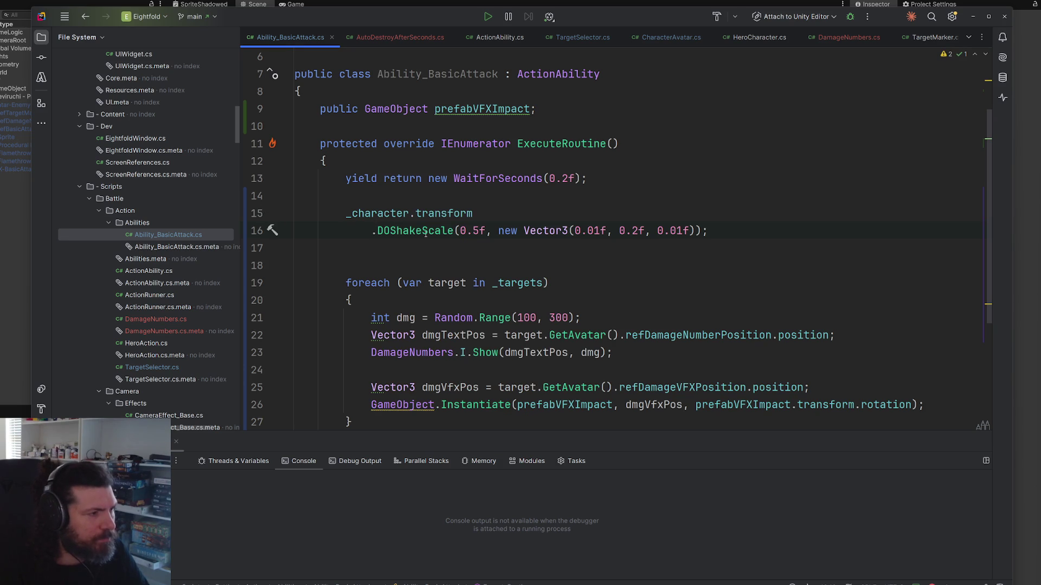
pyautogui.moveTo(426, 232)
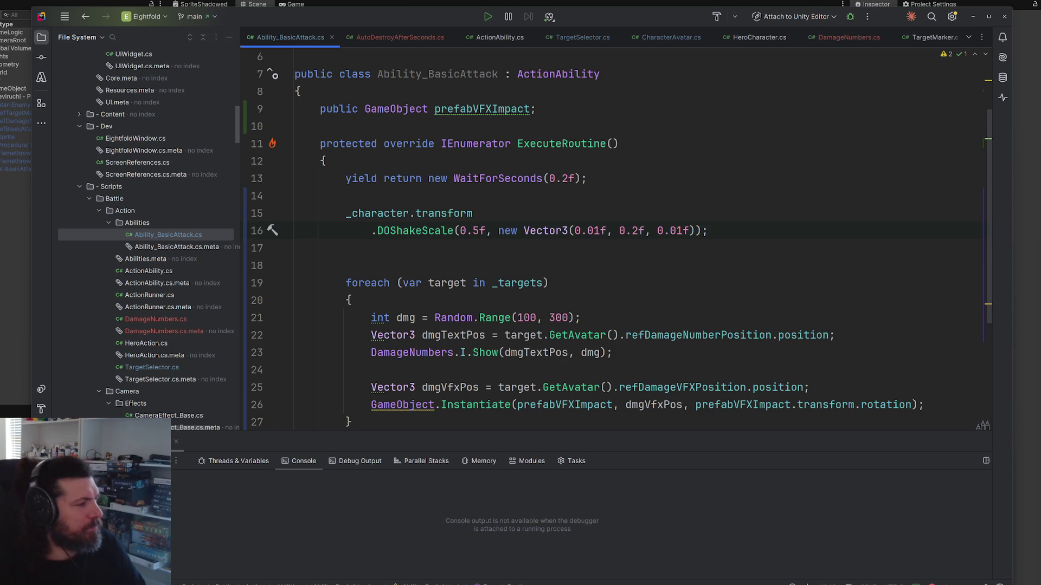
pyautogui.hotkey('alt', 'Tab')
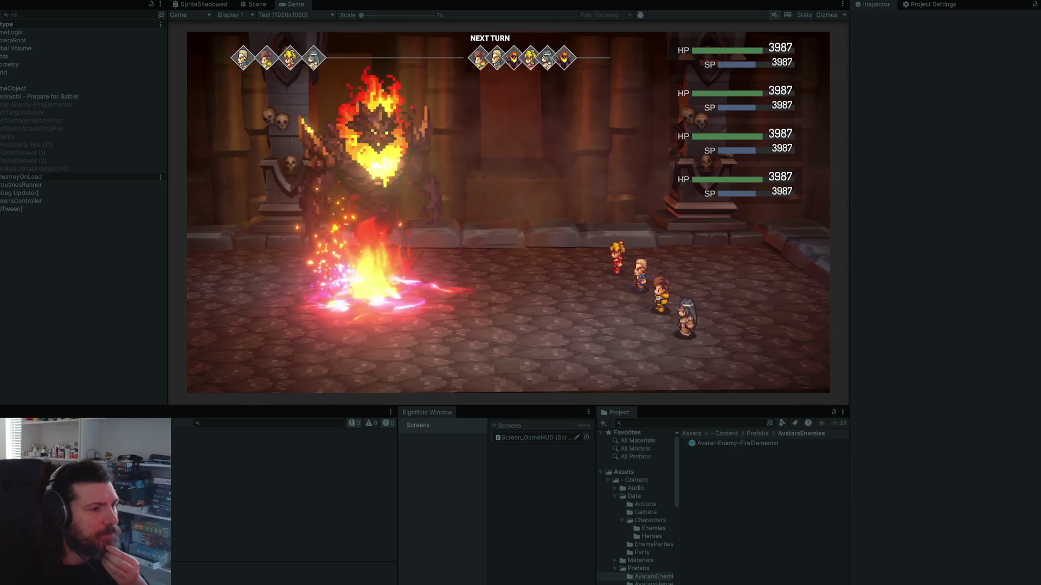
pyautogui.press('Down')
pyautogui.press('Up')
pyautogui.press('Return')
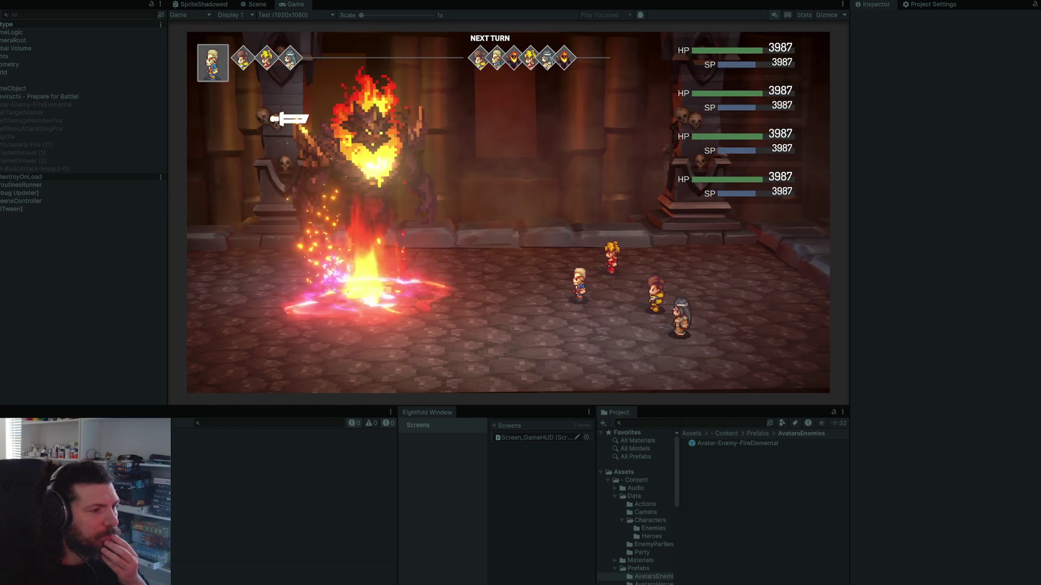
pyautogui.press('Return')
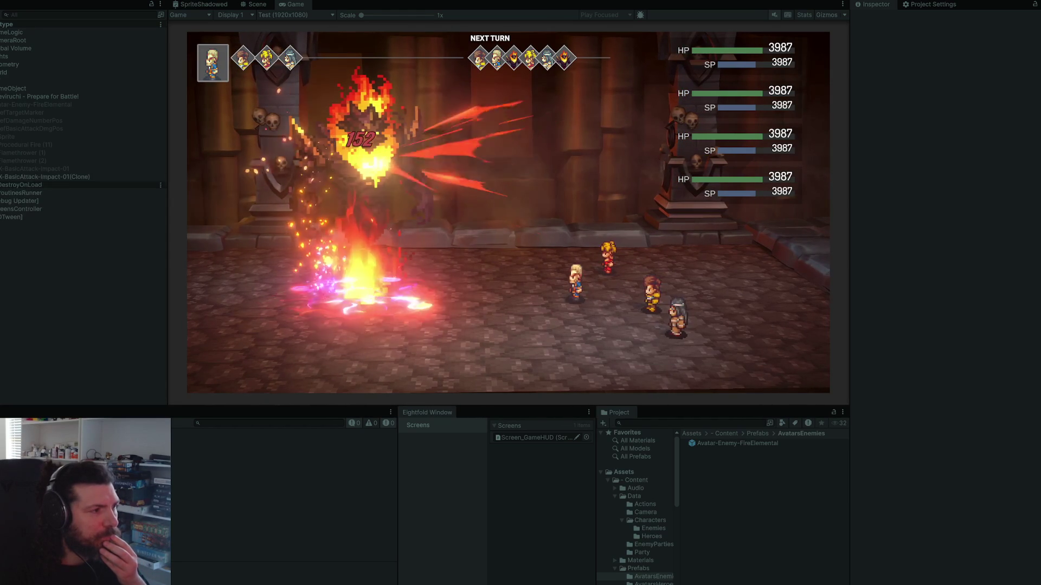
pyautogui.press('Return')
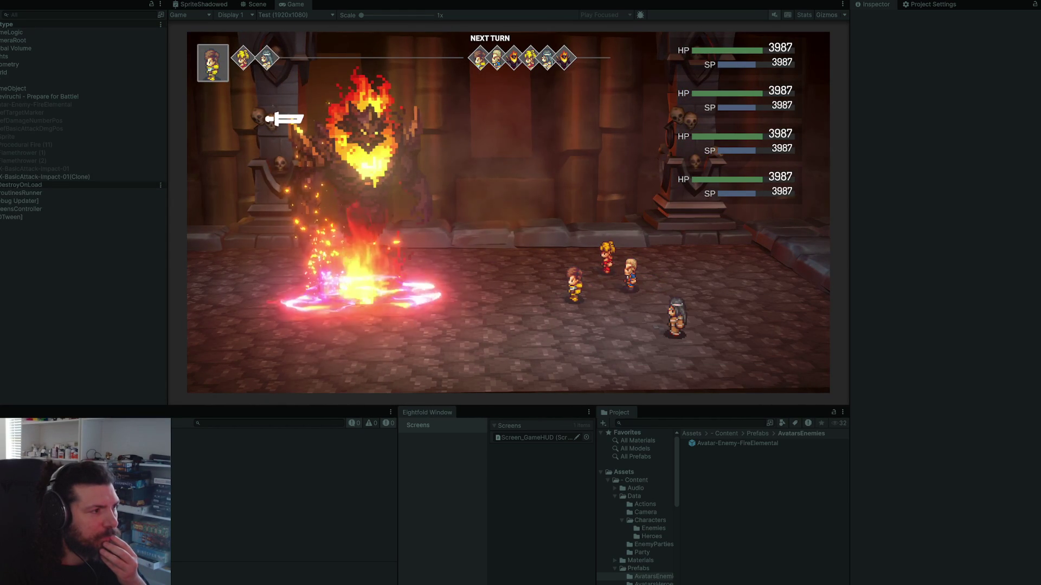
pyautogui.press('Return')
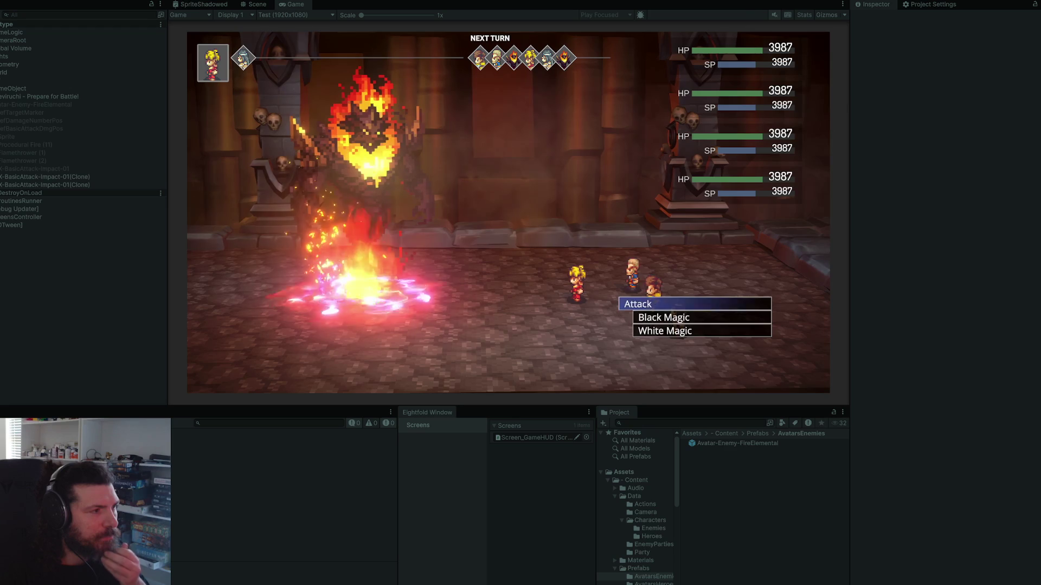
pyautogui.press('Return')
pyautogui.press('Return')
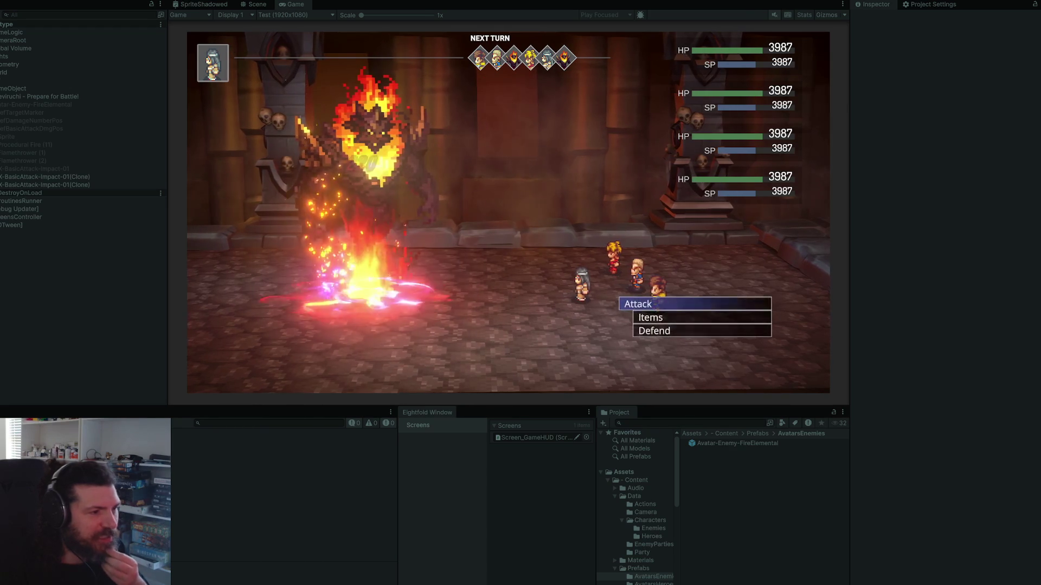
pyautogui.press('Return')
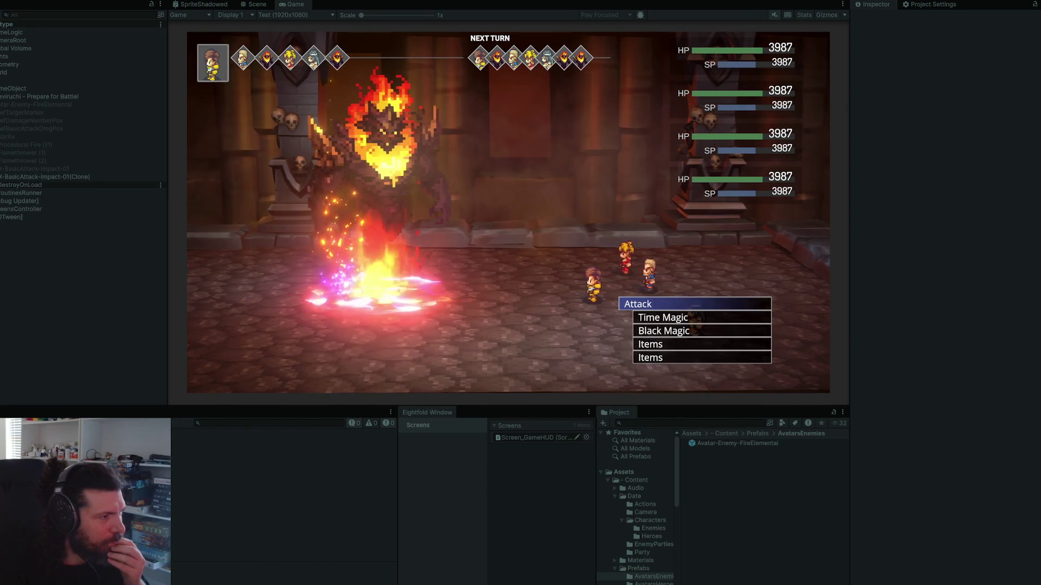
pyautogui.press('Return')
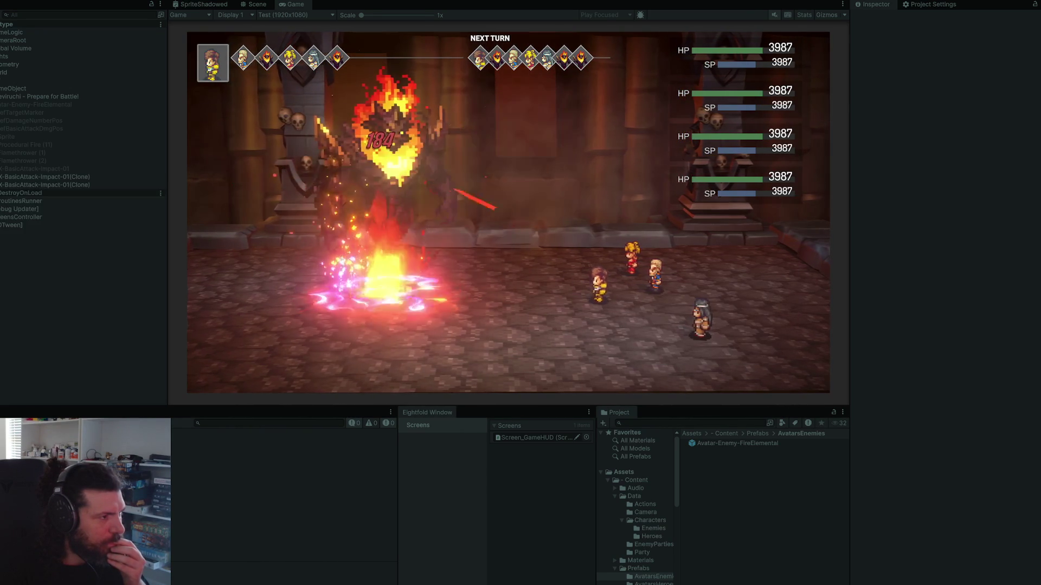
pyautogui.press('Return')
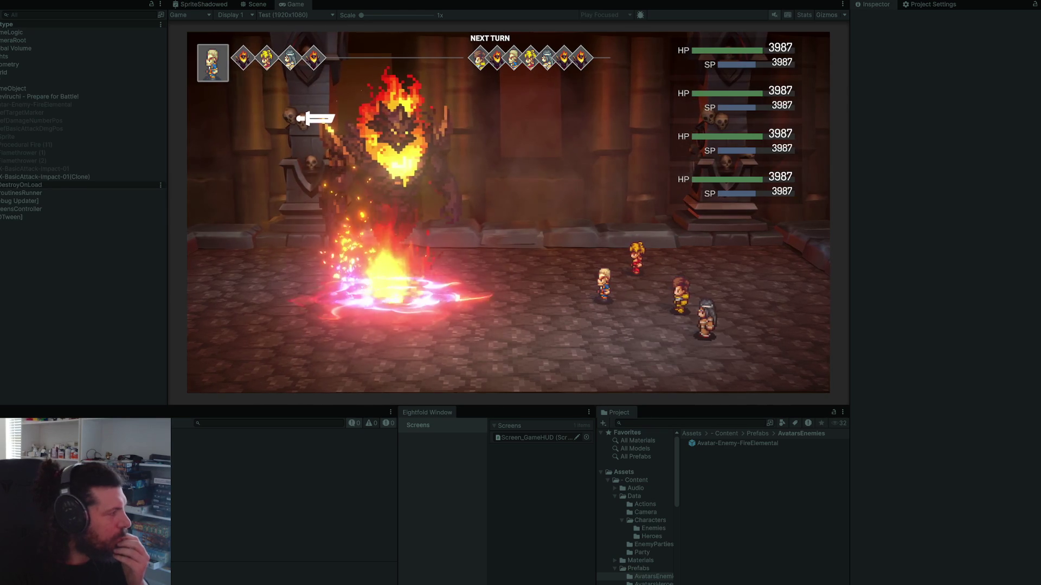
pyautogui.press('Return')
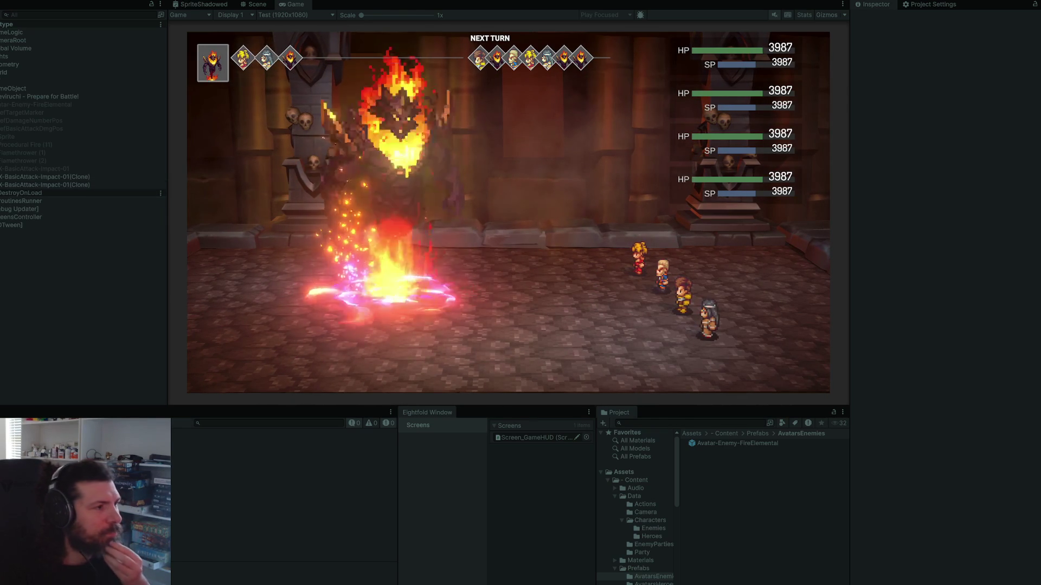
pyautogui.hotkey('ctrl', 'p')
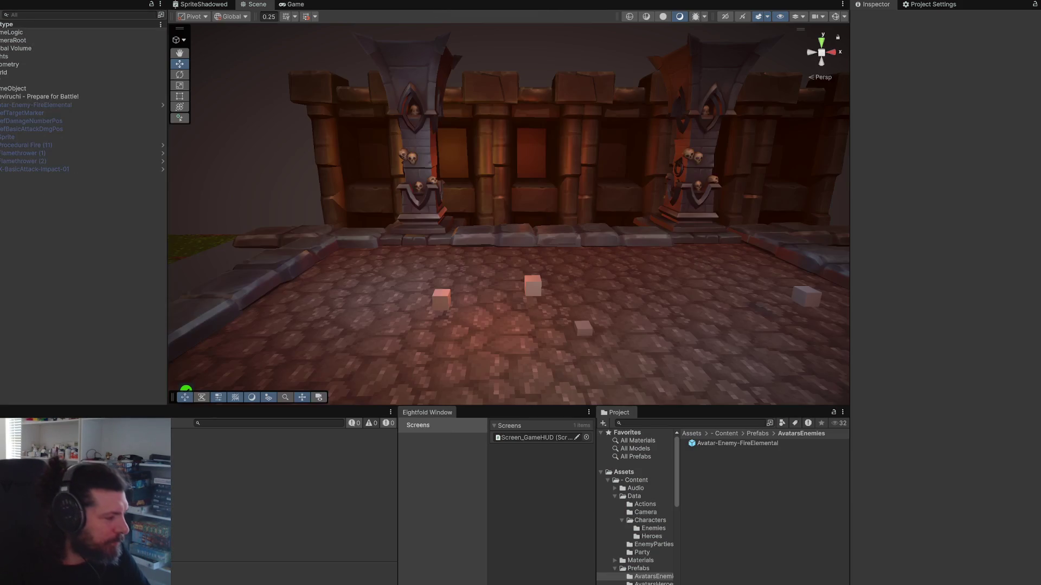
pyautogui.hotkey('alt', 'Tab')
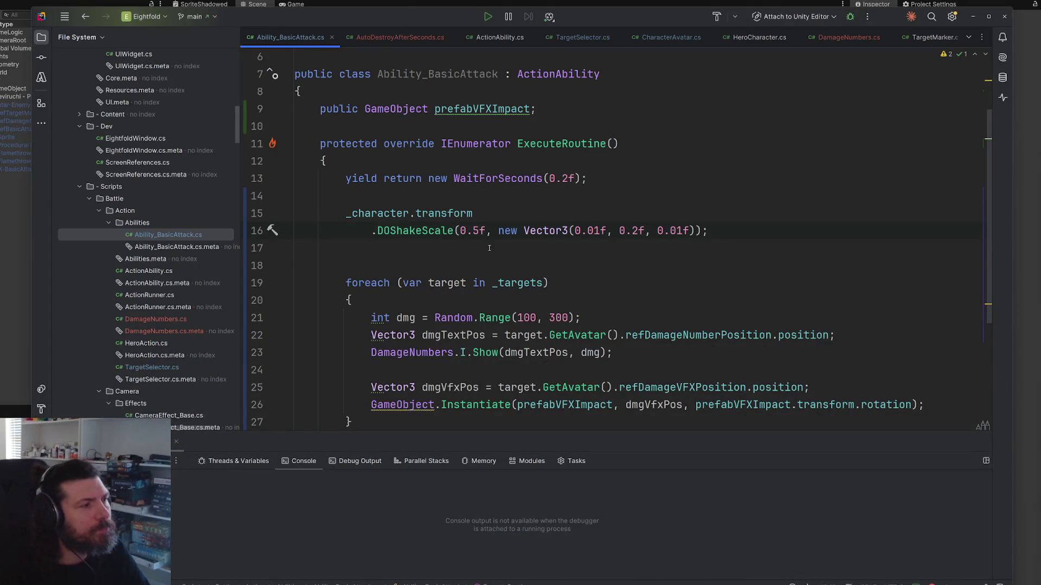
# Step: Remove the extra blank line after the shake call and go to the DamageText Show method
pyautogui.press('Down')
pyautogui.press('Delete')
pyautogui.click(847, 37)
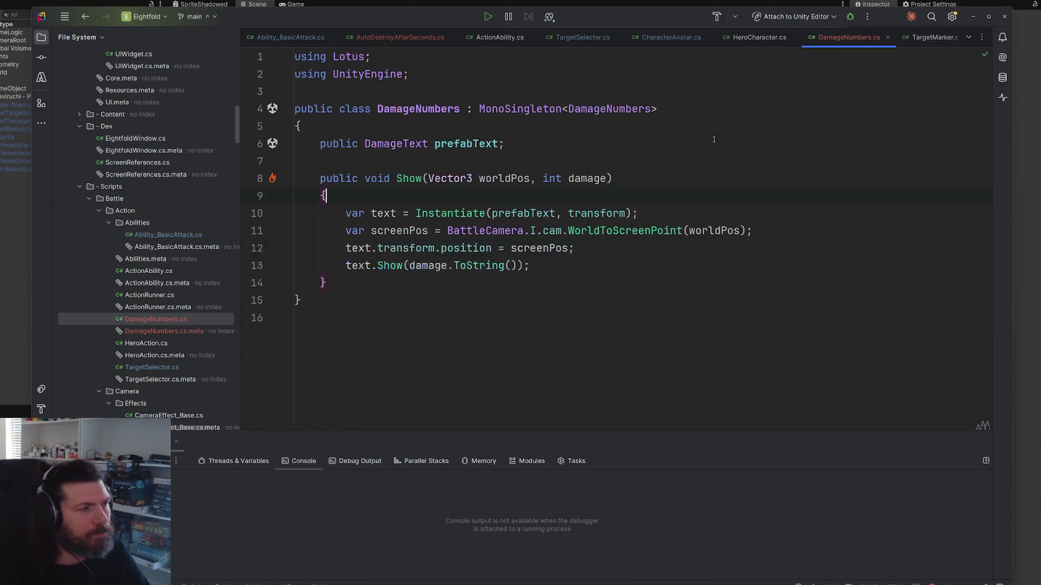
pyautogui.keyDown('ctrl'); pyautogui.click(401, 271); pyautogui.keyUp('ctrl')
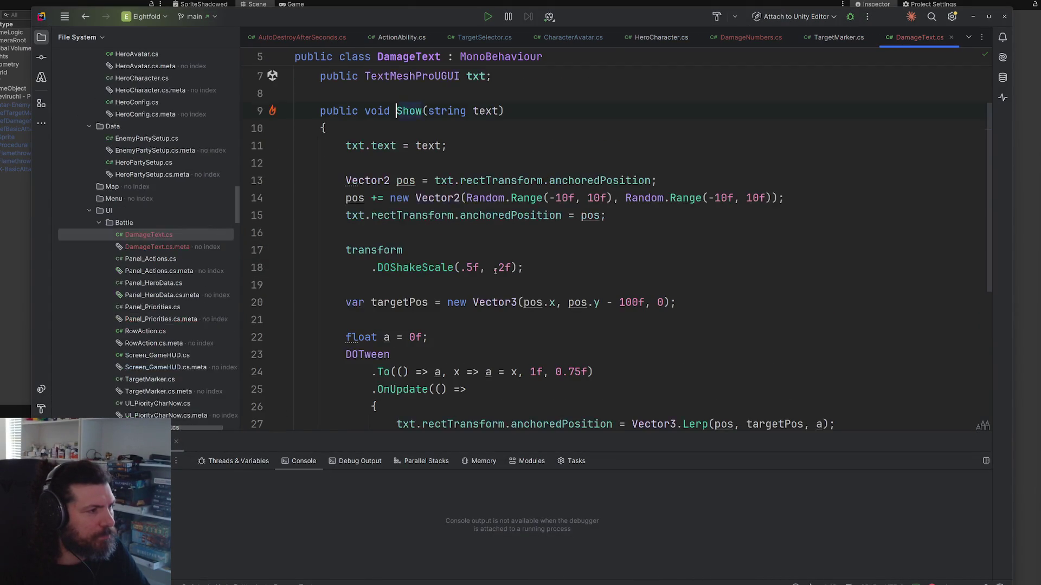
pyautogui.scroll(-4, 549, 263)
pyautogui.scroll(4, 563, 242)
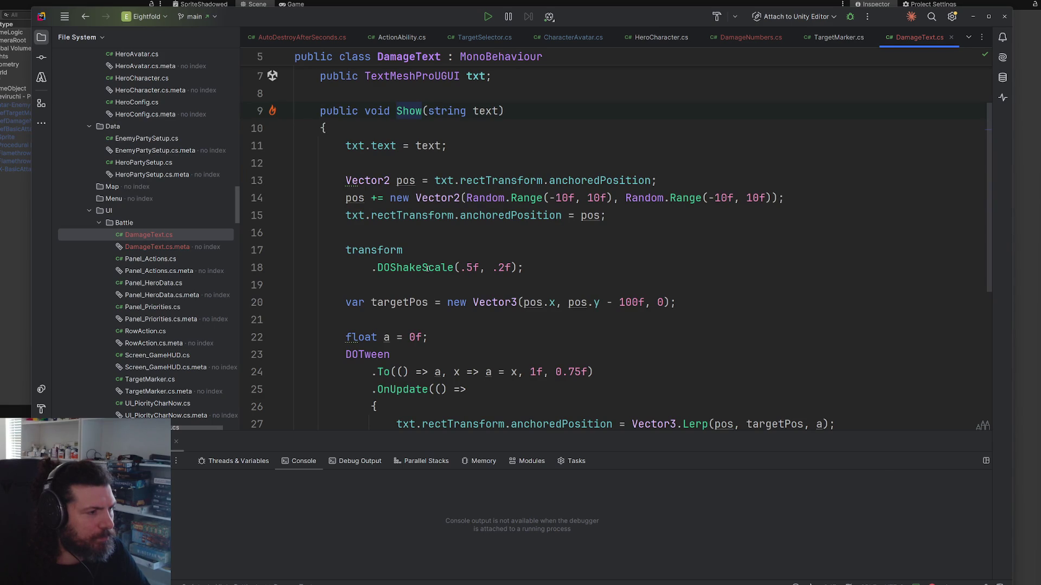
pyautogui.moveTo(427, 268)
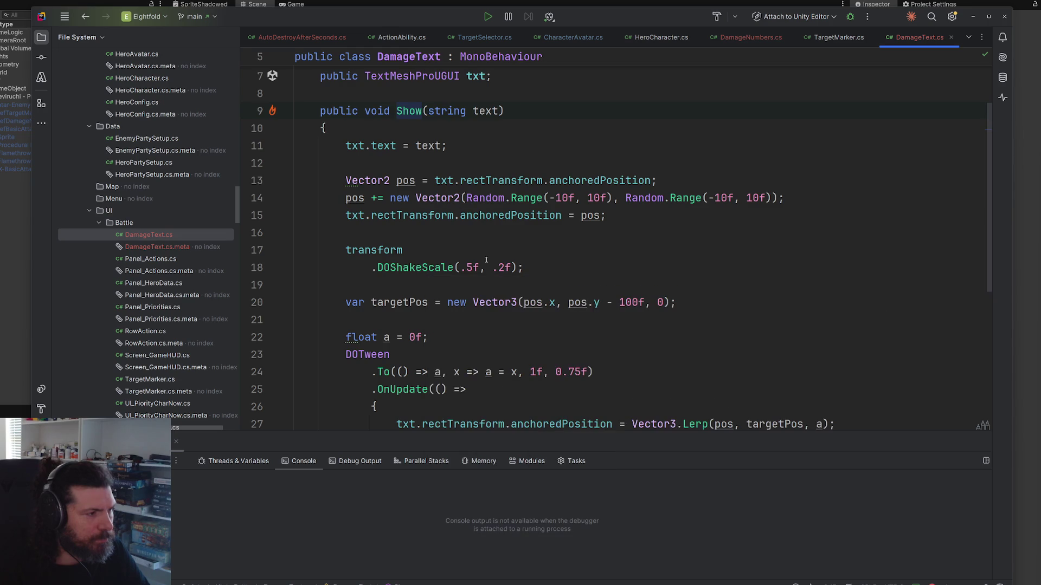
# Step: Change the DOShakeScale arguments to duration 1f and strength 1.5f
pyautogui.moveTo(459, 268); pyautogui.dragTo(498, 268)
pyautogui.write('1f, 1')
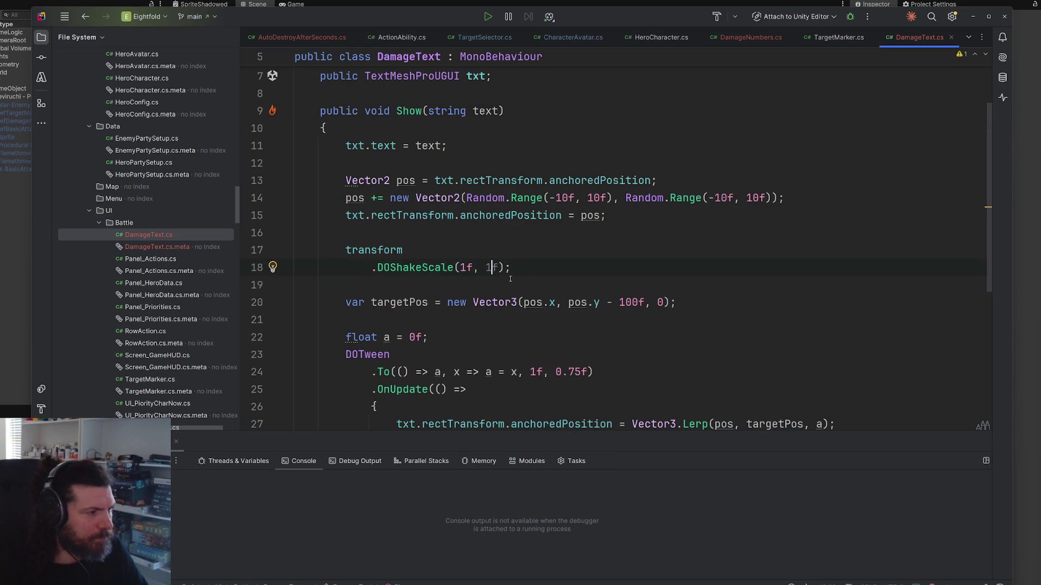
pyautogui.hotkey('ctrl', 'z')
pyautogui.write('.5')
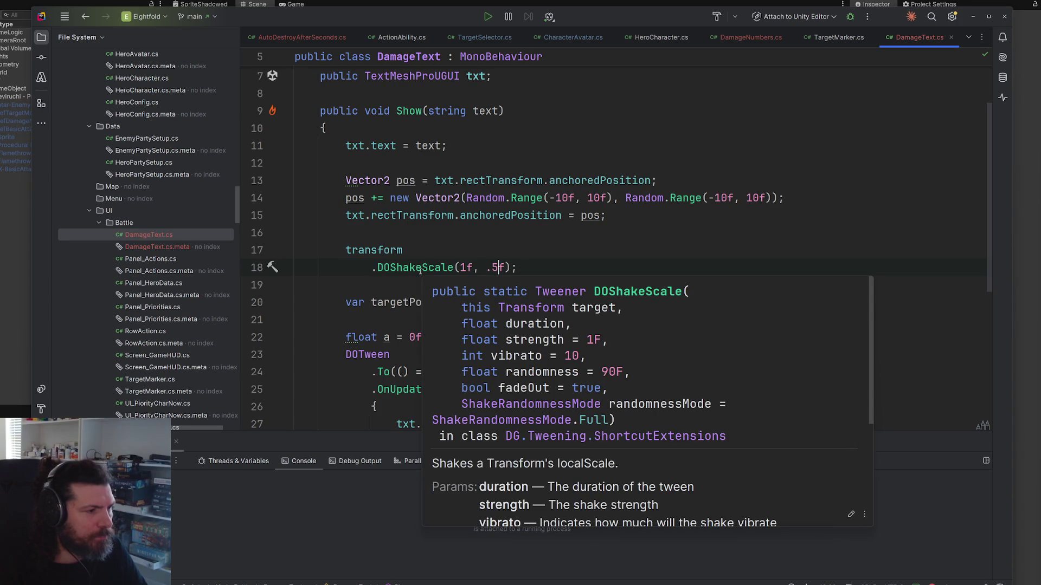
pyautogui.click(485, 267)
pyautogui.write('1')
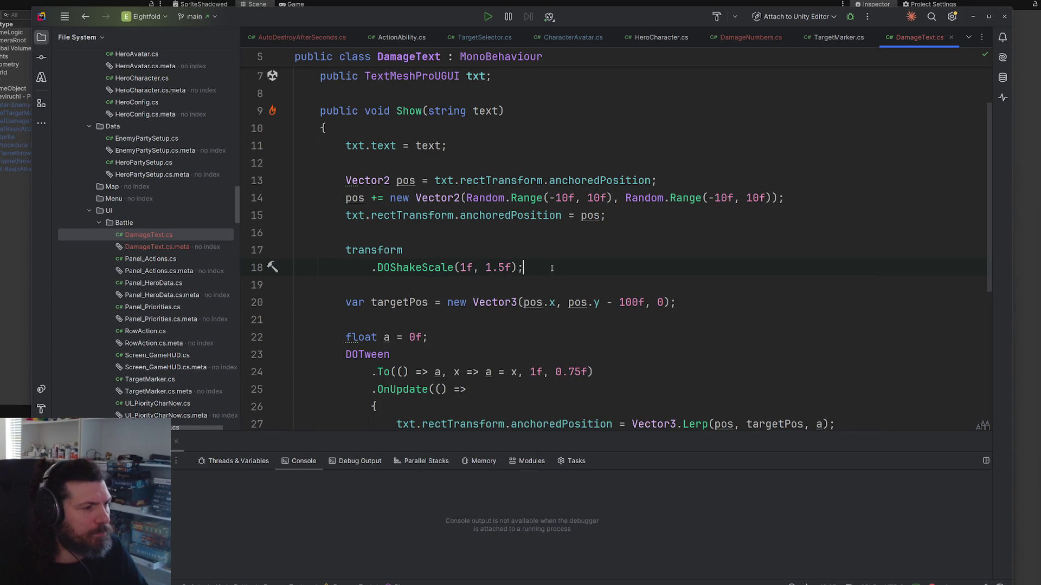
# Step: Start a transform line below the shake call, abandon it, and switch back to Unity
pyautogui.click(552, 268)
pyautogui.press('Return')
pyautogui.write('transform.')
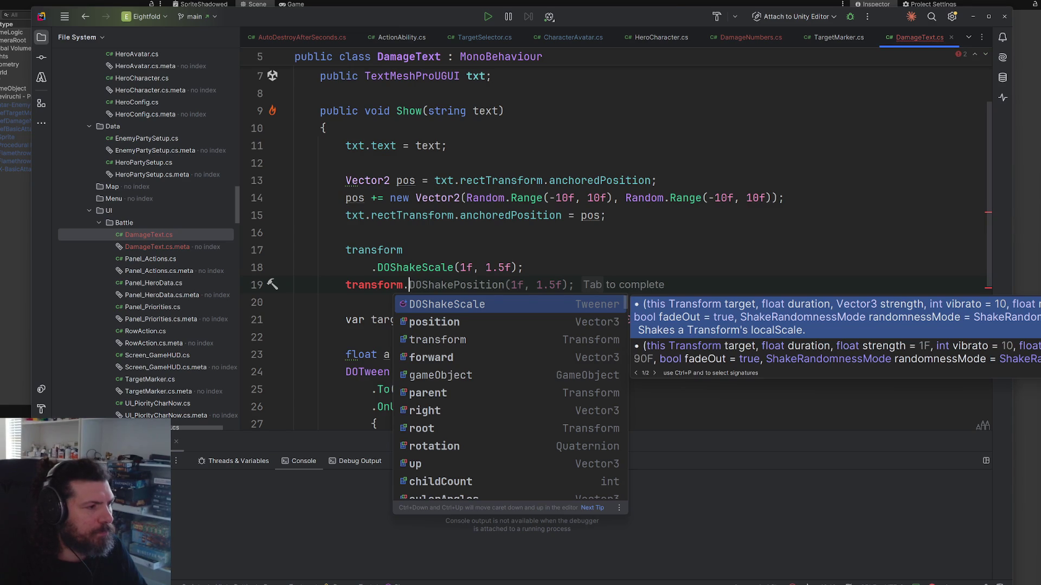
pyautogui.hotkey('ctrl', 'z')
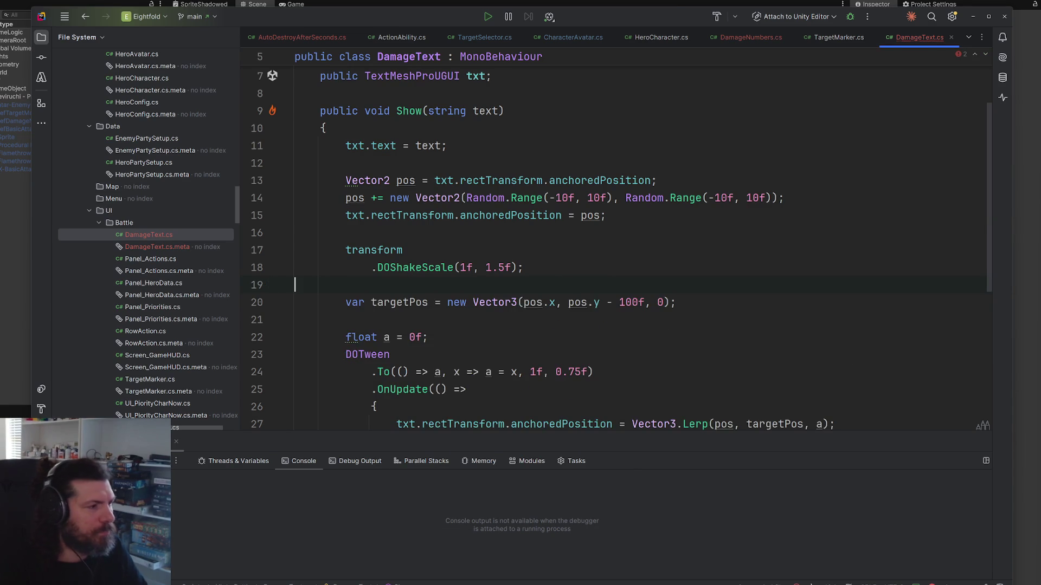
pyautogui.hotkey('alt', 'Tab')
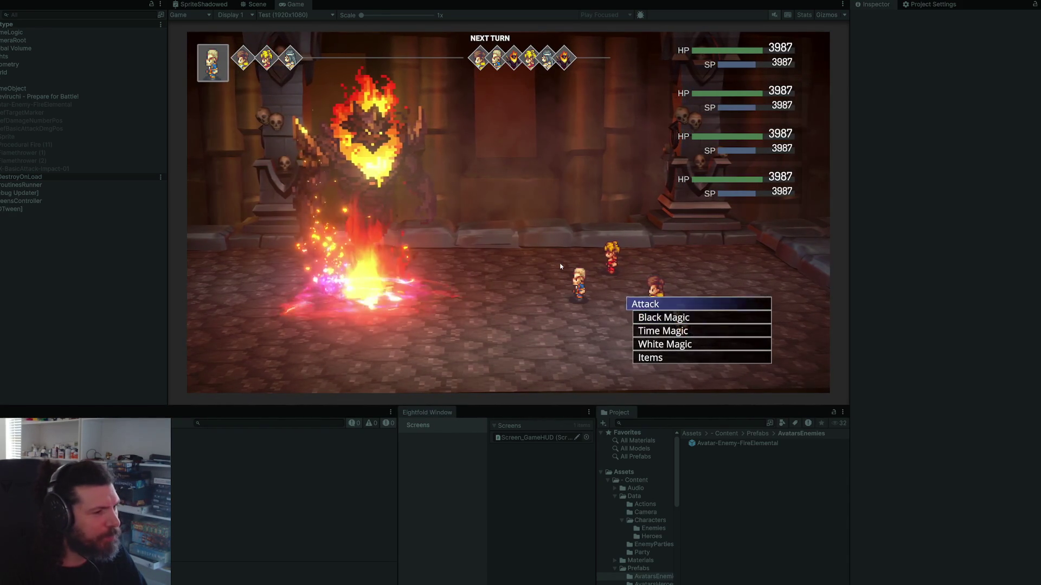
# Step: Have each hero attack the fire elemental, then stop Play mode and return to Rider
pyautogui.press('Return')
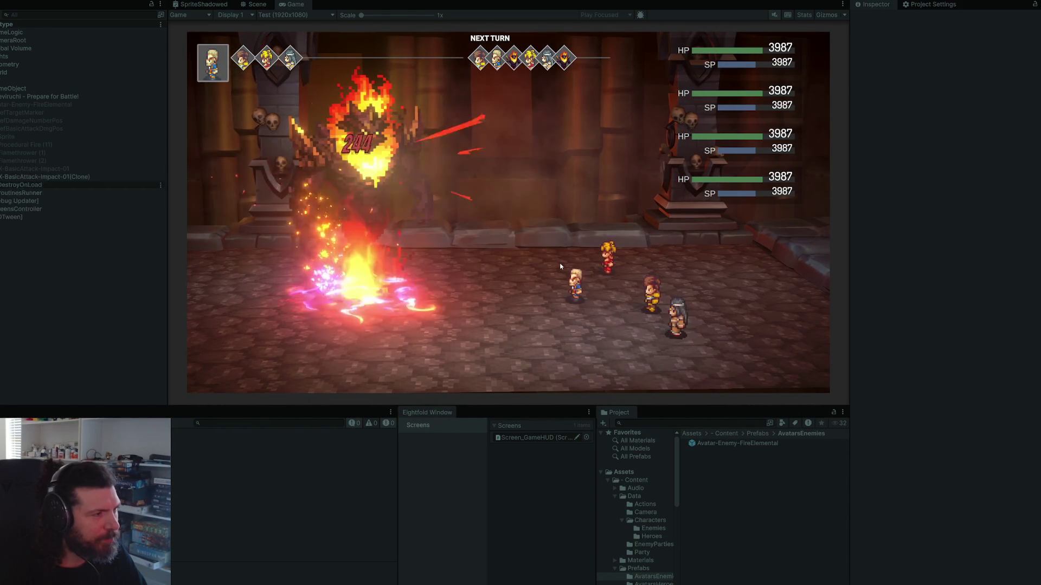
pyautogui.press('Return')
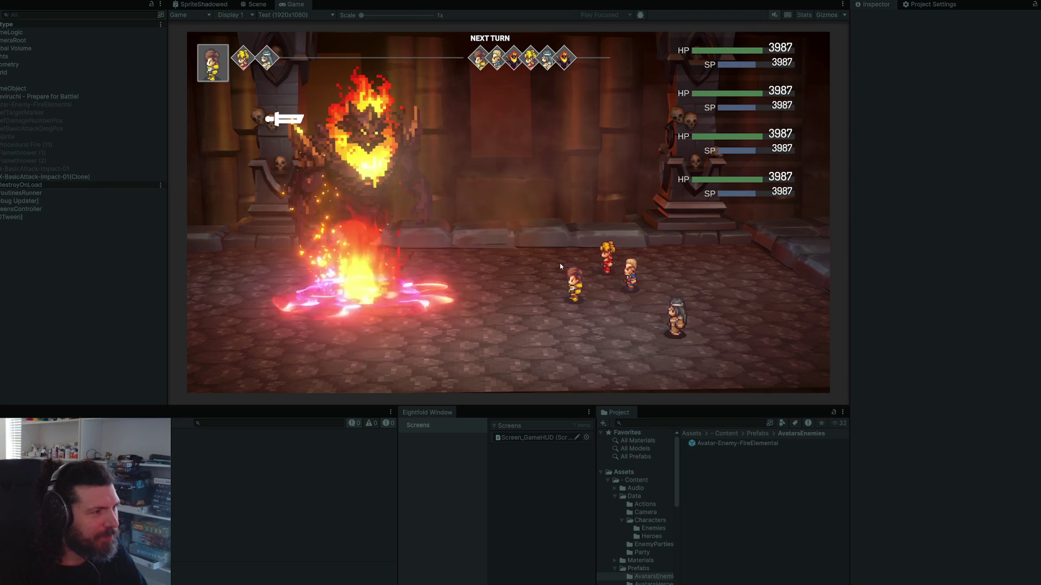
pyautogui.press('Return')
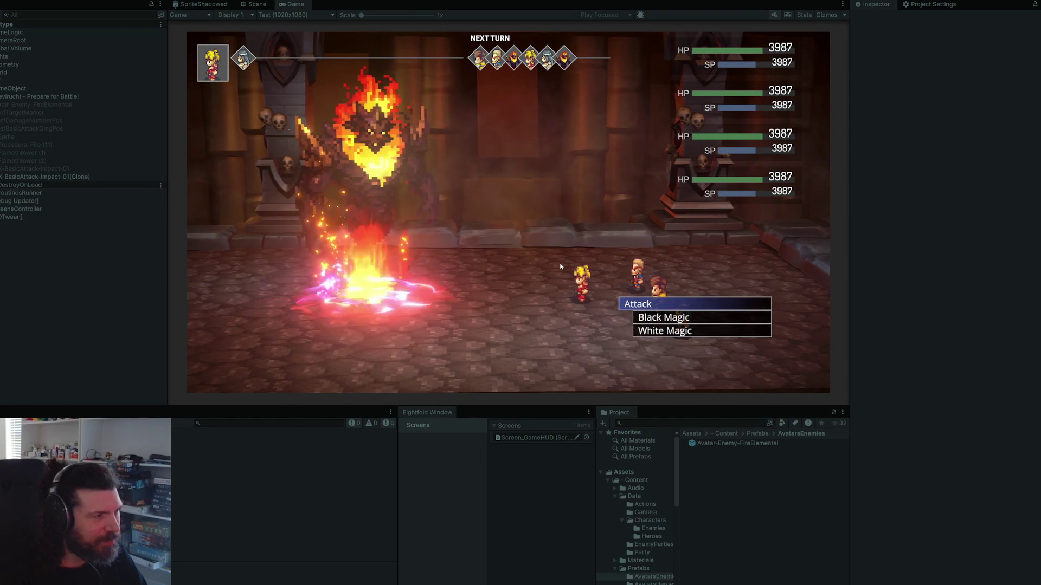
pyautogui.press('Return')
pyautogui.press('Return')
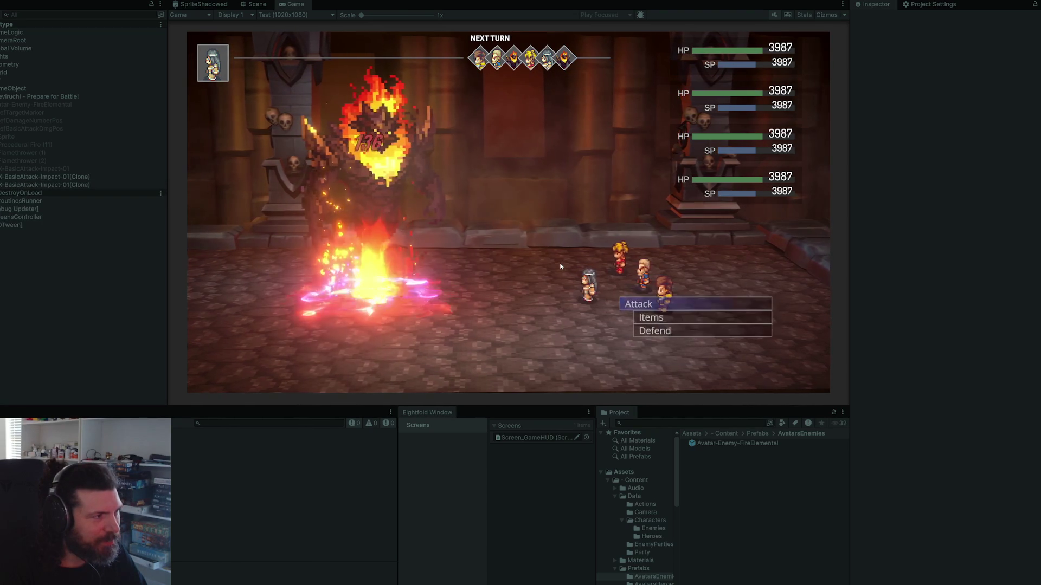
pyautogui.press('Return')
pyautogui.press('Return')
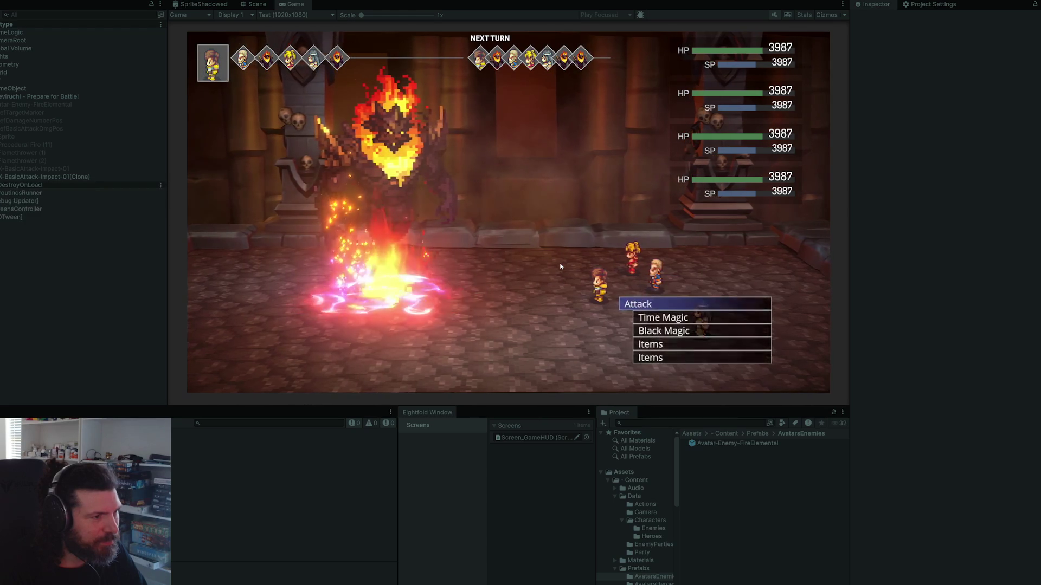
pyautogui.press('Return')
pyautogui.press('Return')
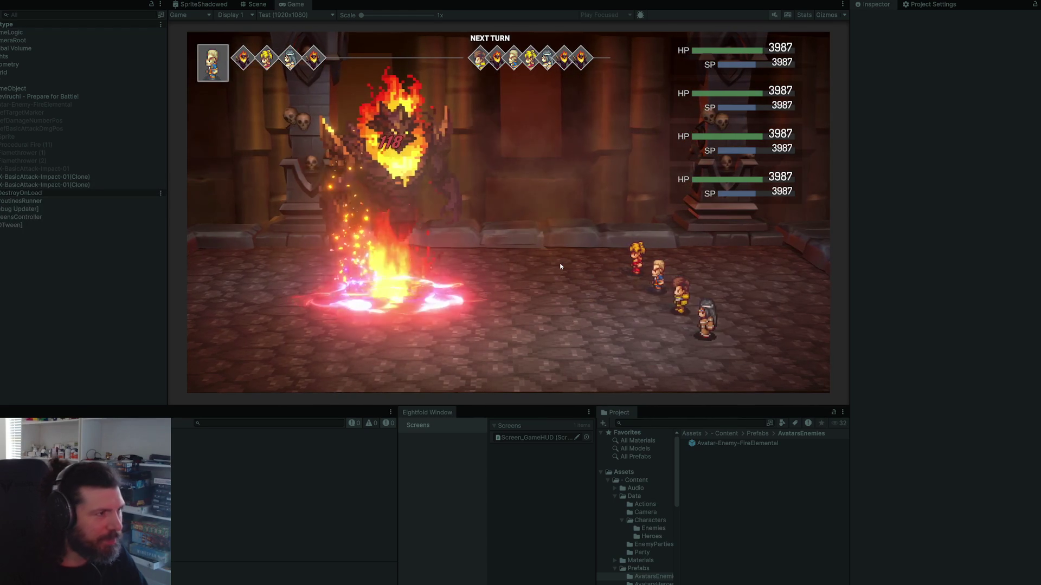
pyautogui.hotkey('ctrl', 'p')
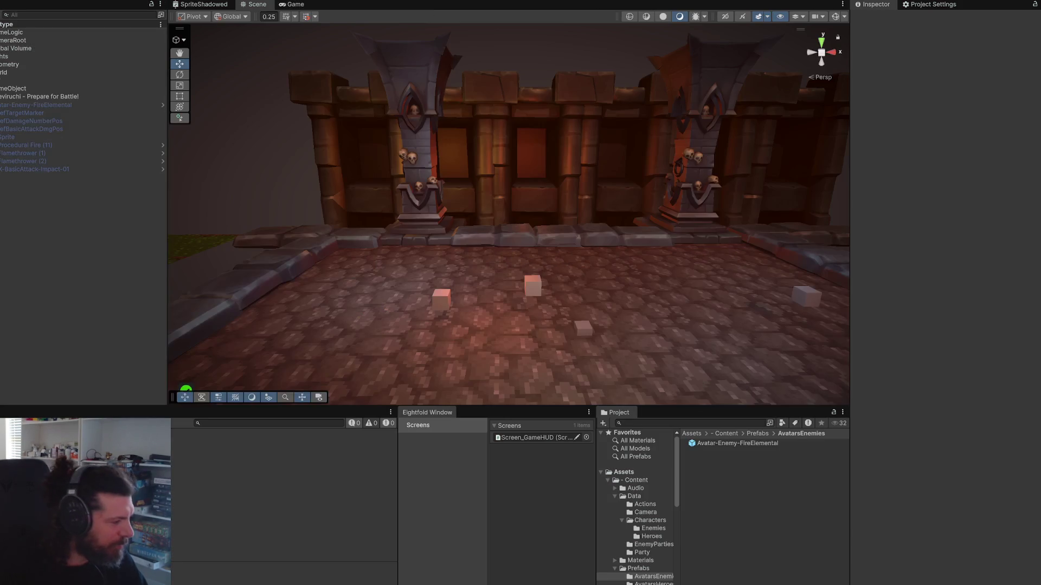
pyautogui.hotkey('alt', 'Tab')
# Step: Edit line 14's Random.Range values to (-50f, 10f) and (-20f, 0f), then return to Unity
pyautogui.click(555, 198)
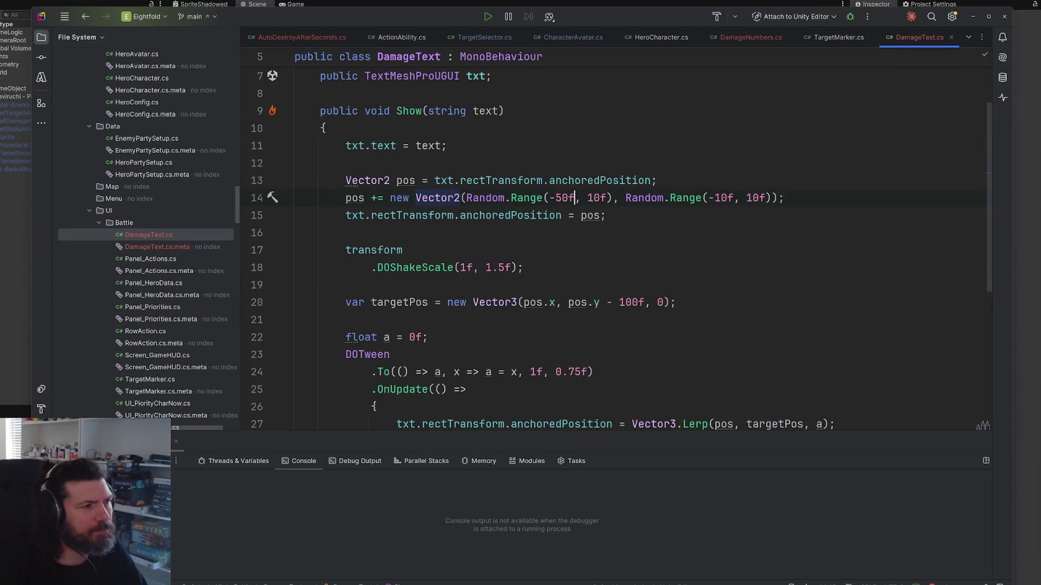
pyautogui.press('Right')
pyautogui.hotkey('shift', 'Right')
pyautogui.write('5')
pyautogui.hotkey('ctrl', 'Right')
pyautogui.hotkey('ctrl', 'Right')
pyautogui.hotkey('ctrl', 'Right')
pyautogui.hotkey('shift', 'Right')
pyautogui.write('2')
pyautogui.press('Right')
pyautogui.press('Right')
pyautogui.press('Right')
pyautogui.press('Right')
pyautogui.press('Delete')
pyautogui.hotkey('alt', 'Tab')
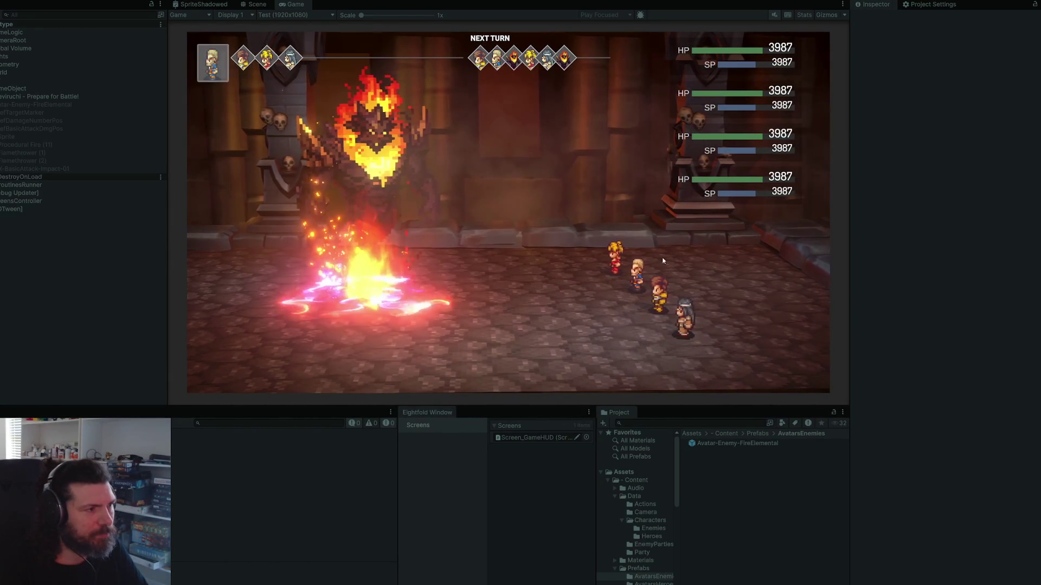
# Step: Have four heroes attack the fire elemental, stop the game, and play the browser's boss-fight reference video
pyautogui.press('Return')
pyautogui.press('Return')
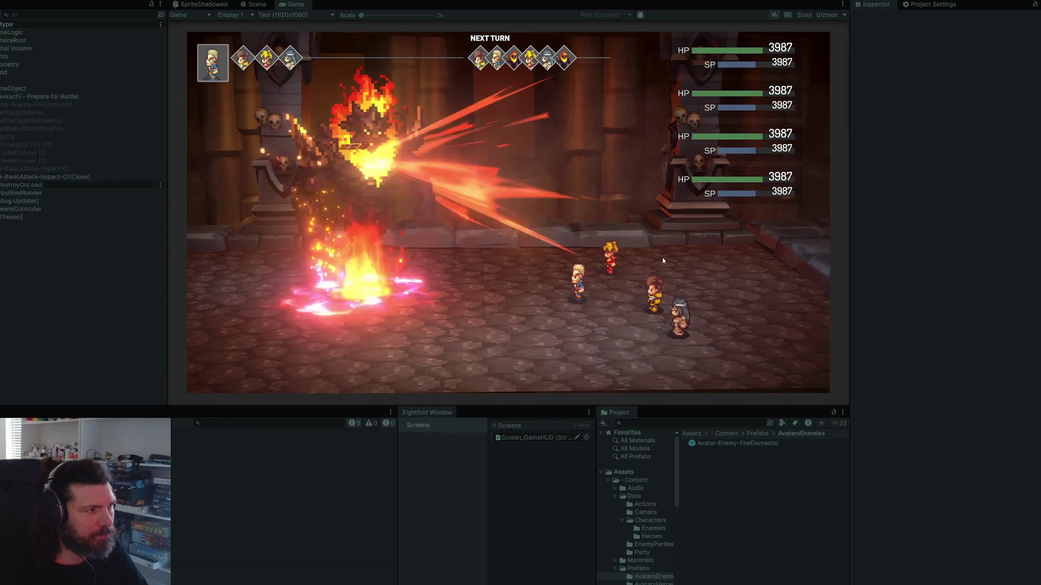
pyautogui.press('Return')
pyautogui.press('Return')
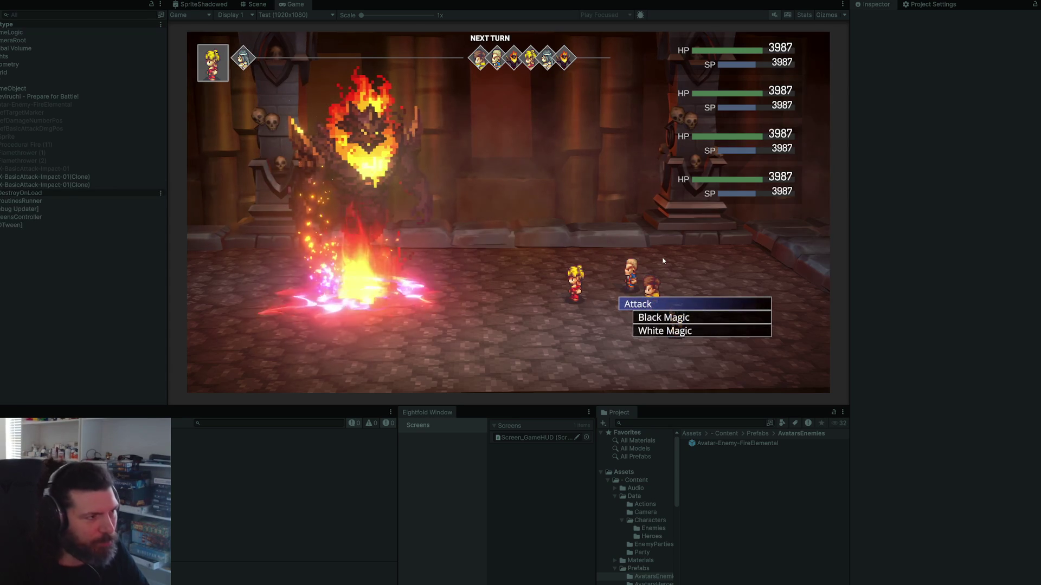
pyautogui.press('Return')
pyautogui.press('Return')
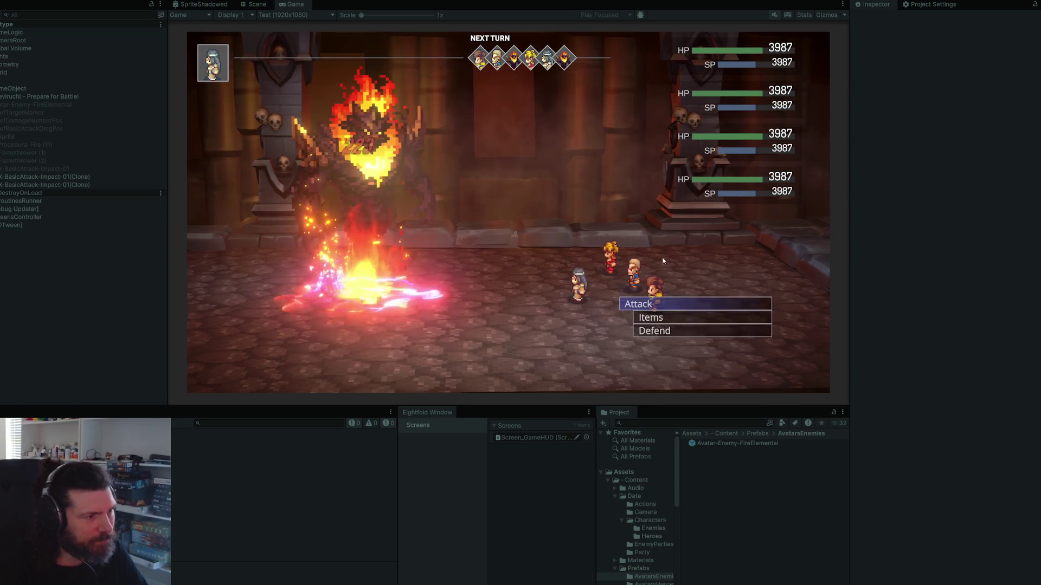
pyautogui.press('Return')
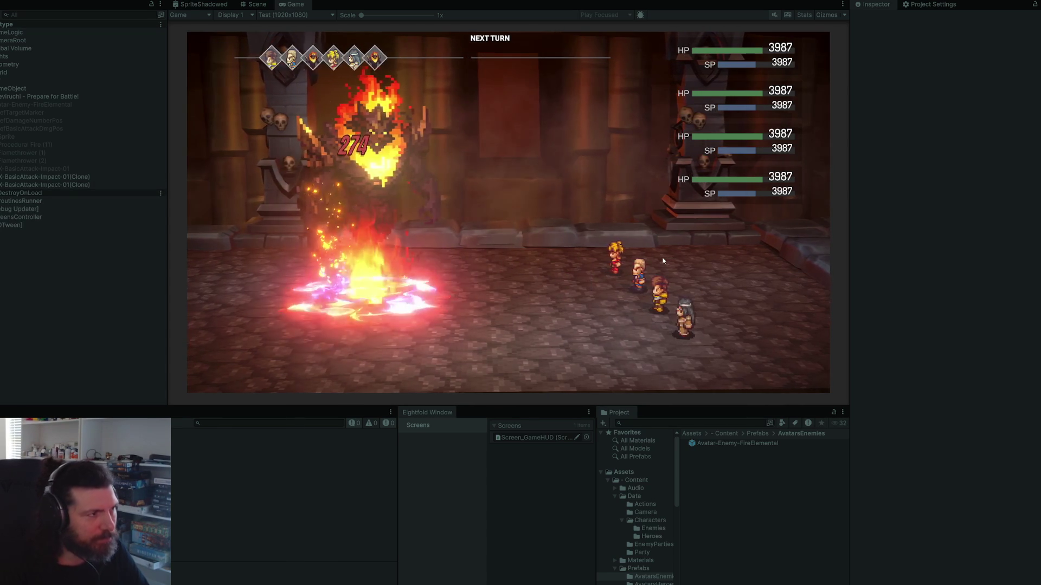
pyautogui.hotkey('ctrl', 'p')
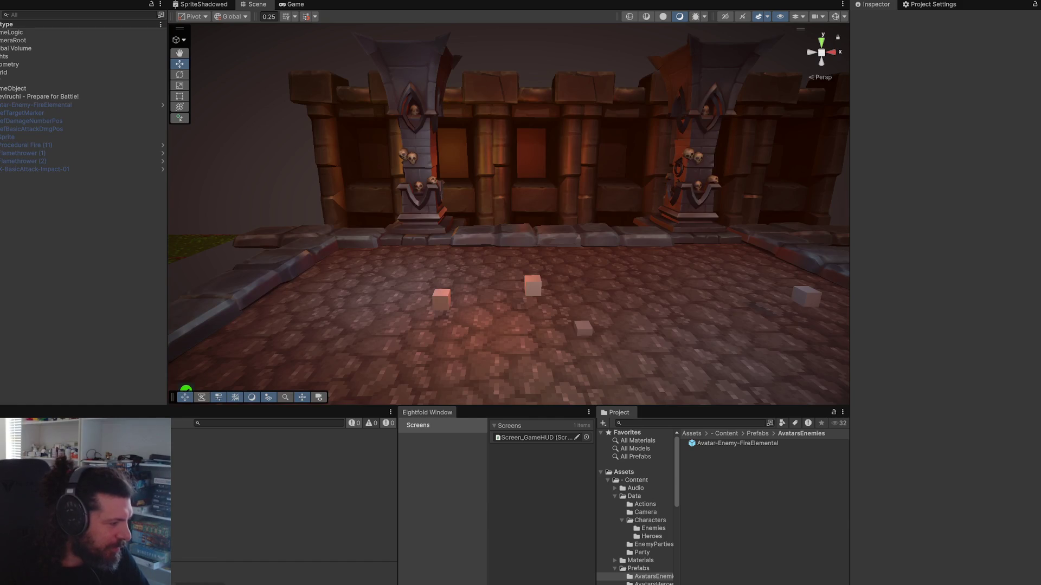
pyautogui.press('super+Tab')
pyautogui.click(403, 401)
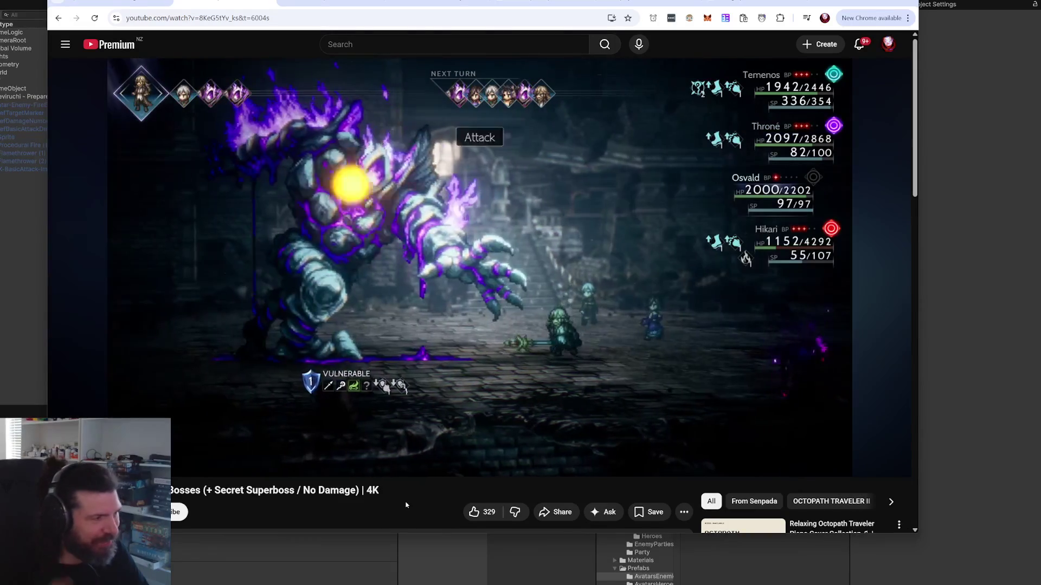
# Step: Pause the Grieving Golem video, resume it briefly, then pause it and return to Unity
pyautogui.press('space')
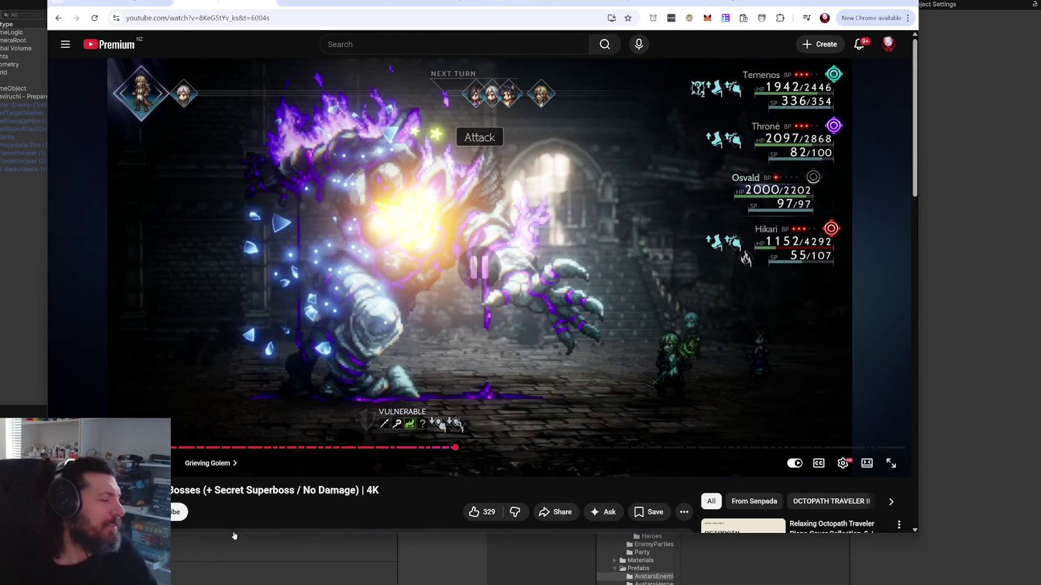
pyautogui.hotkey('alt', 'Tab')
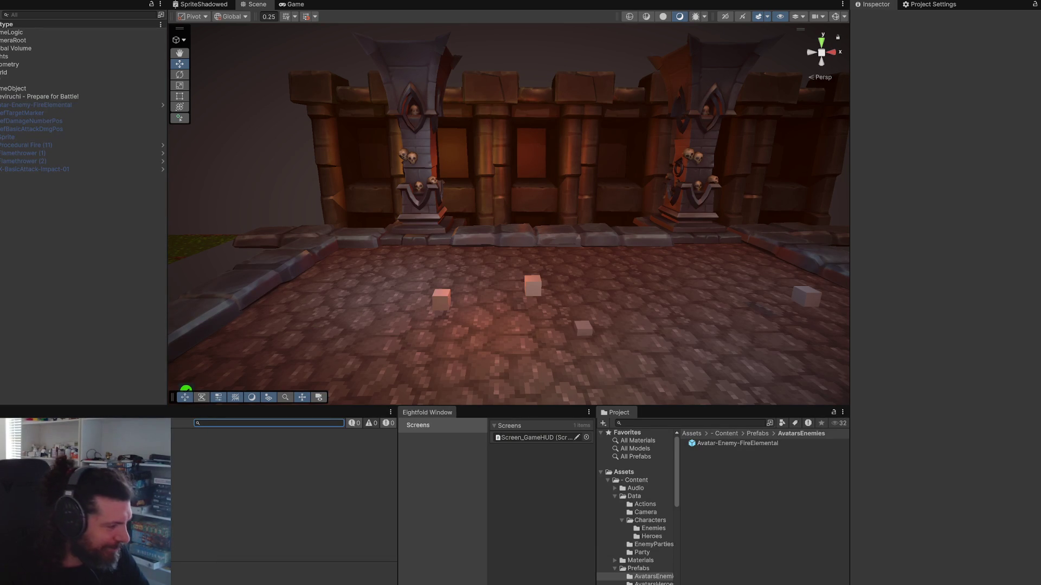
pyautogui.hotkey('alt', 'Tab')
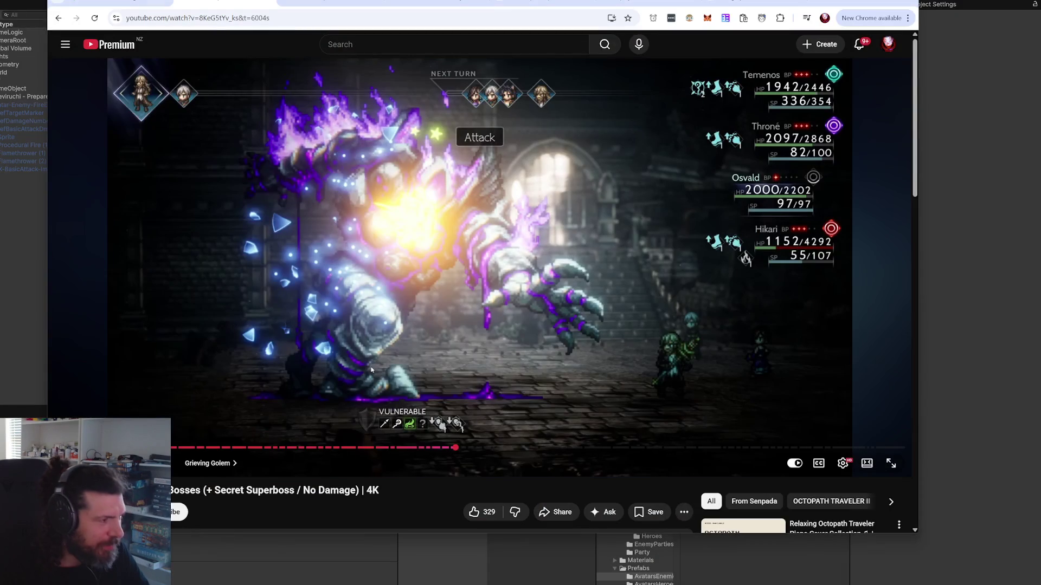
pyautogui.press('space')
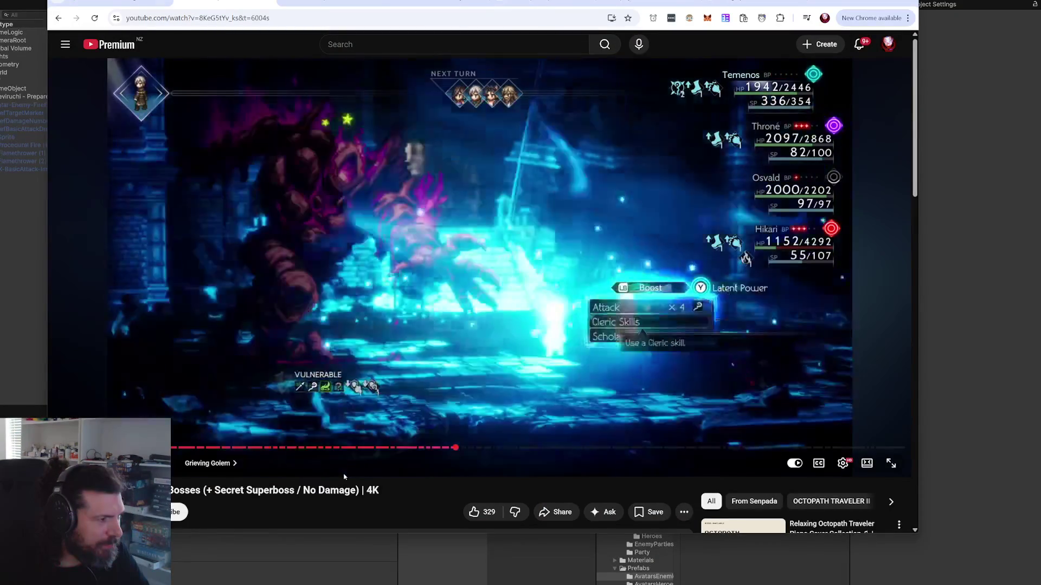
pyautogui.press('space')
pyautogui.hotkey('alt', 'Tab')
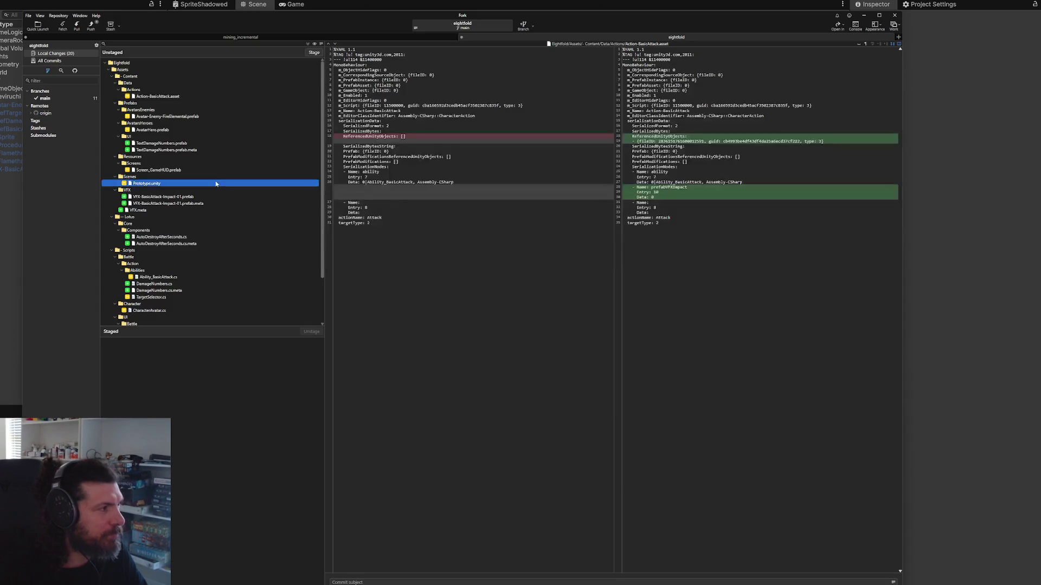
# Step: Stage all 20 changed files and commit them as 'wip basic attack proto'
pyautogui.hotkey('ctrl', 'a')
pyautogui.moveTo(239, 119); pyautogui.dragTo(230, 549)
pyautogui.click(379, 582)
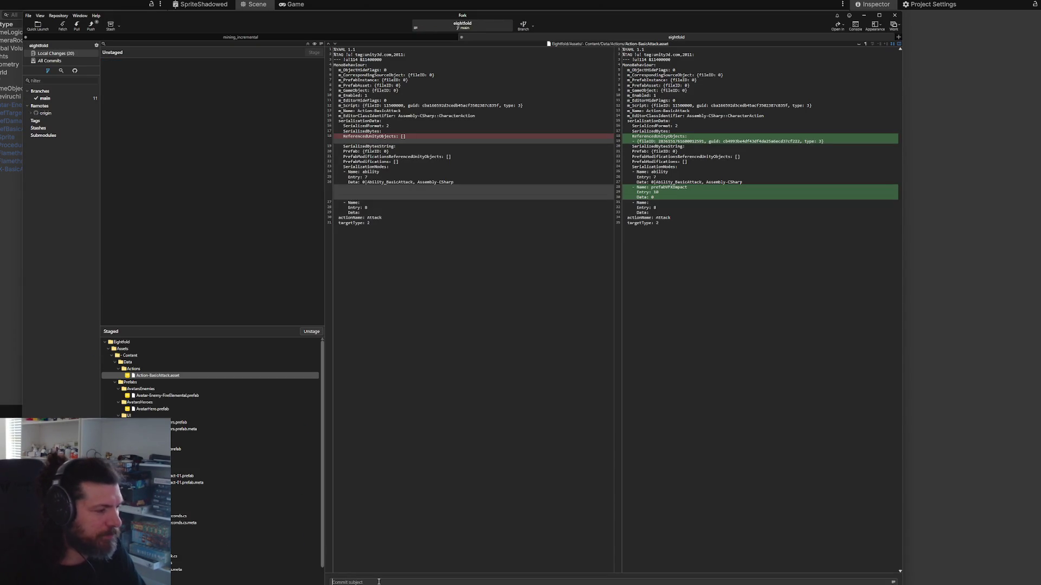
pyautogui.write('wip basic atta')
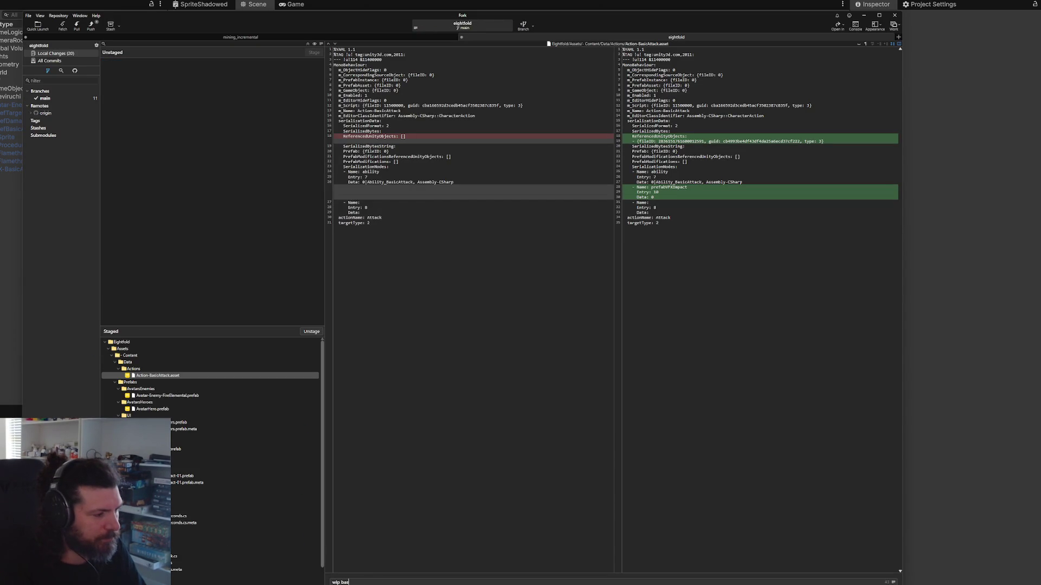
pyautogui.write('ck proto')
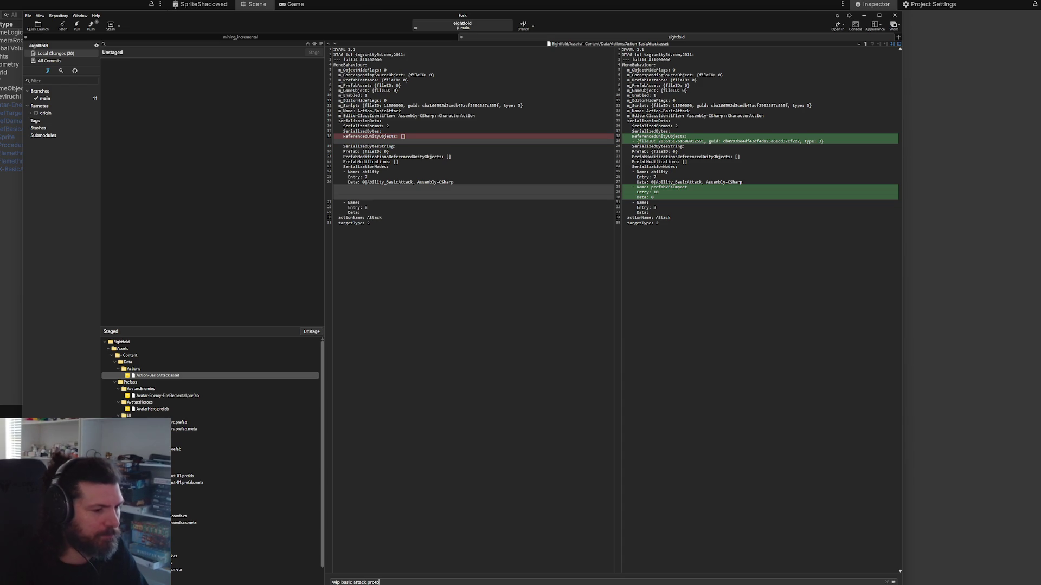
pyautogui.hotkey('ctrl', 'Return')
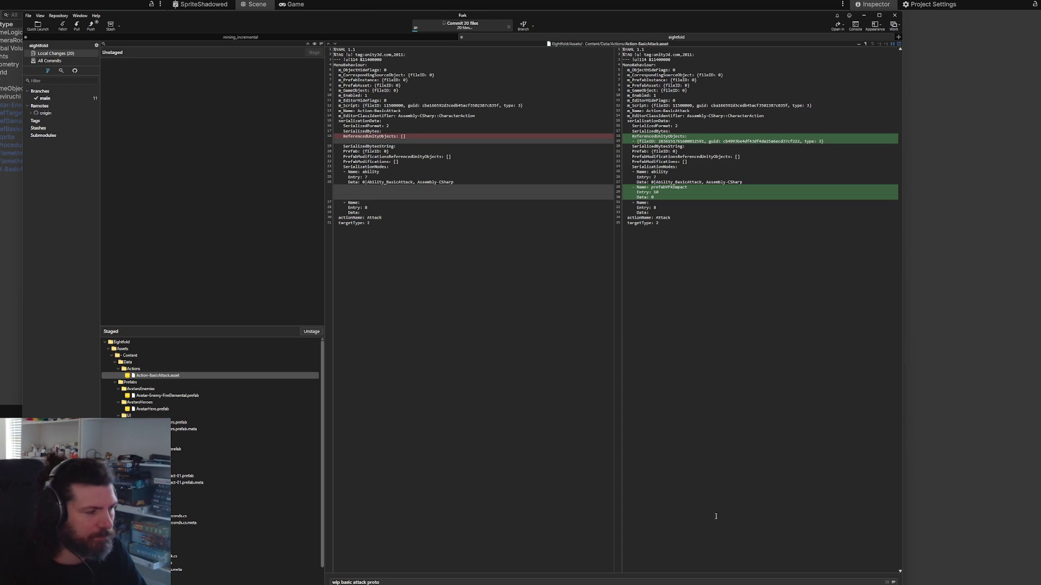
pyautogui.hotkey('alt', 'Tab')
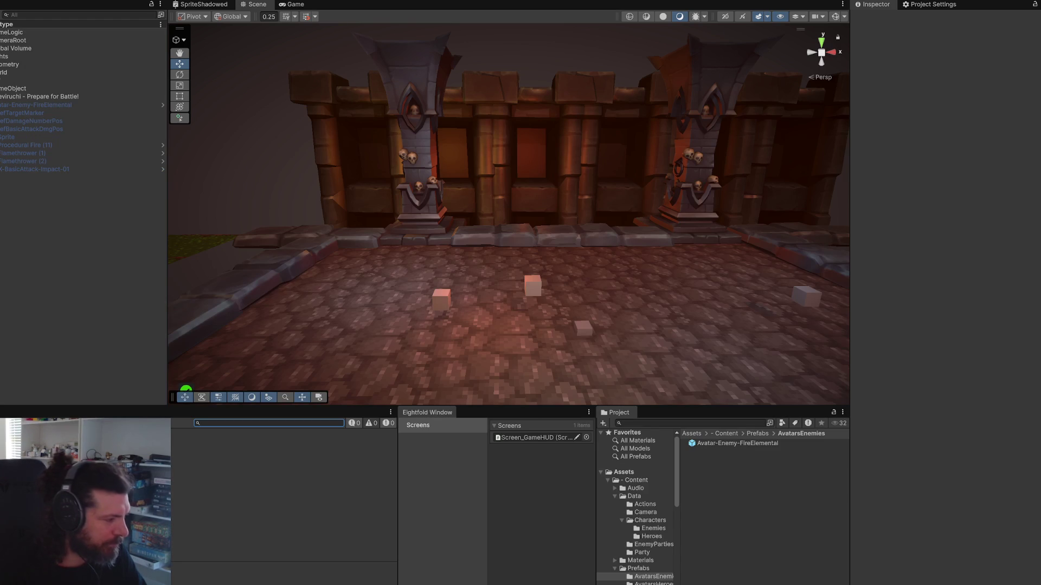
pyautogui.hotkey('alt', 'Tab')
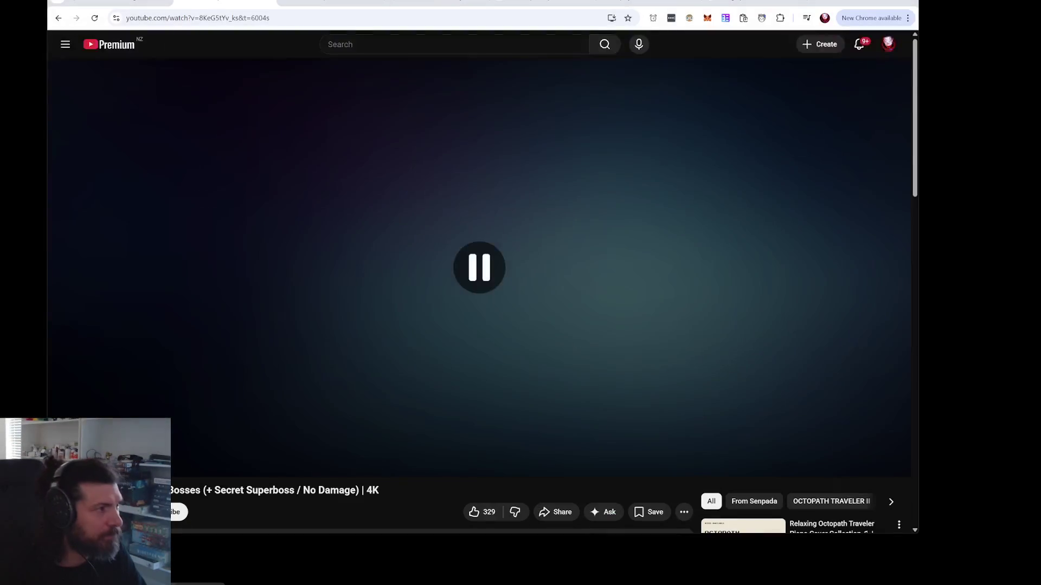
# Step: In the new URP project, open Window > Package Management > My Assets
pyautogui.hotkey('alt', 'Tab')
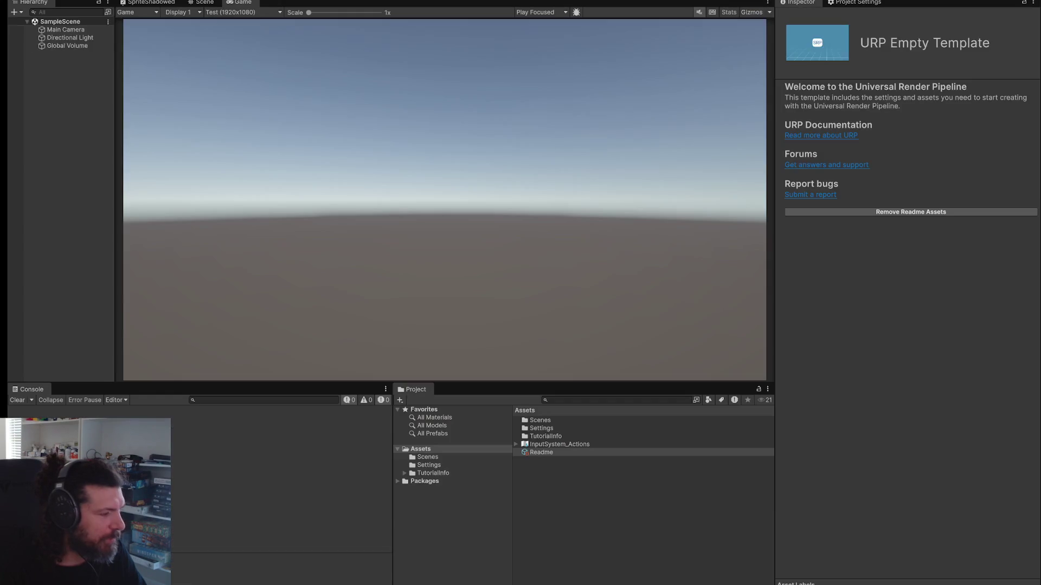
pyautogui.hotkey('alt', 'w')
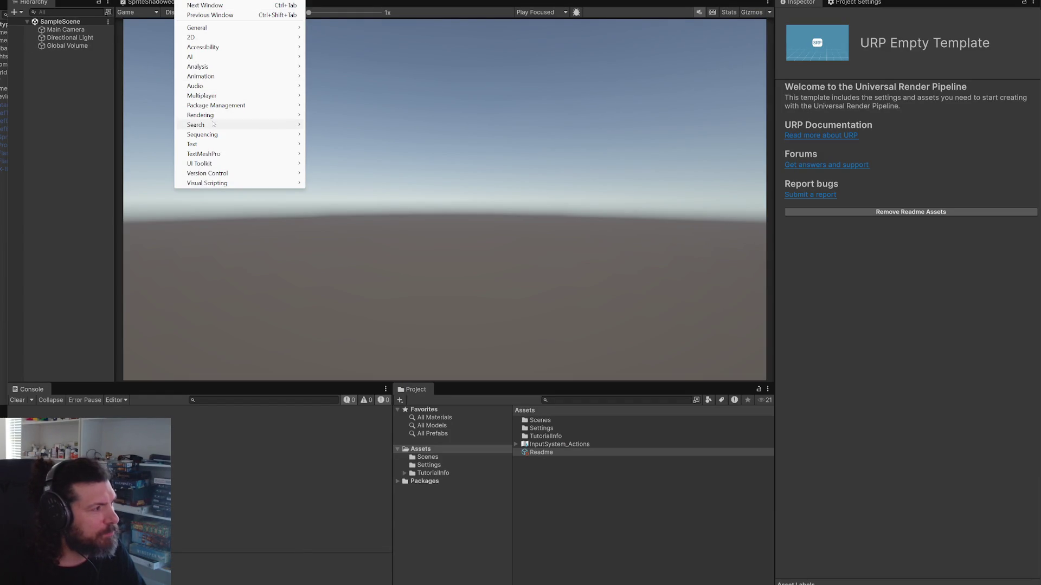
pyautogui.moveTo(213, 119)
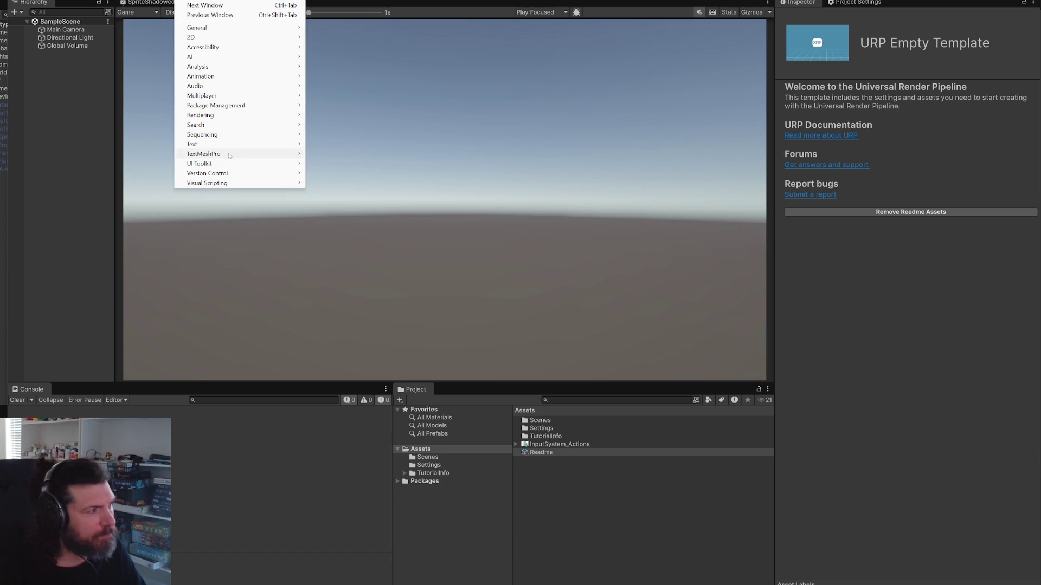
pyautogui.moveTo(229, 158)
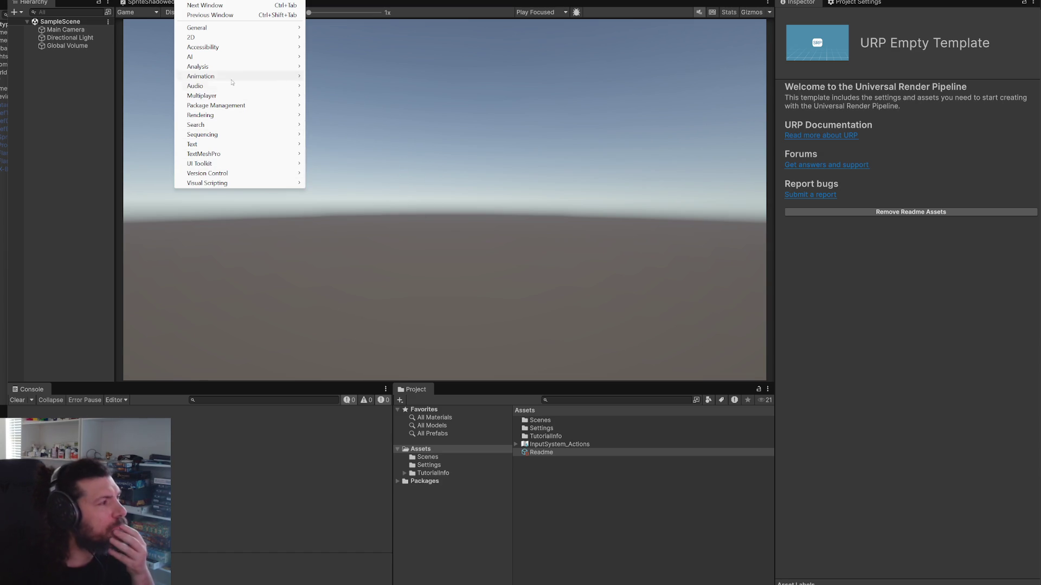
pyautogui.click(325, 115)
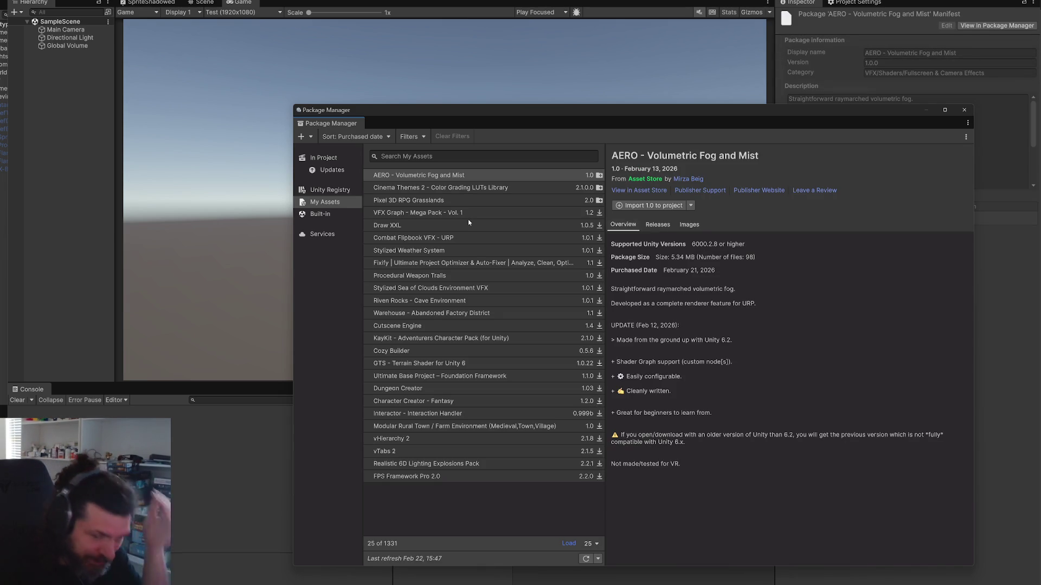
# Step: Filter My Assets to audio and download Modern UI SFX, Battle RPG Music Pack and RPG Magic SFX Pack
pyautogui.click(442, 158)
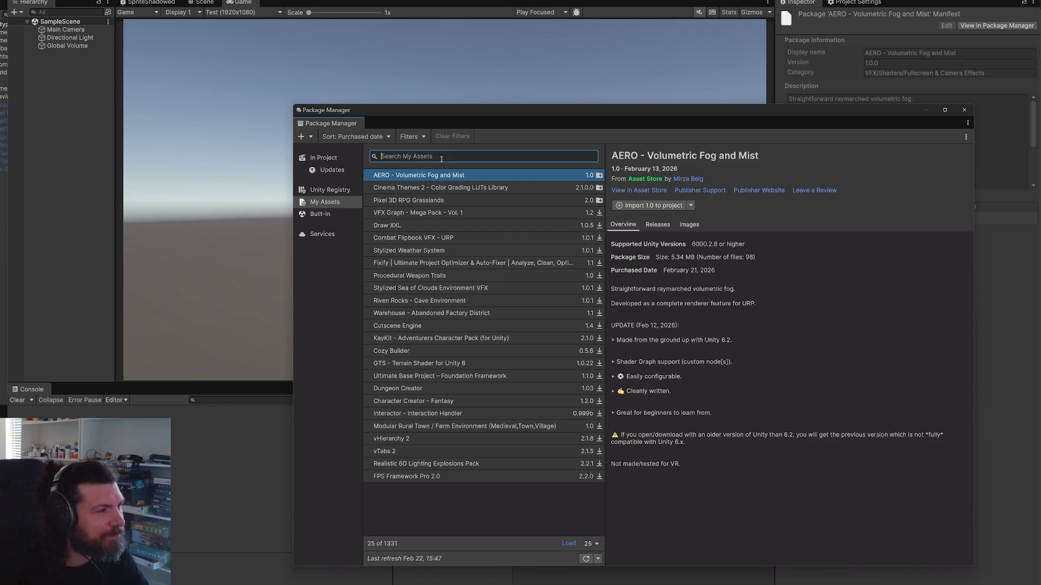
pyautogui.click(421, 138)
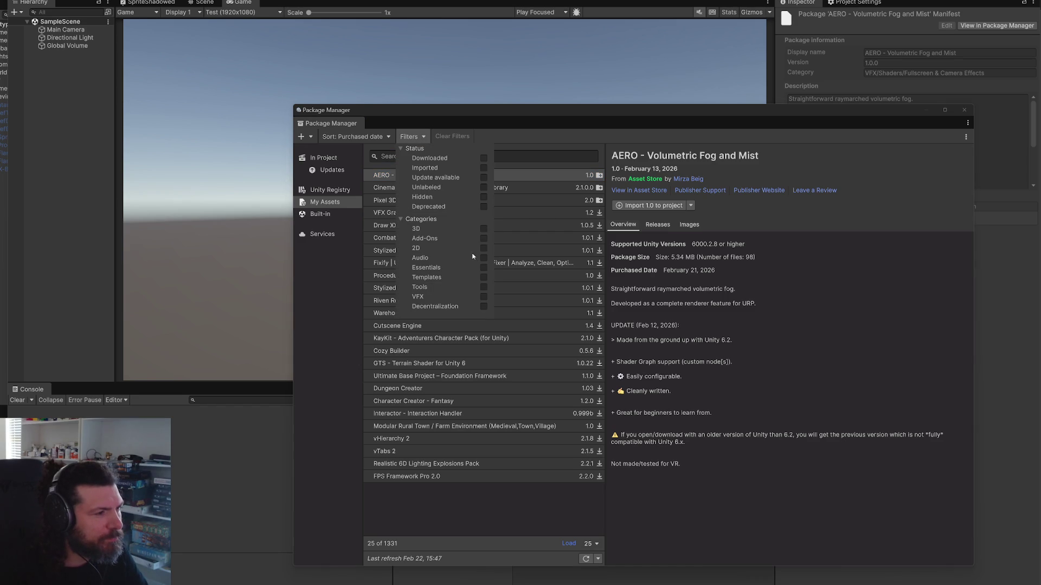
pyautogui.click(709, 284)
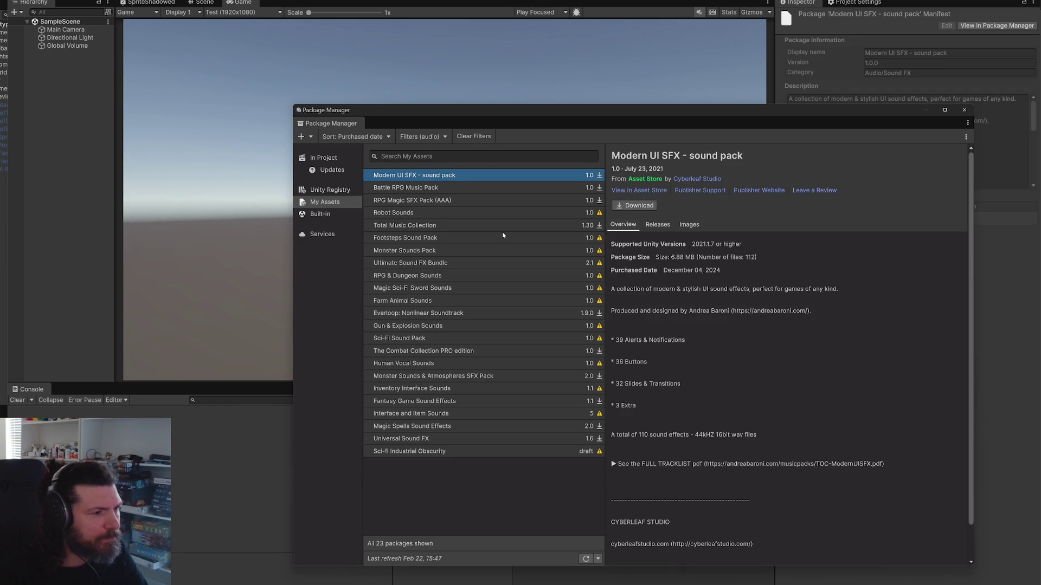
pyautogui.click(689, 225)
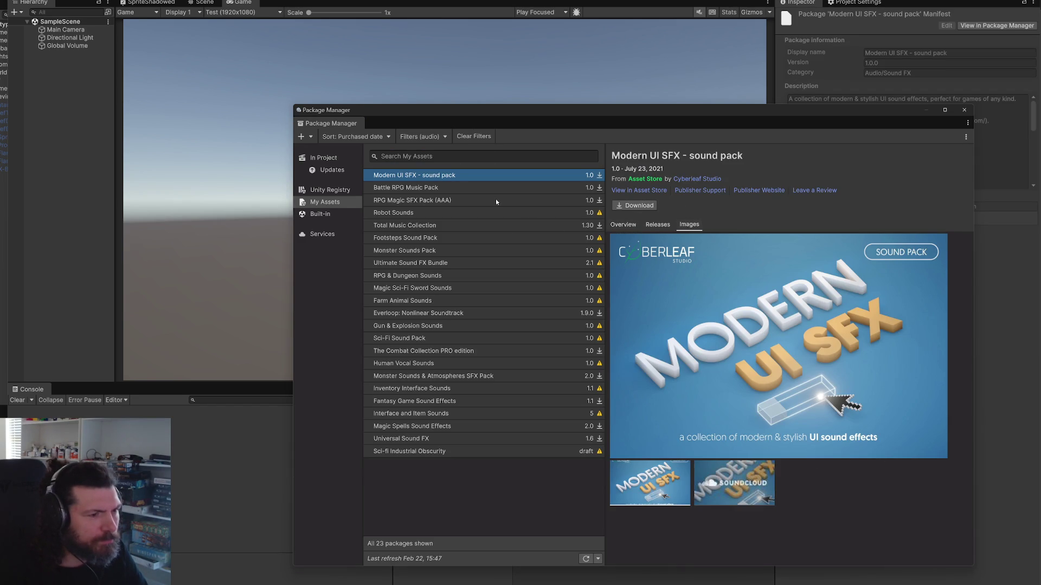
pyautogui.click(640, 206)
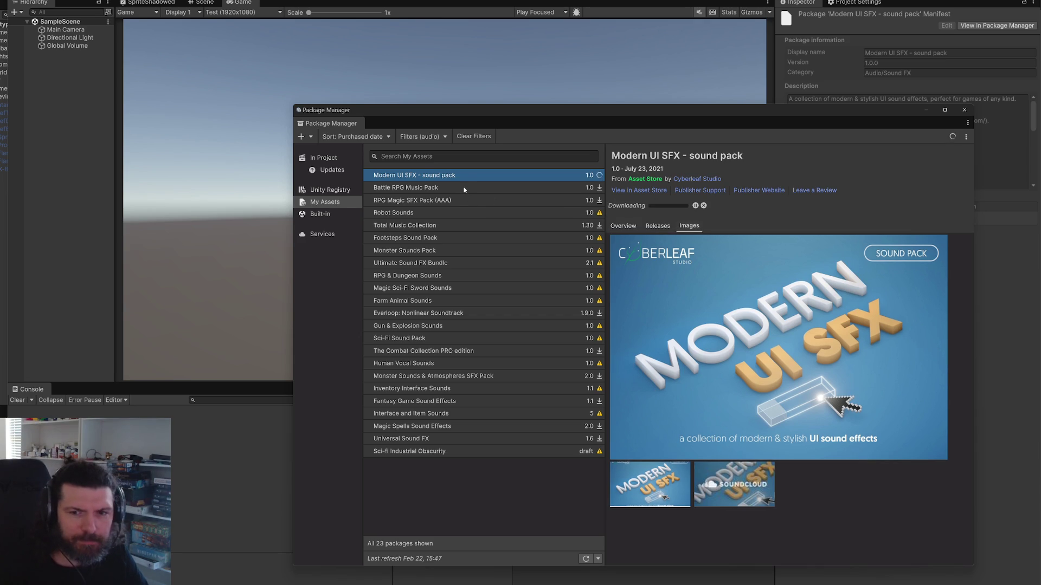
pyautogui.click(465, 189)
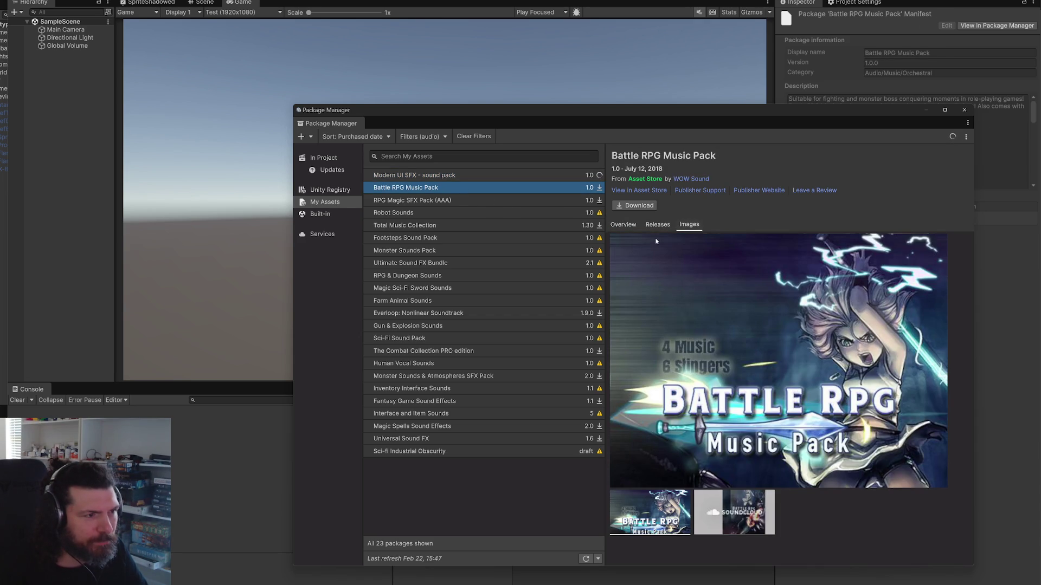
pyautogui.click(646, 207)
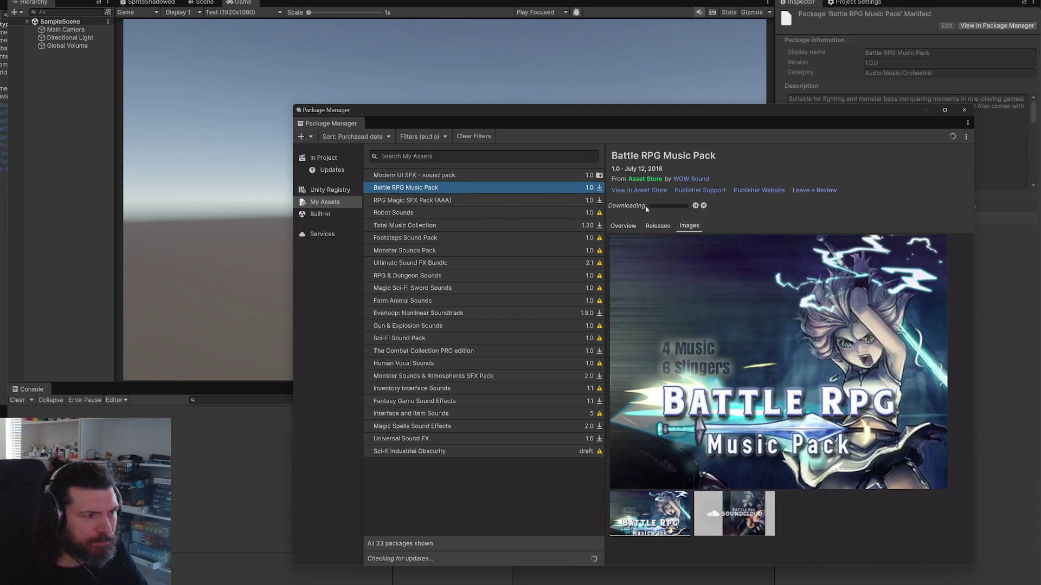
pyautogui.click(515, 202)
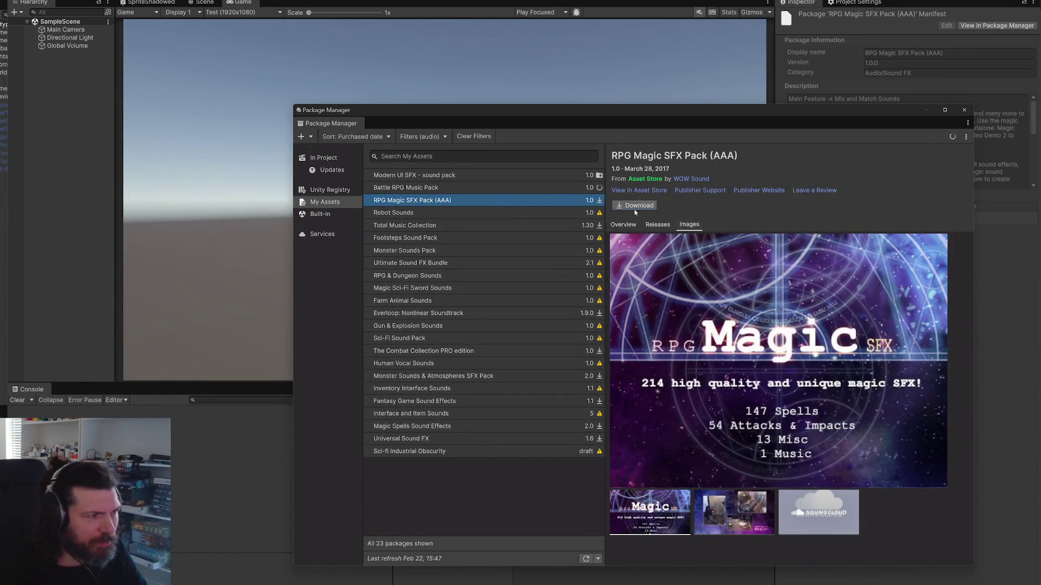
pyautogui.click(625, 207)
# Step: Browse more sound packs and start downloading RPG & Dungeon Sounds
pyautogui.click(501, 214)
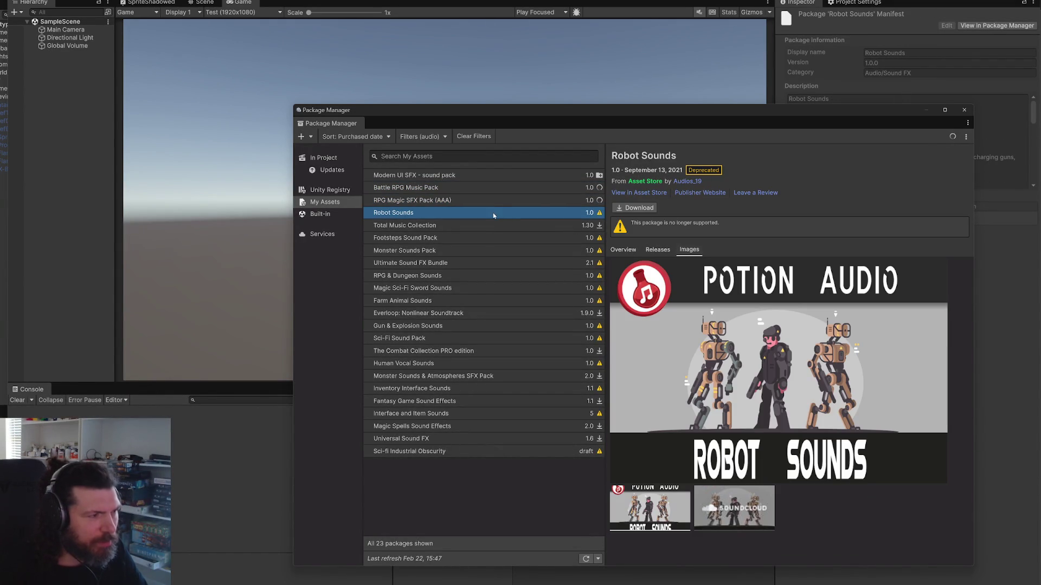
pyautogui.click(474, 227)
pyautogui.click(466, 239)
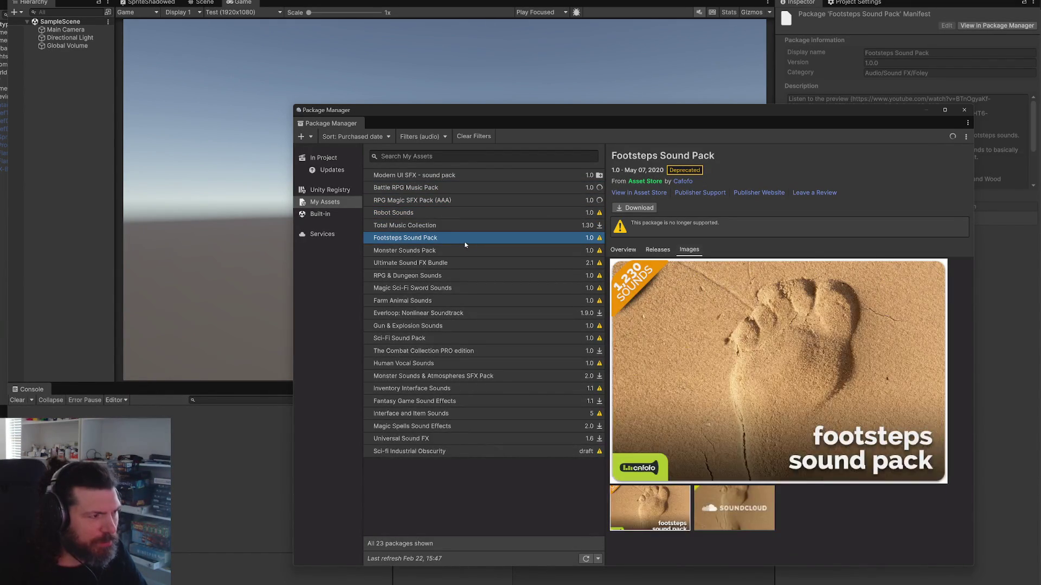
pyautogui.click(424, 252)
pyautogui.click(424, 264)
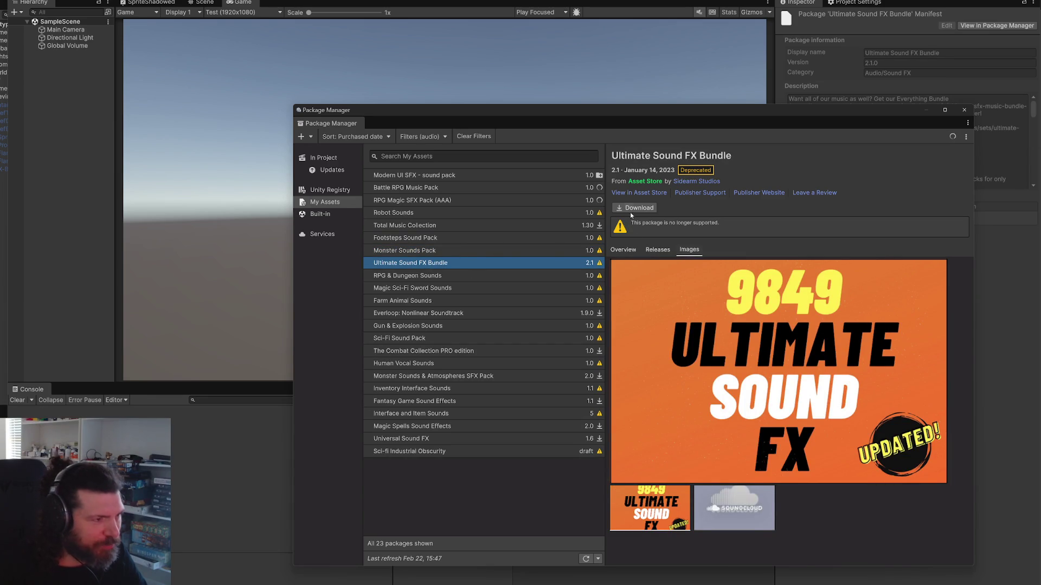
pyautogui.press('Down')
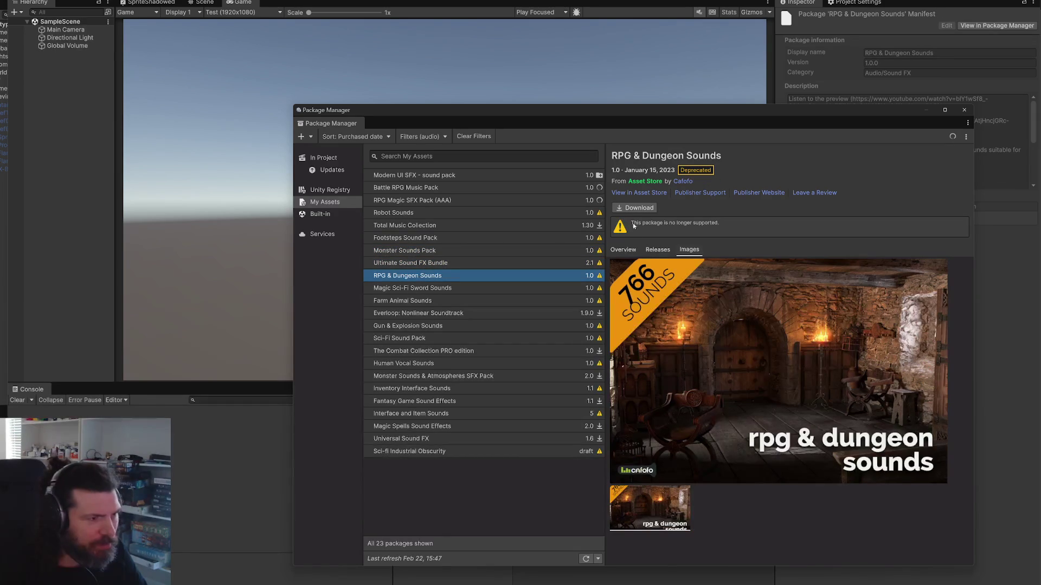
pyautogui.click(634, 208)
pyautogui.click(460, 293)
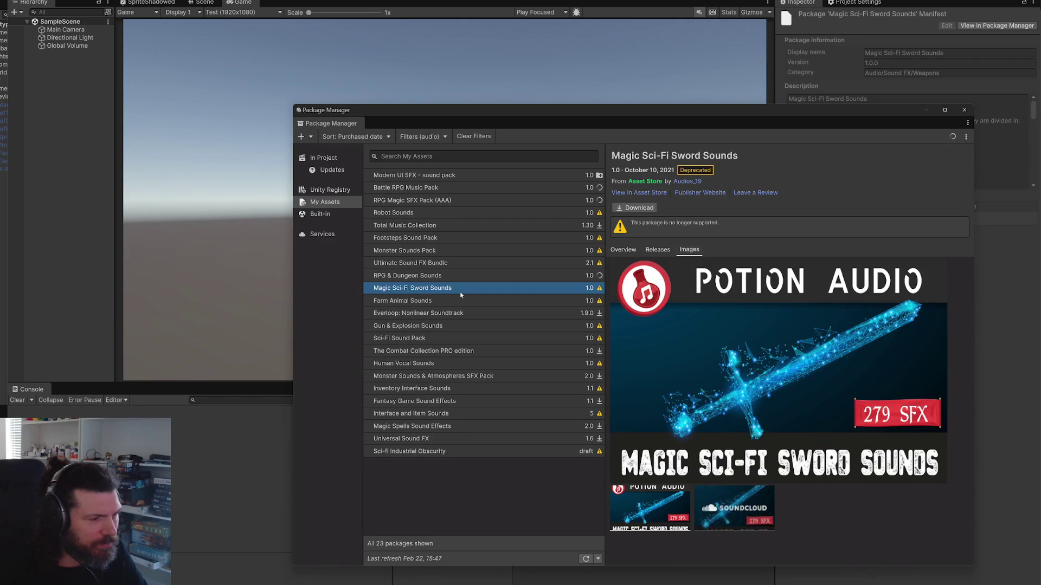
# Step: Download Magic Sci-Fi Sword Sounds, Sci-Fi Sound Pack and Human Vocal Sounds
pyautogui.click(634, 208)
pyautogui.click(490, 300)
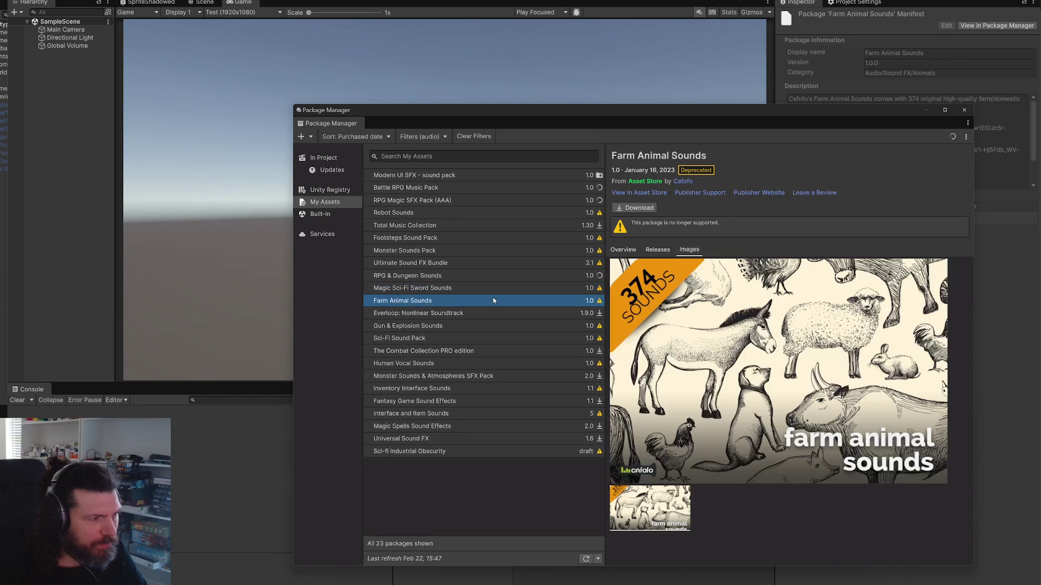
pyautogui.click(485, 314)
pyautogui.click(465, 328)
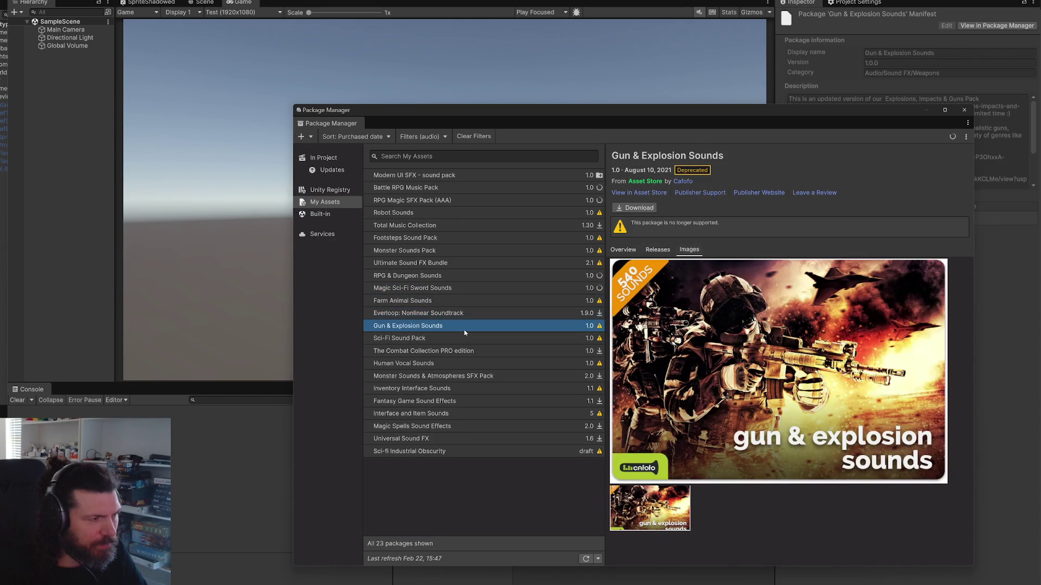
pyautogui.click(458, 351)
pyautogui.click(454, 340)
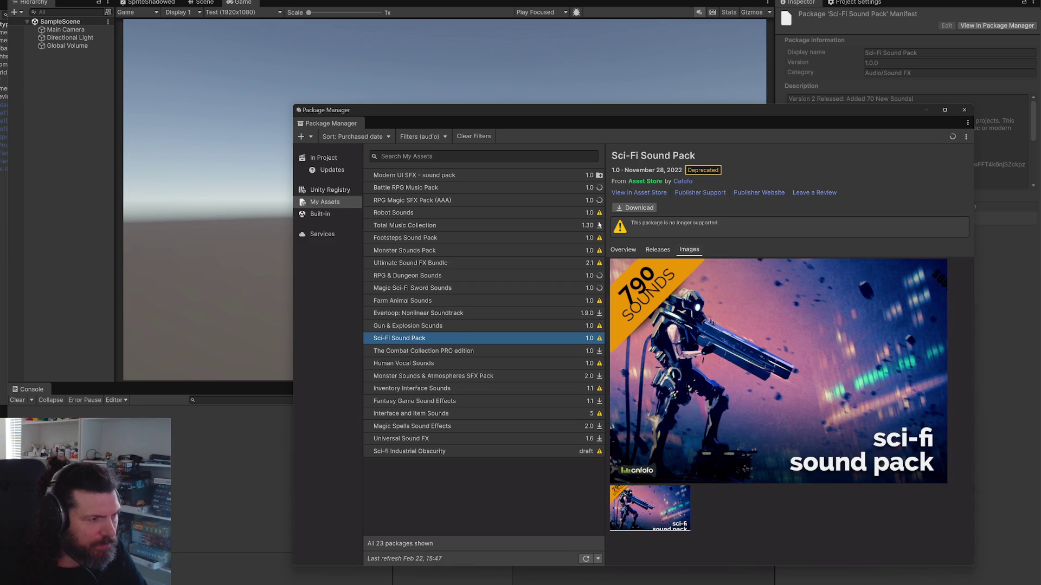
pyautogui.click(634, 208)
pyautogui.click(450, 352)
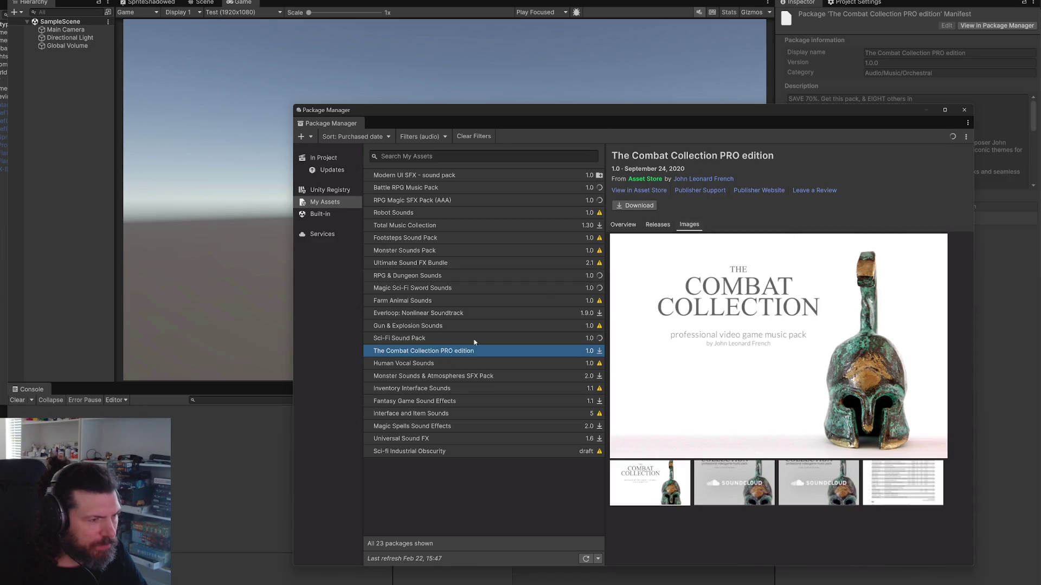
pyautogui.click(450, 361)
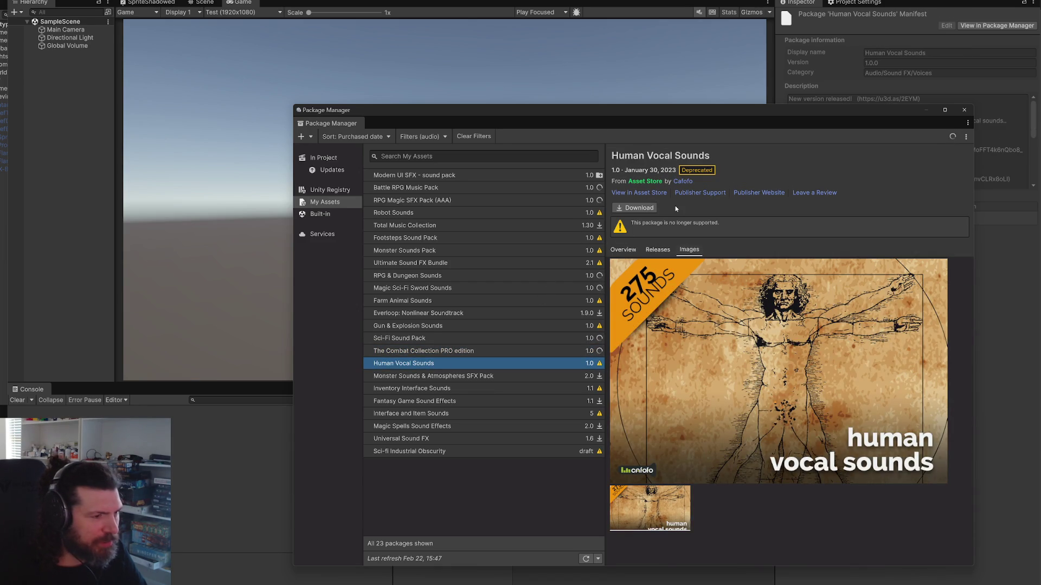
pyautogui.click(648, 210)
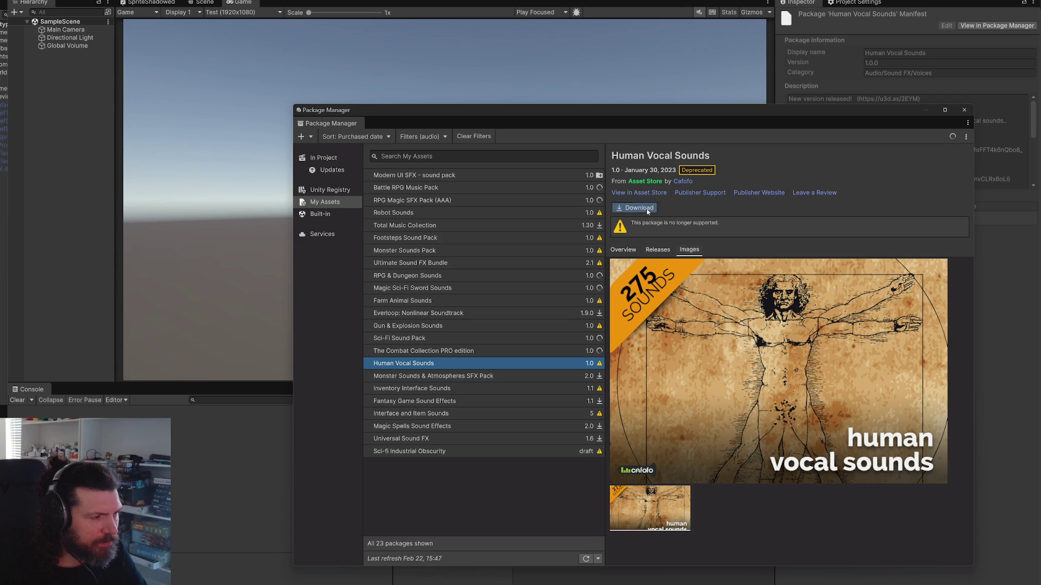
# Step: Download Fantasy Game Sound Effects and Universal Sound FX, then open File Explorer at screen centre
pyautogui.click(450, 378)
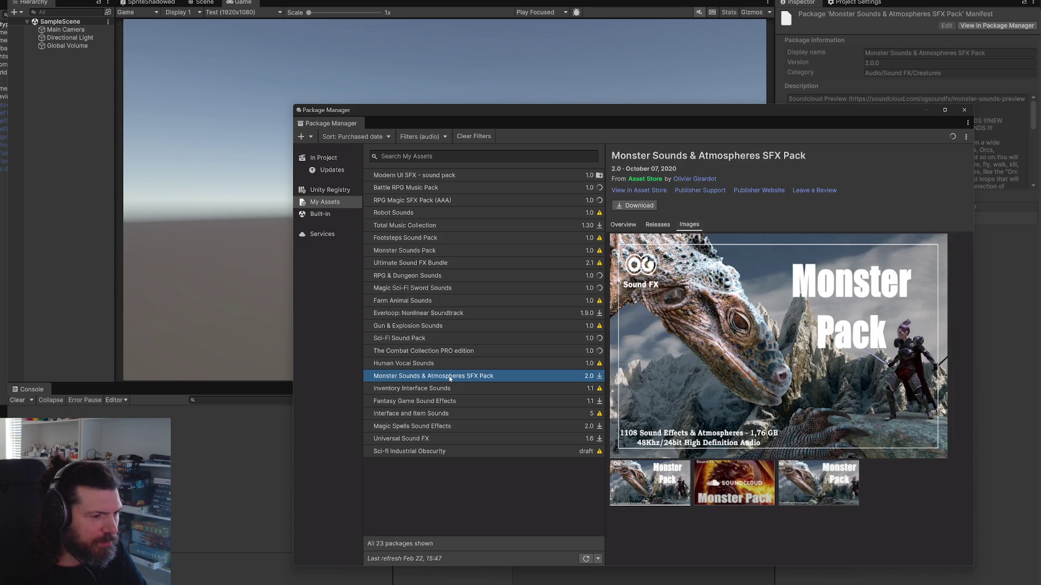
pyautogui.click(443, 390)
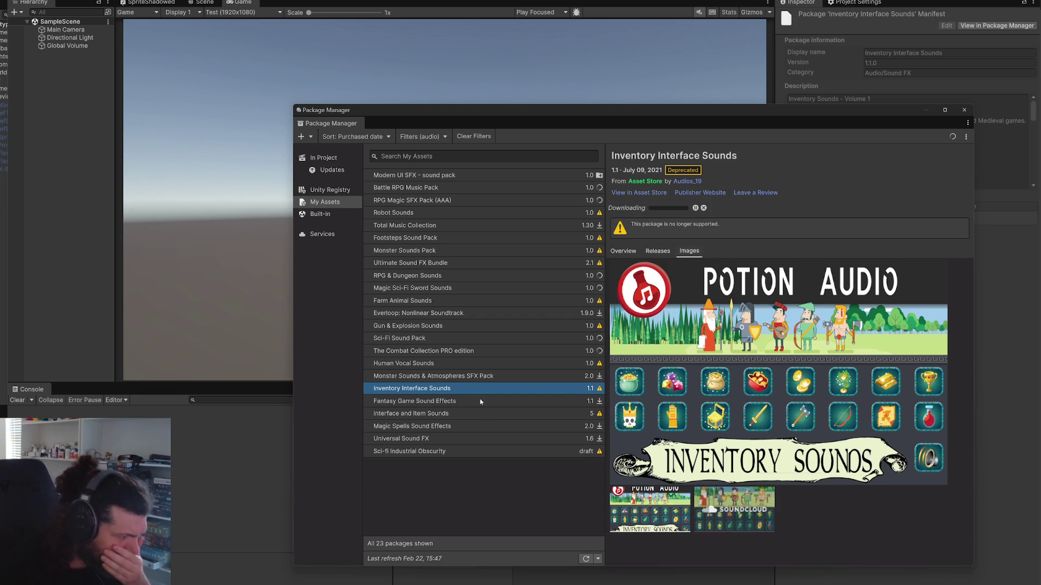
pyautogui.click(467, 404)
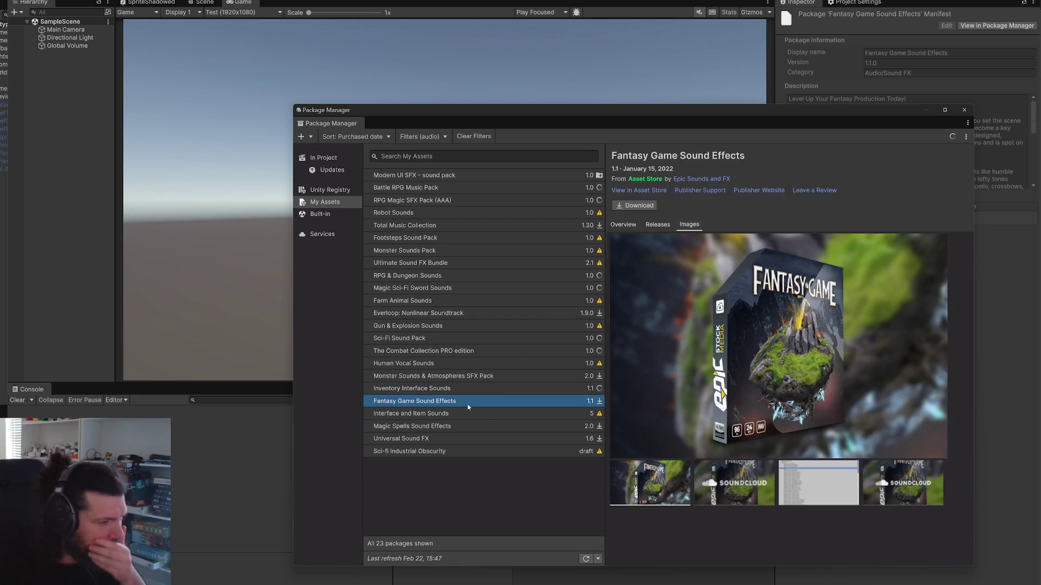
pyautogui.click(634, 205)
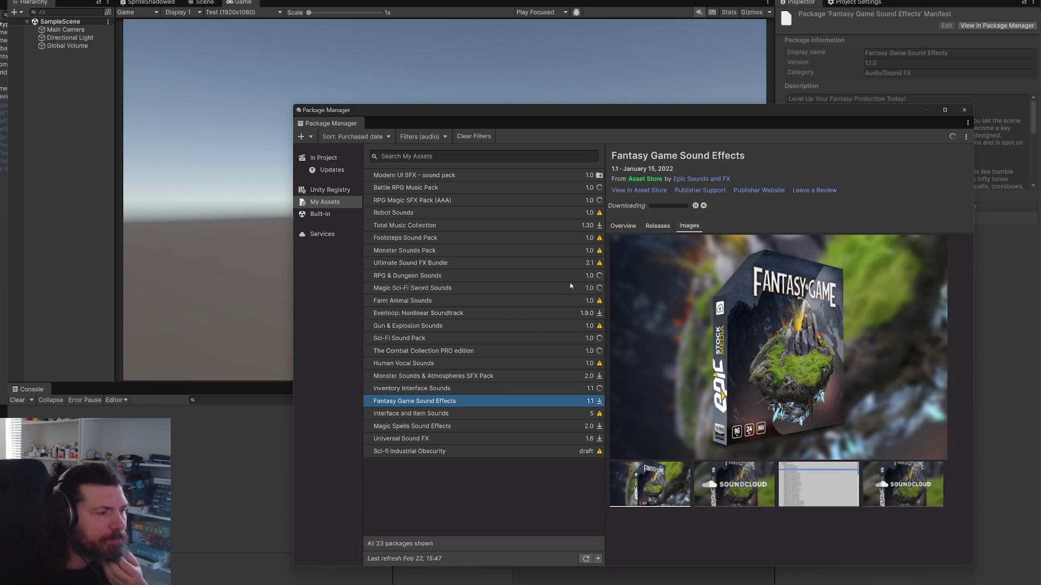
pyautogui.click(466, 415)
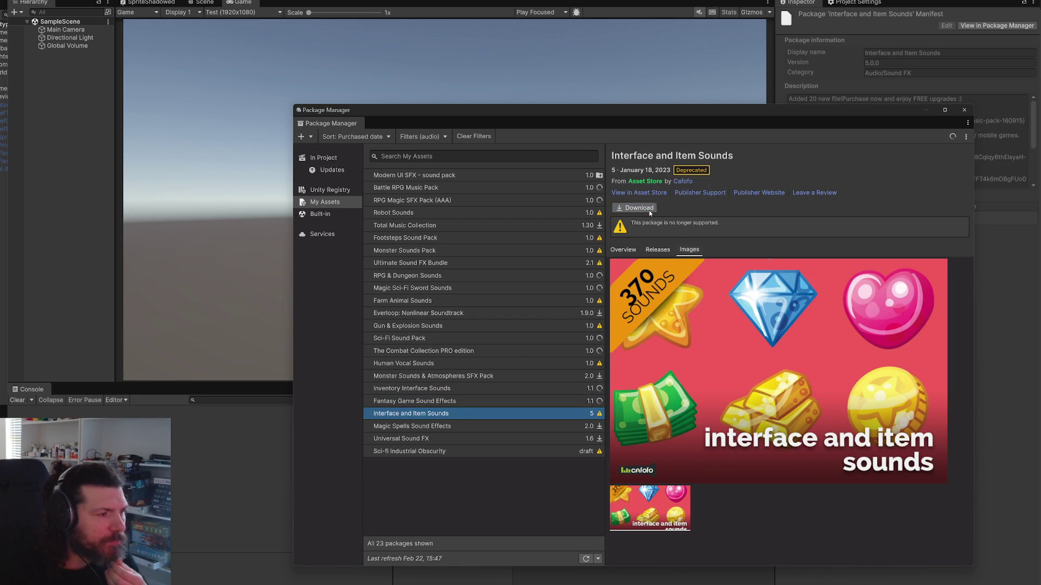
pyautogui.click(451, 428)
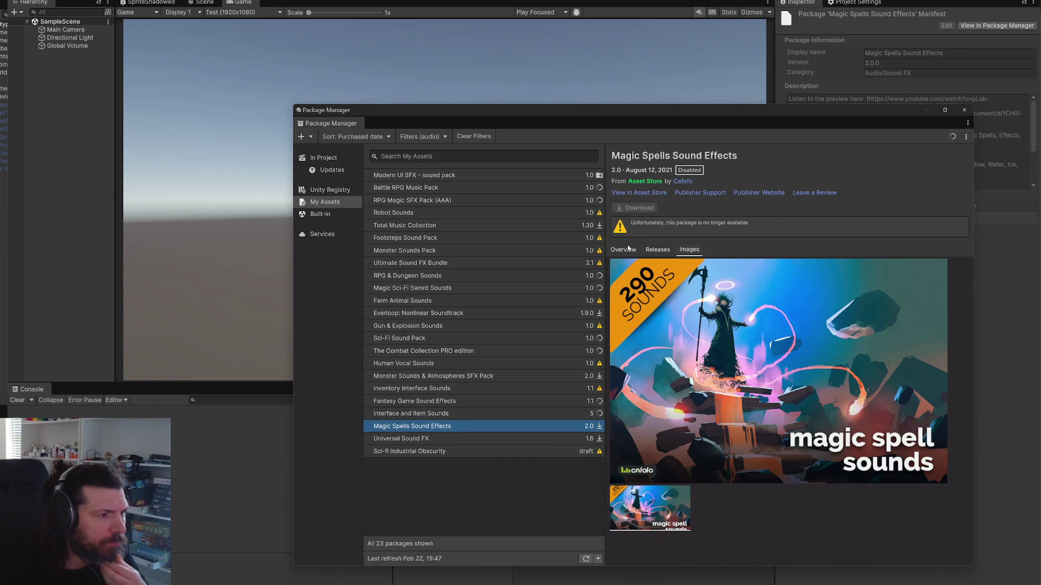
pyautogui.click(461, 440)
pyautogui.click(633, 206)
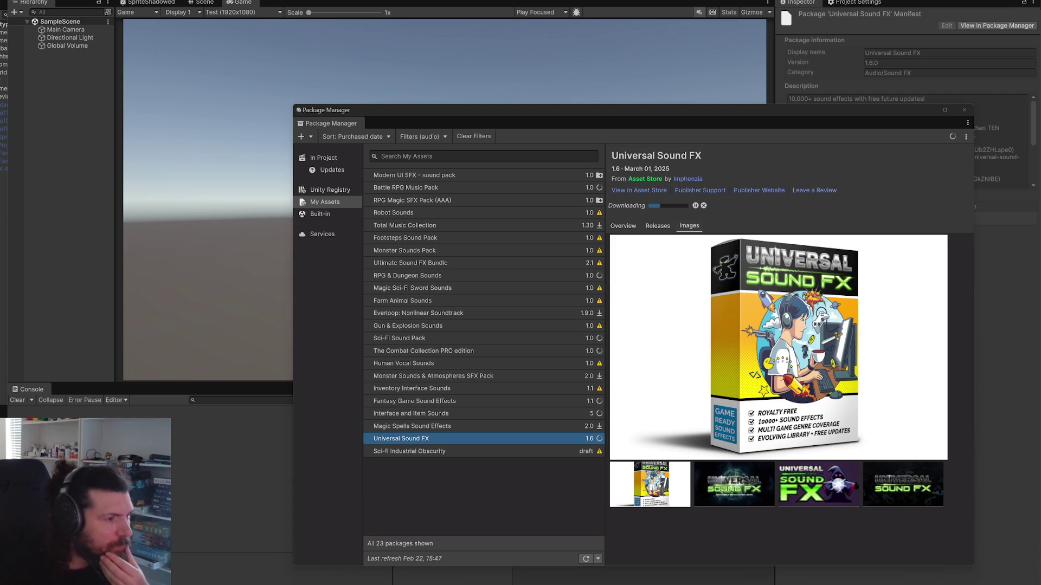
pyautogui.press('super+e')
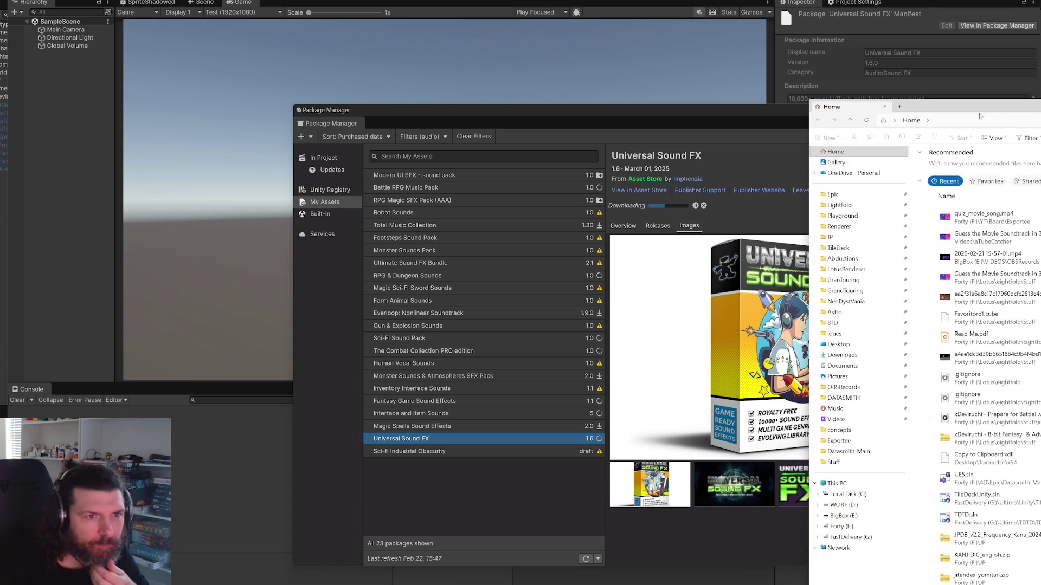
pyautogui.moveTo(1011, 113); pyautogui.dragTo(454, 110)
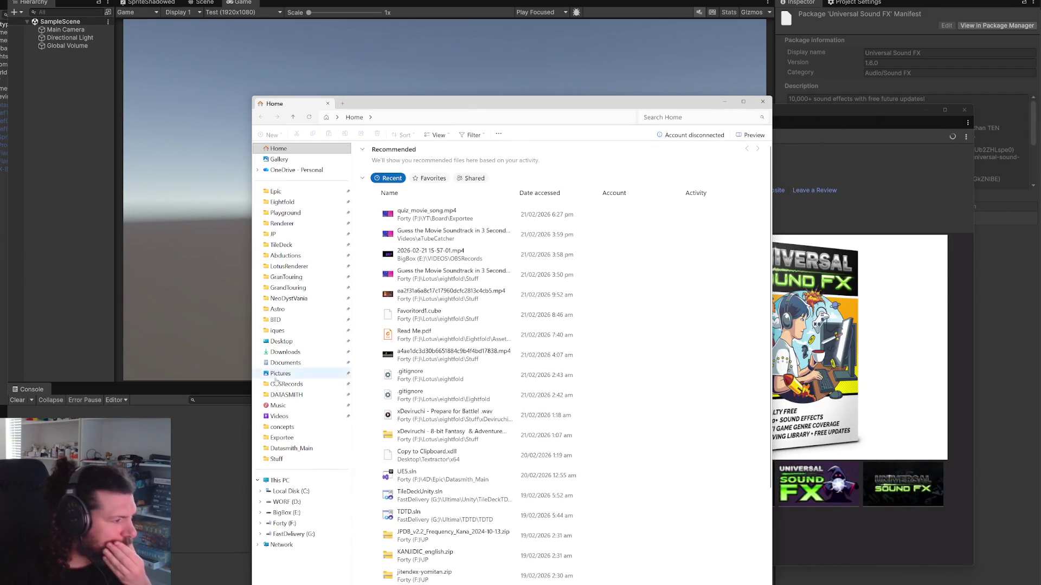
# Step: Show This PC to check Local Disk (C:)'s free space, then search for TreeSize Free
pyautogui.click(283, 484)
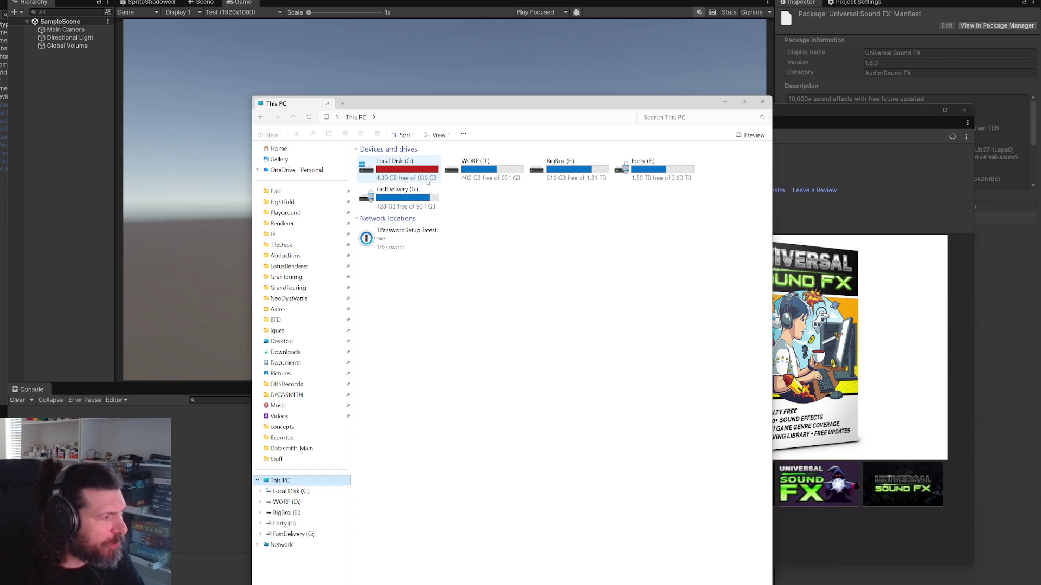
pyautogui.moveTo(426, 181)
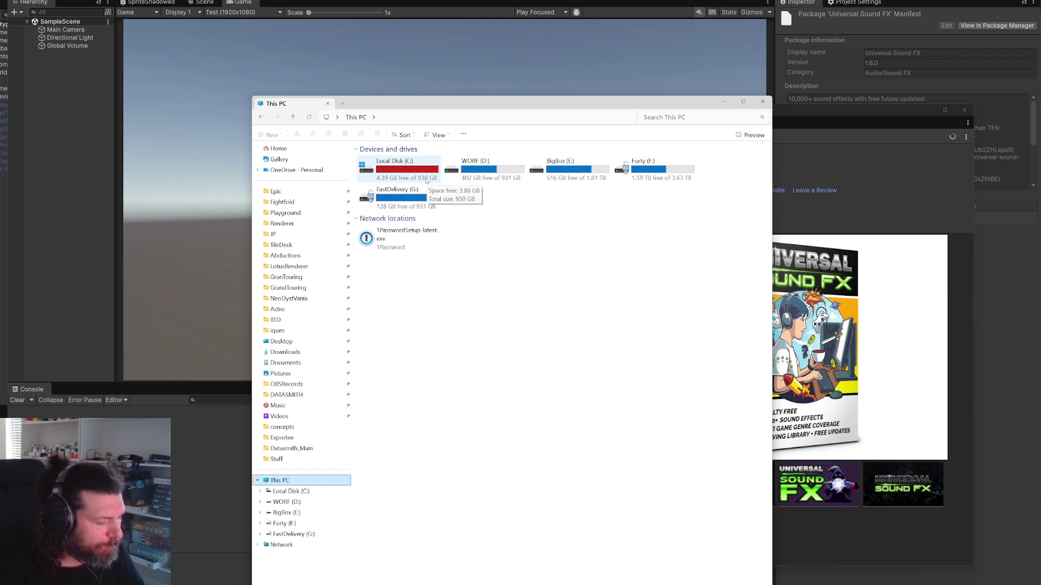
pyautogui.press('super')
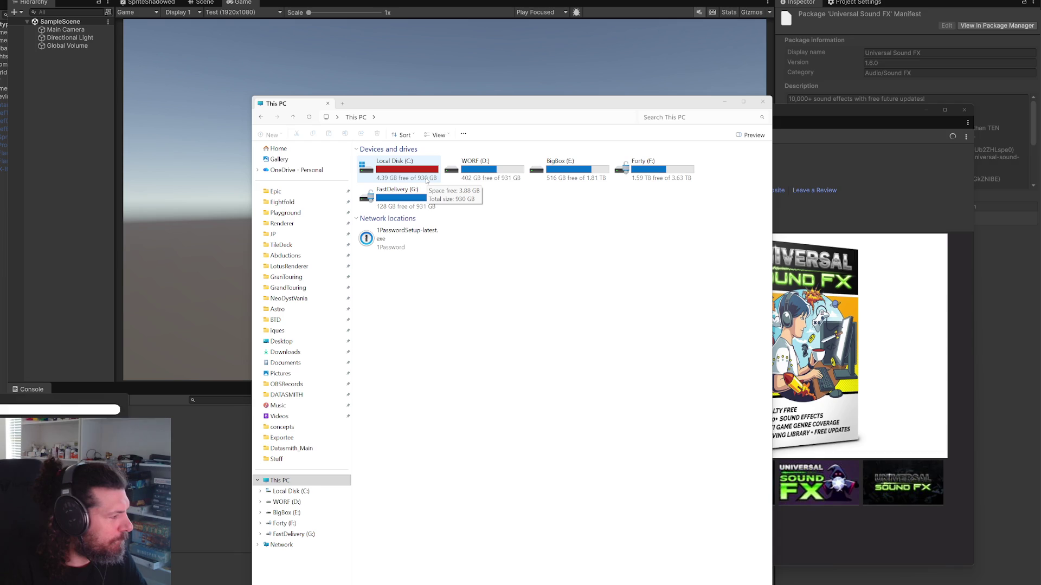
pyautogui.press('Escape')
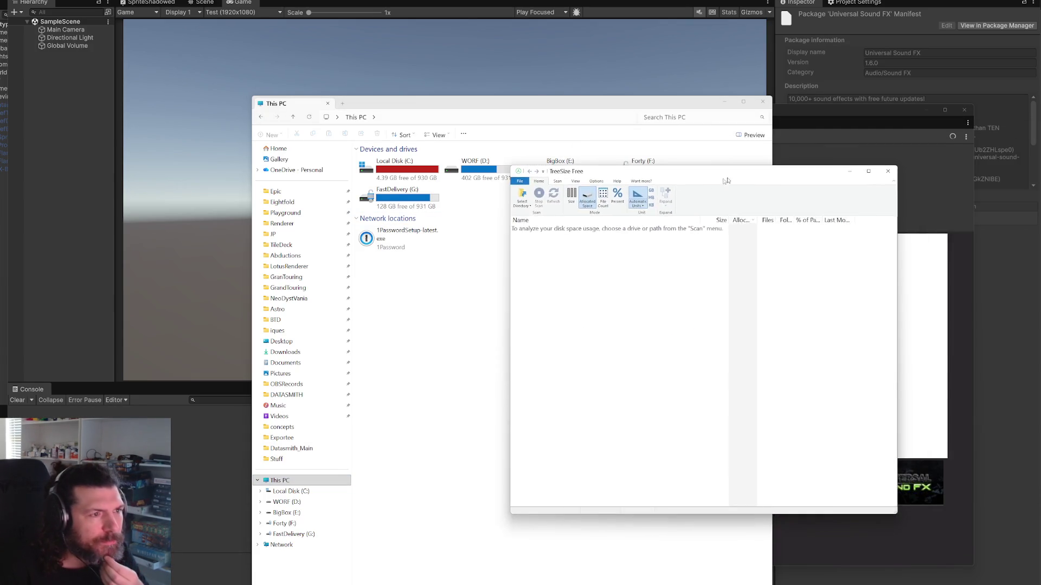
# Step: Scan drive C: in TreeSize Free, enlarge its window and dismiss the update notice
pyautogui.click(446, 217)
pyautogui.click(458, 242)
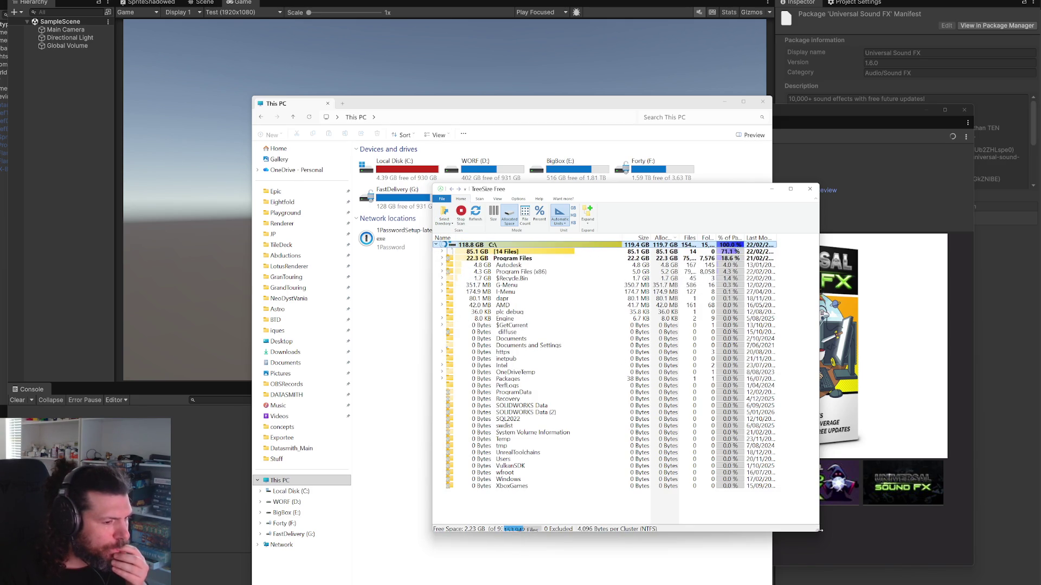
pyautogui.moveTo(821, 533); pyautogui.dragTo(1014, 571)
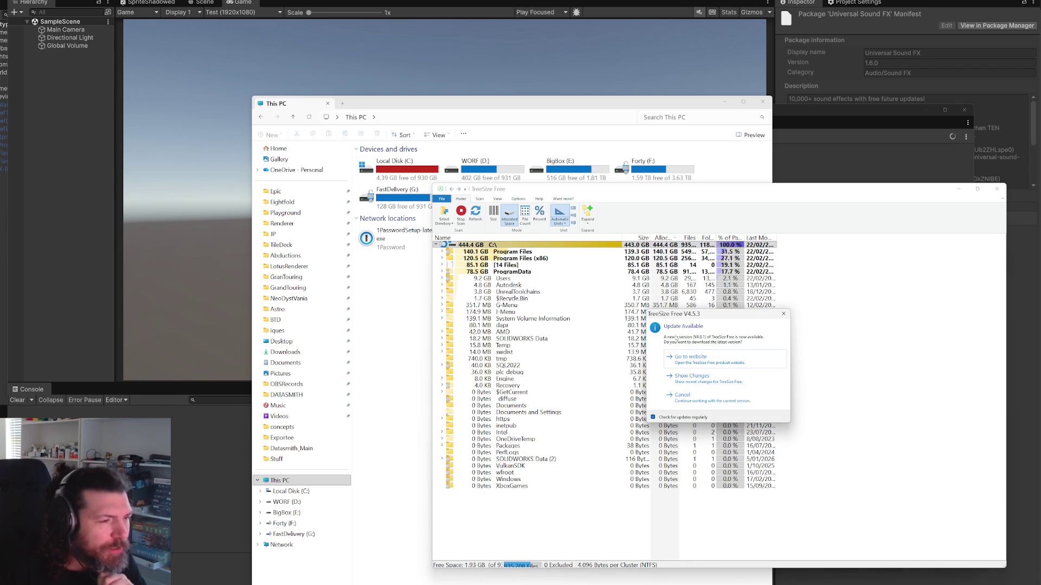
pyautogui.click(784, 315)
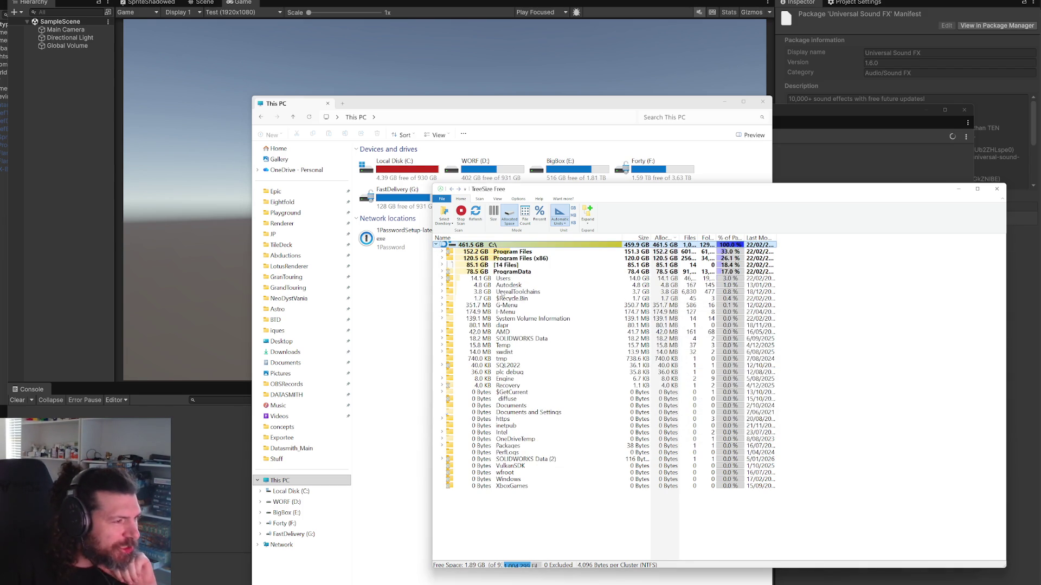
# Step: Drill into ProgramData > Epic > EpicGamesLauncher to find the 40.4 GB VaultCache
pyautogui.click(442, 265)
pyautogui.click(442, 265)
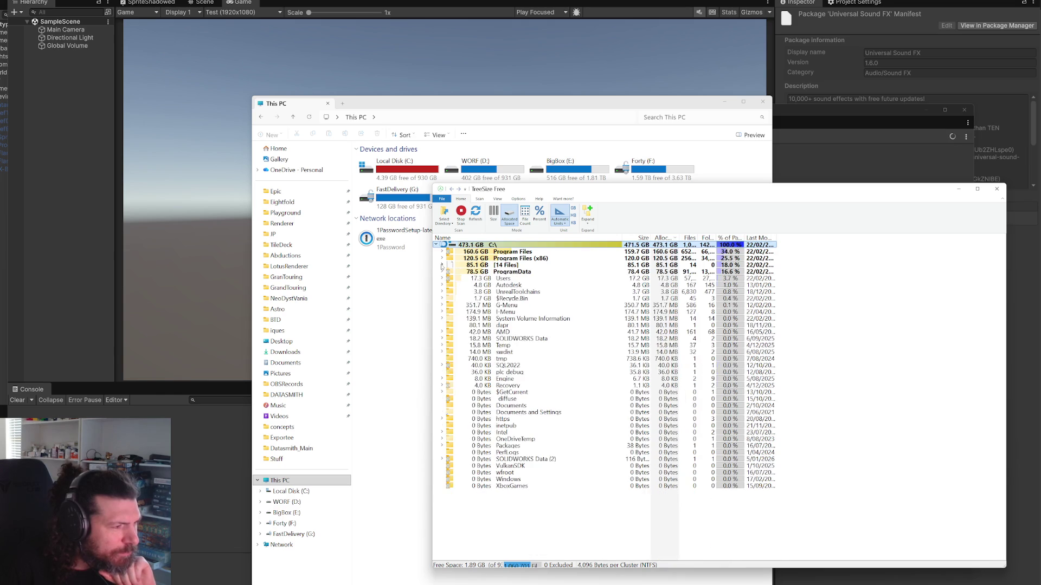
pyautogui.click(442, 271)
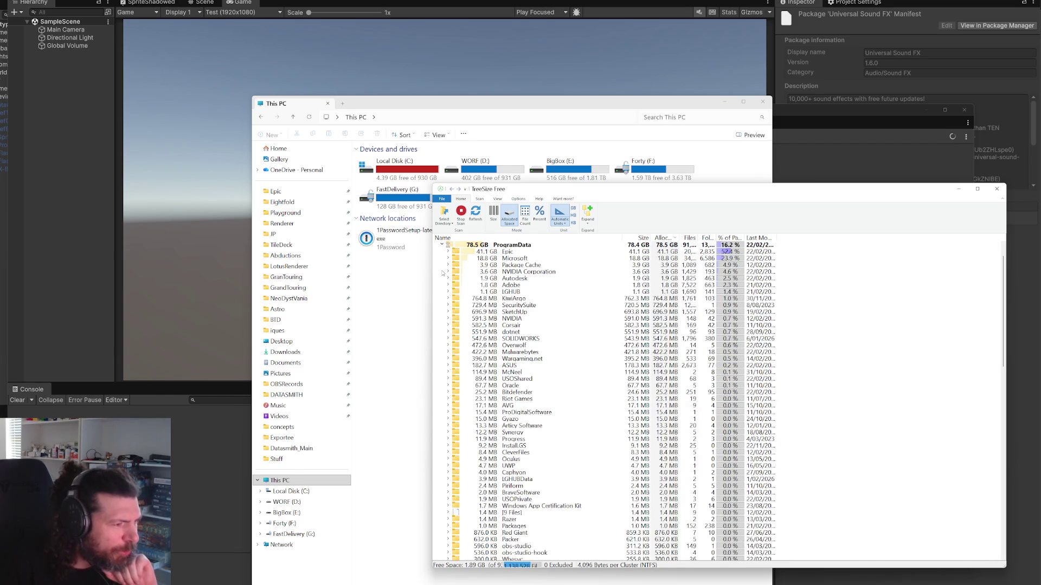
pyautogui.click(449, 251)
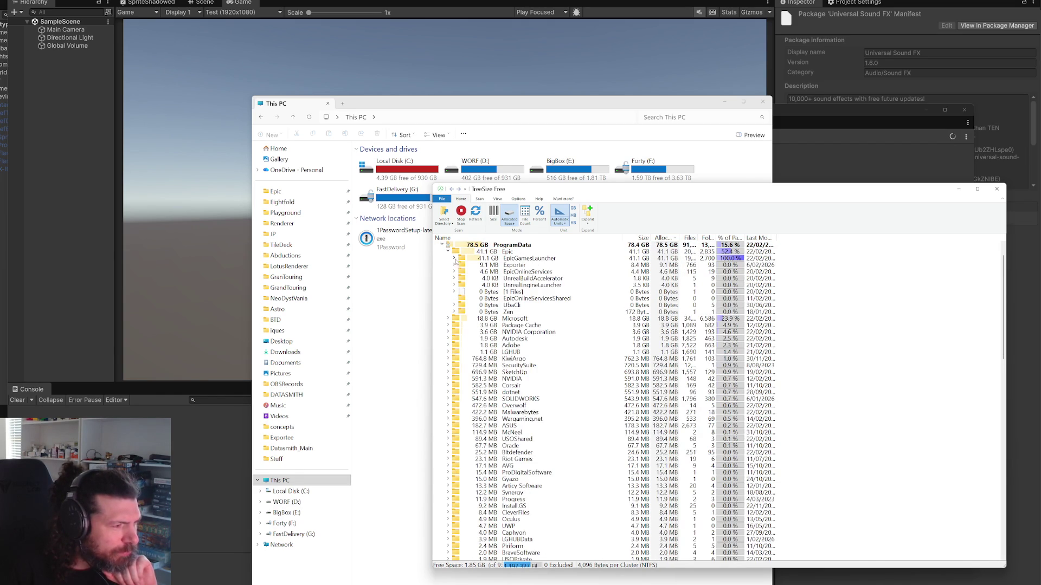
pyautogui.click(455, 259)
pyautogui.click(461, 265)
pyautogui.click(460, 265)
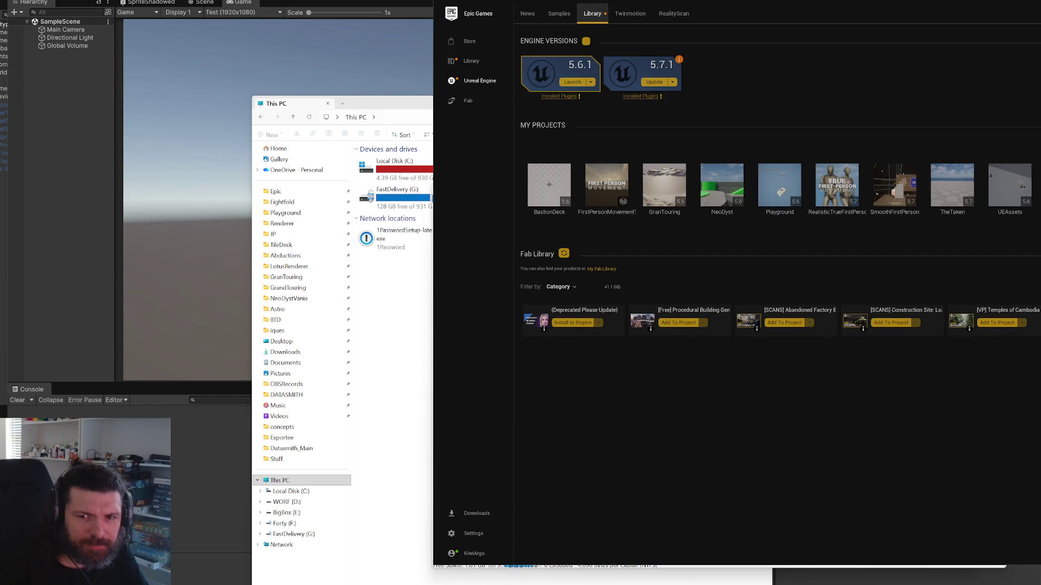
# Step: Uninstall Unreal Engine 5.6.1 from the Epic Games Launcher, then minimize the launcher
pyautogui.moveTo(635, 100)
pyautogui.mouseDown()
pyautogui.moveTo(585, 116)
pyautogui.moveTo(299, 126)
pyautogui.mouseUp()
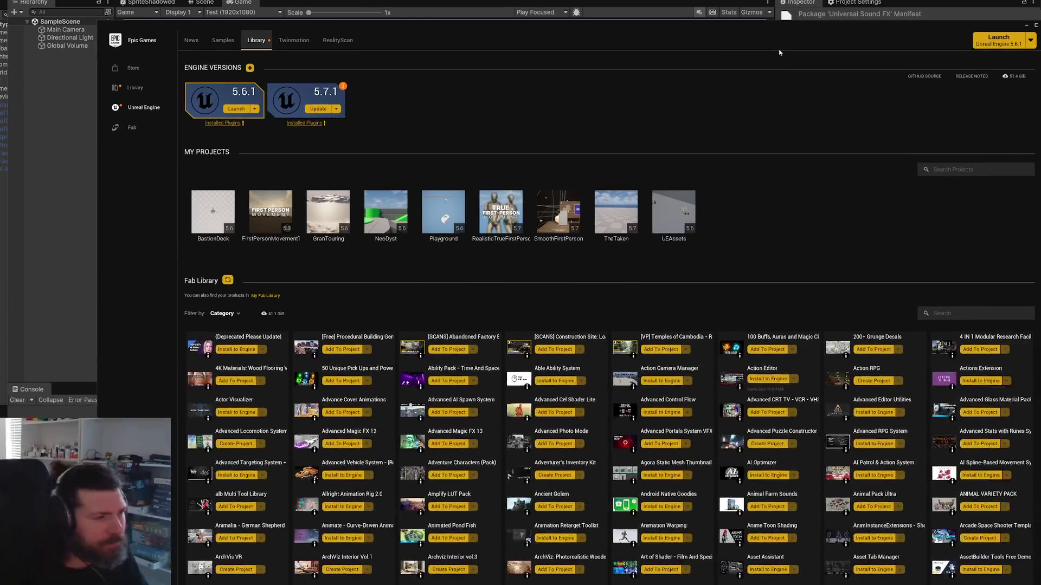
pyautogui.click(189, 87)
pyautogui.click(586, 333)
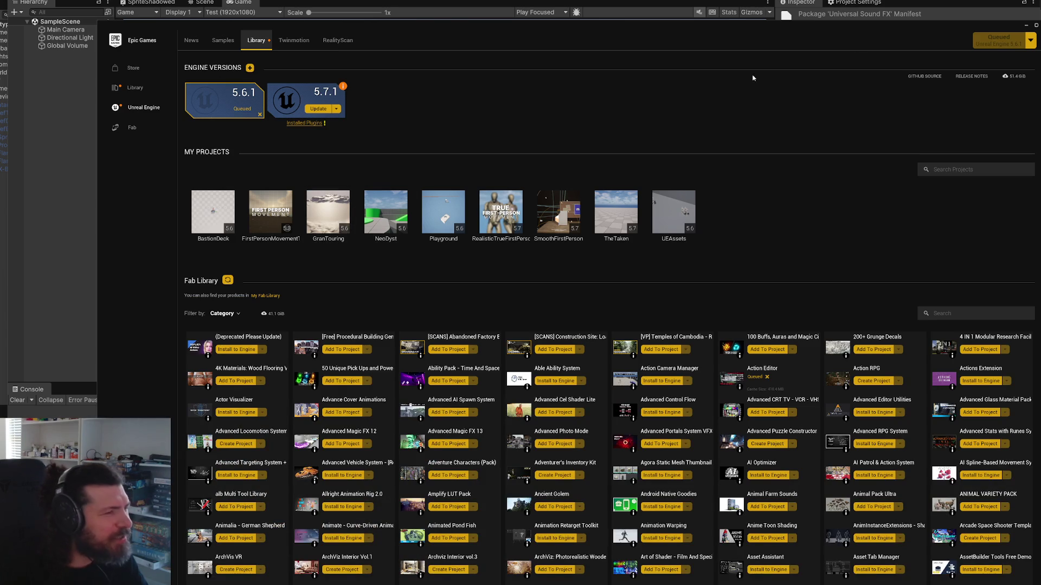
pyautogui.click(1025, 27)
# Step: Select every VaultCache subfolder from MS_CyberpunkV1 to the last and delete them
pyautogui.click(459, 265)
pyautogui.click(548, 273)
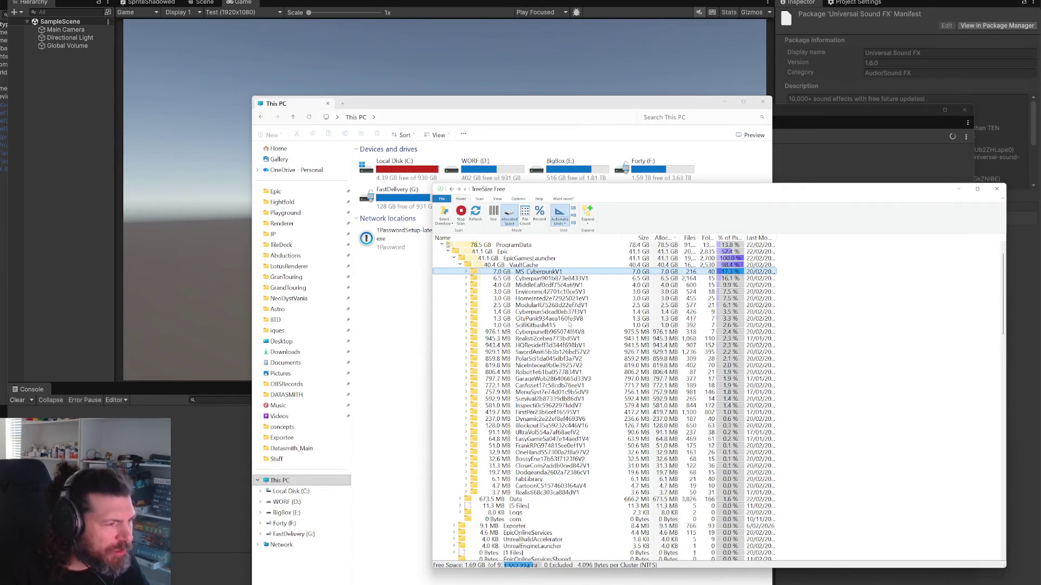
pyautogui.keyDown('shift'); pyautogui.click(551, 493); pyautogui.keyUp('shift')
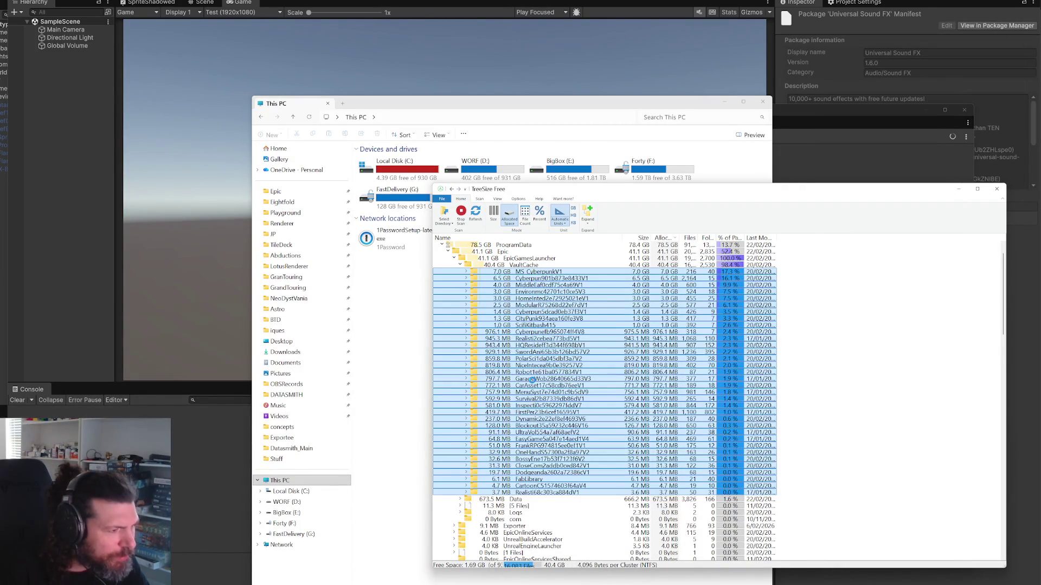
pyautogui.rightClick(543, 381)
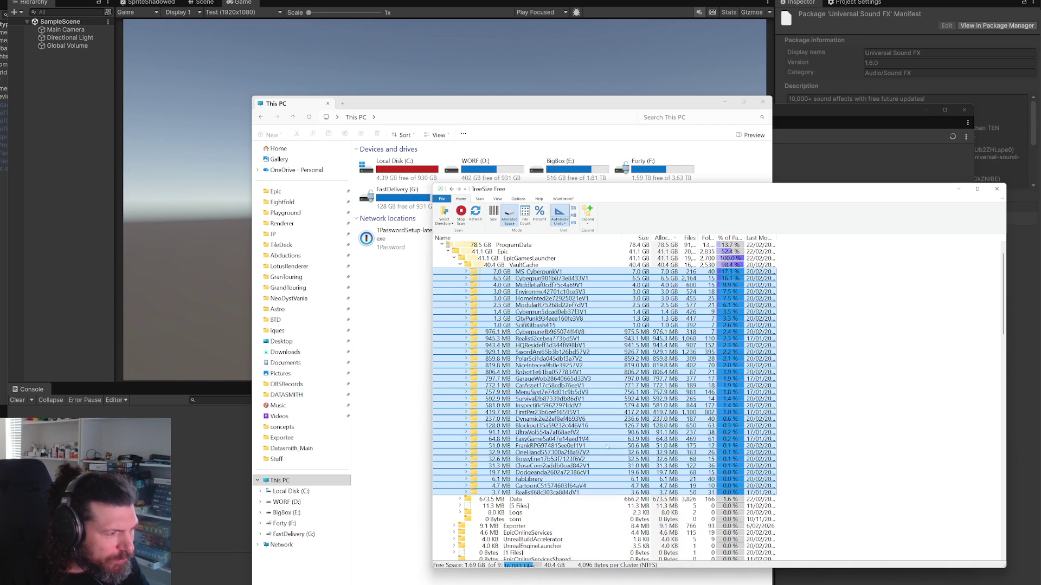
pyautogui.click(553, 495)
pyautogui.click(751, 418)
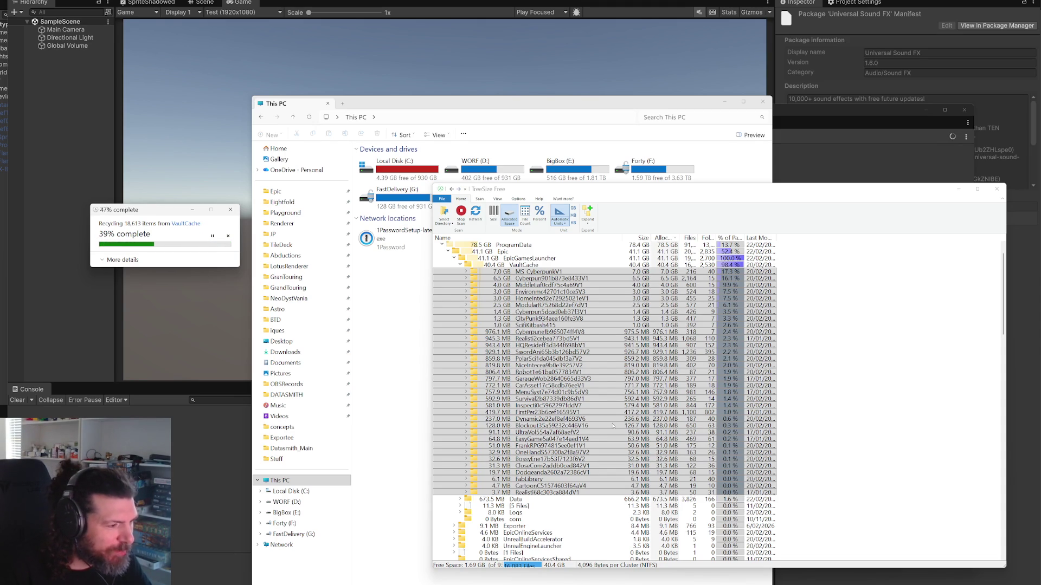
pyautogui.scroll(-7, 613, 425)
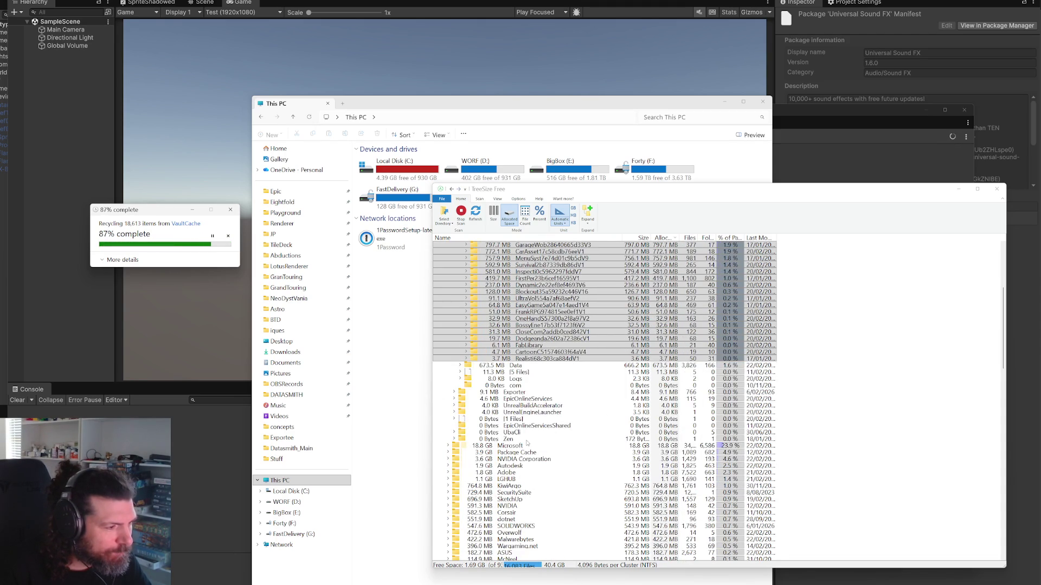
pyautogui.scroll(8, 542, 434)
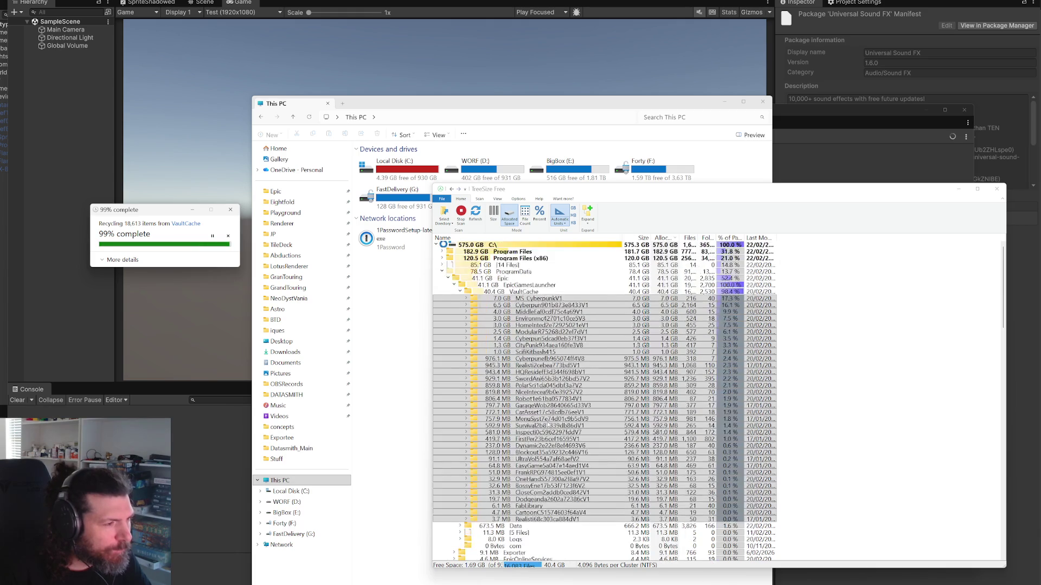
# Step: Expand Program Files > Unity > Hub > Editor to list installed Unity versions
pyautogui.click(442, 252)
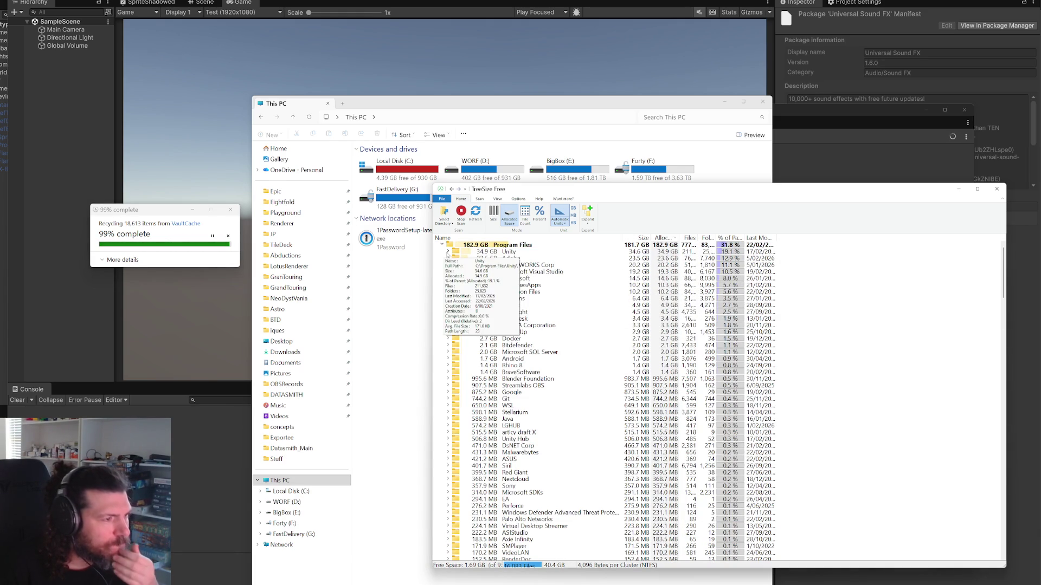
pyautogui.click(448, 252)
pyautogui.click(454, 259)
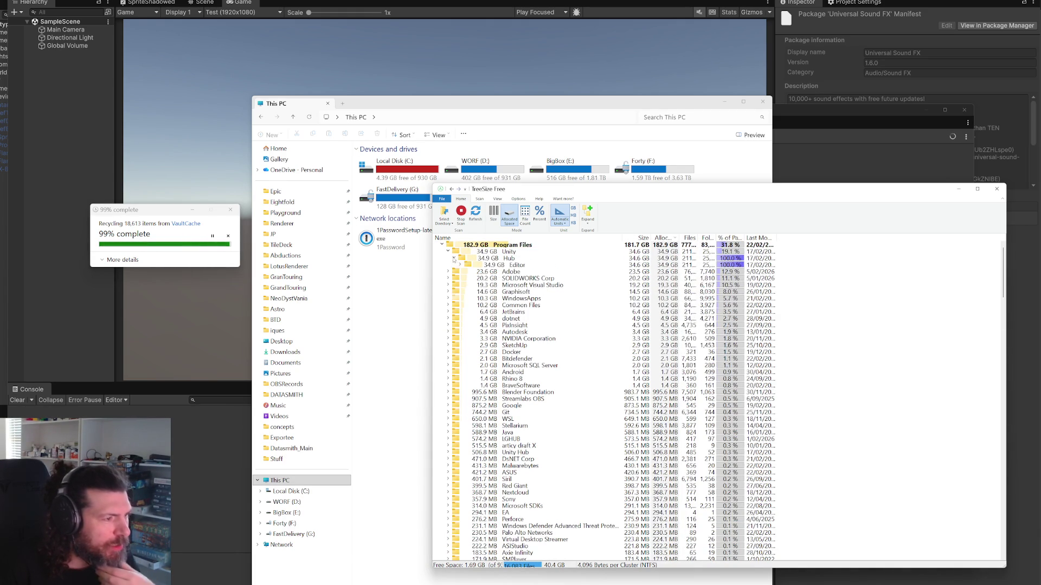
pyautogui.click(460, 265)
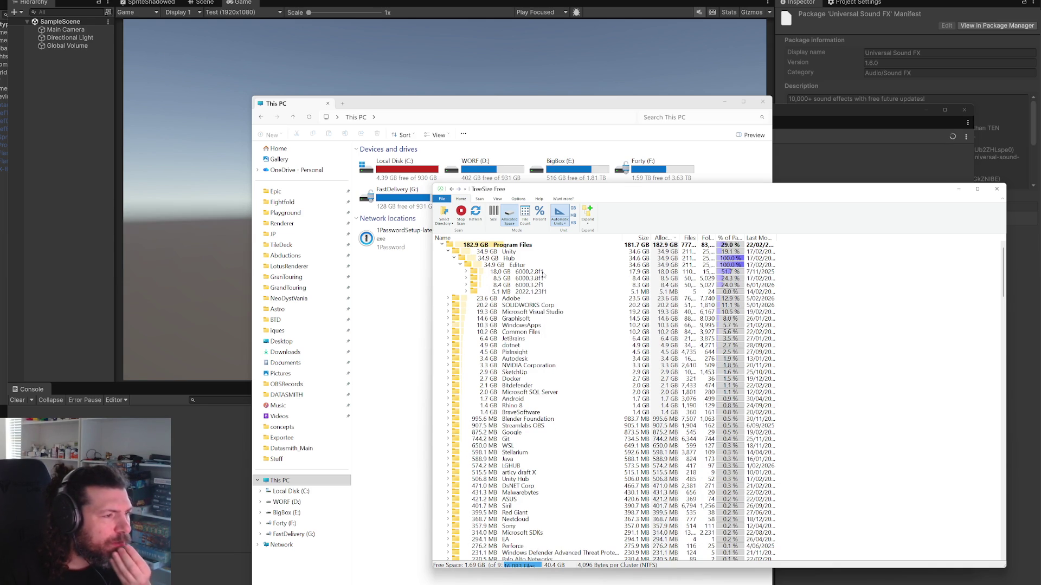
# Step: Compare folder sizes of editors 2022.1.23f1, 6000.2.8f1, 6000.3.8f1 and 6000.3.2f1
pyautogui.click(540, 293)
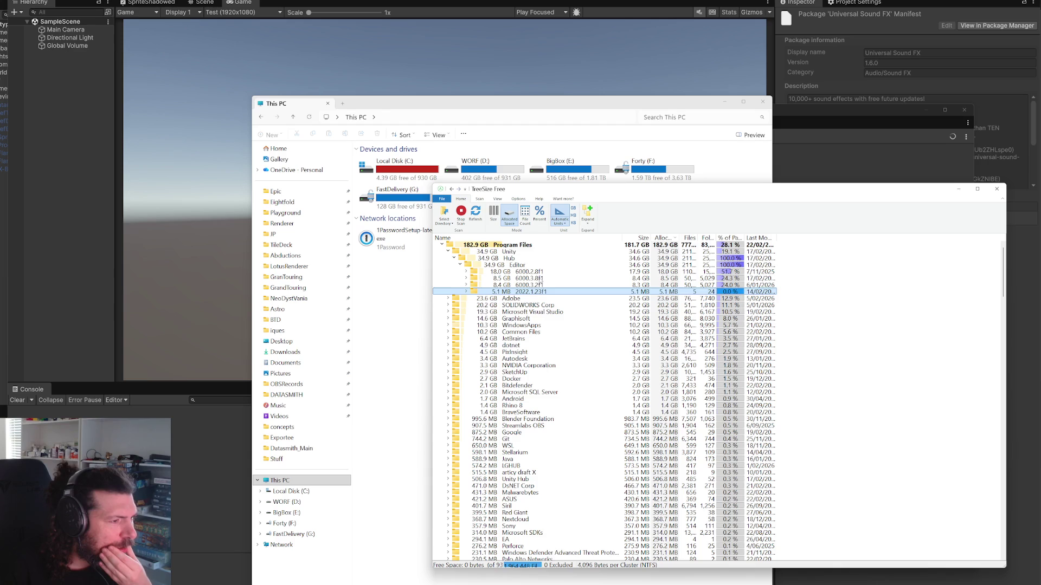
pyautogui.click(542, 272)
pyautogui.click(543, 278)
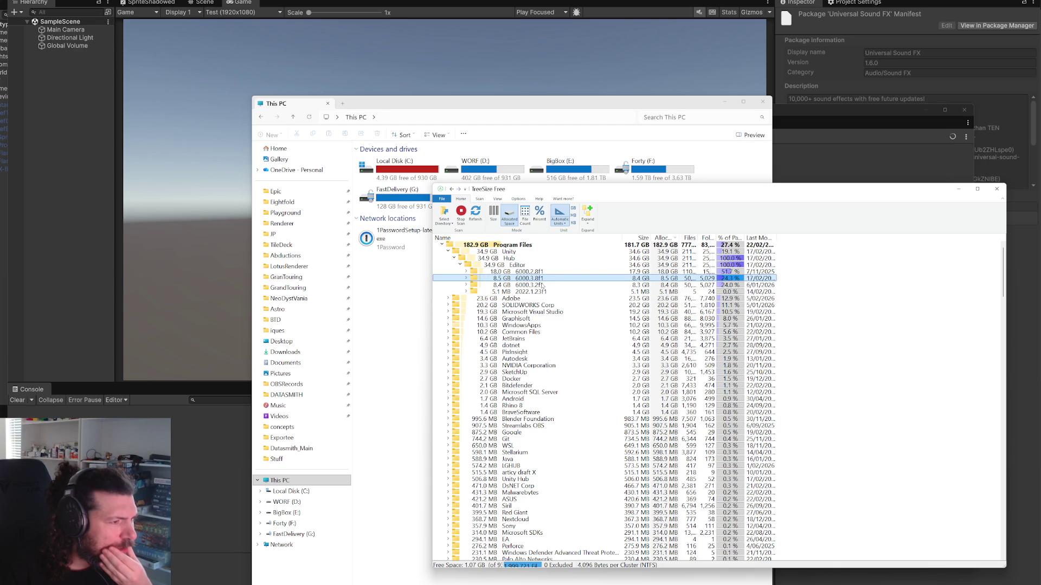
pyautogui.click(543, 272)
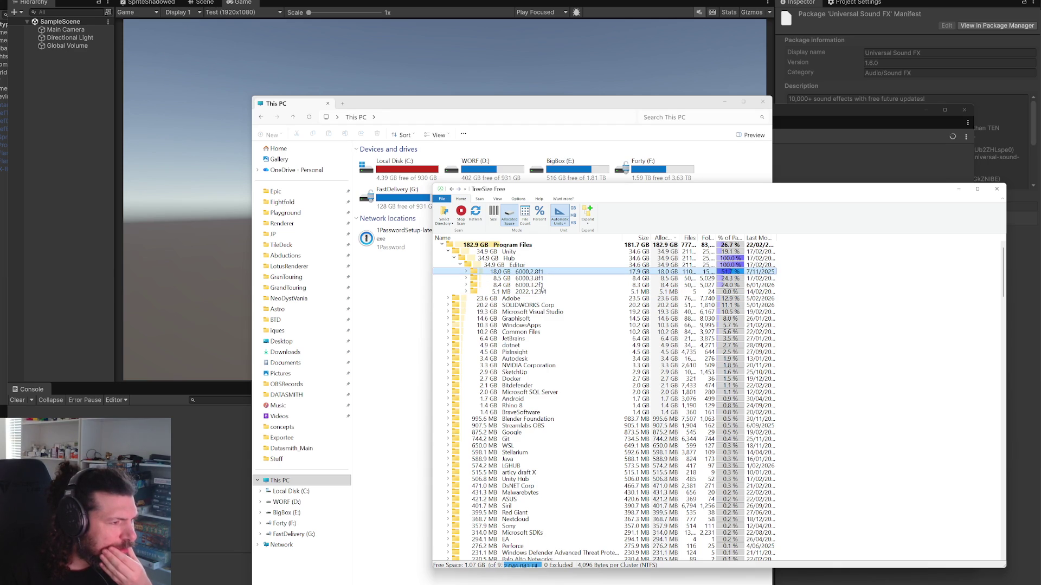
pyautogui.click(542, 286)
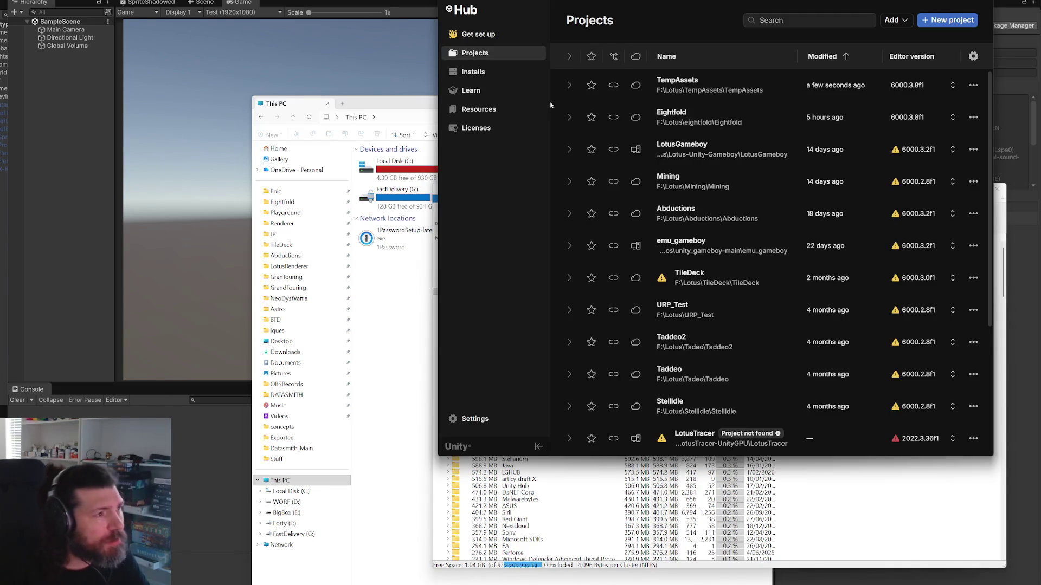
# Step: Uninstall the Unity 6000.3.2f1 editor from Unity Hub's Installs list
pyautogui.click(473, 72)
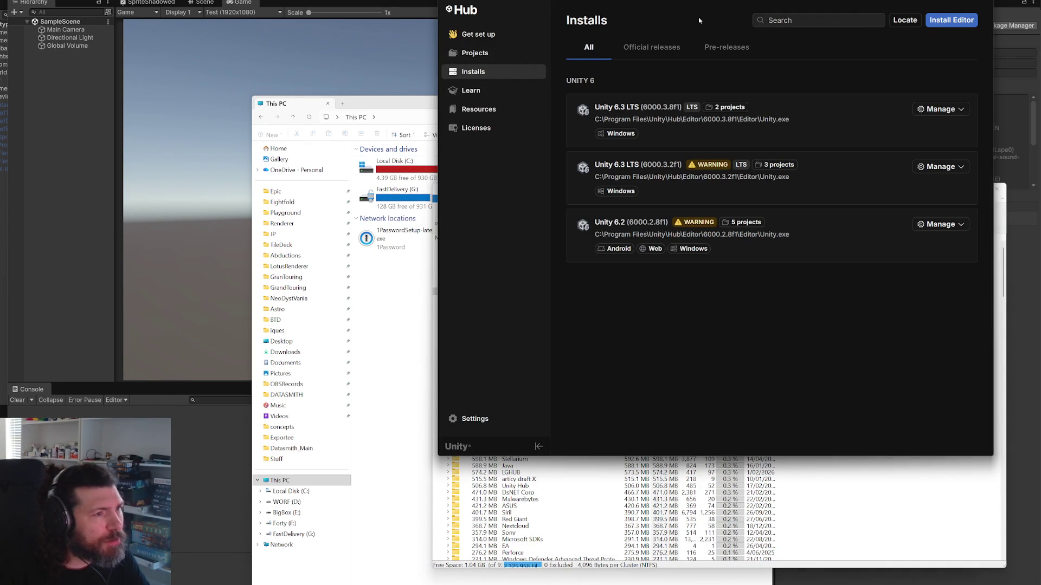
pyautogui.click(950, 170)
pyautogui.click(951, 242)
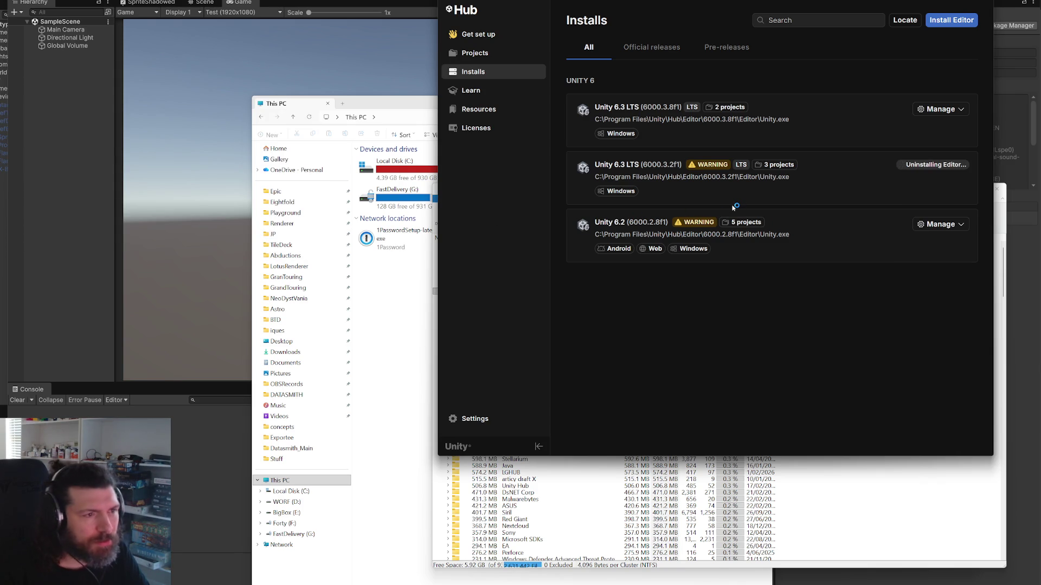
# Step: Uninstall the Unity 6.2 editor, then return to the Unity editor window
pyautogui.click(946, 223)
pyautogui.click(940, 300)
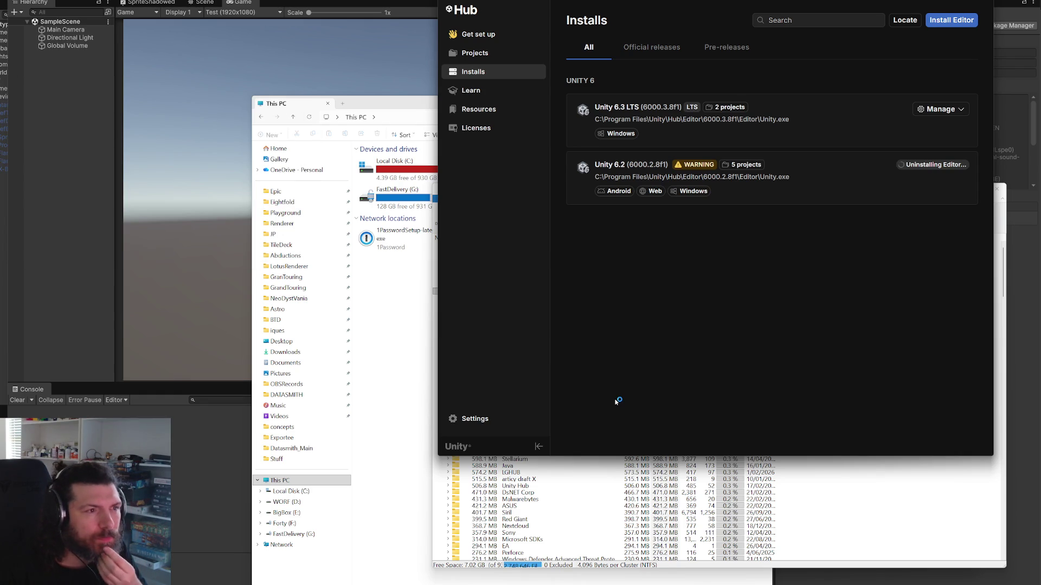
pyautogui.click(220, 488)
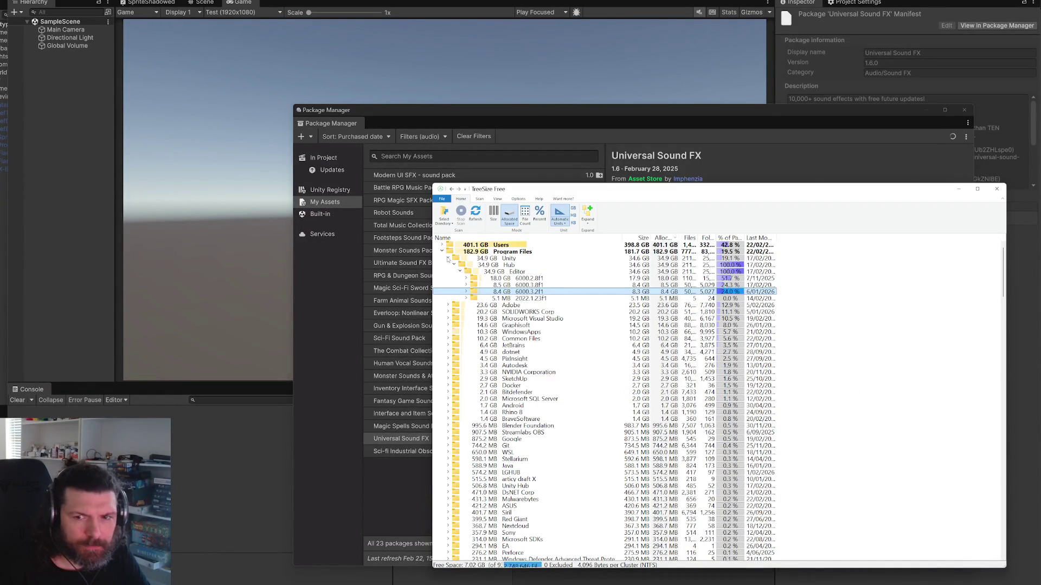
# Step: Collapse Program Files and ProgramData, then browse the user profile down to Downloads
pyautogui.click(442, 252)
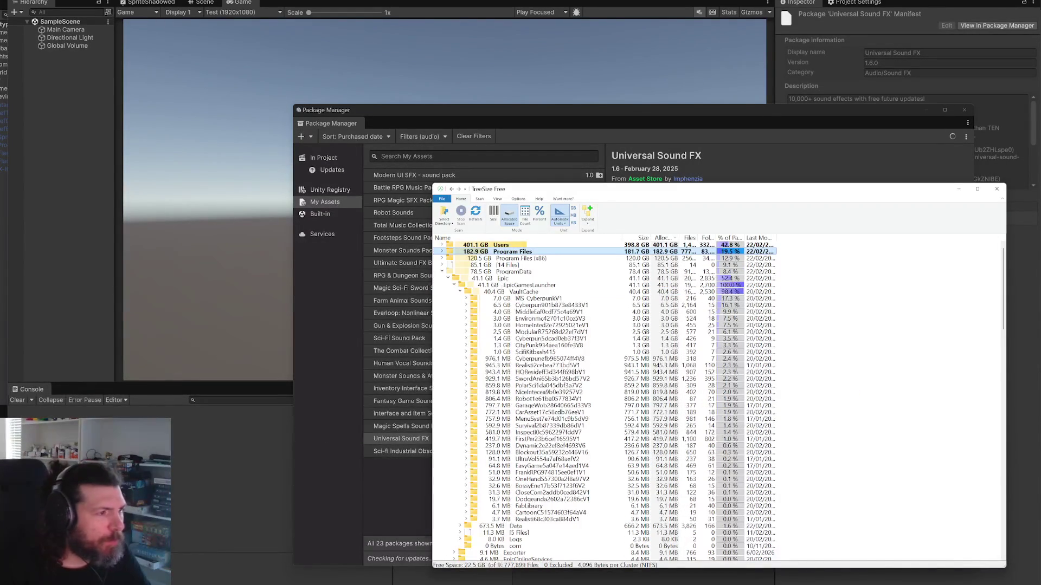
pyautogui.click(442, 271)
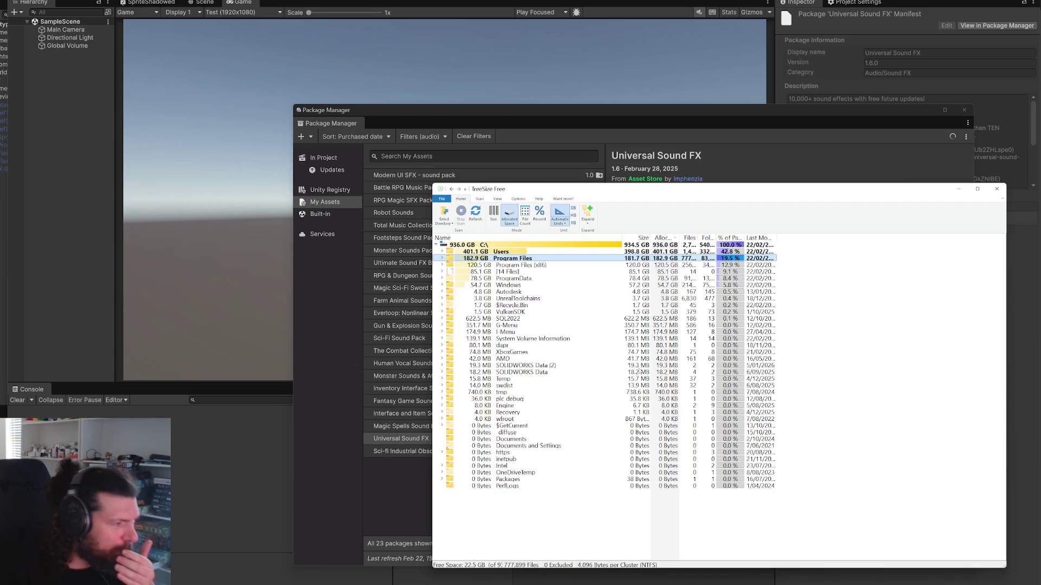
pyautogui.click(441, 251)
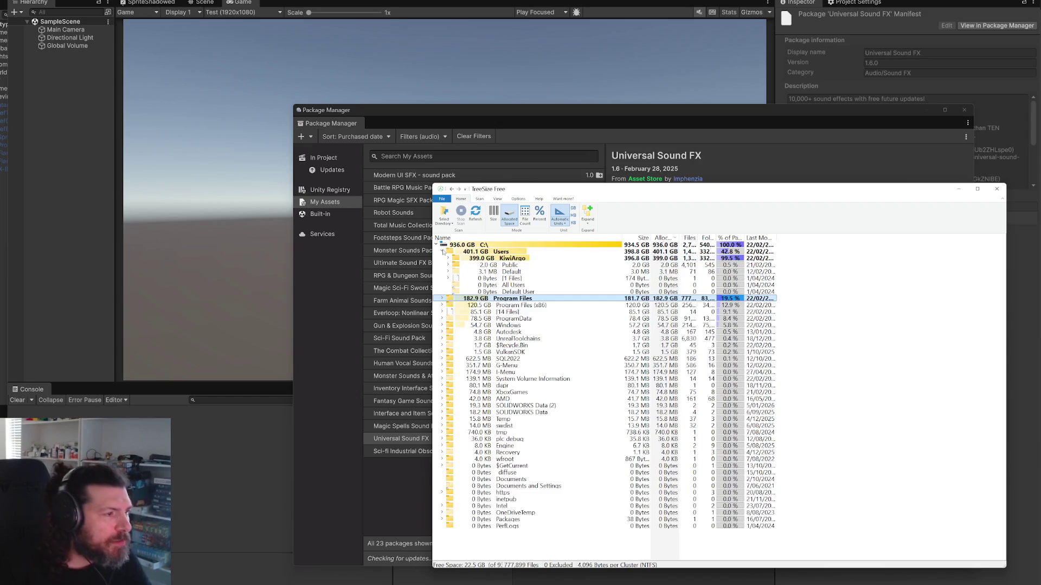
pyautogui.click(449, 260)
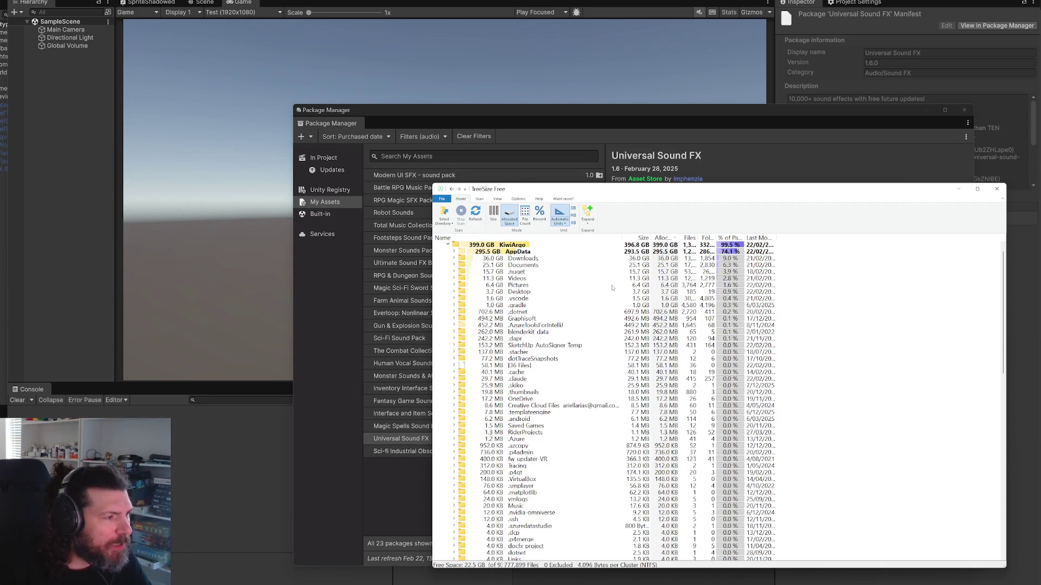
pyautogui.click(455, 252)
pyautogui.click(461, 258)
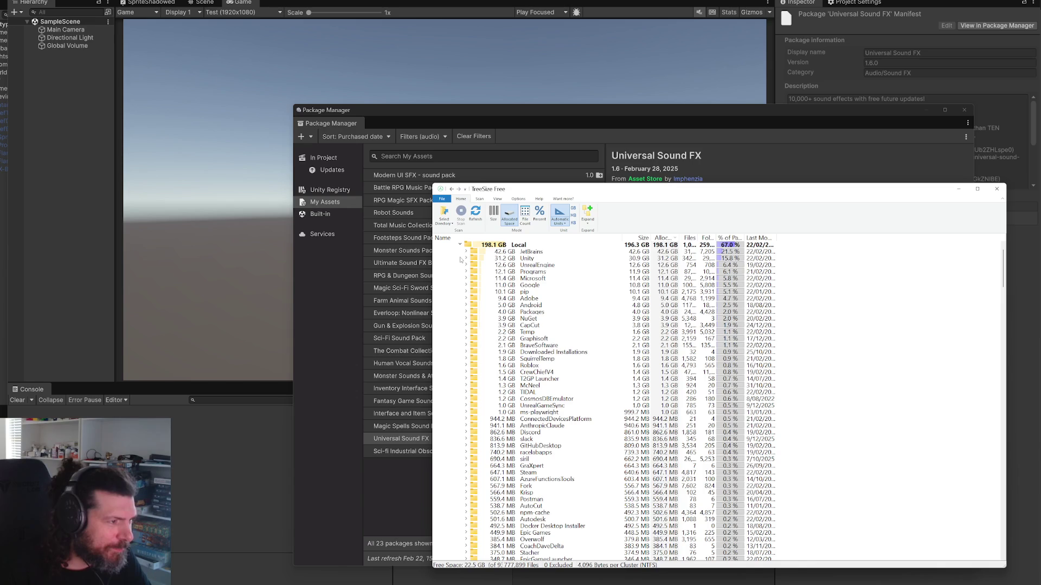
pyautogui.scroll(2, 481, 295)
pyautogui.click(467, 279)
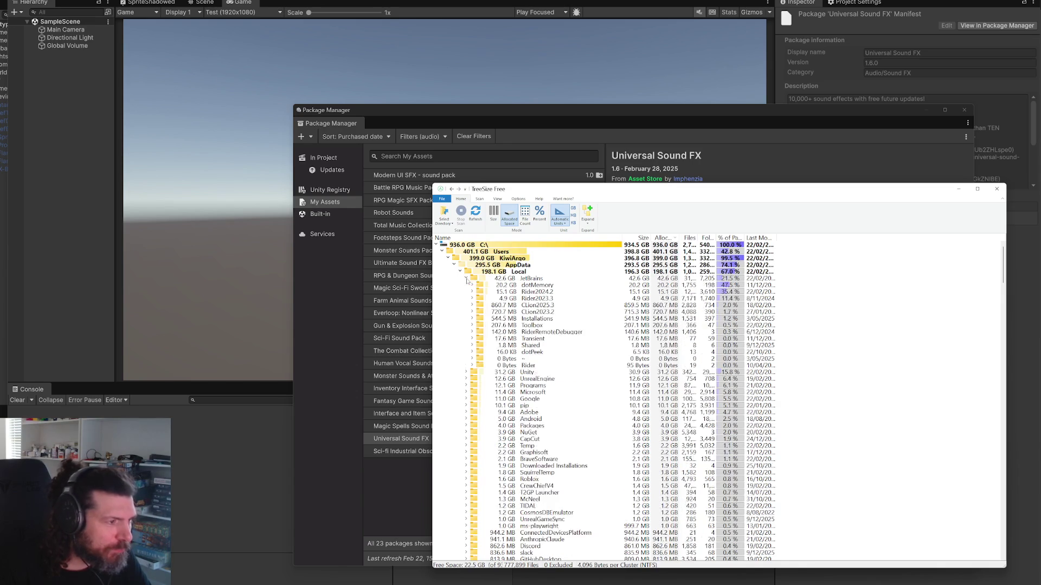
pyautogui.click(460, 272)
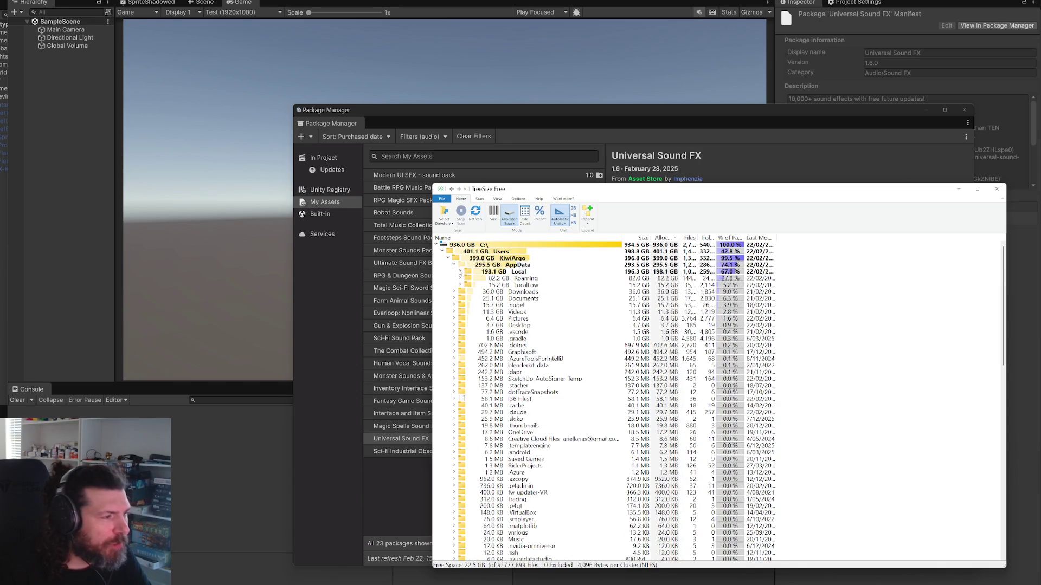
pyautogui.click(455, 266)
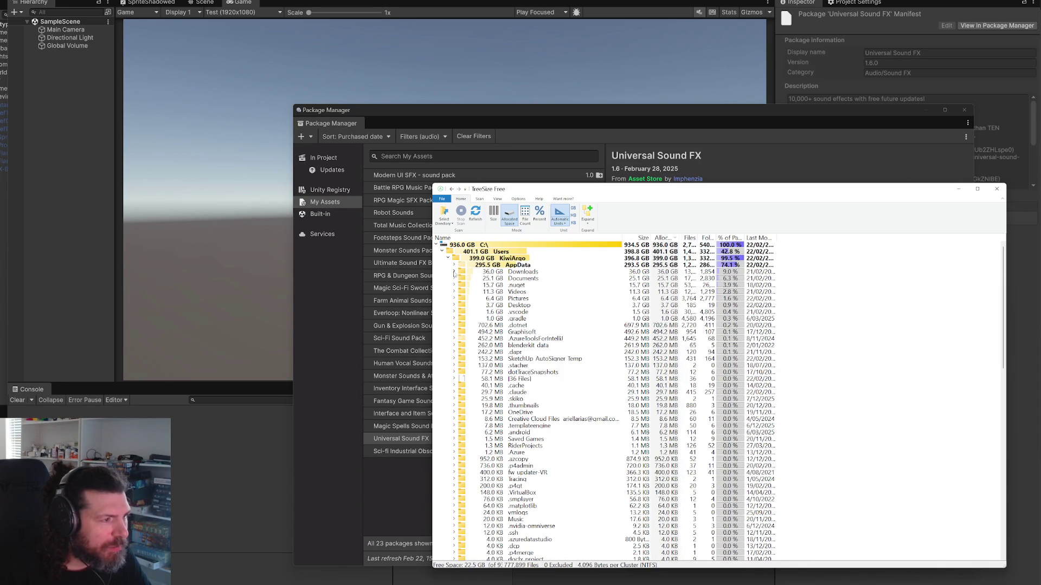
pyautogui.click(455, 273)
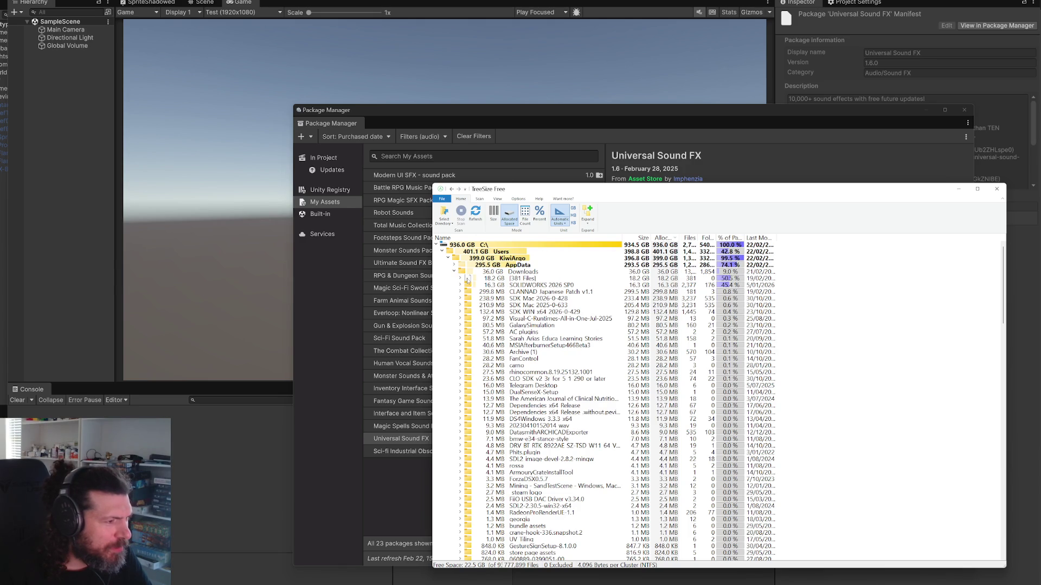
# Step: Permanently delete four Downloads folders, including SDK Mac 2026, SDK WIN x64 and GalaxySimulation
pyautogui.click(524, 299)
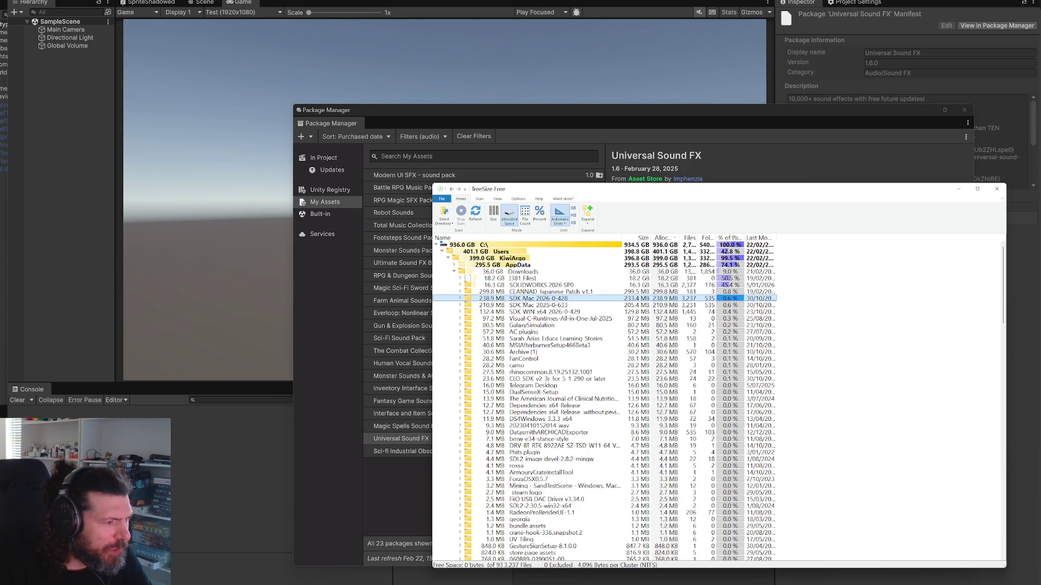
pyautogui.keyDown('shift'); pyautogui.click(533, 312); pyautogui.keyUp('shift')
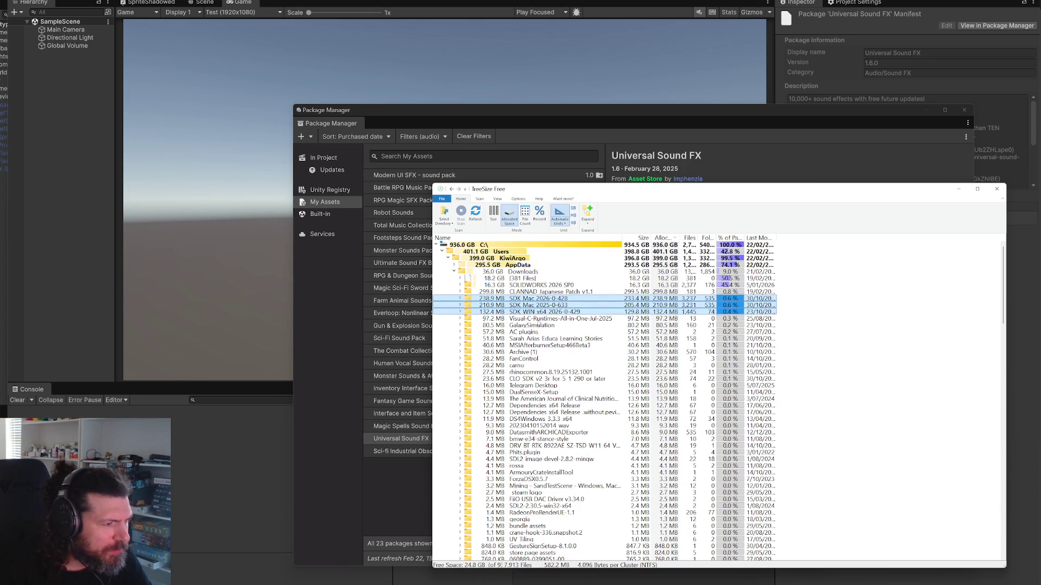
pyautogui.keyDown('ctrl'); pyautogui.click(534, 326); pyautogui.keyUp('ctrl')
pyautogui.rightClick(539, 325)
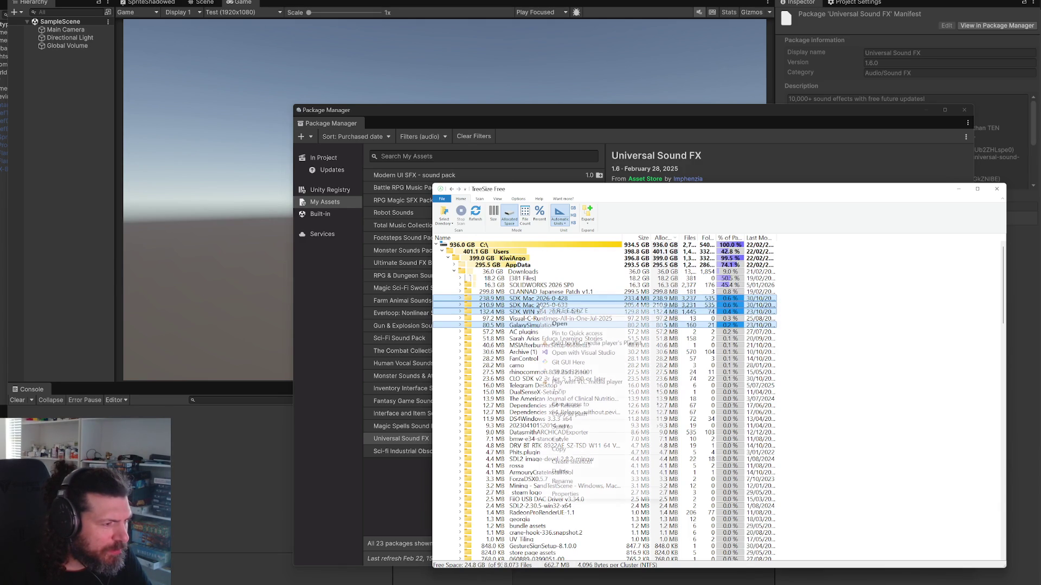
pyautogui.click(582, 475)
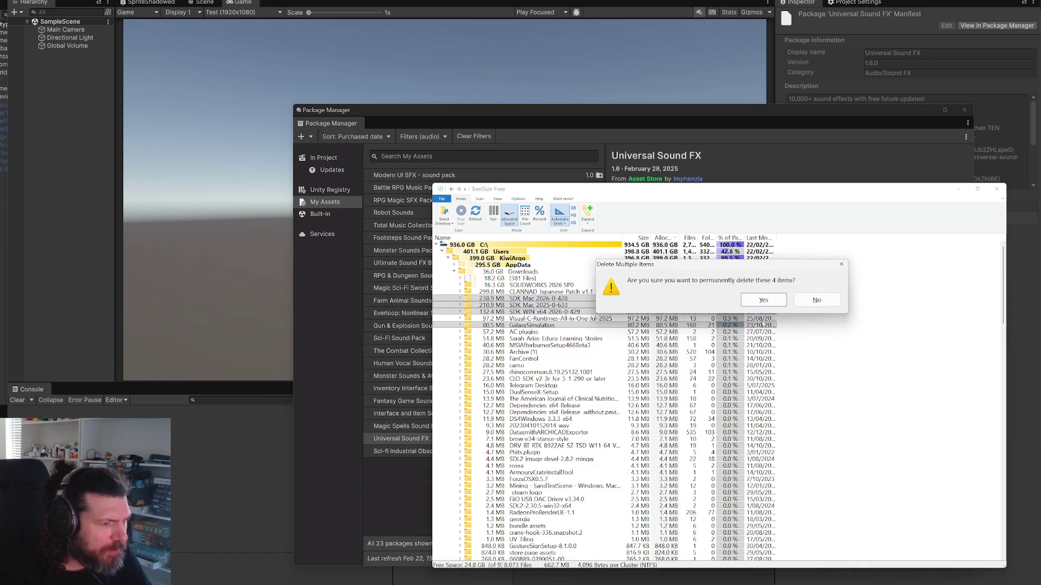
pyautogui.click(762, 300)
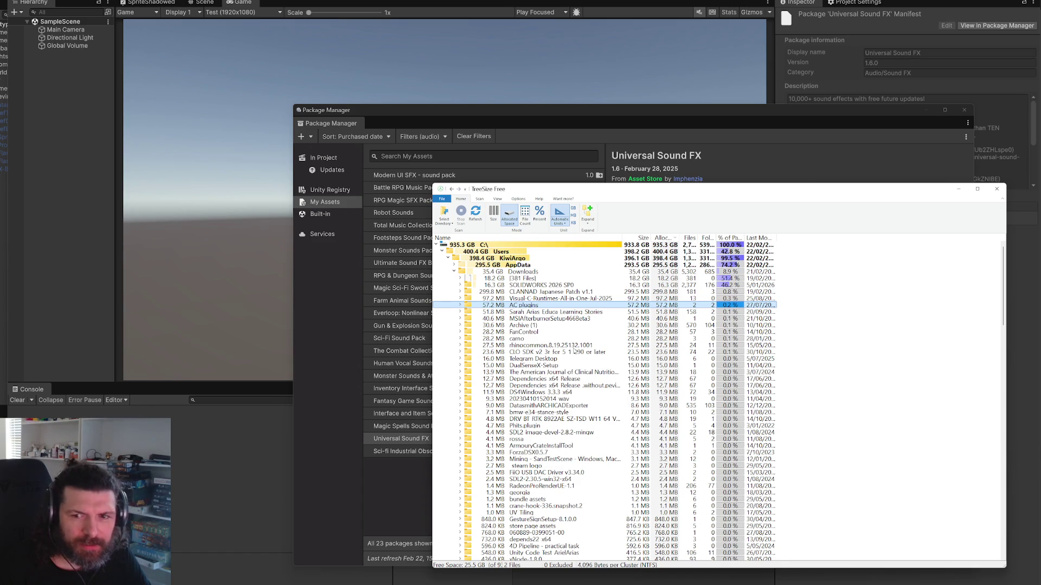
# Step: Expand the loose [381 Files] entry inside Downloads
pyautogui.scroll(-3, 577, 347)
pyautogui.scroll(-3, 580, 344)
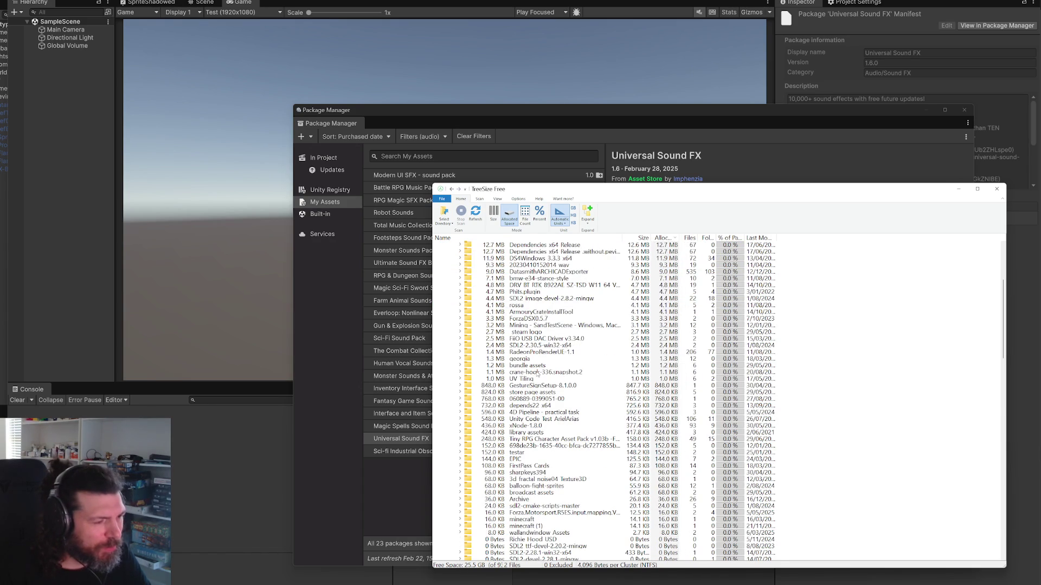
pyautogui.scroll(6, 542, 378)
pyautogui.scroll(-12, 552, 379)
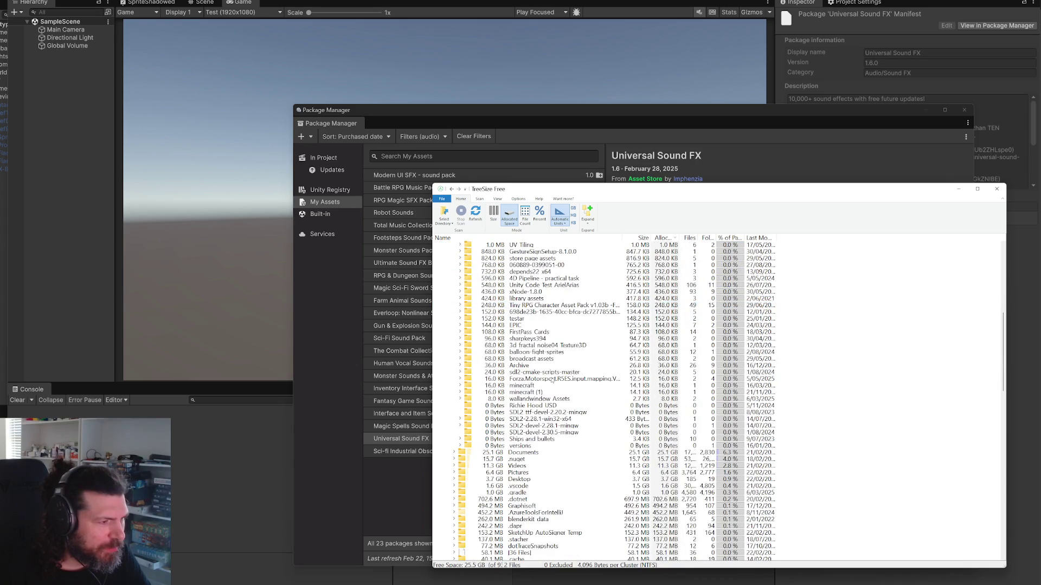
pyautogui.scroll(12, 552, 379)
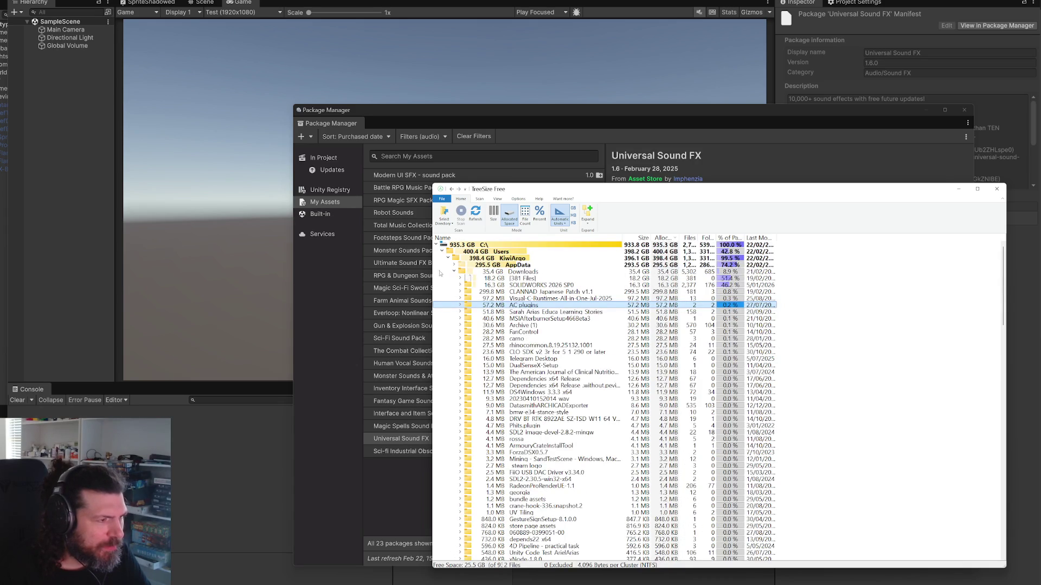
pyautogui.click(460, 279)
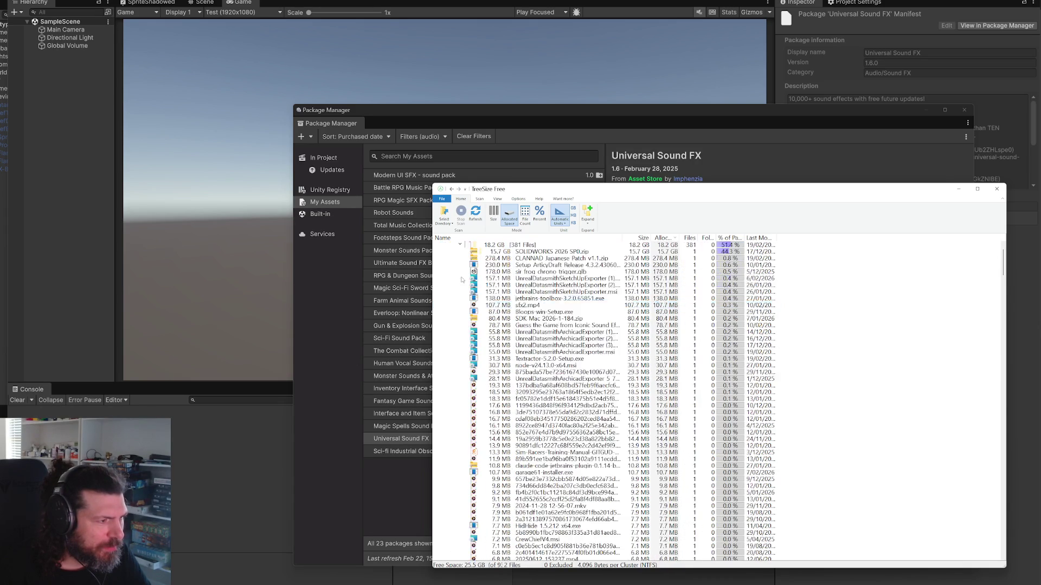
pyautogui.scroll(2, 554, 332)
# Step: Select SOLIDWORKS 2026 SP0.zip, the ArticyDraft installer, SketchUp exporters, jetbrains-toolbox and other large files
pyautogui.click(547, 285)
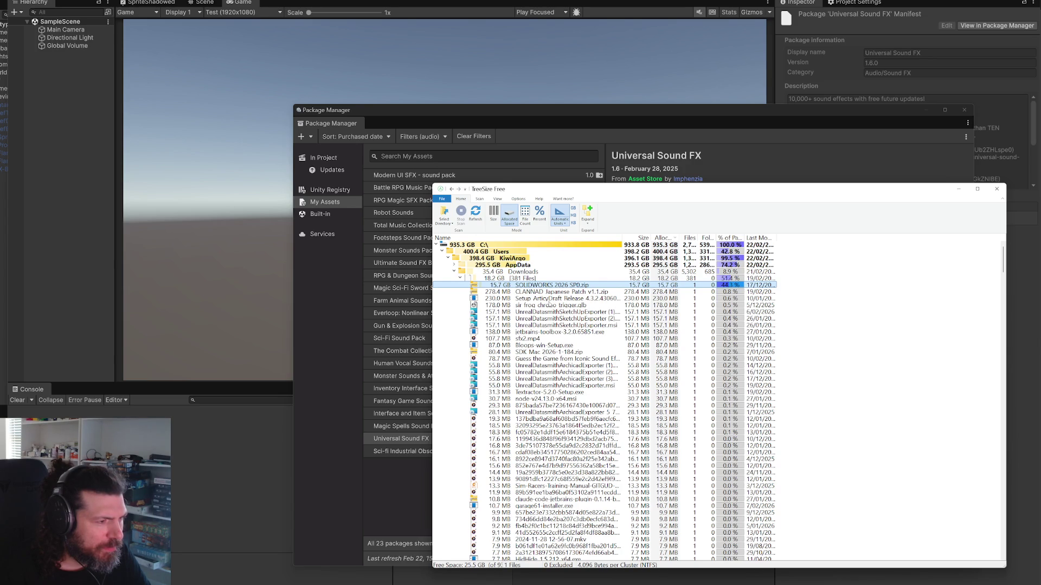
pyautogui.keyDown('ctrl'); pyautogui.click(548, 305); pyautogui.keyUp('ctrl')
pyautogui.keyDown('ctrl'); pyautogui.click(548, 298); pyautogui.keyUp('ctrl')
pyautogui.keyDown('ctrl'); pyautogui.click(543, 312); pyautogui.keyUp('ctrl')
pyautogui.keyDown('ctrl'); pyautogui.click(542, 319); pyautogui.keyUp('ctrl')
pyautogui.keyDown('ctrl'); pyautogui.click(542, 325); pyautogui.keyUp('ctrl')
pyautogui.keyDown('ctrl'); pyautogui.click(542, 332); pyautogui.keyUp('ctrl')
pyautogui.keyDown('ctrl'); pyautogui.click(538, 340); pyautogui.keyUp('ctrl')
pyautogui.keyDown('ctrl'); pyautogui.click(539, 345); pyautogui.keyUp('ctrl')
pyautogui.keyDown('ctrl'); pyautogui.click(538, 353); pyautogui.keyUp('ctrl')
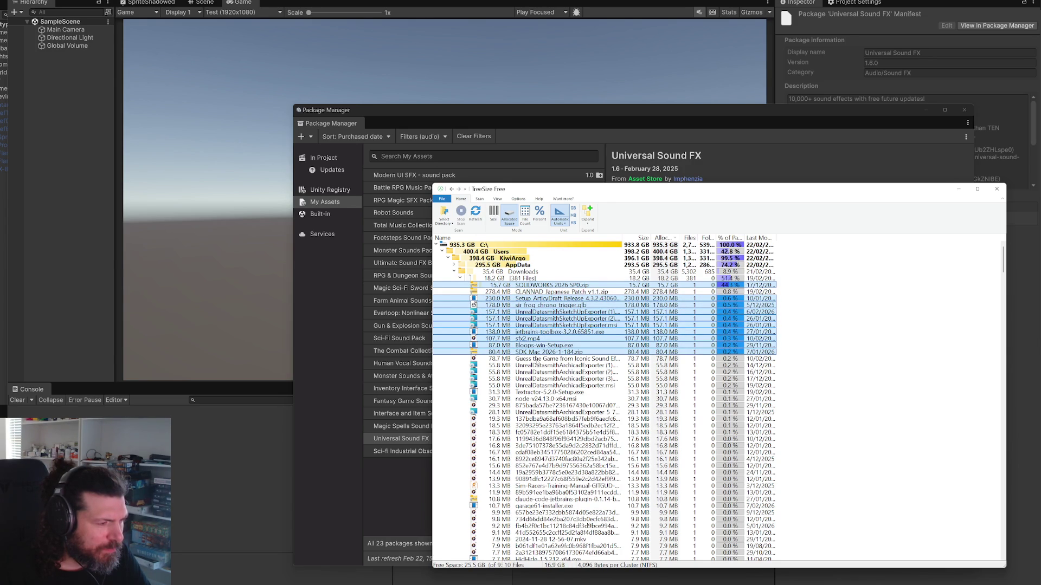
# Step: Add the Guess the Game video and four Archicad installers, delete everything selected, and rescan C:
pyautogui.keyDown('ctrl'); pyautogui.click(535, 359); pyautogui.keyUp('ctrl')
pyautogui.keyDown('ctrl'); pyautogui.click(536, 366); pyautogui.keyUp('ctrl')
pyautogui.keyDown('ctrl'); pyautogui.click(536, 373); pyautogui.keyUp('ctrl')
pyautogui.keyDown('ctrl'); pyautogui.click(537, 379); pyautogui.keyUp('ctrl')
pyautogui.keyDown('ctrl'); pyautogui.click(537, 385); pyautogui.keyUp('ctrl')
pyautogui.rightClick(535, 382)
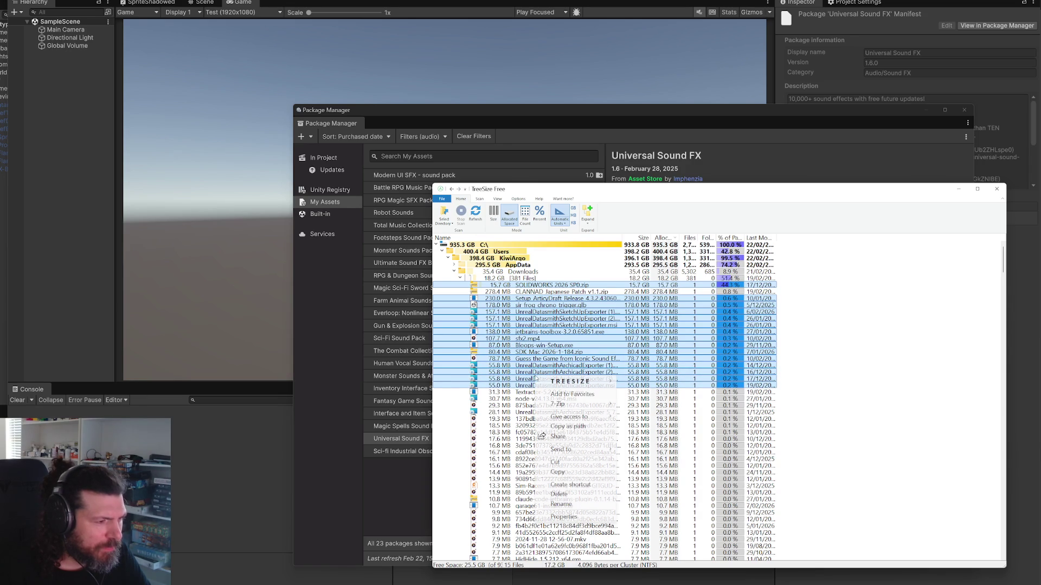
pyautogui.click(566, 497)
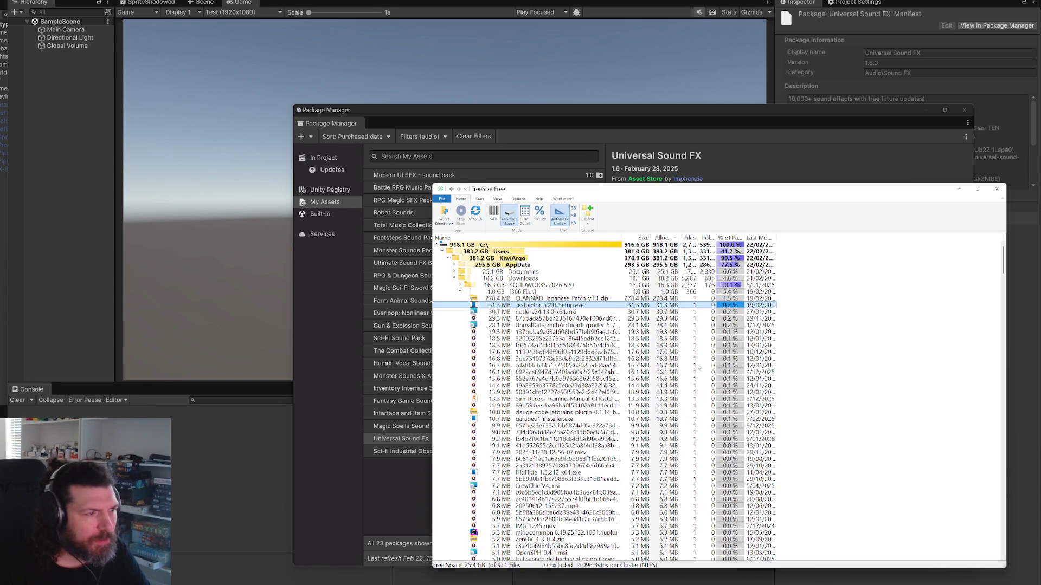
pyautogui.click(437, 245)
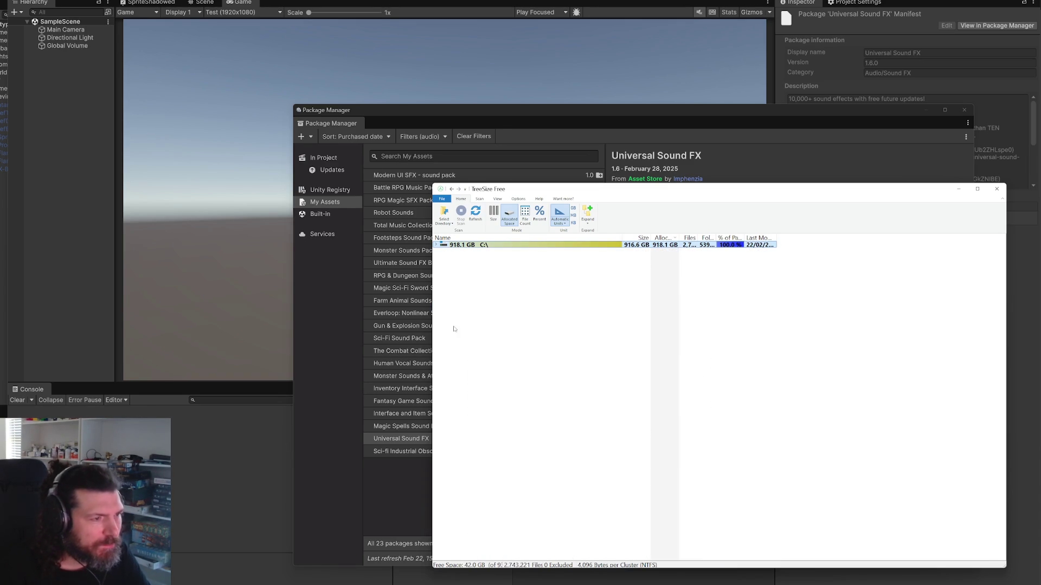
# Step: Briefly open Local Disk (C:) in File Explorer, then close the window
pyautogui.press('super+e')
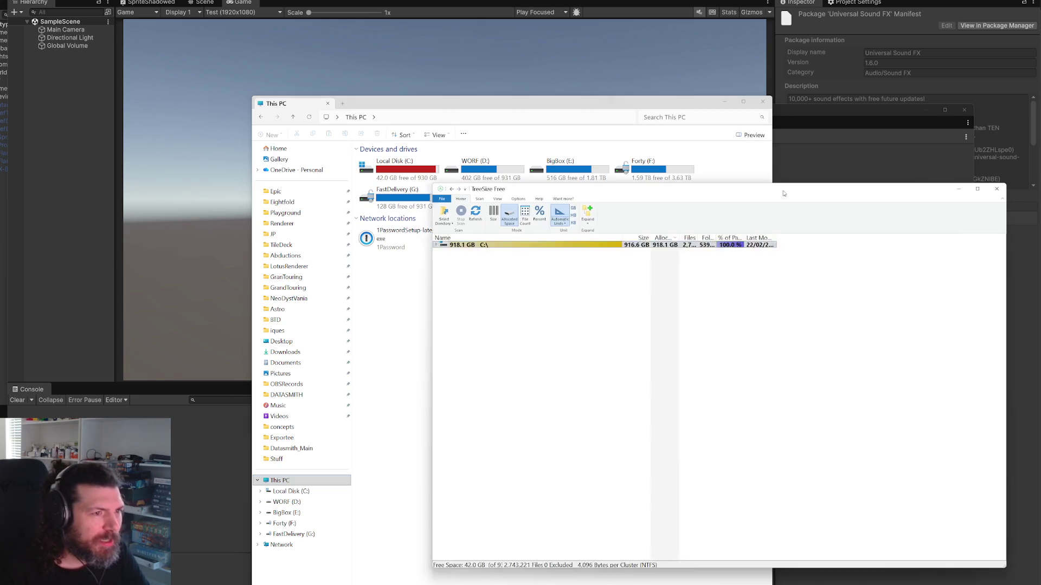
pyautogui.doubleClick(395, 168)
pyautogui.hotkey('alt', 'F4')
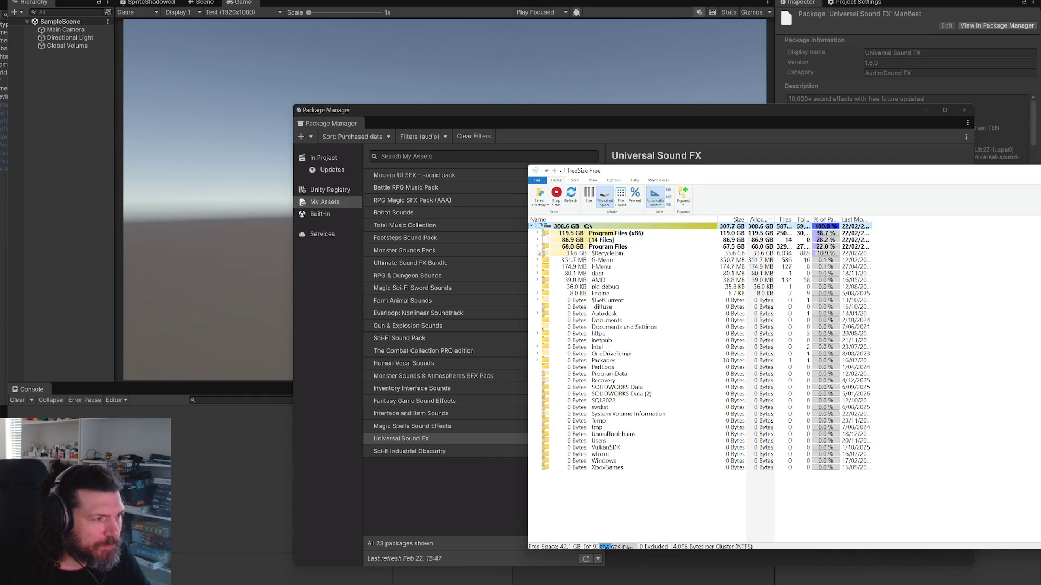
# Step: Inspect Program Files sizes, including the Adobe and SOLIDWORKS Corp folders
pyautogui.click(538, 248)
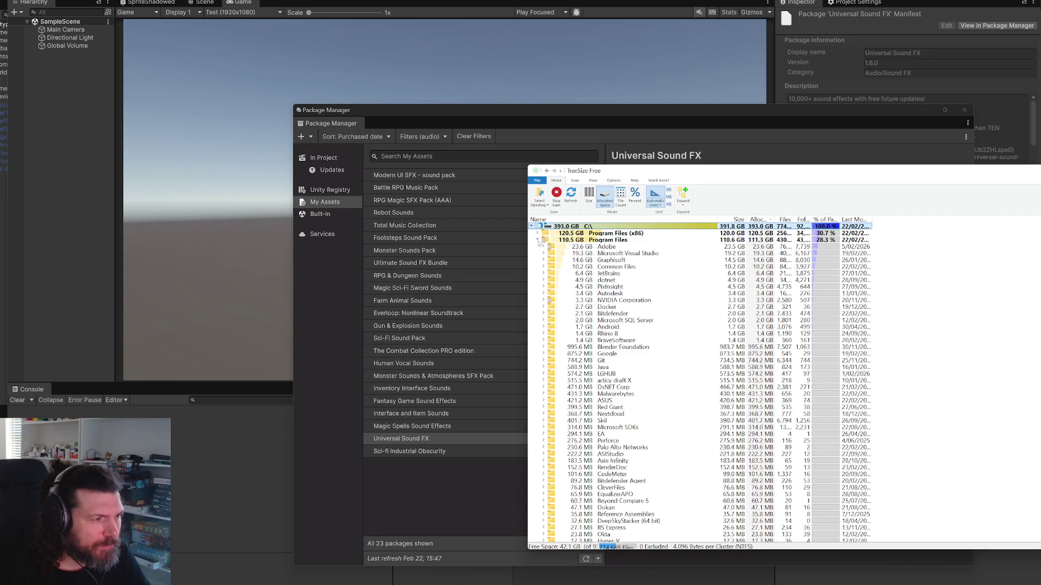
pyautogui.click(537, 239)
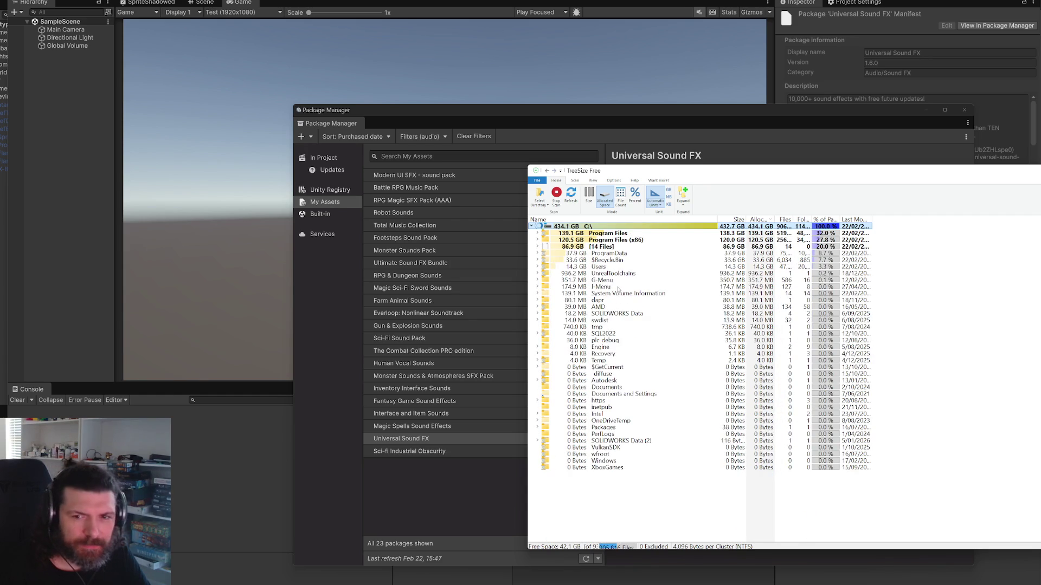
pyautogui.click(537, 233)
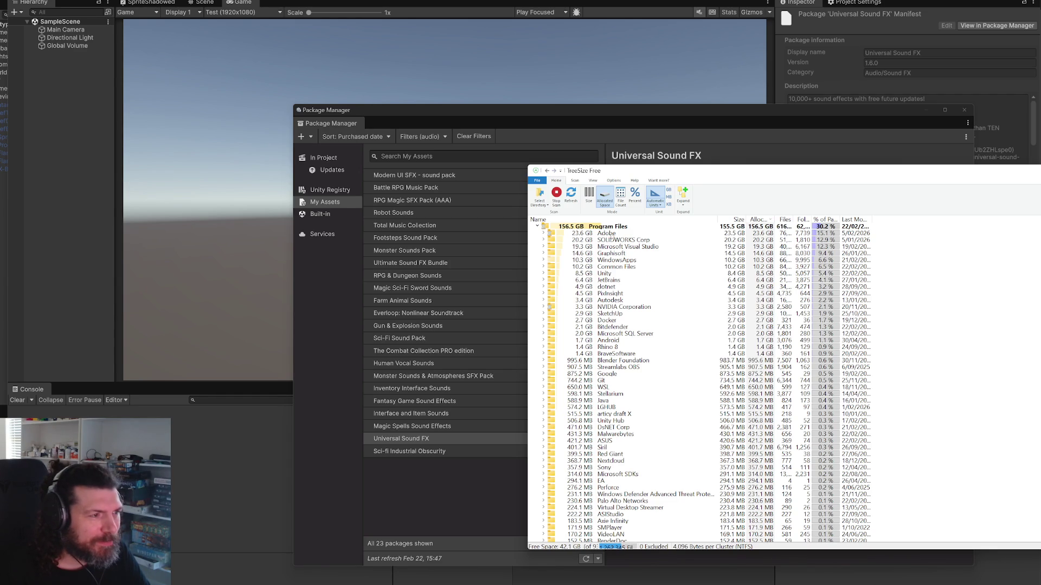
pyautogui.click(612, 235)
pyautogui.click(544, 234)
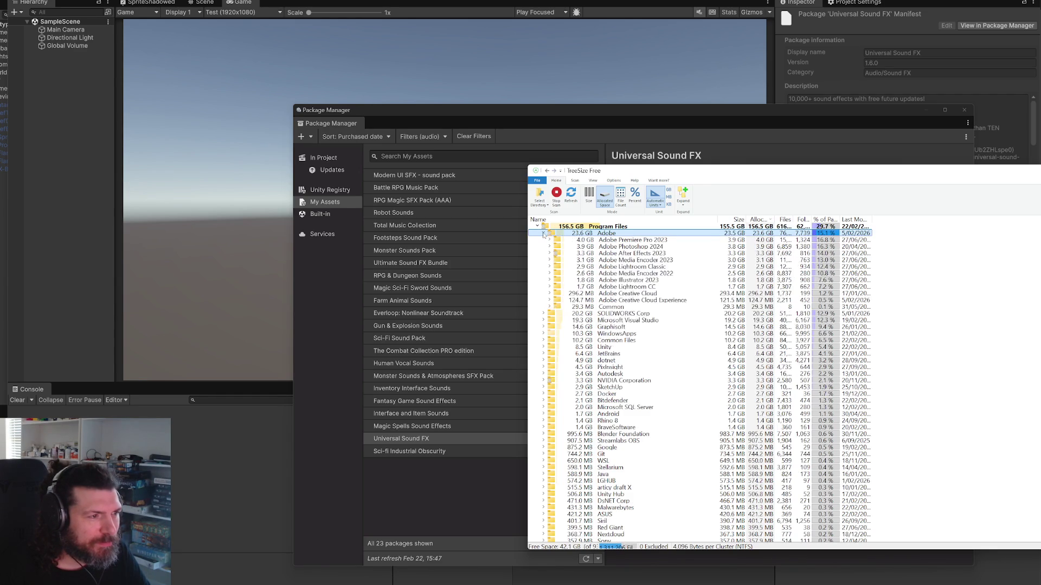
pyautogui.click(544, 233)
pyautogui.click(607, 240)
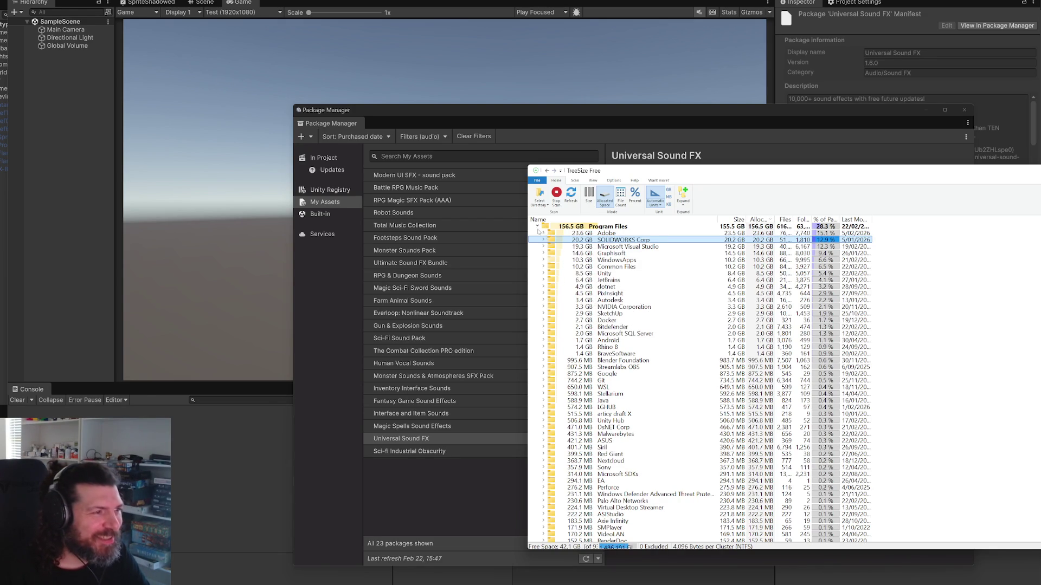
pyautogui.click(538, 227)
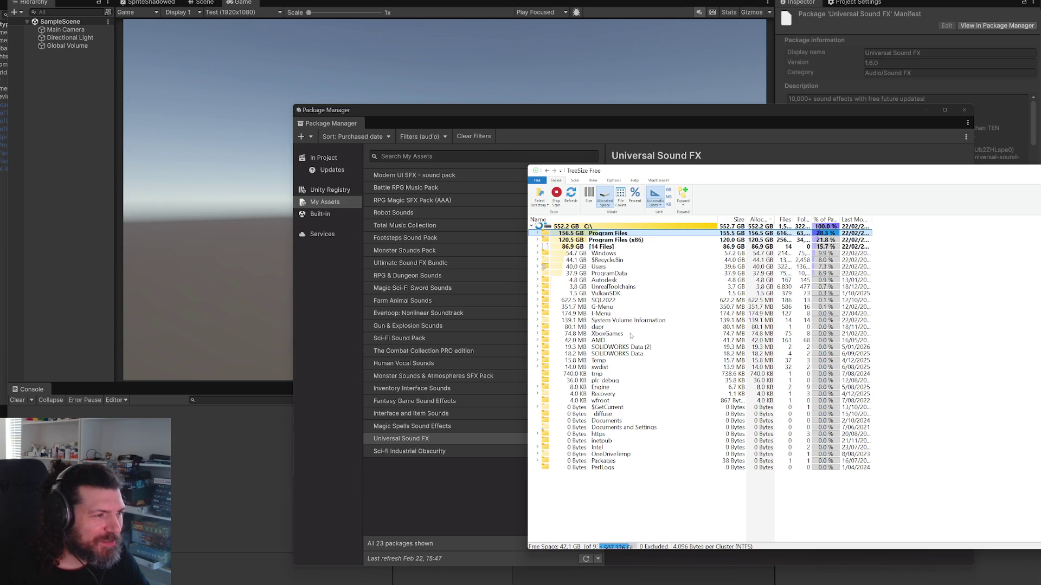
# Step: Check the Windows folder's size, then open a new File Explorer window
pyautogui.click(610, 254)
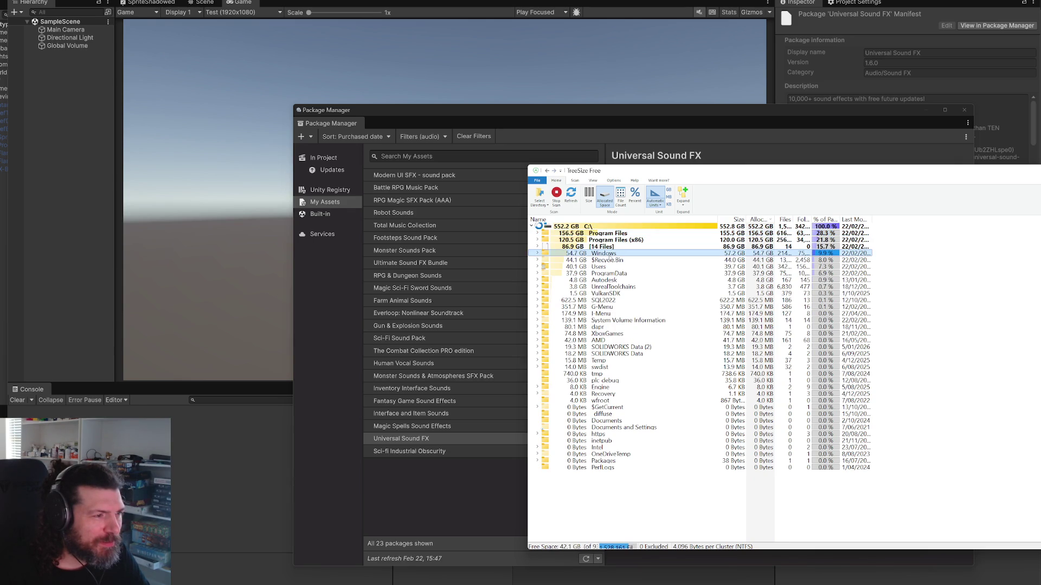
pyautogui.click(536, 253)
pyautogui.click(537, 226)
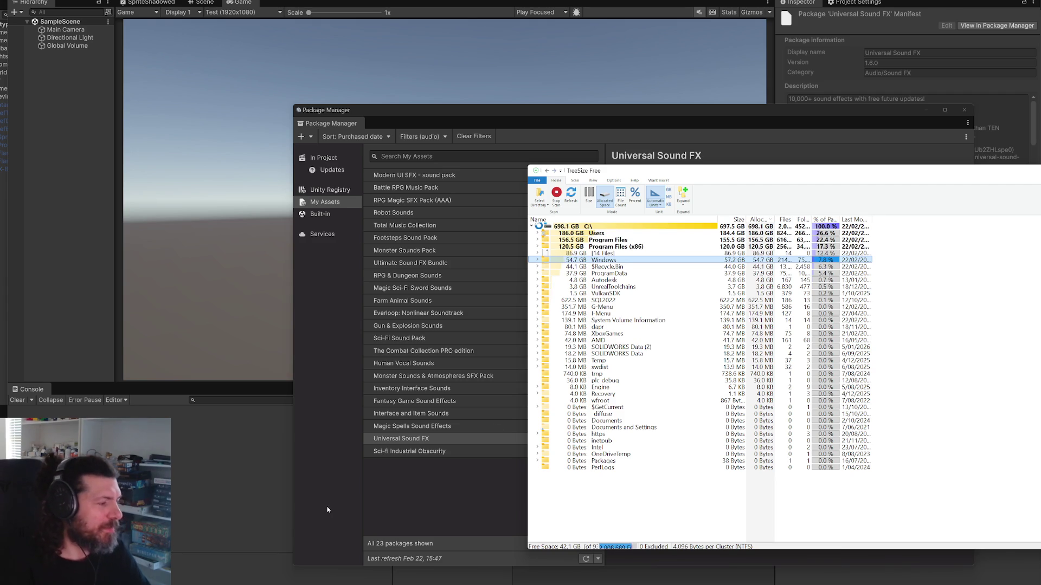
pyautogui.press('super+e')
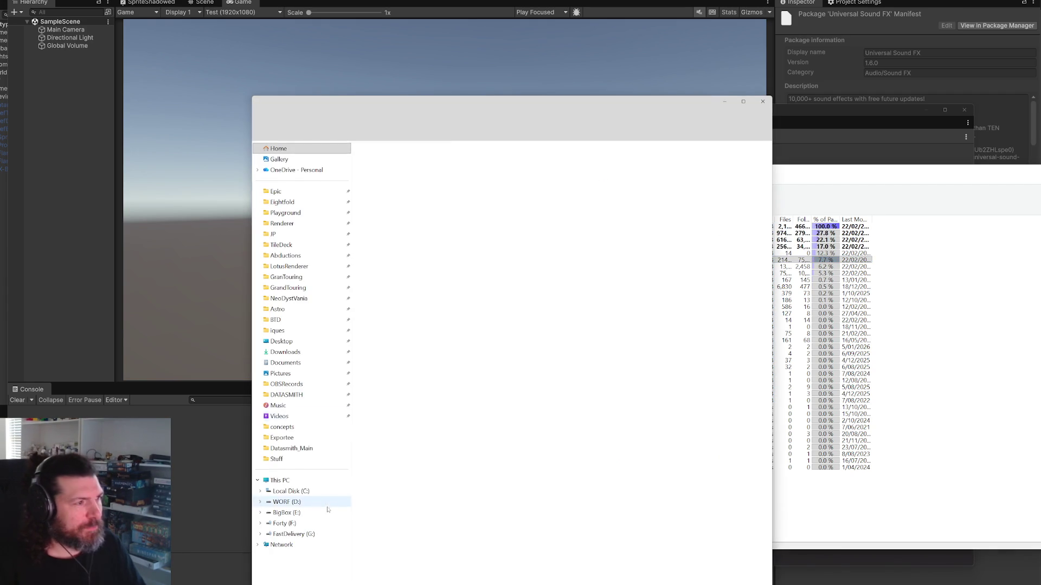
# Step: Navigate File Explorer to the Recycle Bin through the address bar
pyautogui.click(708, 118)
pyautogui.write('rec')
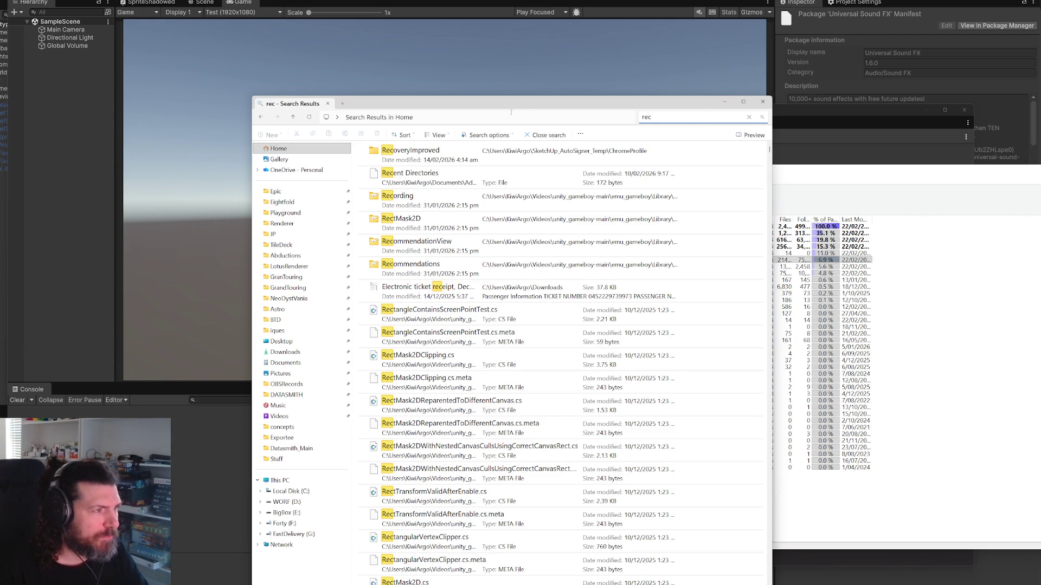
pyautogui.click(402, 117)
pyautogui.write('re')
pyautogui.click(402, 131)
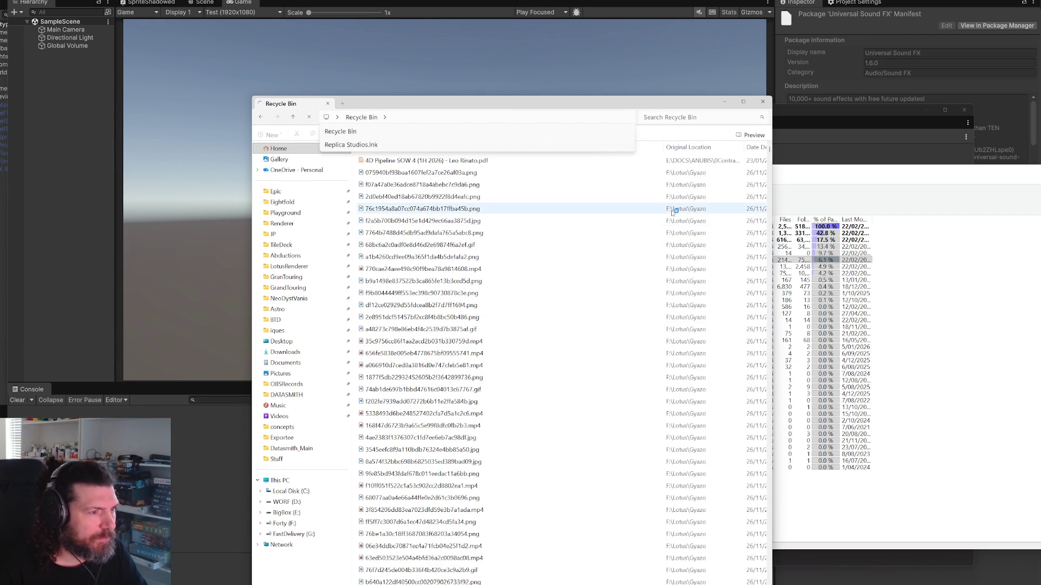
# Step: Permanently empty the Recycle Bin and minimize the window
pyautogui.rightClick(651, 217)
pyautogui.click(688, 264)
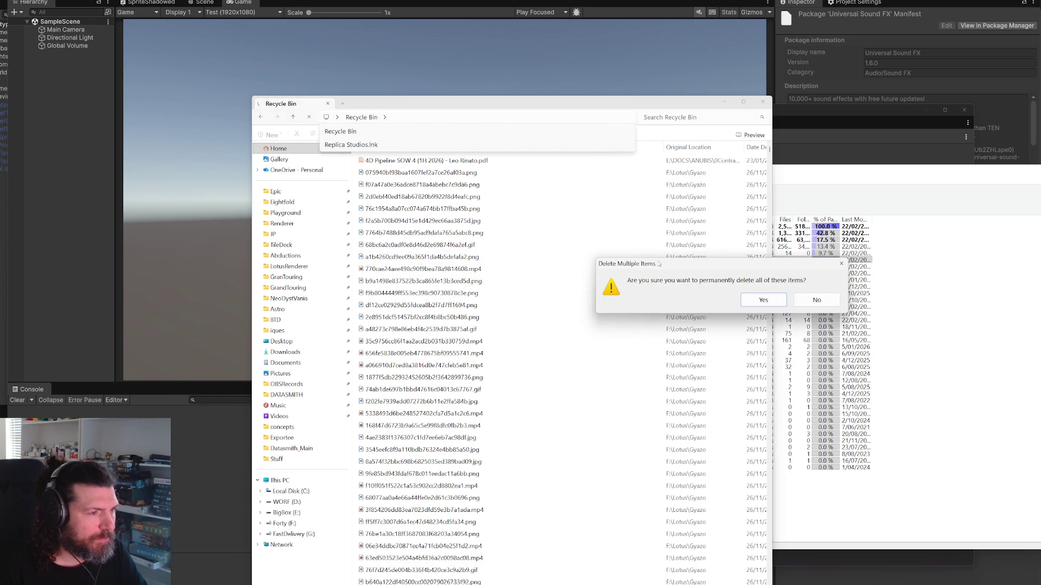
pyautogui.click(763, 299)
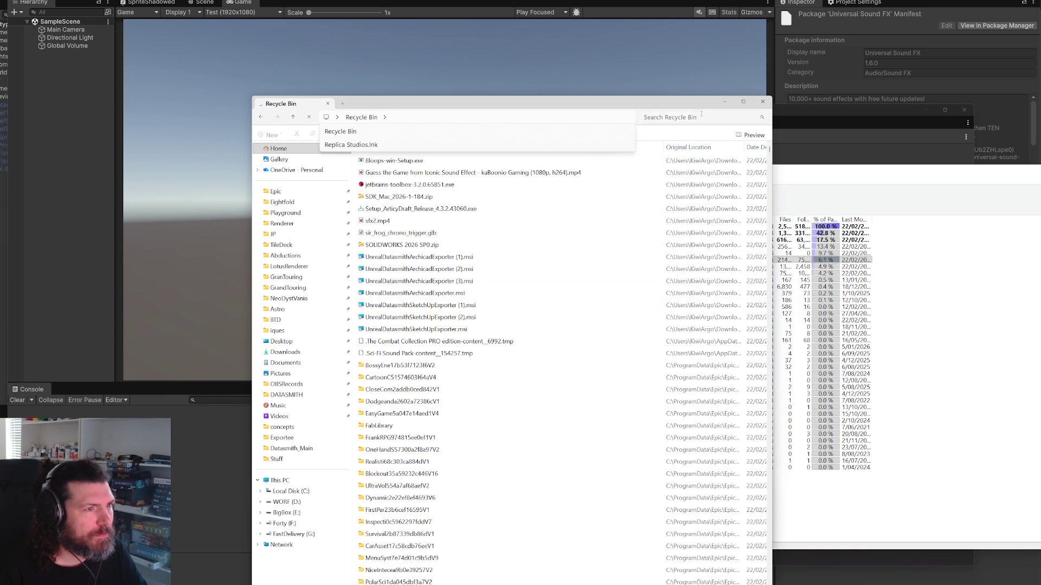
pyautogui.click(725, 101)
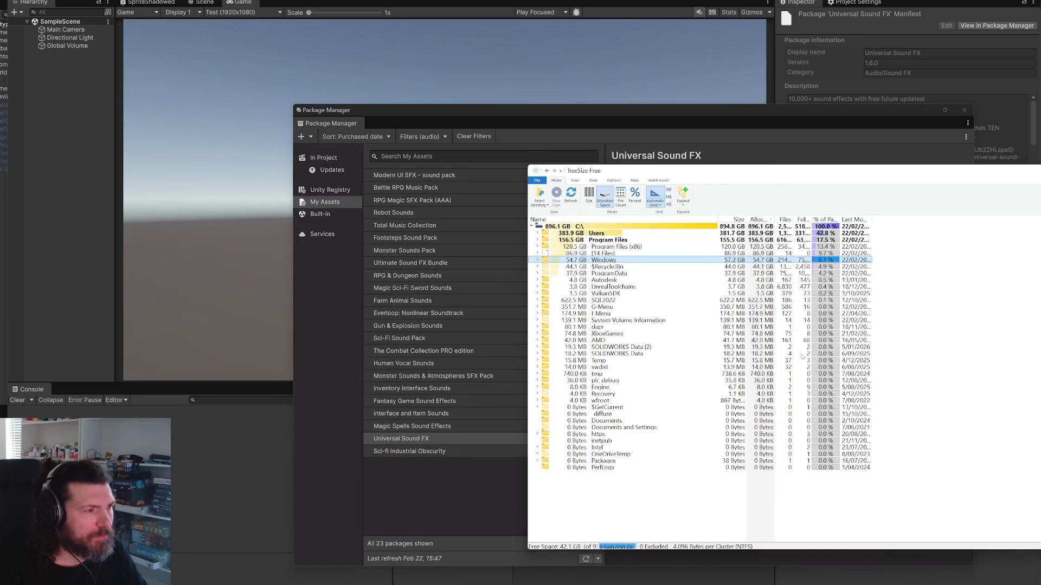
# Step: Browse My Assets sound packs from Sci-fi Industrial Obscurity up to Inventory Interface Sounds
pyautogui.click(356, 450)
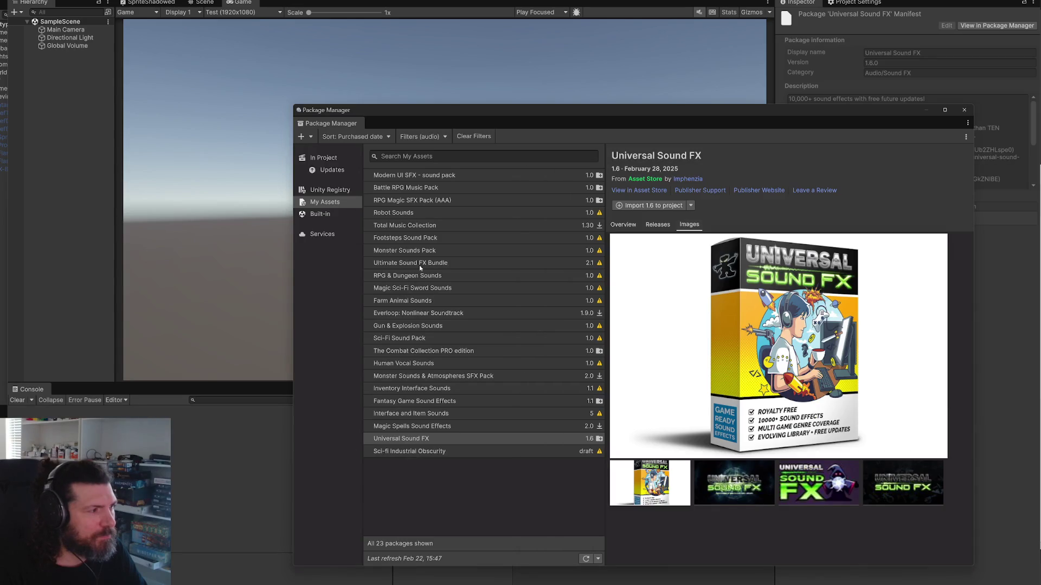
pyautogui.click(431, 452)
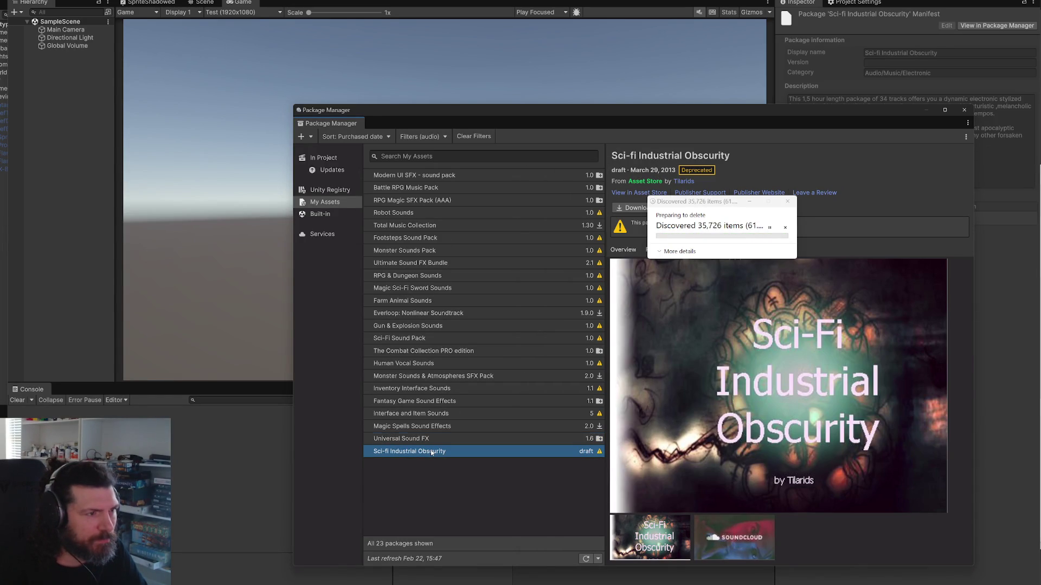
pyautogui.press('Up')
pyautogui.press('Up')
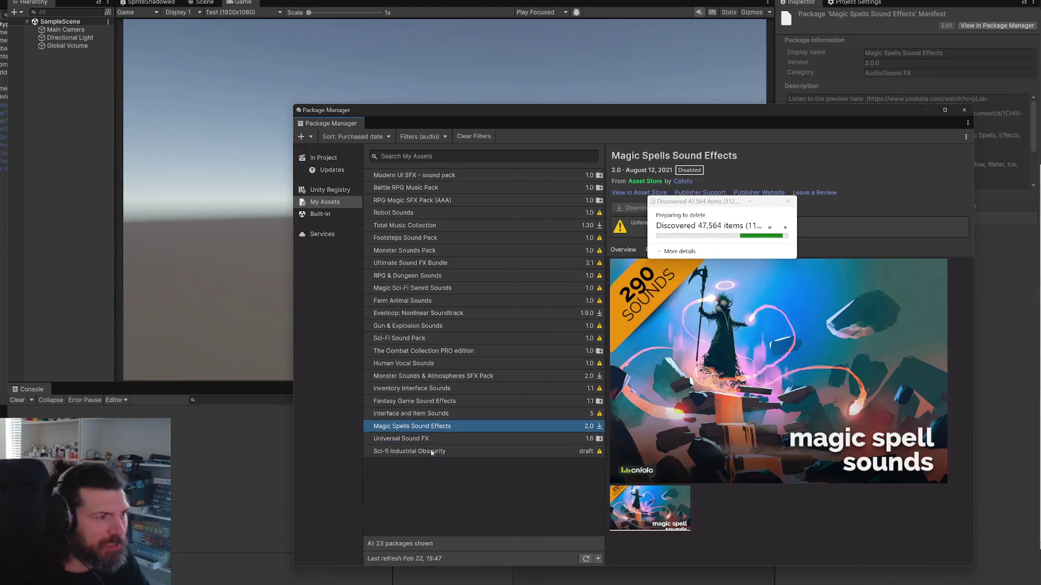
pyautogui.press('Up')
pyautogui.press('Down')
pyautogui.press('Down')
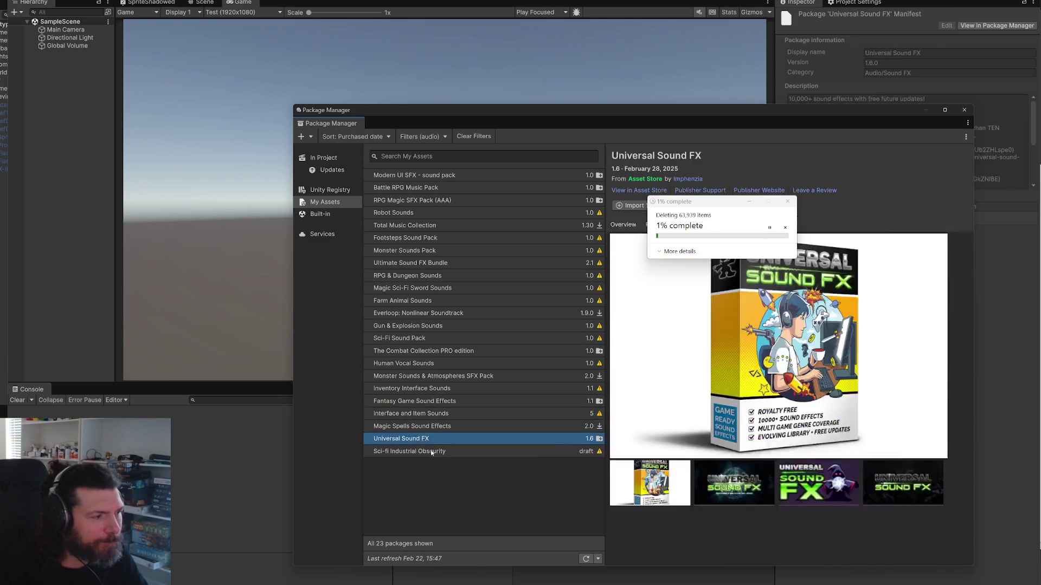
pyautogui.press('Up')
pyautogui.press('Up')
pyautogui.press('Up')
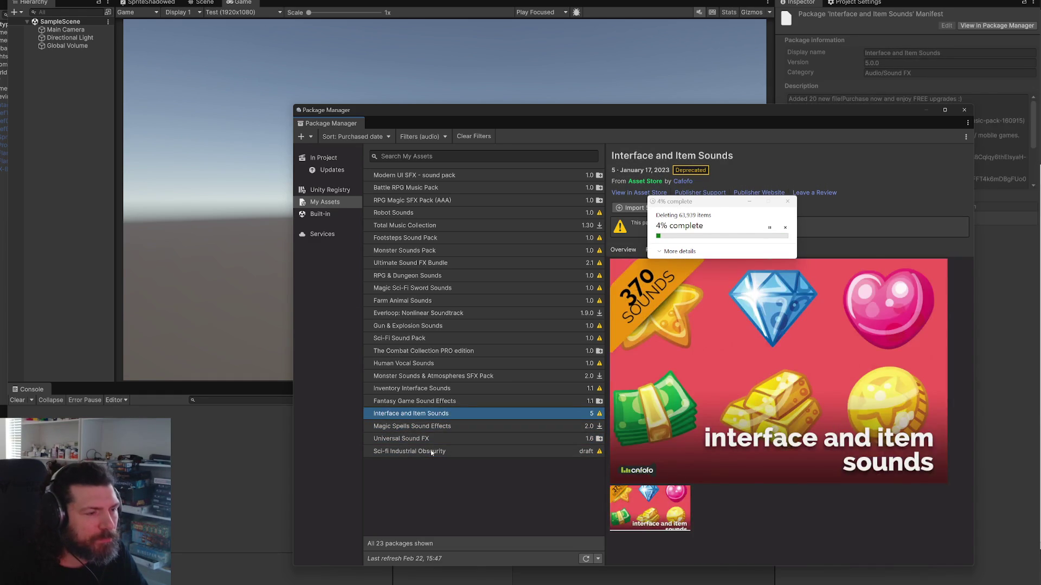
pyautogui.press('Up')
pyautogui.press('Up')
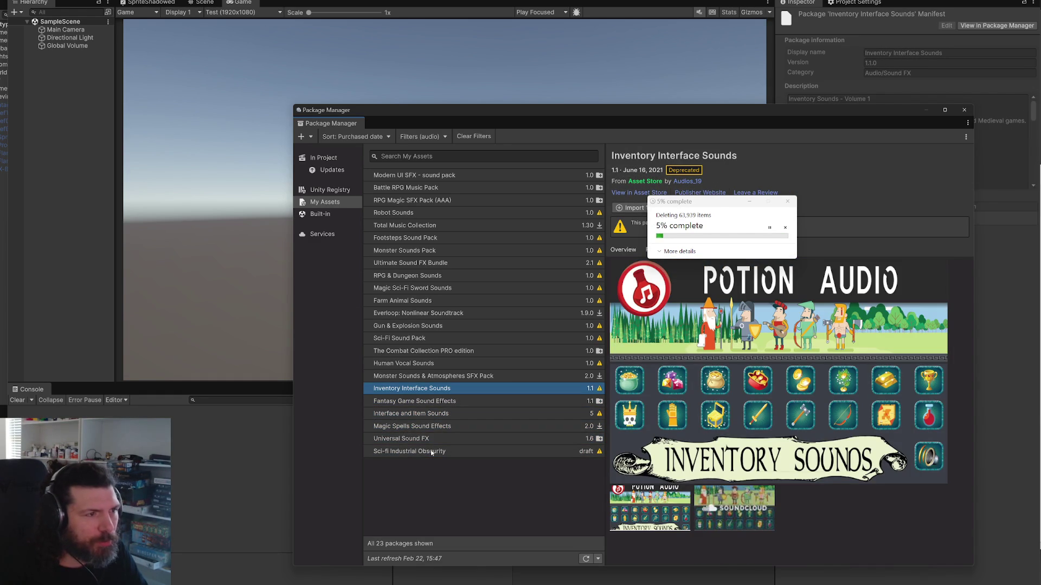
pyautogui.press('Up')
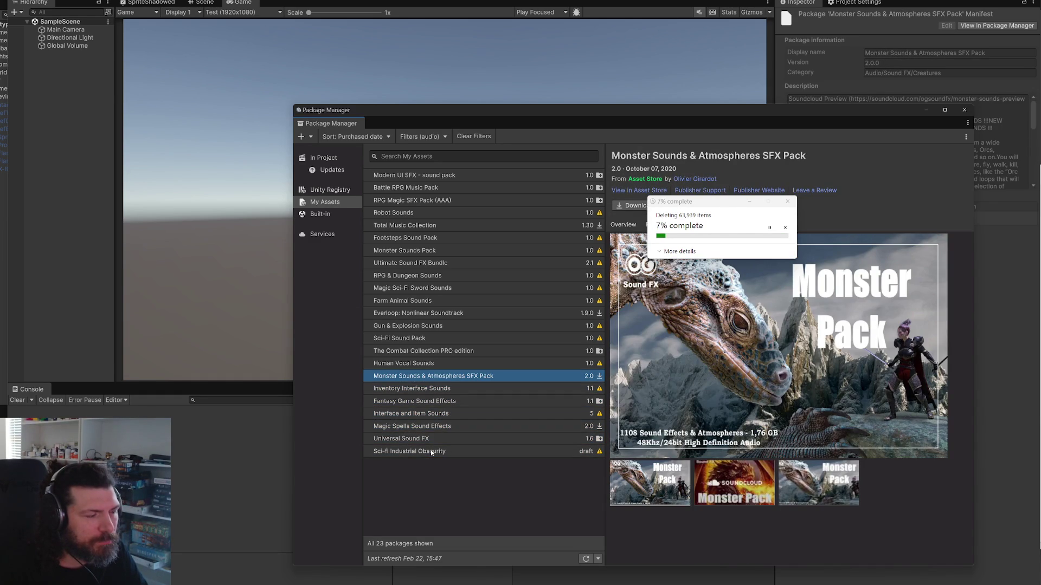
# Step: Continue past Human Vocal Sounds and Sci-Fi Sound Pack to select Fantasy Game Sound Effects
pyautogui.press('Up')
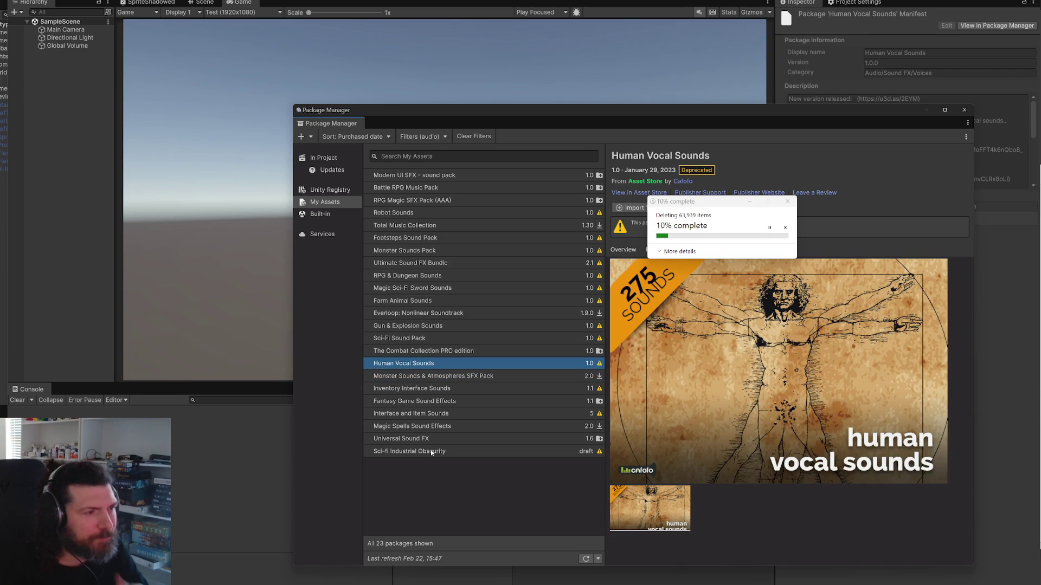
pyautogui.press('Up')
pyautogui.press('Up')
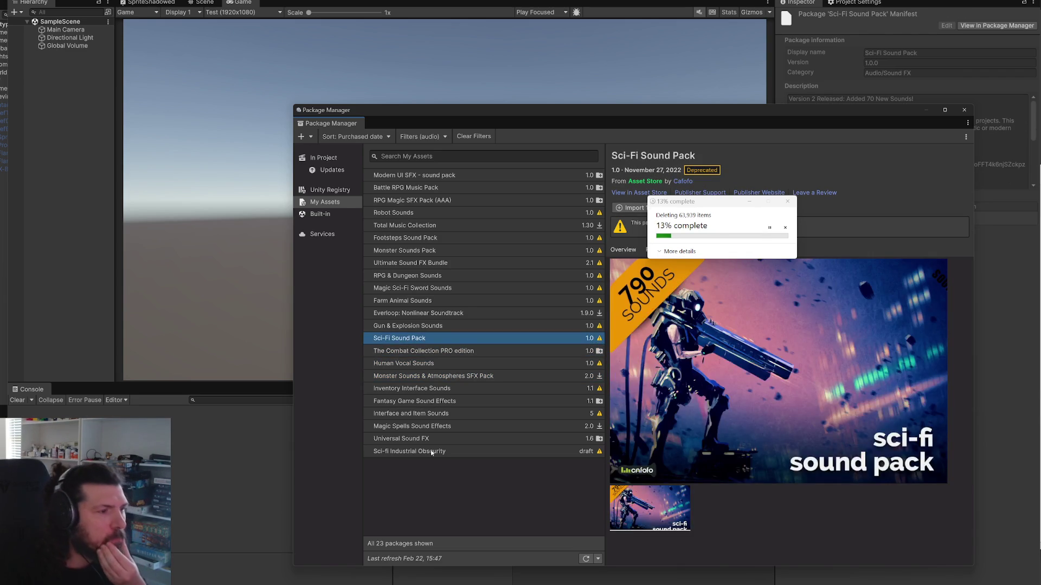
pyautogui.press('Up')
pyautogui.press('Down')
pyautogui.press('Down')
pyautogui.press('Down')
pyautogui.press('Down')
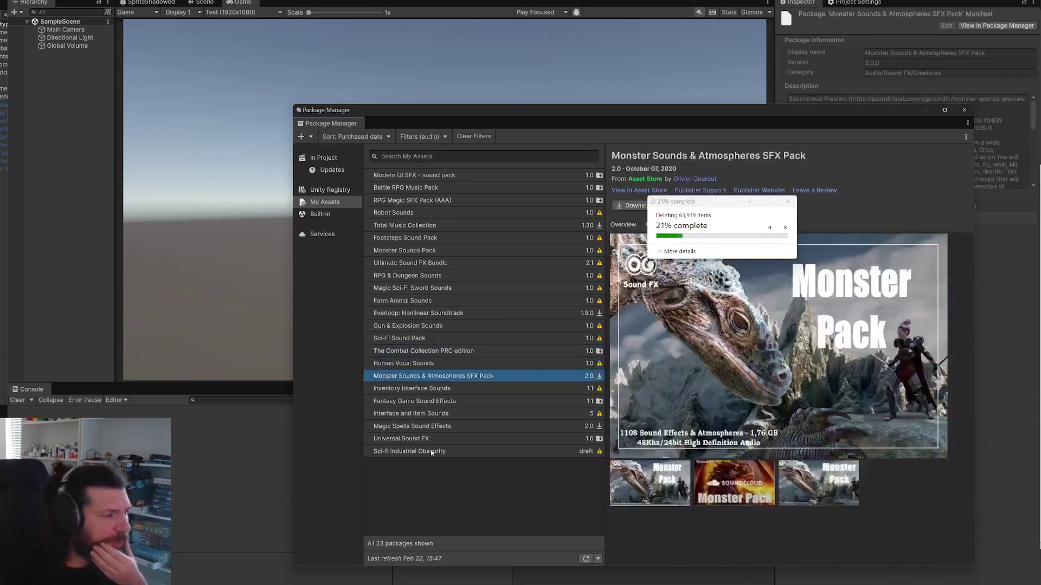
pyautogui.press('Down')
pyautogui.press('Down')
pyautogui.press('Down')
pyautogui.press('Up')
pyautogui.press('Up')
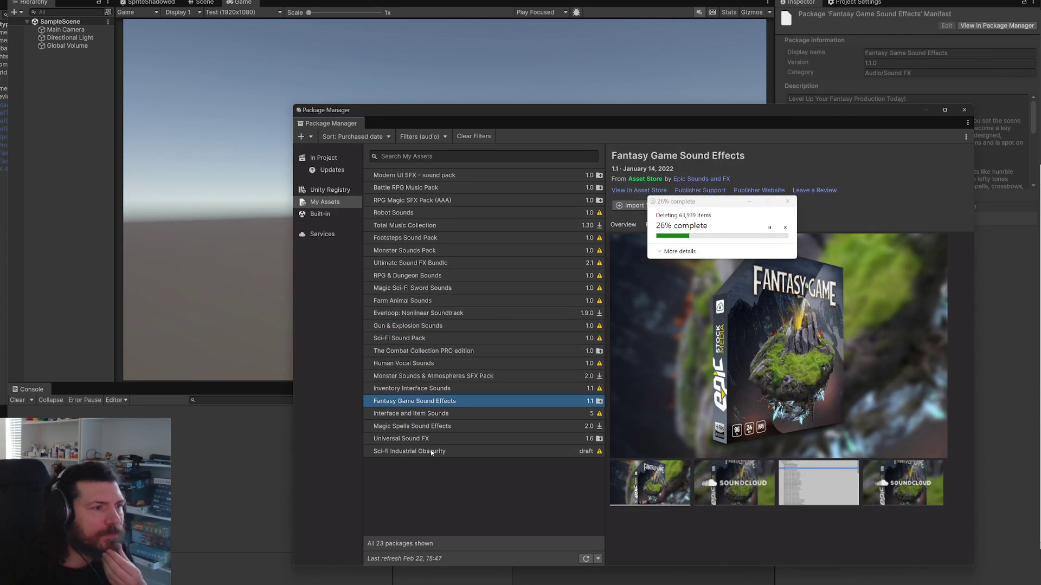
pyautogui.moveTo(716, 205); pyautogui.dragTo(788, 457)
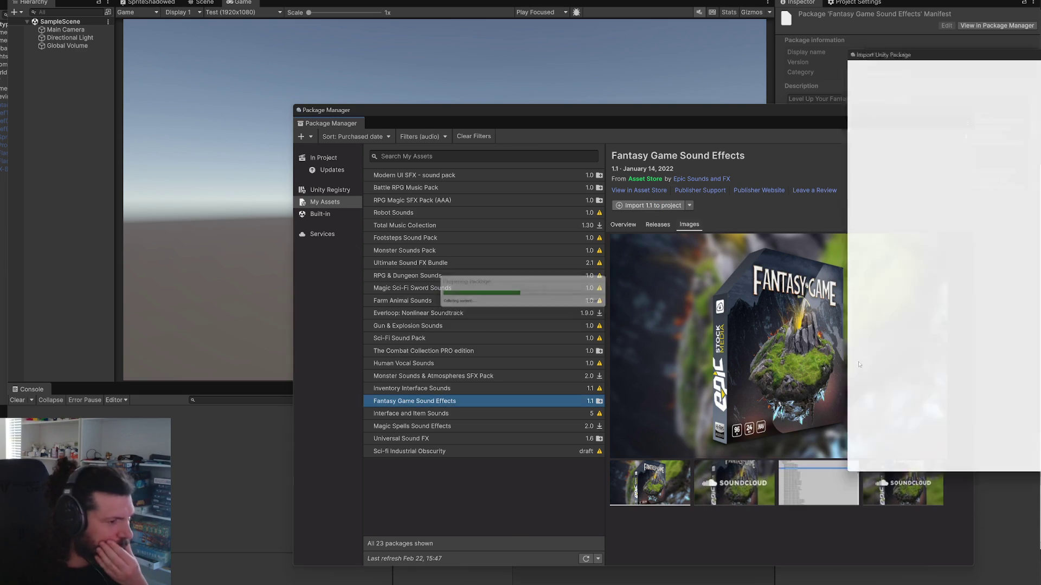
# Step: Import the Fantasy Game Sound Effects files, then bring the Chrome YouTube video window forward
pyautogui.press('Return')
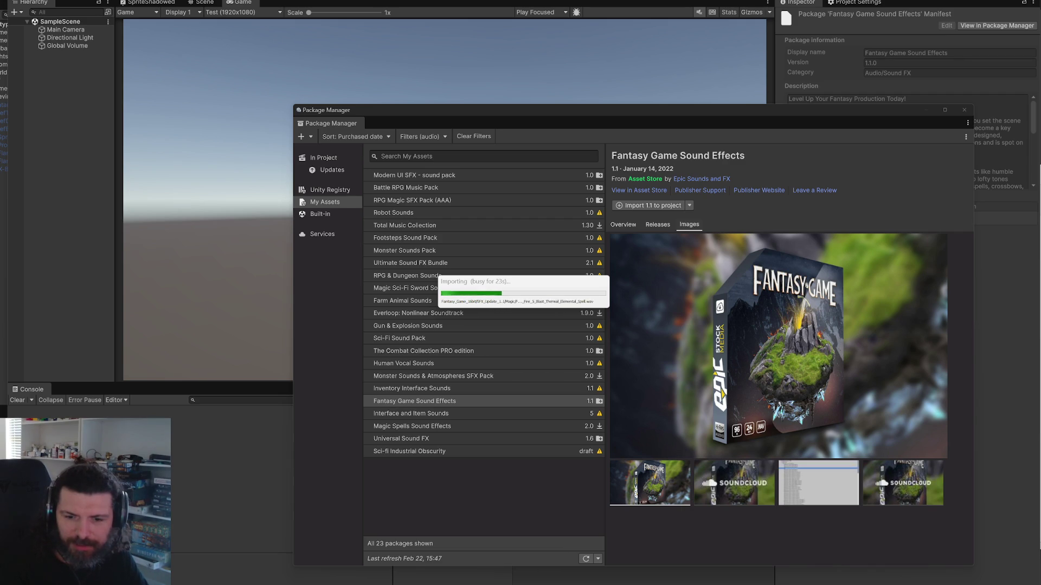
pyautogui.hotkey('alt', 'Tab')
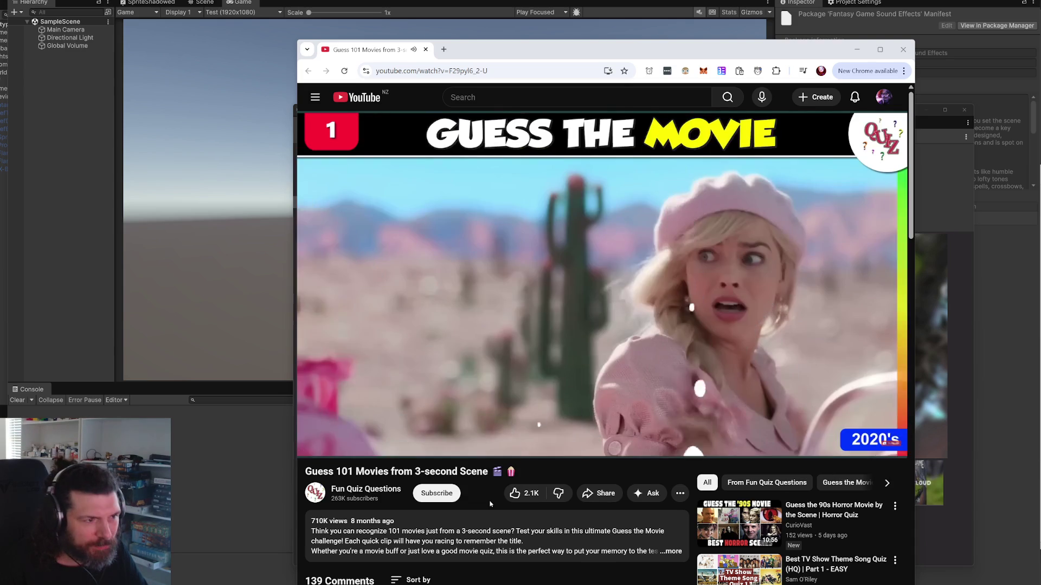
# Step: Pause the Guess 101 Movies video at 0:17 and copy its web address
pyautogui.click(616, 317)
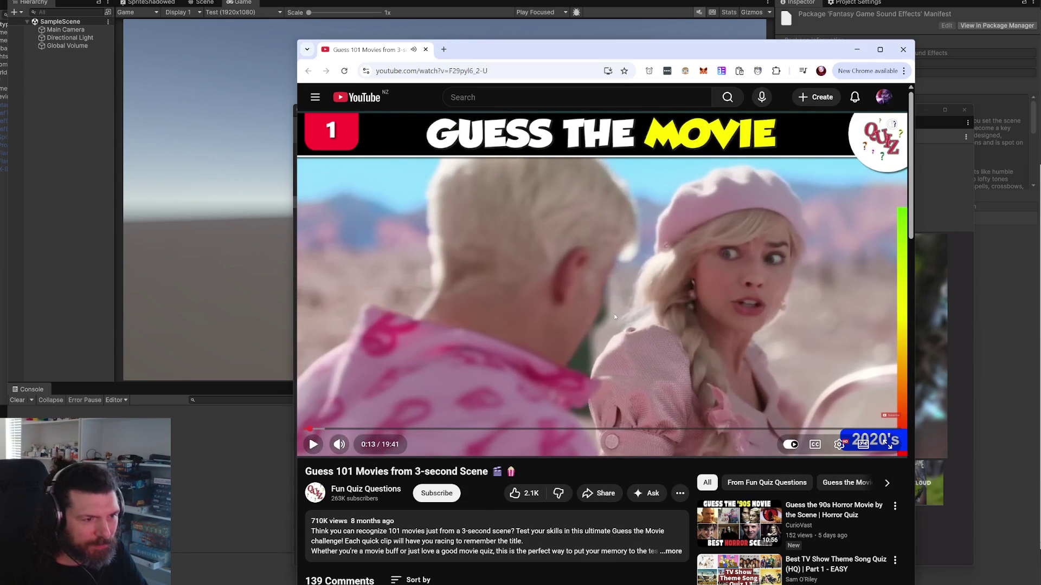
pyautogui.click(615, 318)
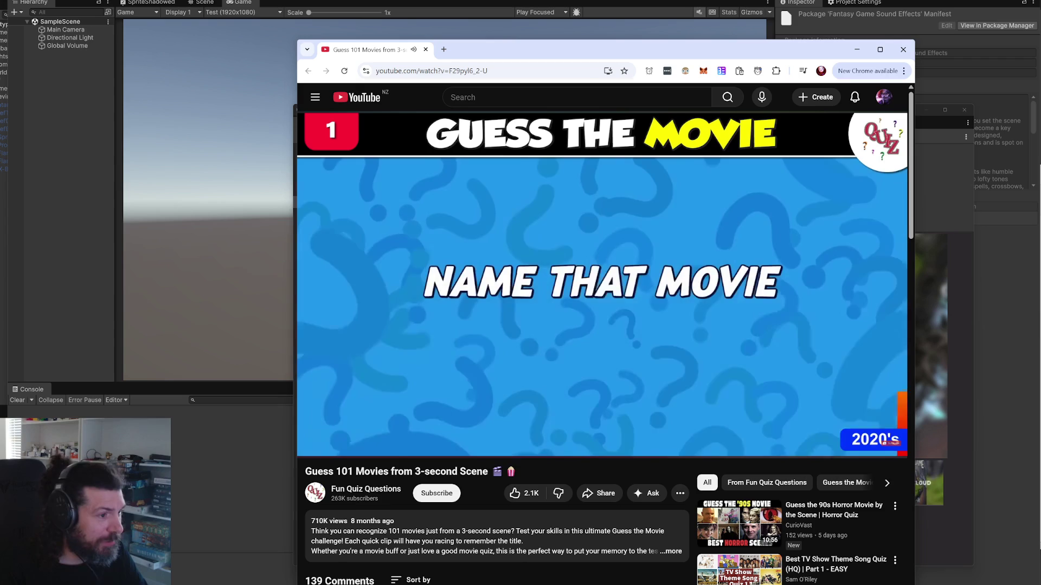
pyautogui.click(615, 333)
pyautogui.click(504, 75)
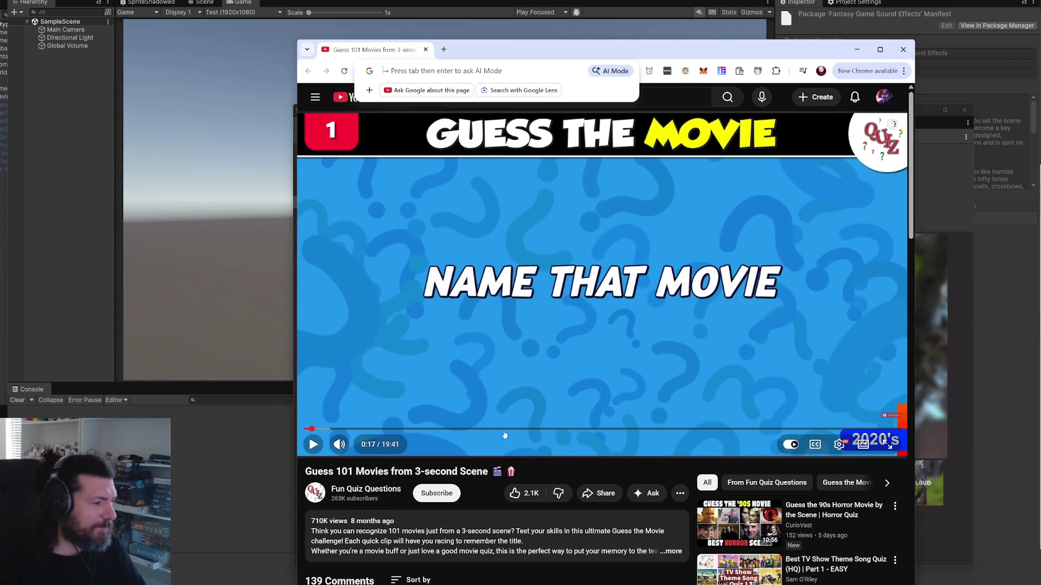
pyautogui.hotkey('alt', 'Tab')
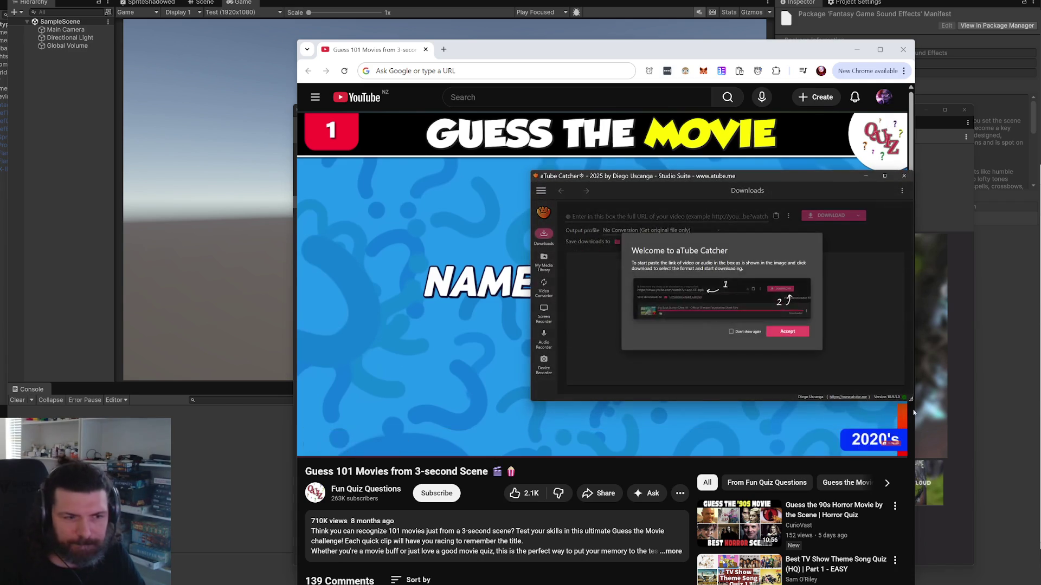
# Step: In aTube Catcher, skip the update, start a new session and process the pasted video link
pyautogui.click(768, 332)
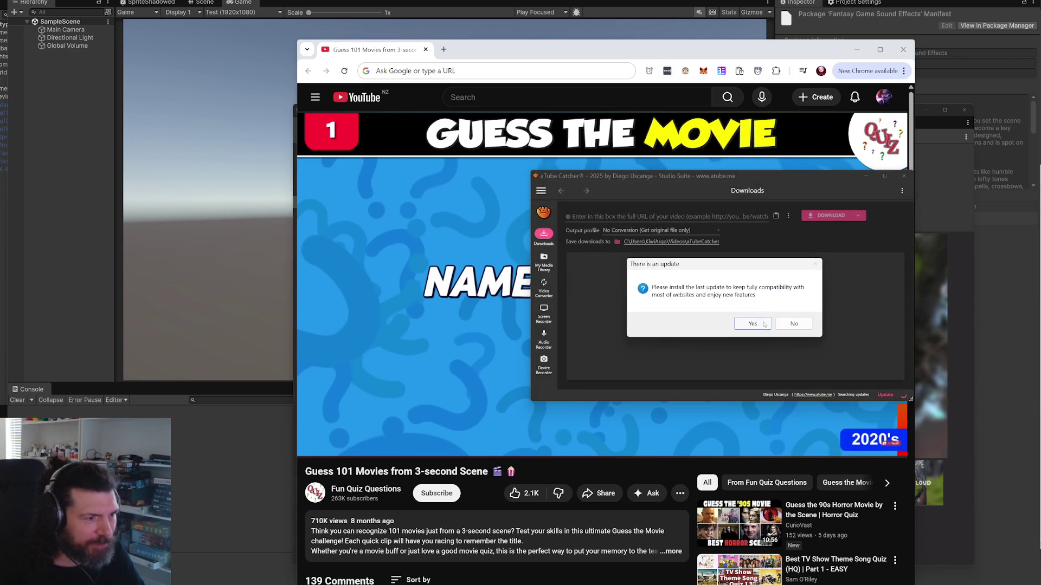
pyautogui.click(790, 326)
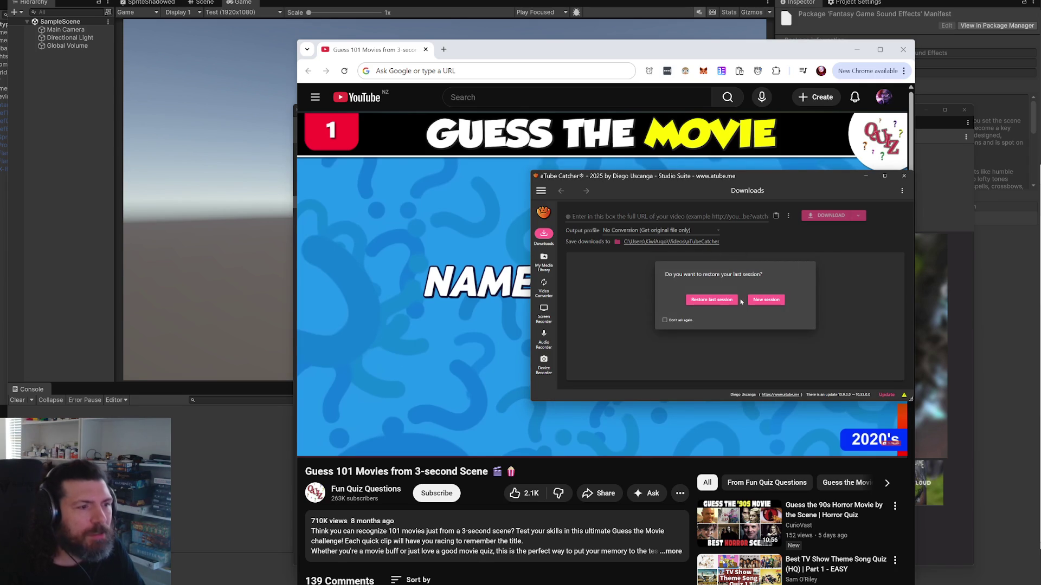
pyautogui.click(767, 302)
pyautogui.click(677, 216)
pyautogui.write('https://www.youtube.com/watch?v=F29pyl6_2-U')
pyautogui.click(839, 219)
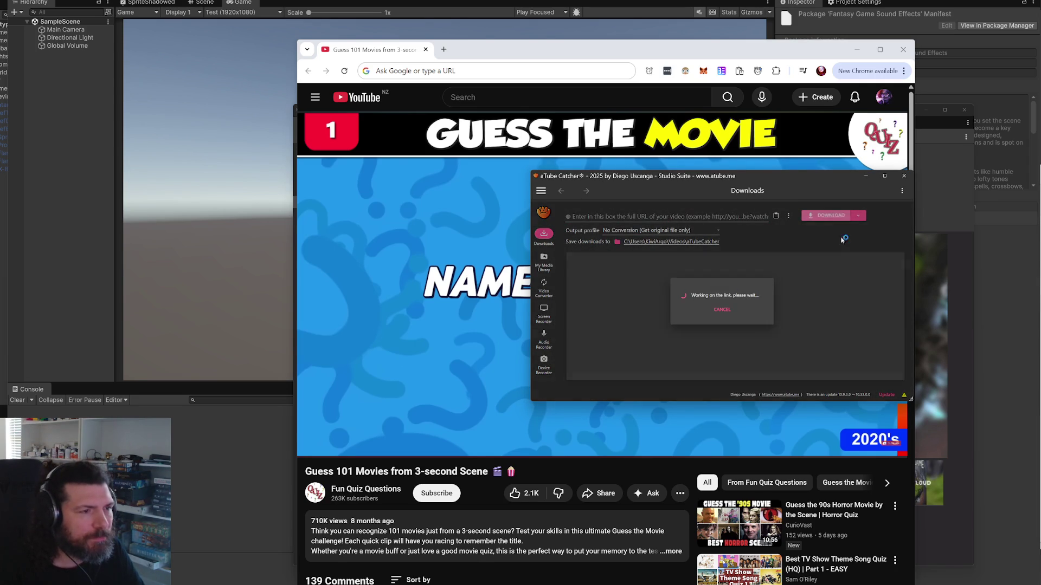
# Step: Close Chrome and download the video in the 614 1920x1080 format, returning to Unity
pyautogui.click(909, 58)
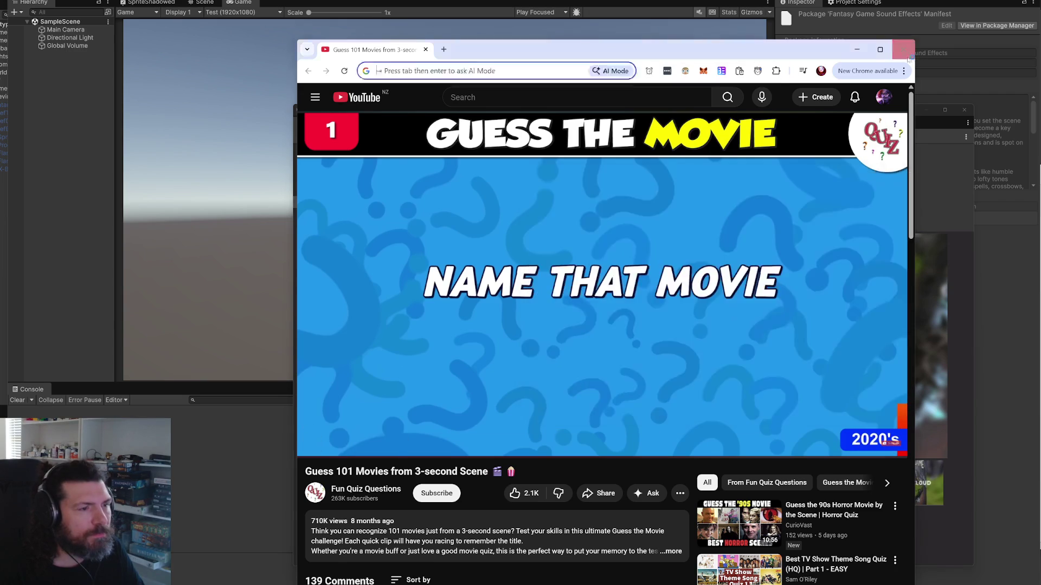
pyautogui.click(909, 57)
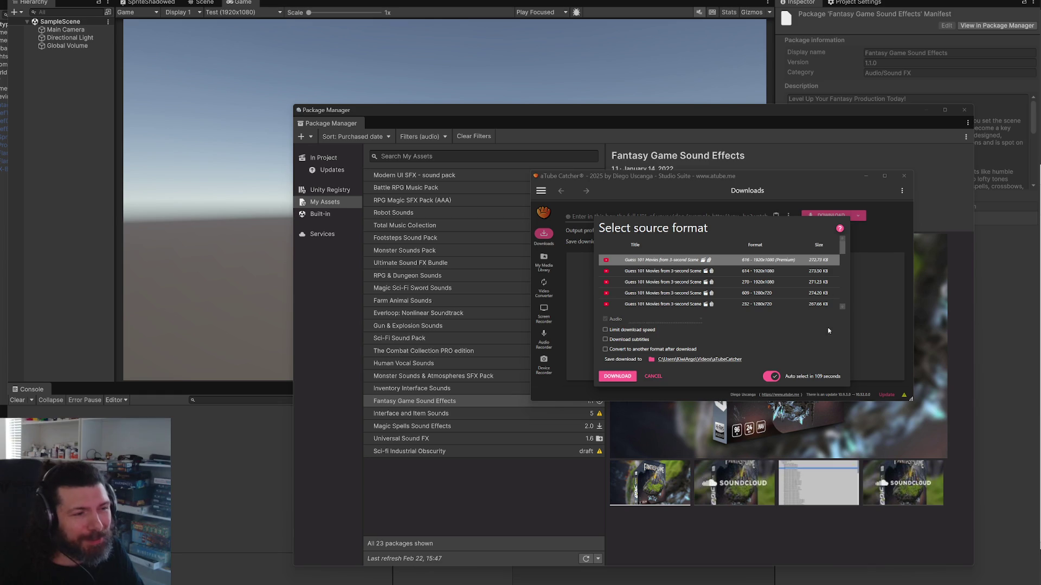
pyautogui.click(772, 274)
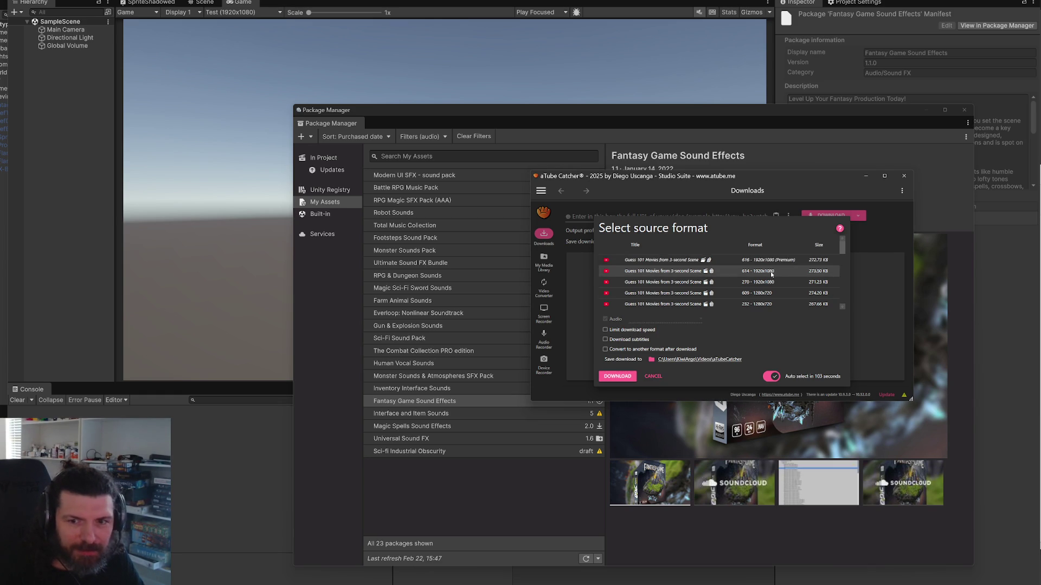
pyautogui.click(618, 377)
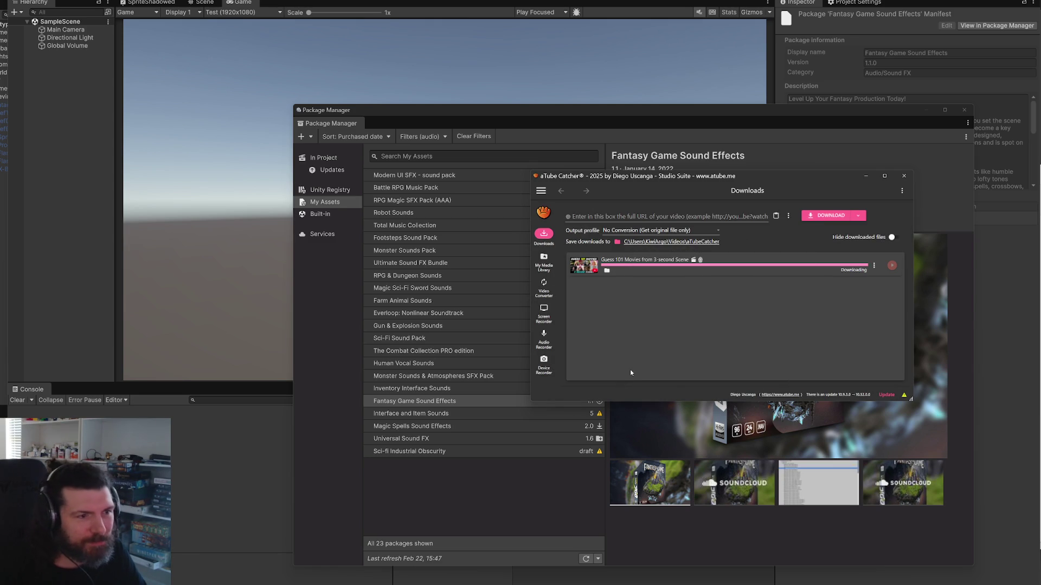
pyautogui.click(307, 460)
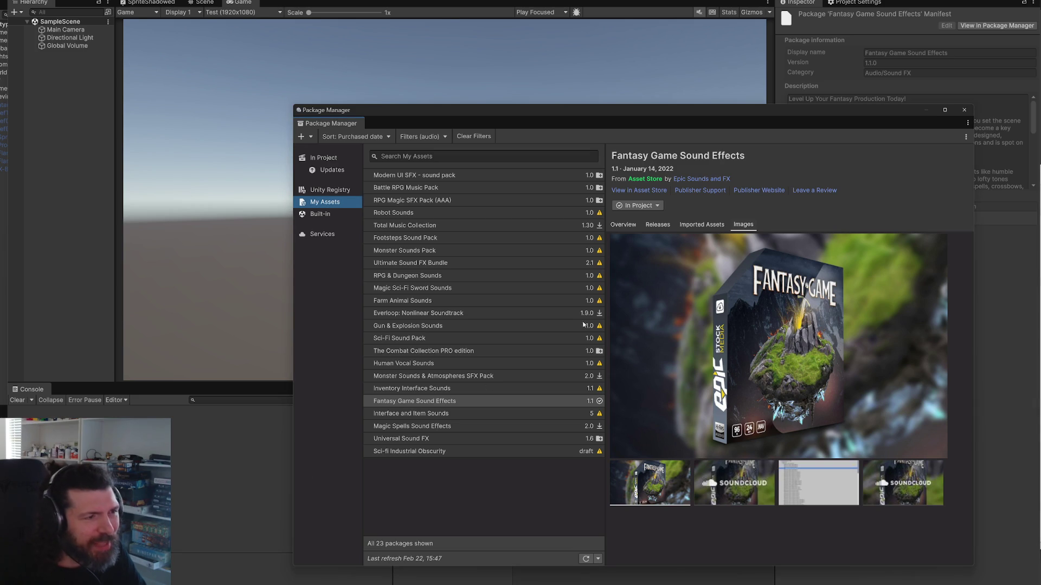
# Step: Import the Inventory Interface Sounds pack into the project
pyautogui.moveTo(515, 110)
pyautogui.mouseDown()
pyautogui.moveTo(1012, 112)
pyautogui.moveTo(414, 100)
pyautogui.mouseUp()
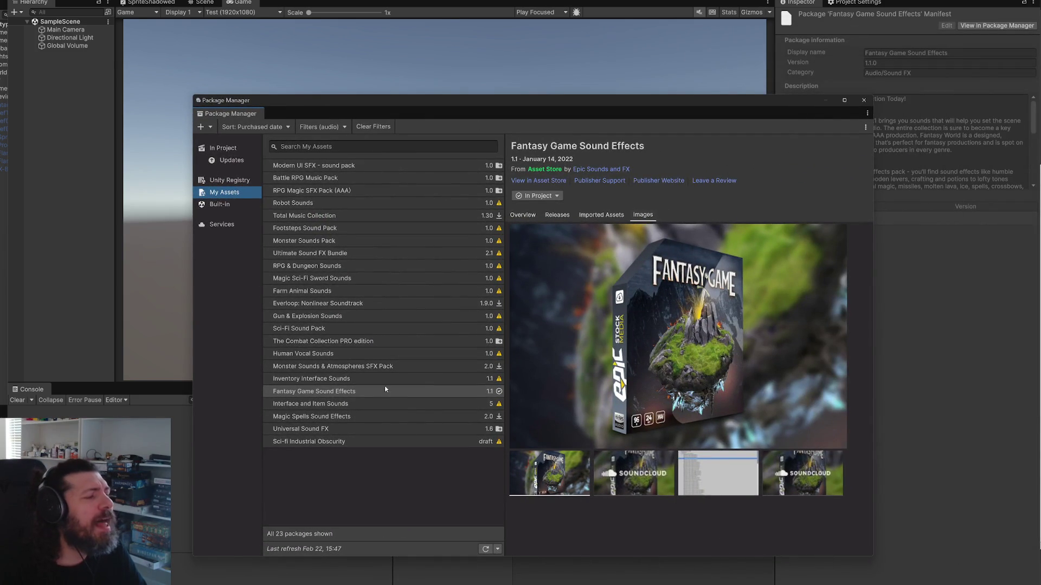
pyautogui.click(331, 380)
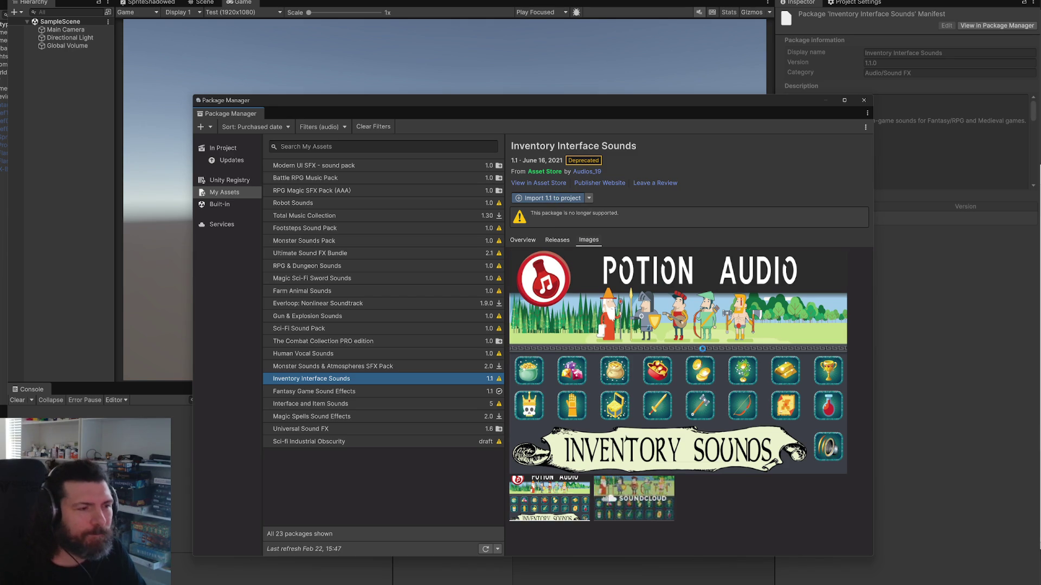
pyautogui.press('Return')
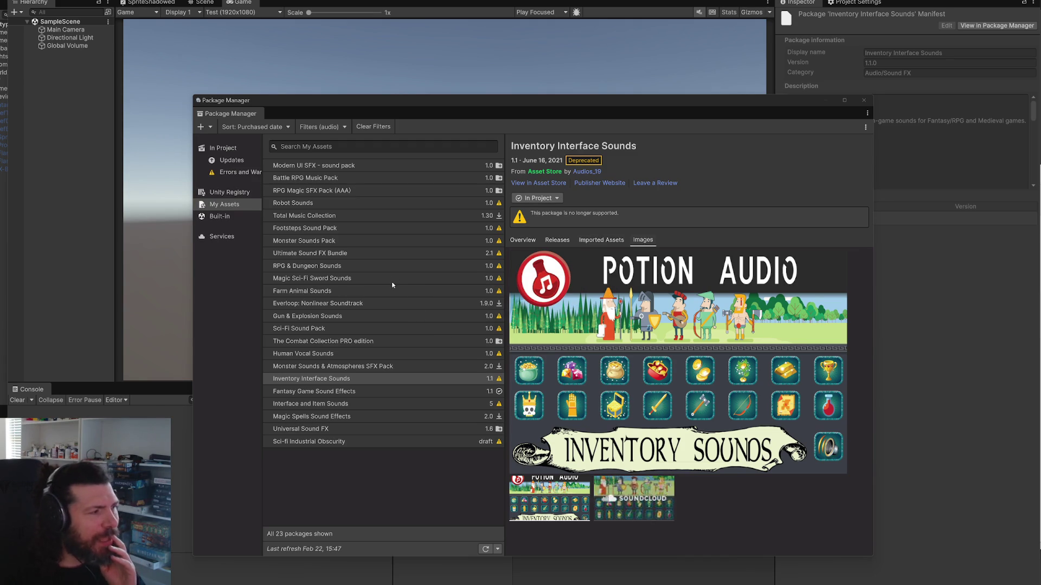
# Step: Select RPG & Dungeon Sounds and choose Import 1.0 to project
pyautogui.click(361, 254)
pyautogui.click(358, 266)
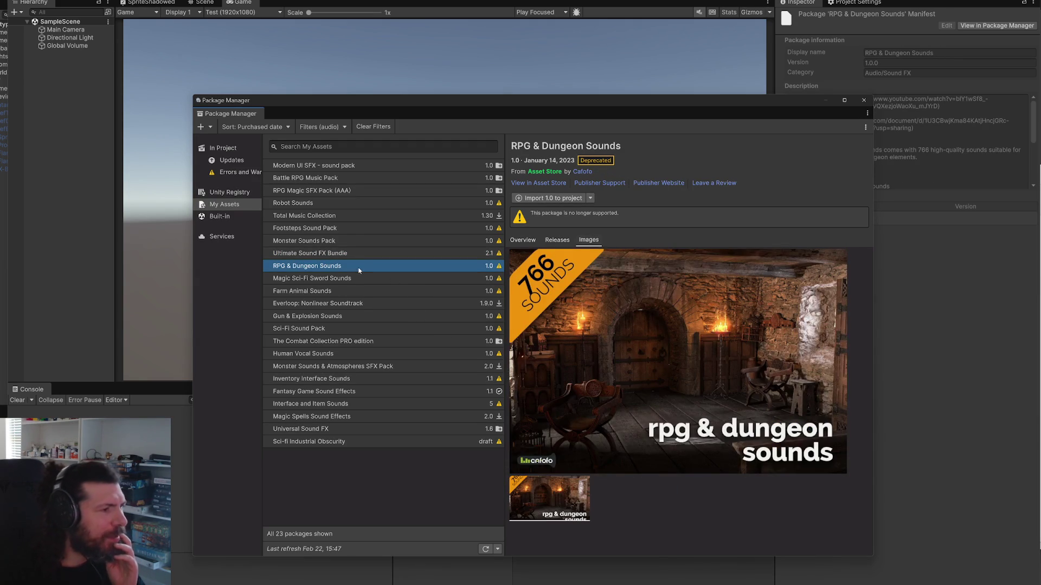
pyautogui.click(553, 198)
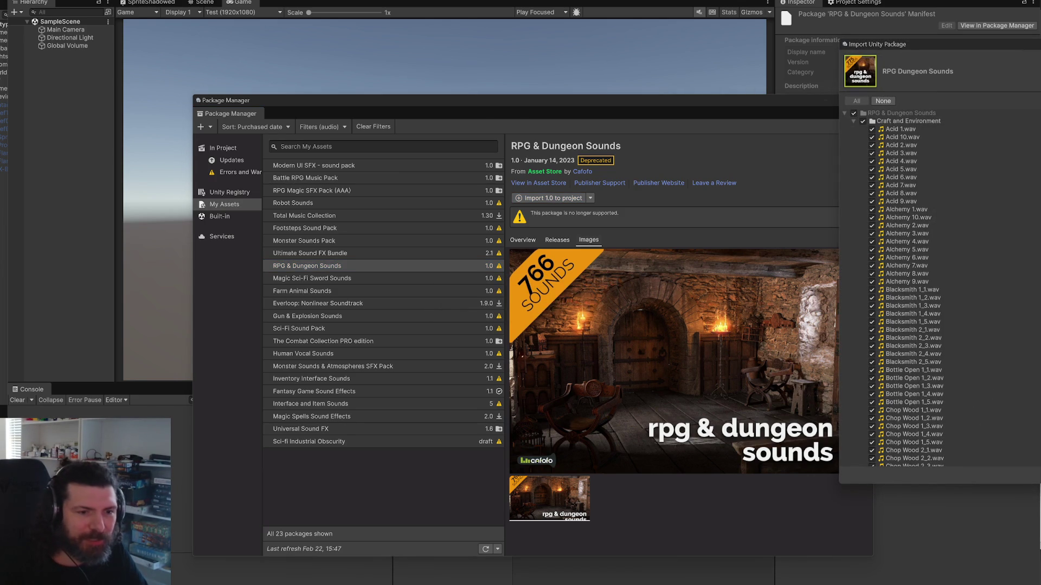
# Step: Confirm importing all RPG & Dungeon Sounds files, then bring up the aTube Catcher download
pyautogui.press('Return')
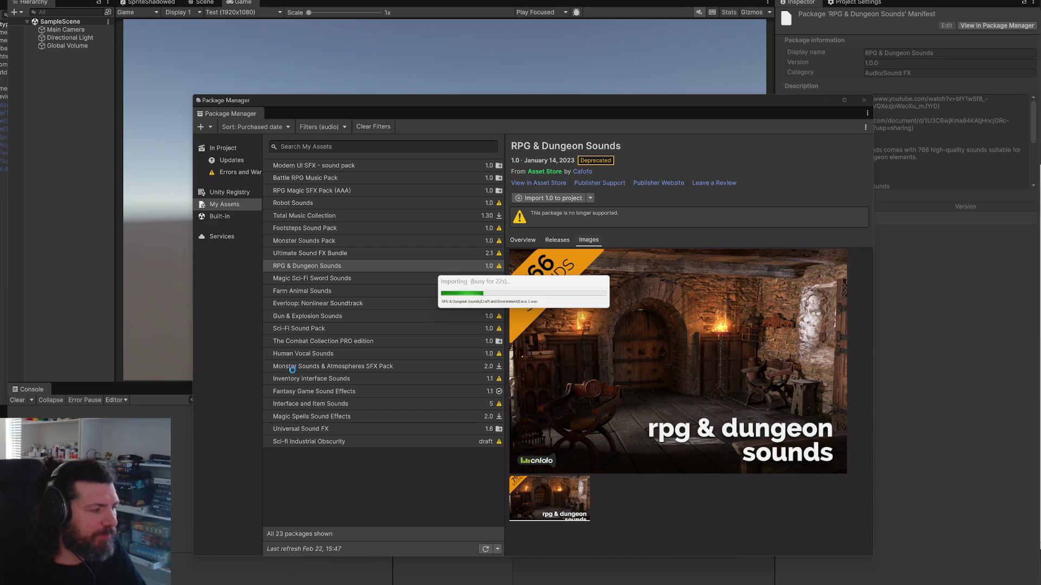
pyautogui.hotkey('alt', 'Tab')
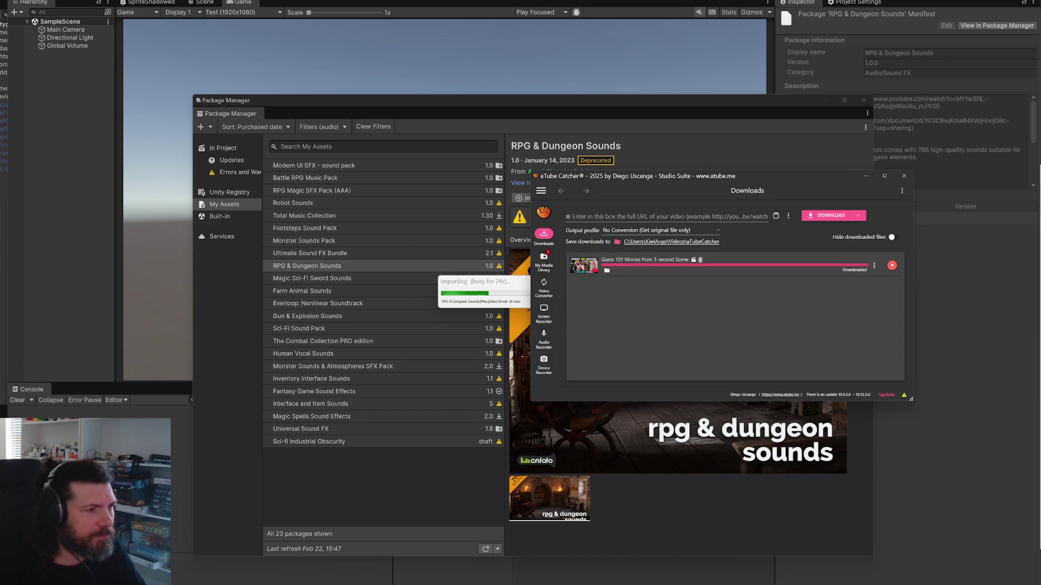
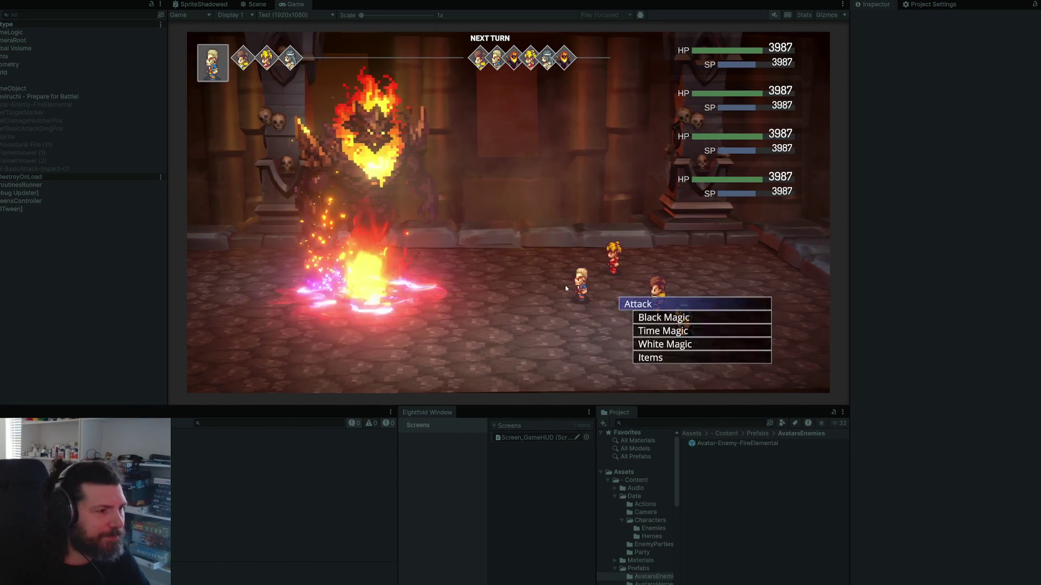
# Step: Confirm the attack on the fire enemy, then exit Play mode back to the Scene view
pyautogui.press('Return')
pyautogui.press('Return')
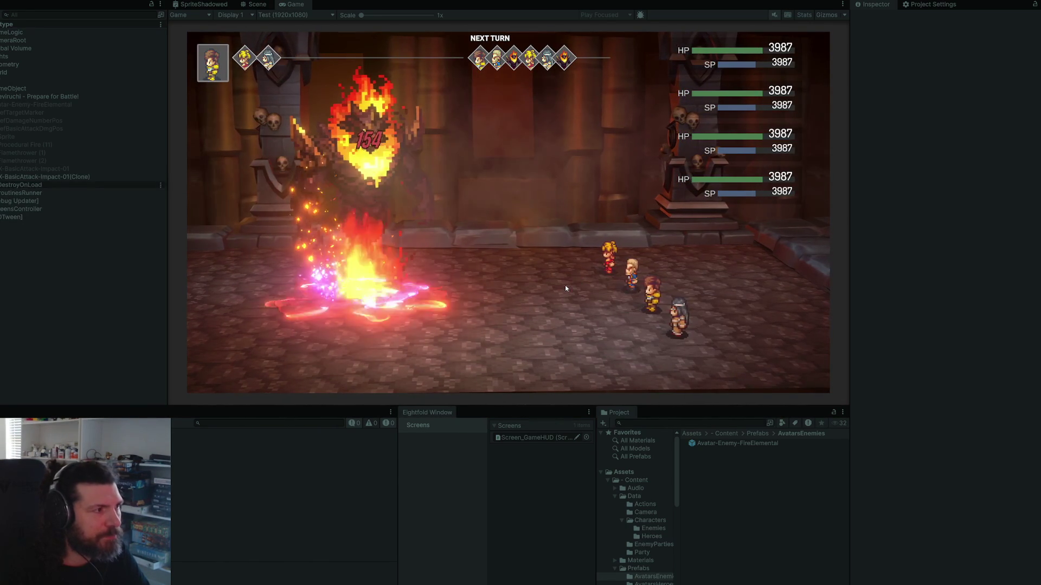
pyautogui.hotkey('ctrl', 'p')
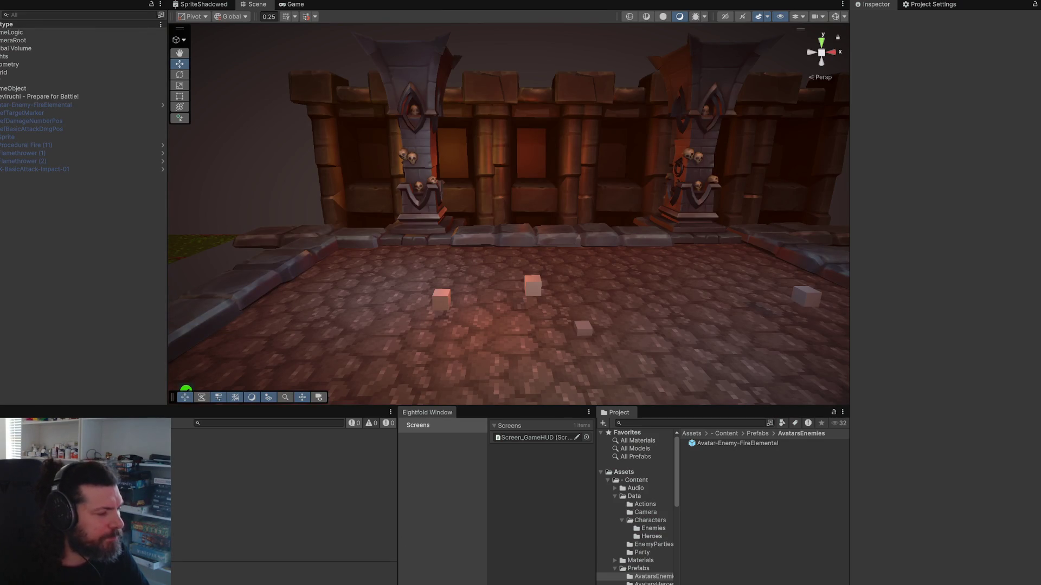
# Step: Open the TDTD solution in a new Rider window on the right half of the screen
pyautogui.hotkey('alt', 'Tab')
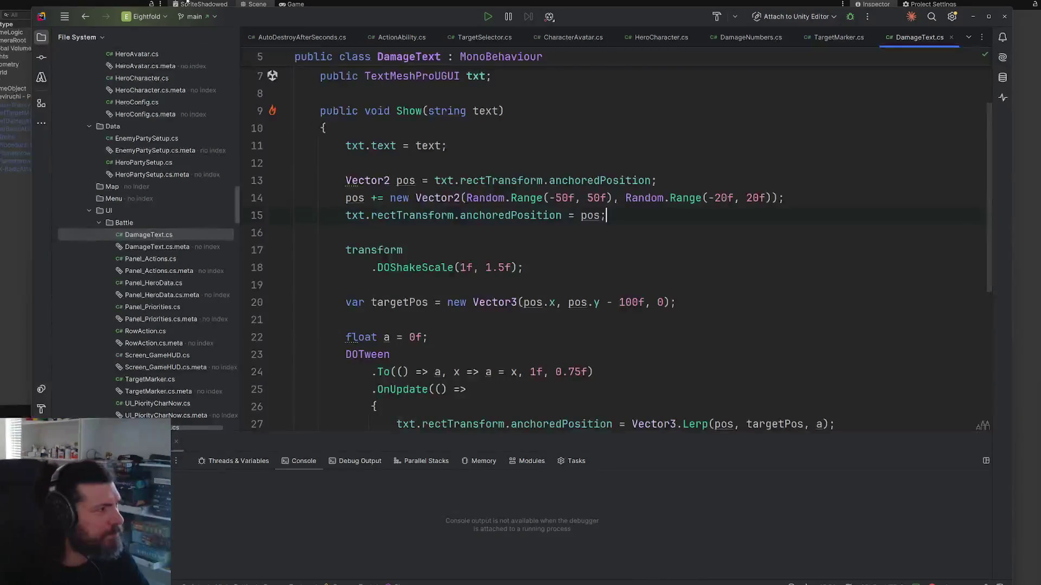
pyautogui.click(65, 16)
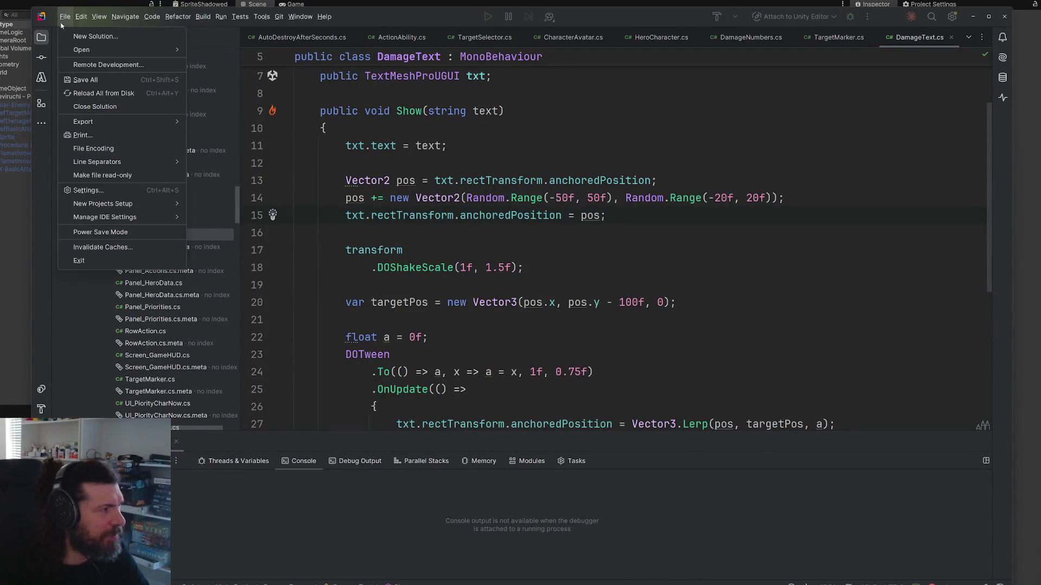
pyautogui.moveTo(109, 49)
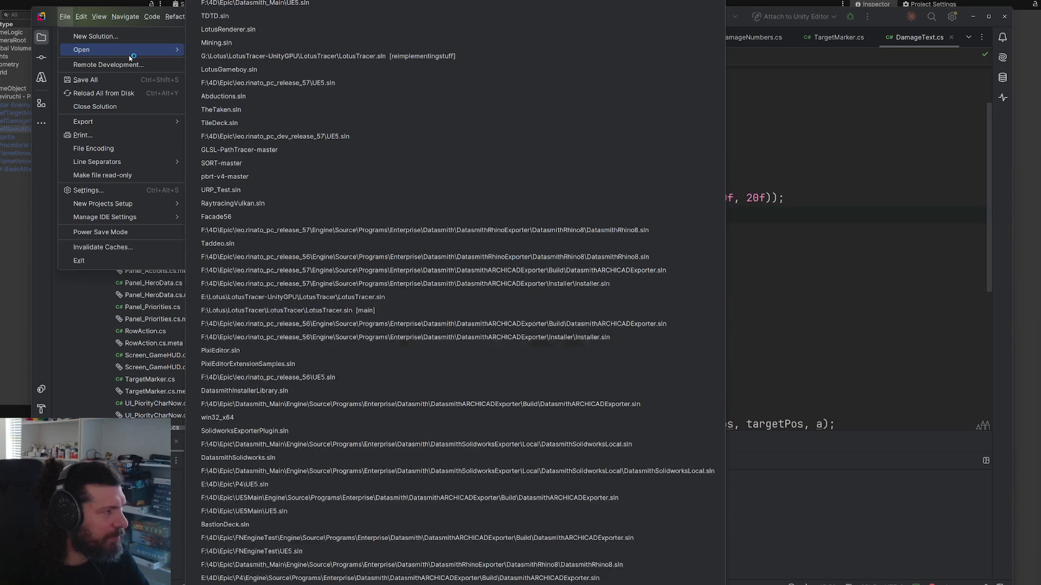
pyautogui.click(249, 15)
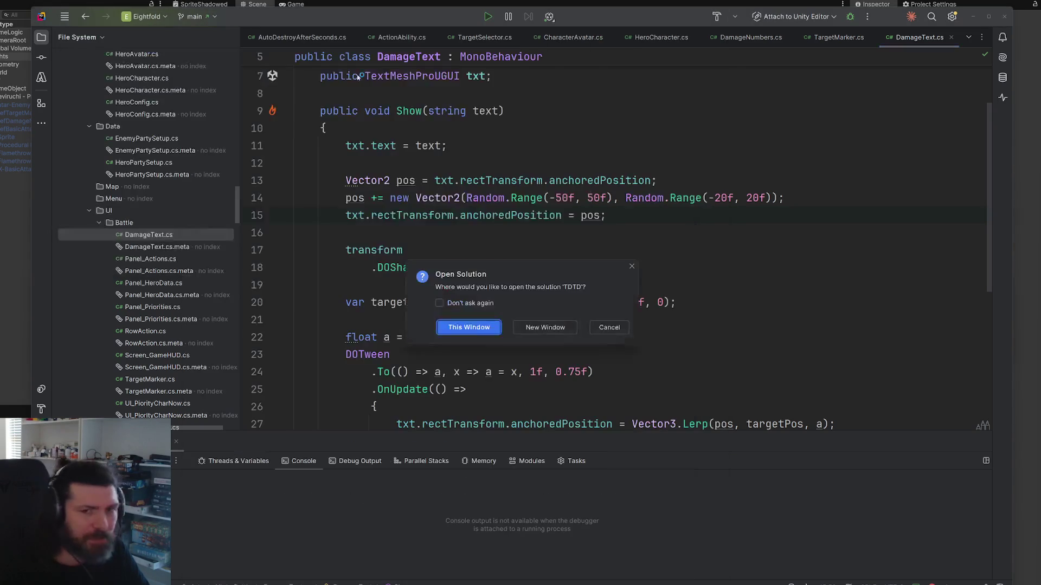
pyautogui.click(537, 331)
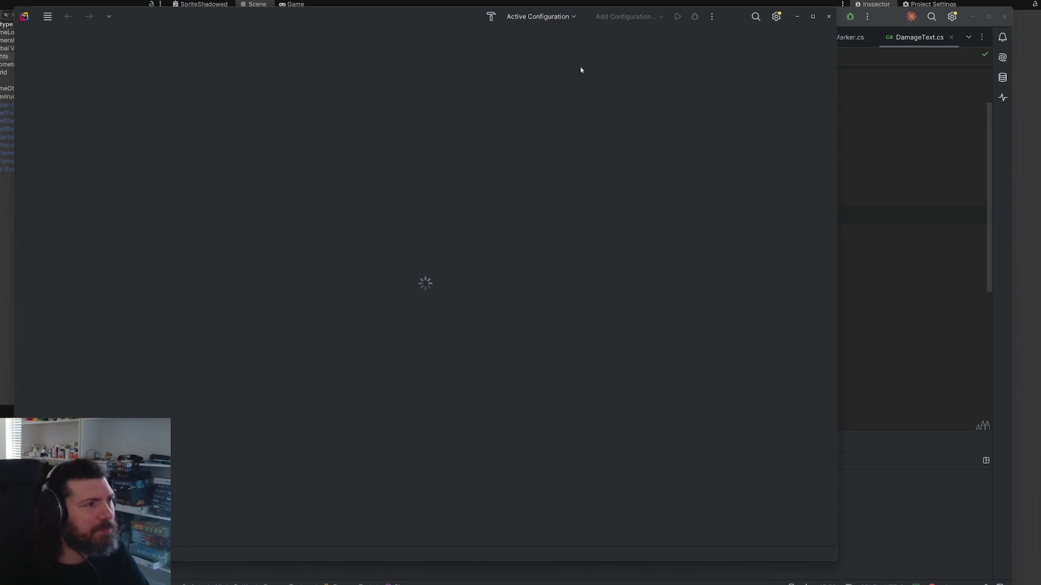
pyautogui.moveTo(304, 13); pyautogui.dragTo(976, 3)
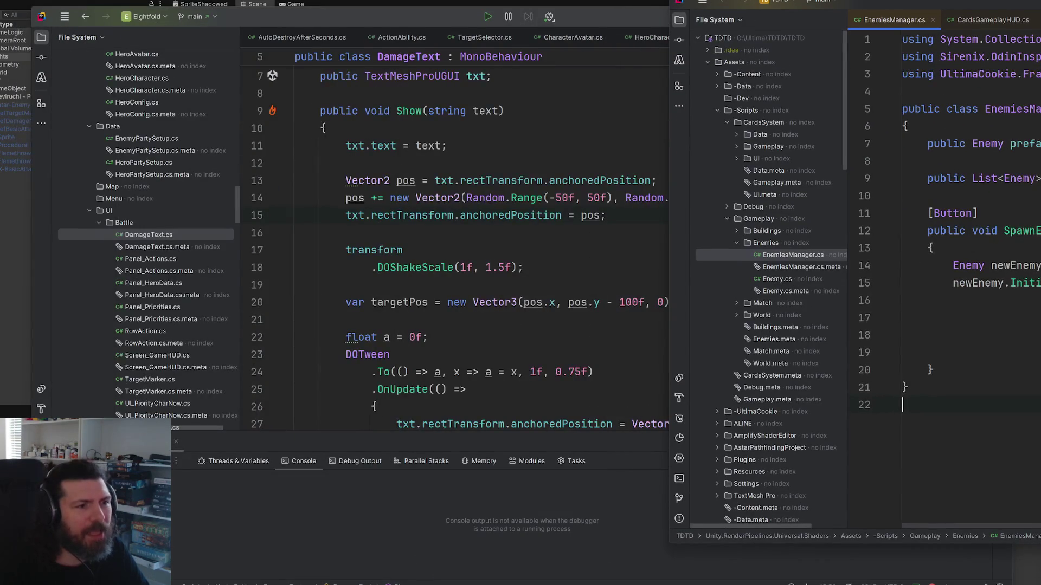
# Step: Search the TDTD project for sound files, trying 'sound', 'soundco' and 'soundsma'
pyautogui.click(953, 301)
pyautogui.press('shift')
pyautogui.press('shift')
pyautogui.write('sound')
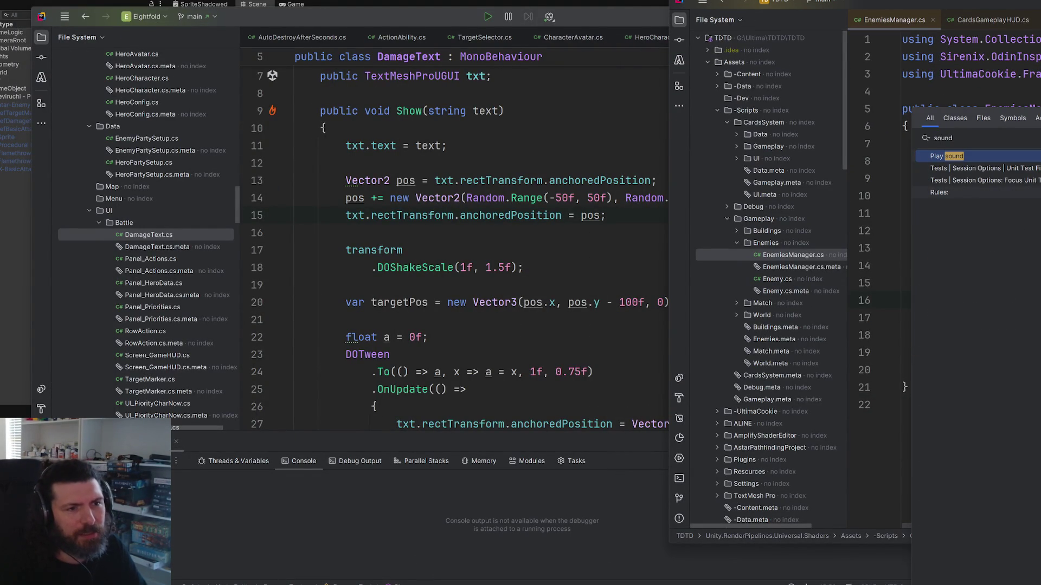
pyautogui.press('Escape')
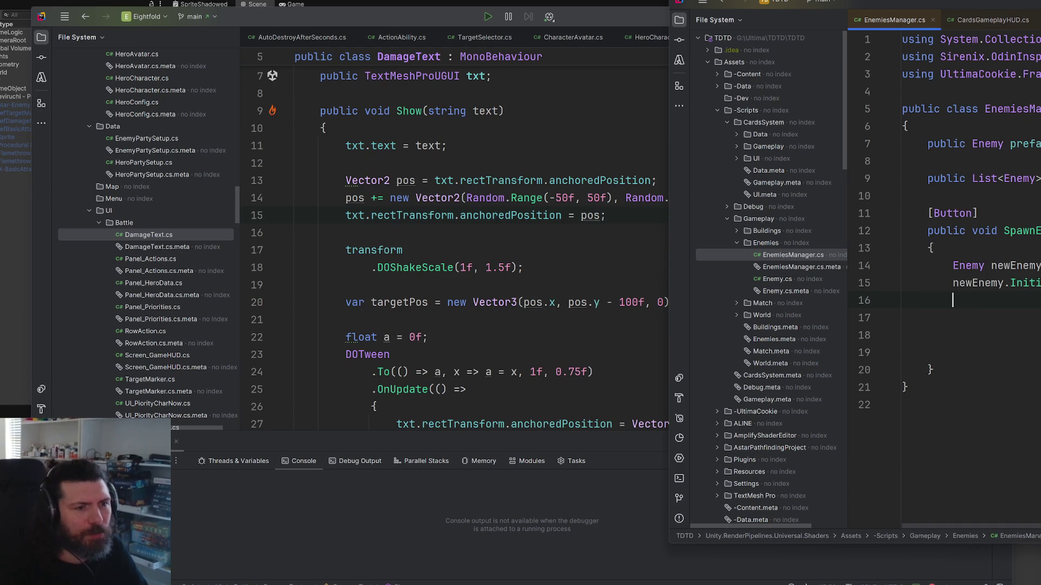
pyautogui.press('shift')
pyautogui.press('shift')
pyautogui.write('soun')
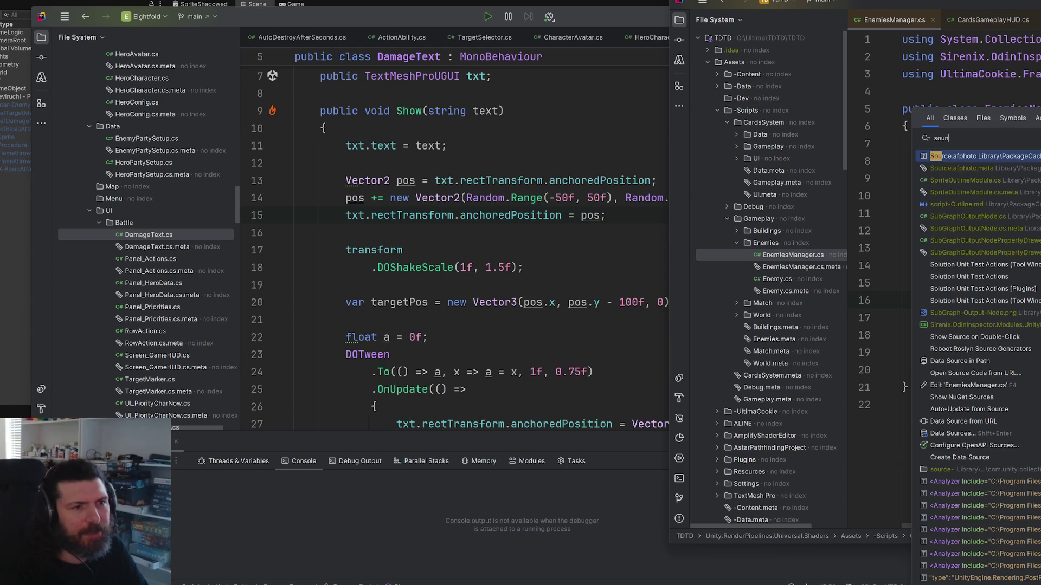
pyautogui.write('dco')
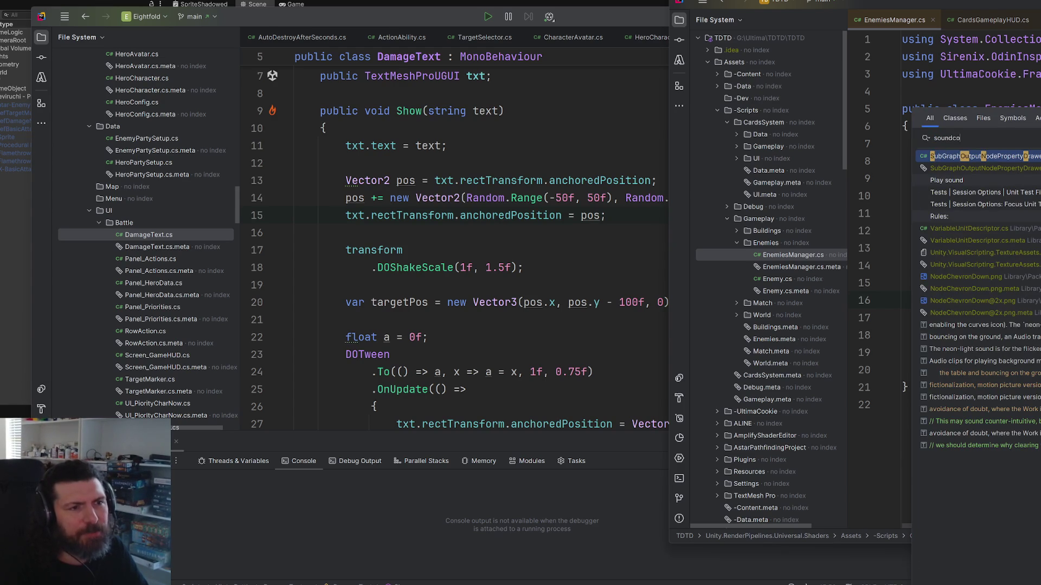
pyautogui.press('BackSpace')
pyautogui.press('BackSpace')
pyautogui.write('sma')
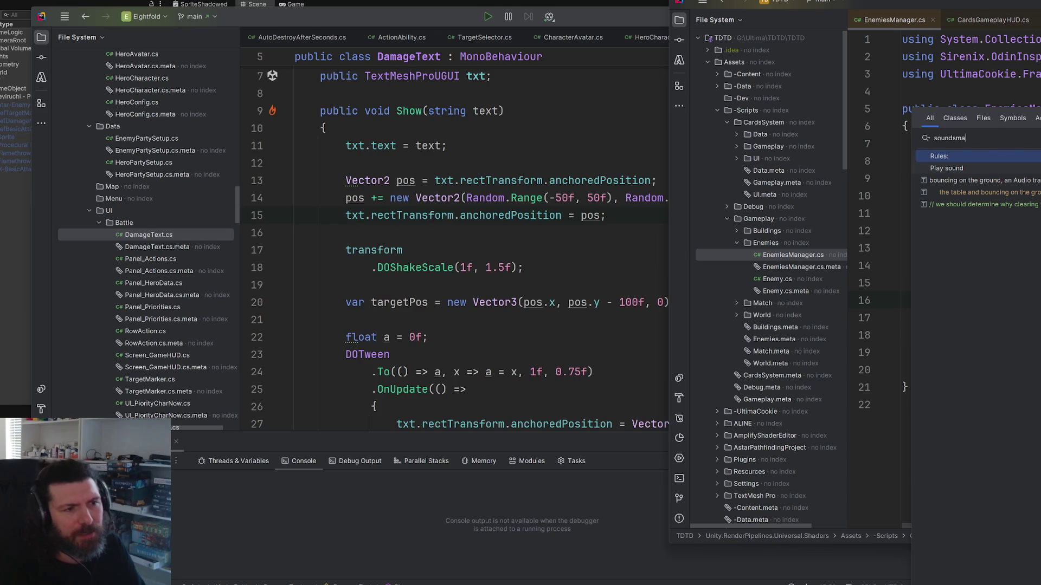
pyautogui.press('Escape')
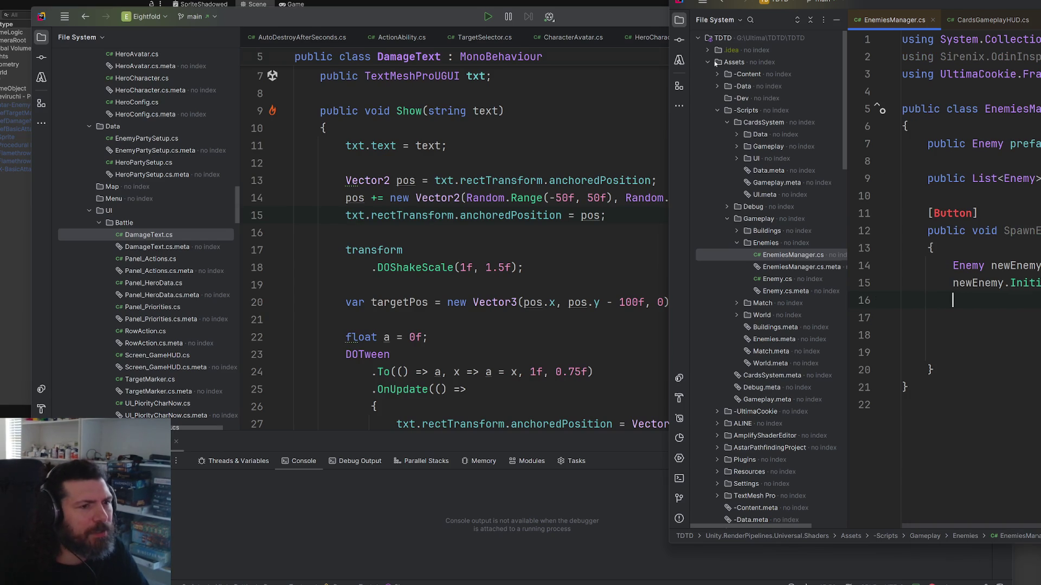
# Step: Expand Assets, -Scripts, -UltimaCookie, Core and Runtime in the TDTD file tree
pyautogui.click(715, 64)
pyautogui.click(711, 64)
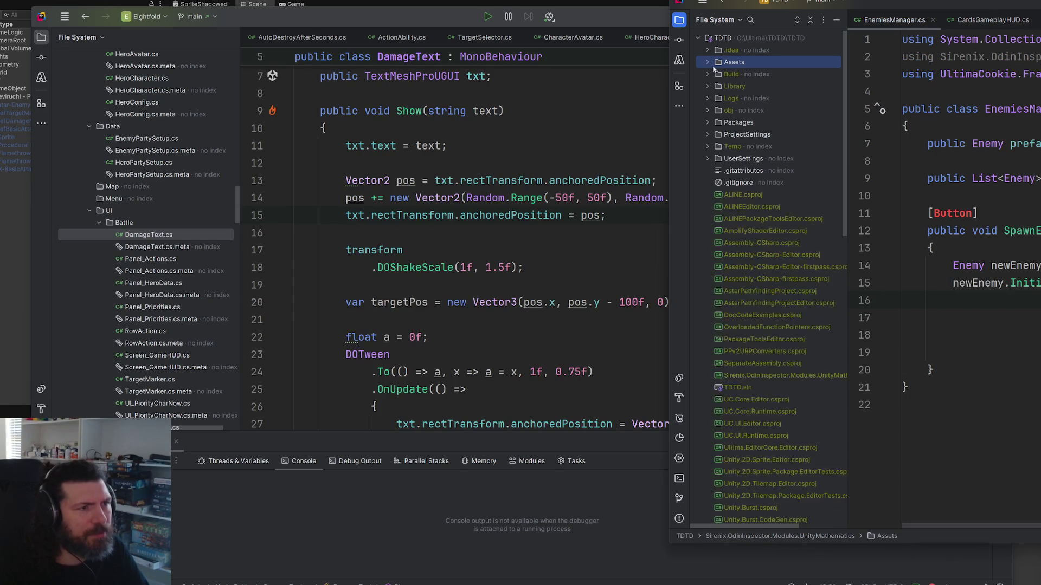
pyautogui.click(708, 63)
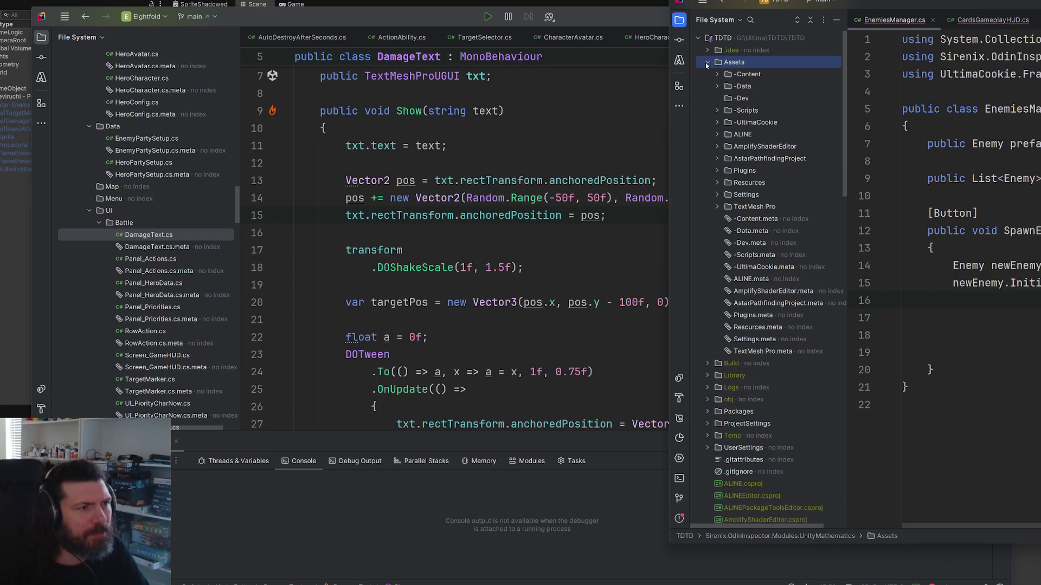
pyautogui.click(717, 111)
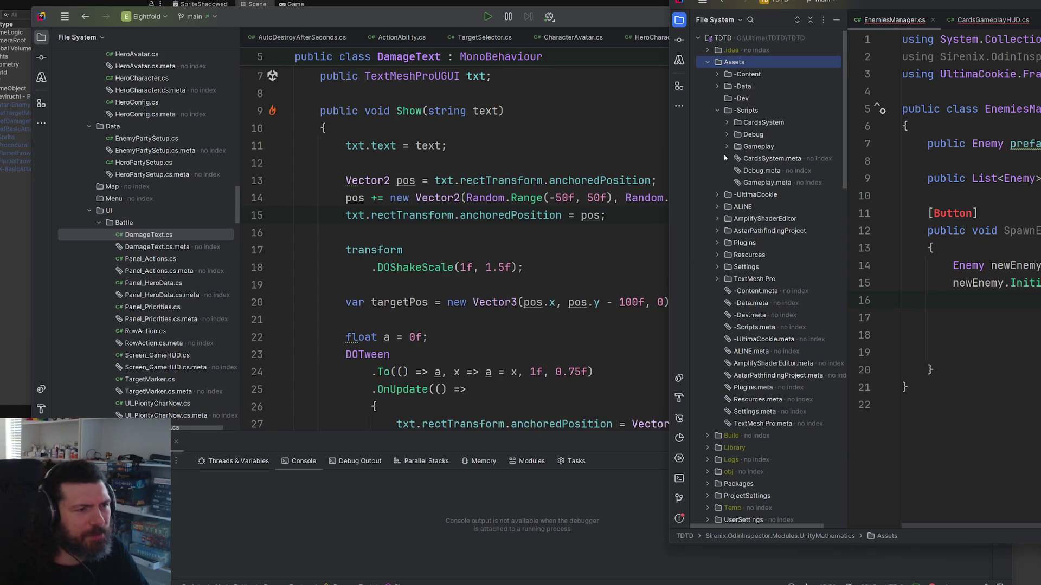
pyautogui.click(717, 194)
pyautogui.click(727, 208)
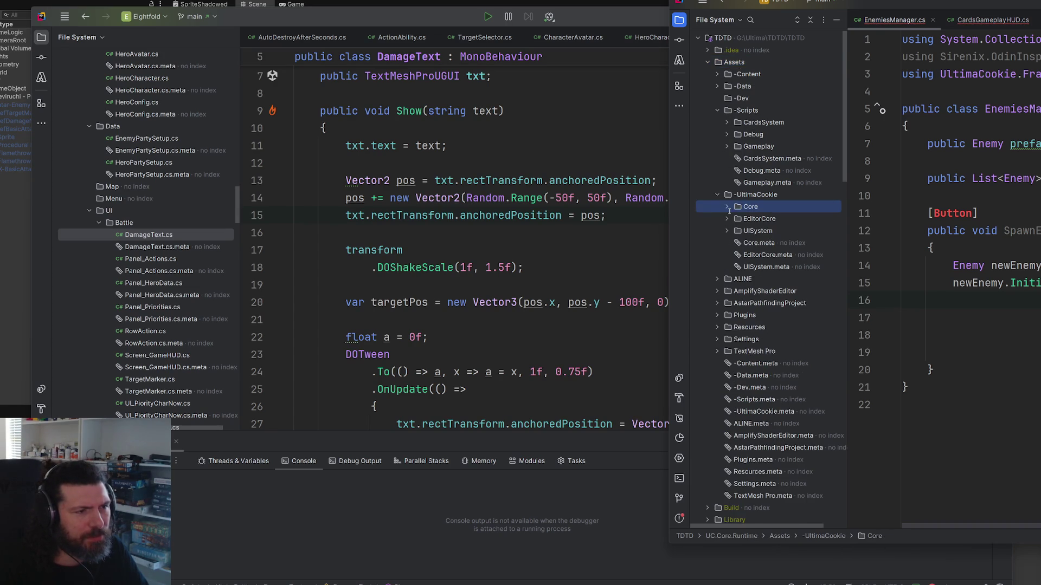
pyautogui.click(727, 209)
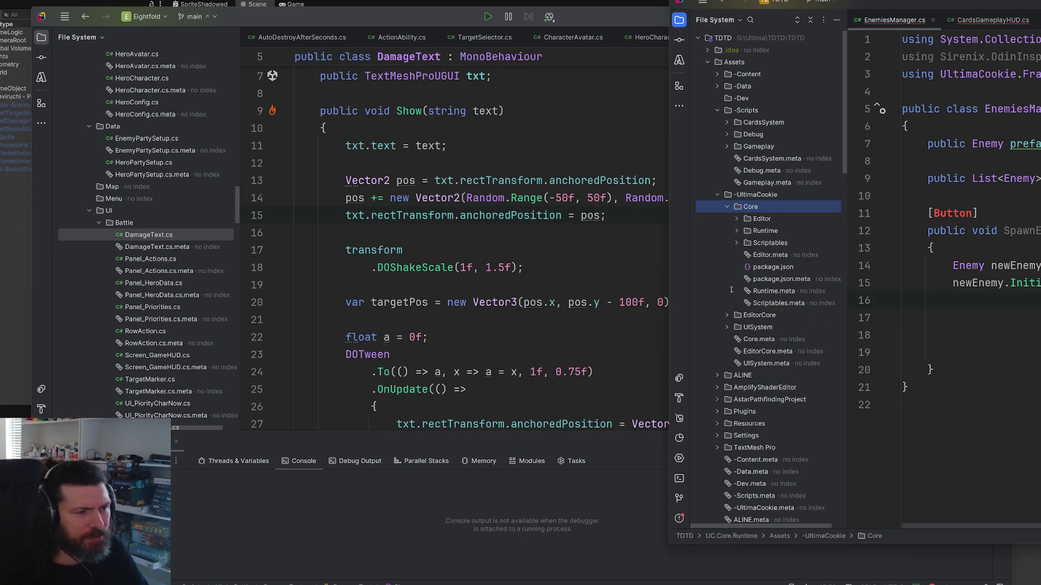
pyautogui.click(737, 231)
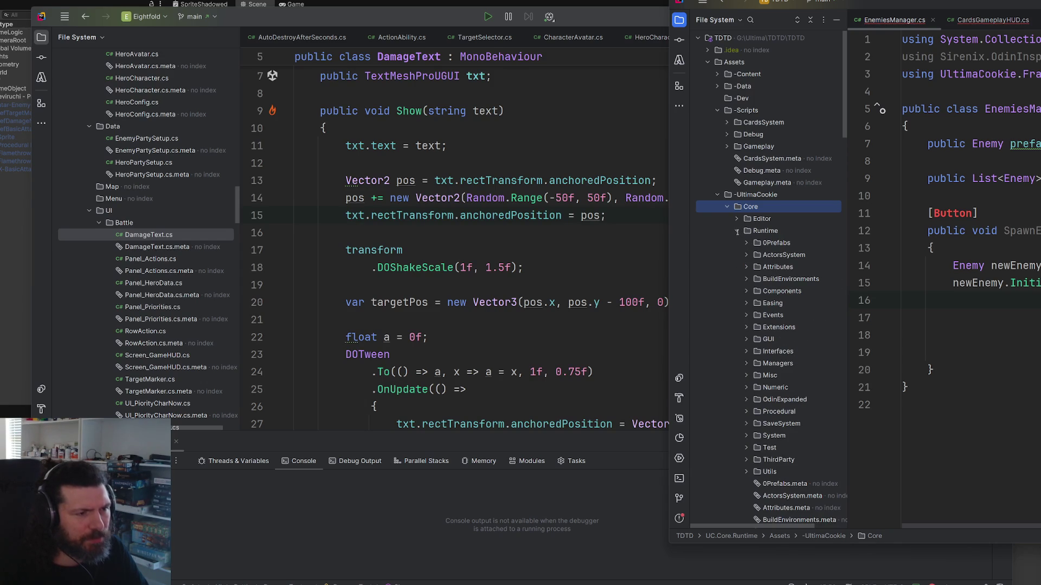
pyautogui.scroll(-5, 770, 295)
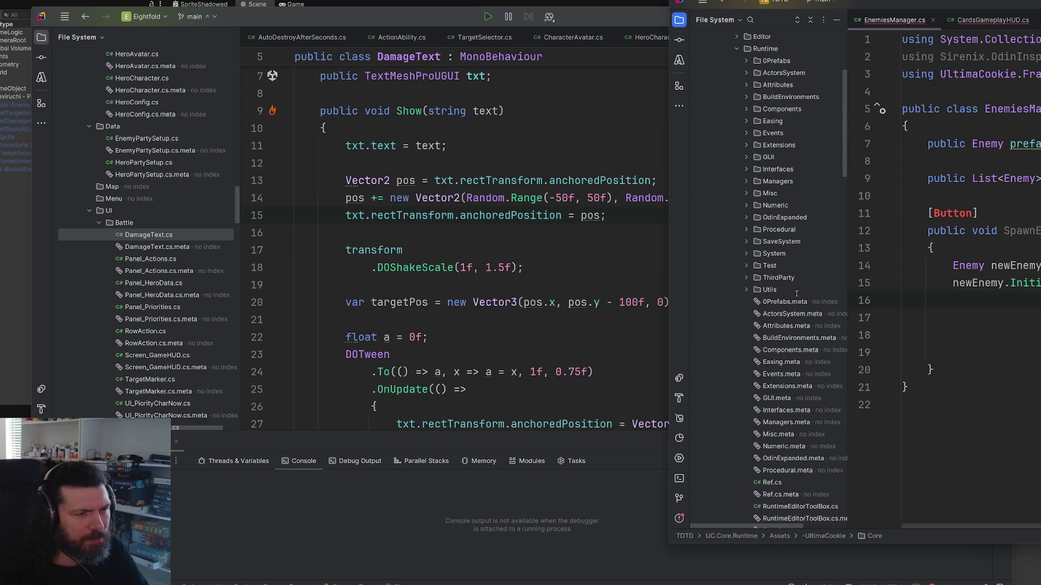
pyautogui.scroll(2, 797, 293)
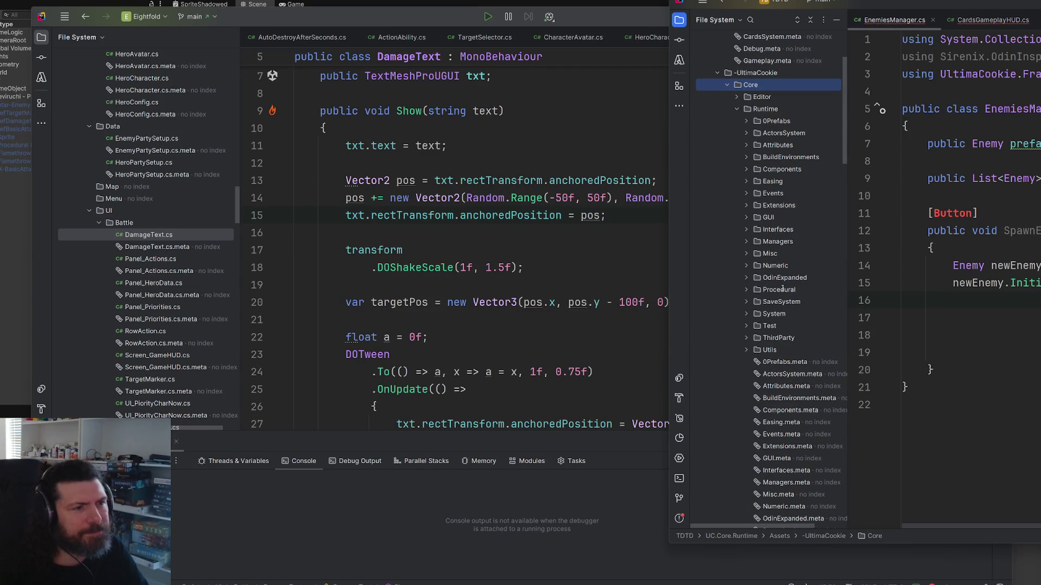
# Step: Check the Managers folder, collapse Runtime, select CardsSystem, and move TDTD over Eightfold
pyautogui.click(746, 242)
pyautogui.click(747, 242)
pyautogui.click(741, 109)
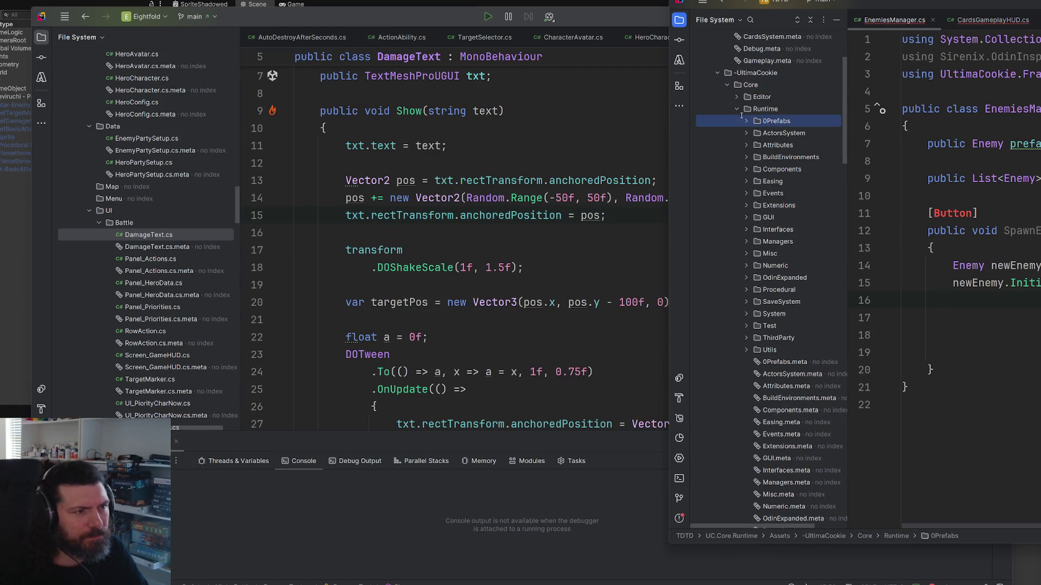
pyautogui.click(737, 109)
pyautogui.scroll(3, 760, 279)
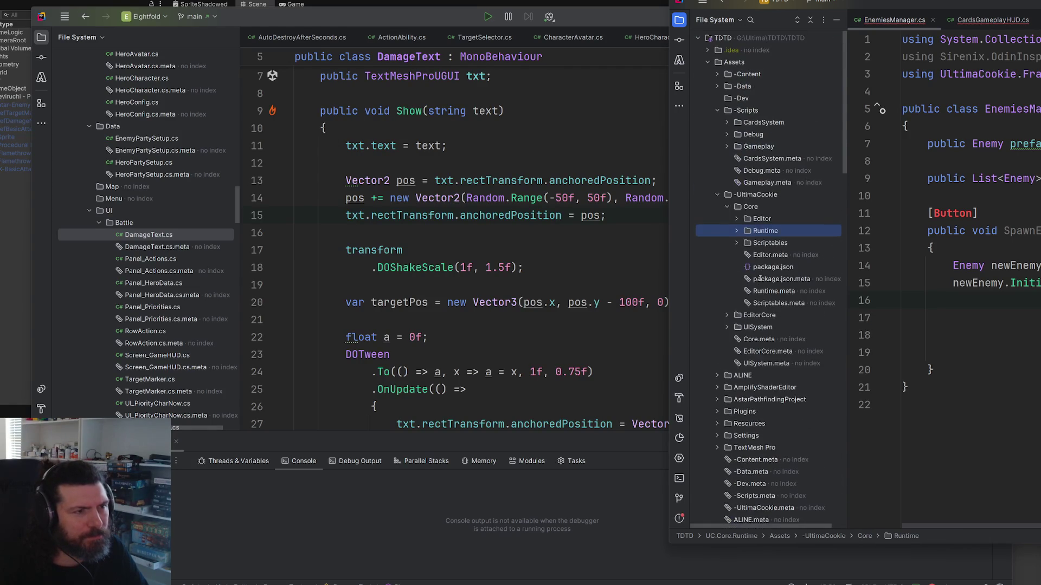
pyautogui.click(730, 122)
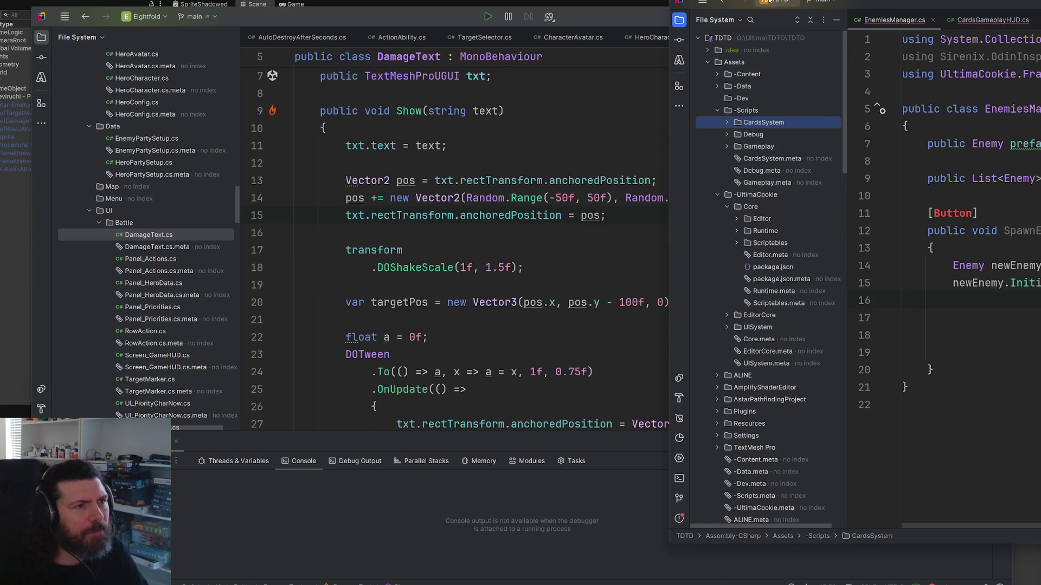
pyautogui.moveTo(909, 3); pyautogui.dragTo(501, 118)
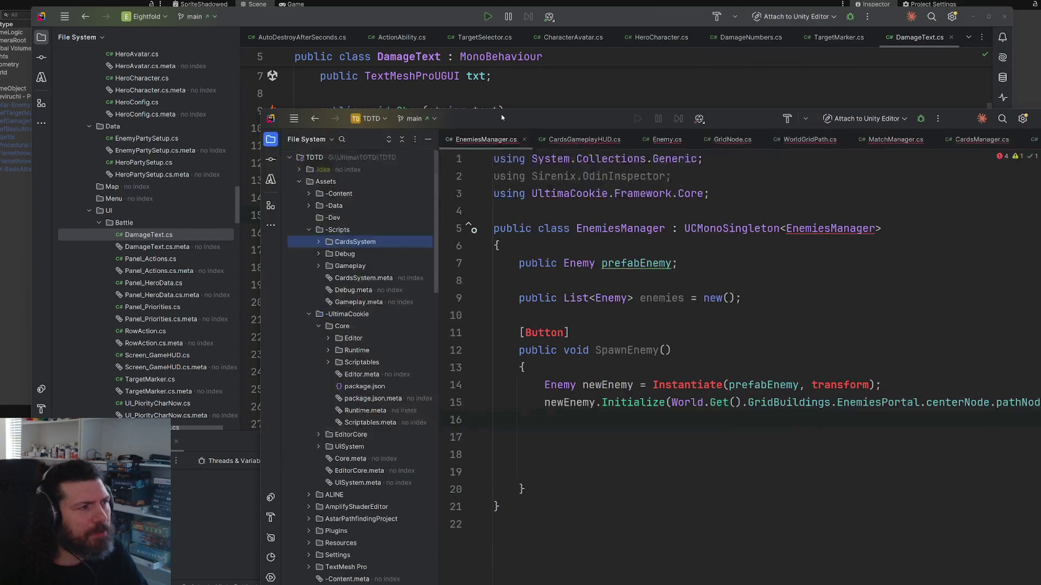
# Step: Load the TileDeckUnity solution in the same window and reposition it
pyautogui.click(371, 119)
pyautogui.click(416, 252)
pyautogui.click(609, 413)
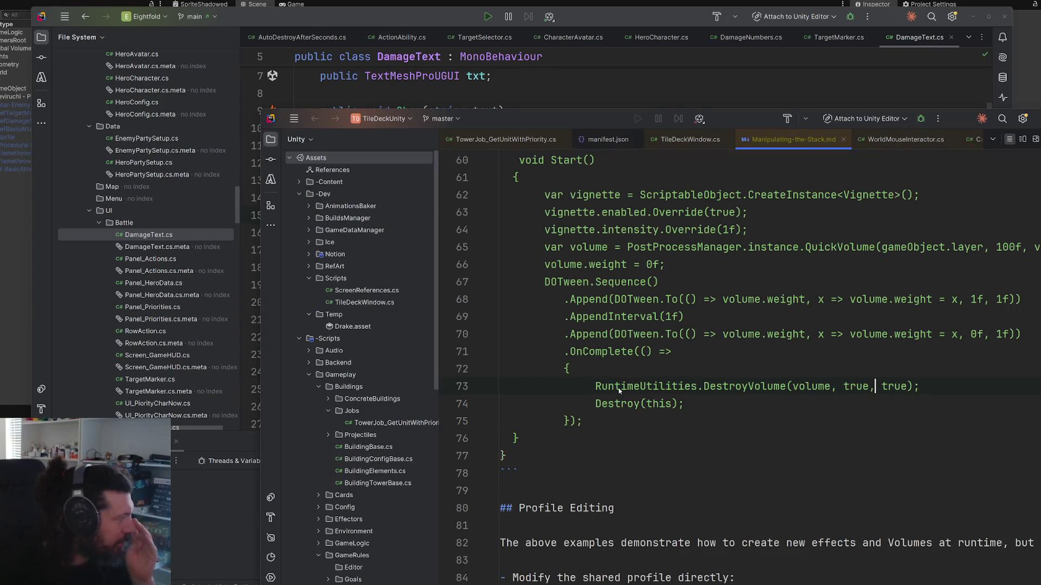
pyautogui.moveTo(518, 121); pyautogui.dragTo(547, 41)
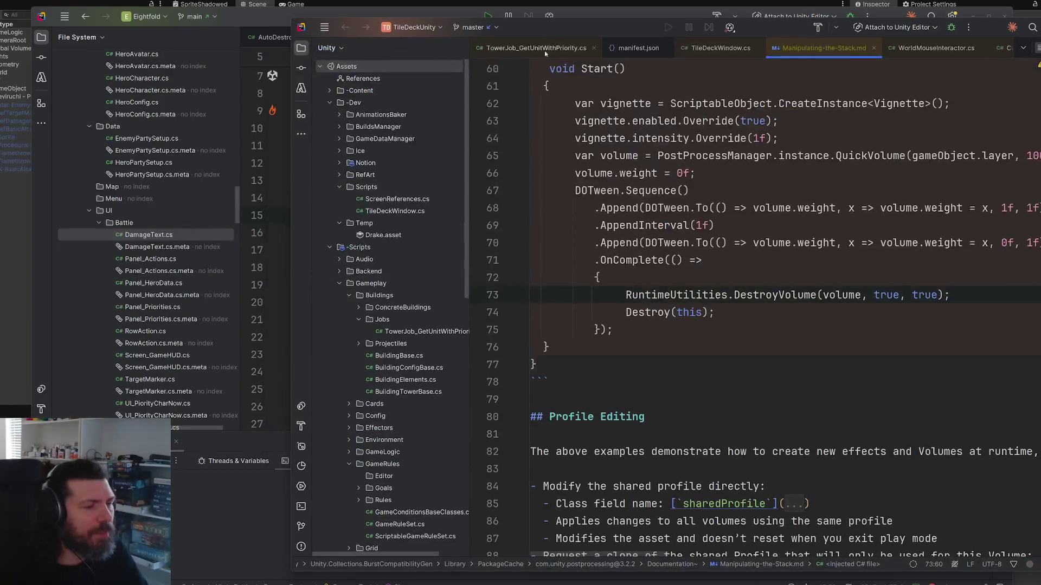
# Step: Search the TileDeckUnity project for 'sound'
pyautogui.click(753, 295)
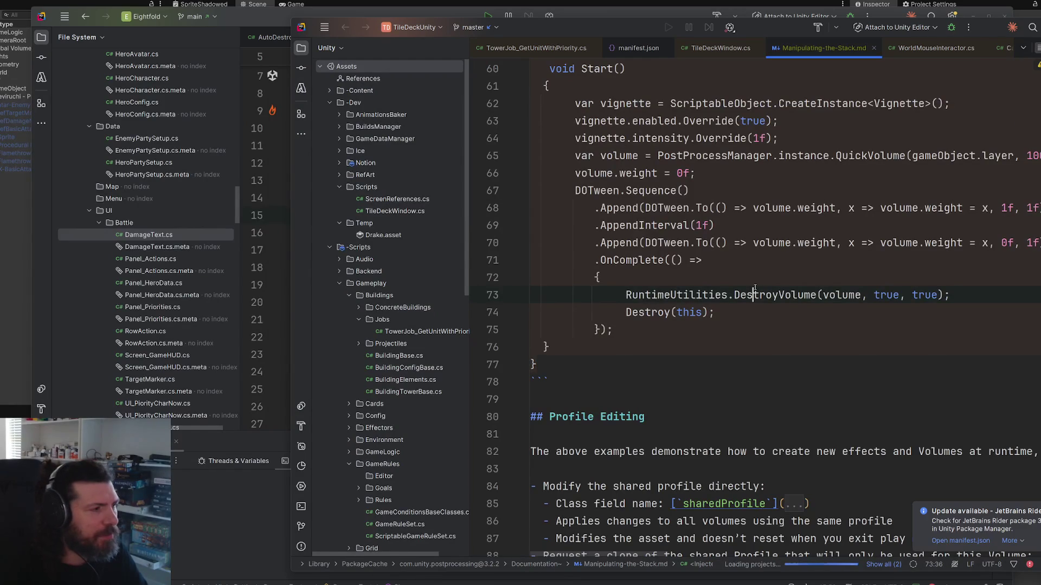
pyautogui.press('shift')
pyautogui.press('shift')
pyautogui.write('soud')
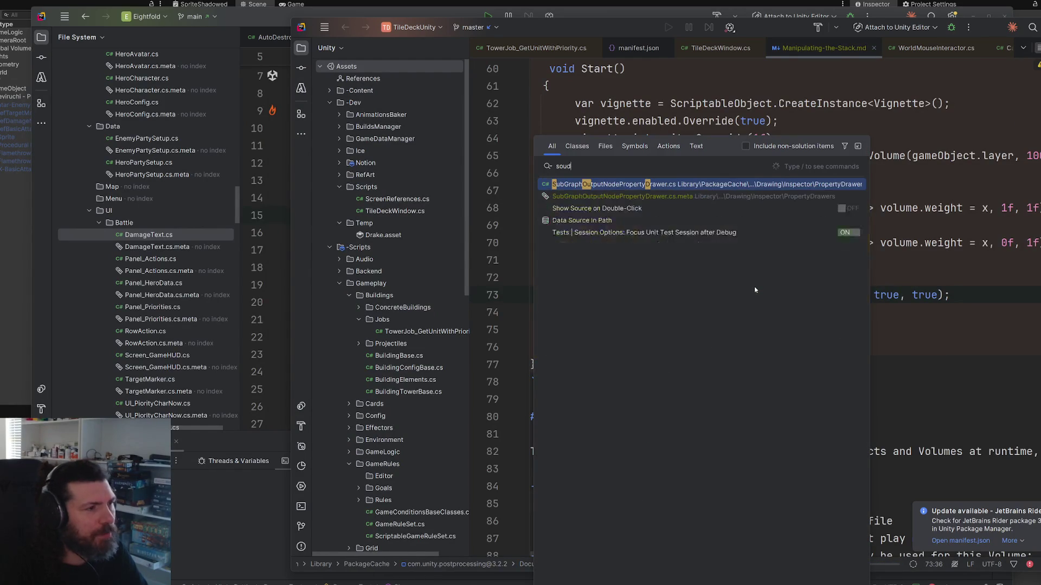
pyautogui.press('BackSpace')
pyautogui.write('nd')
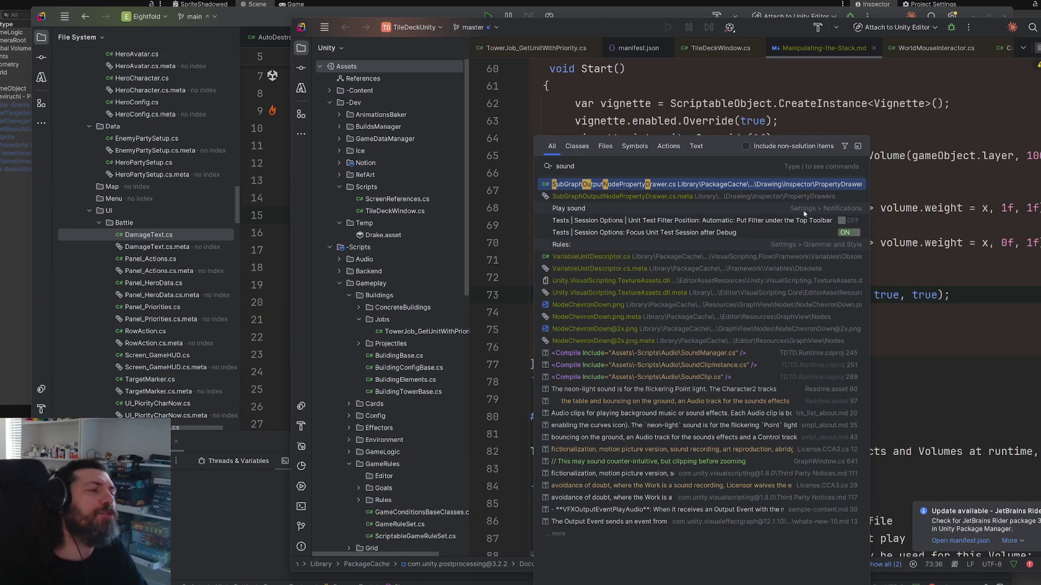
# Step: Expand Scripts/Audio and reveal MusicClip.cs in File Explorer, docked at the right edge
pyautogui.click(340, 260)
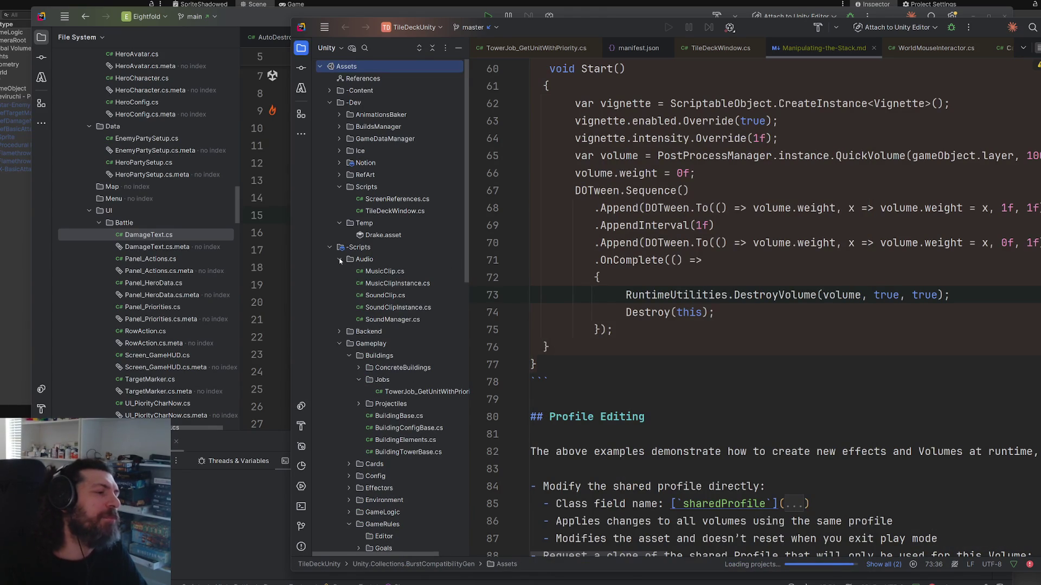
pyautogui.rightClick(370, 272)
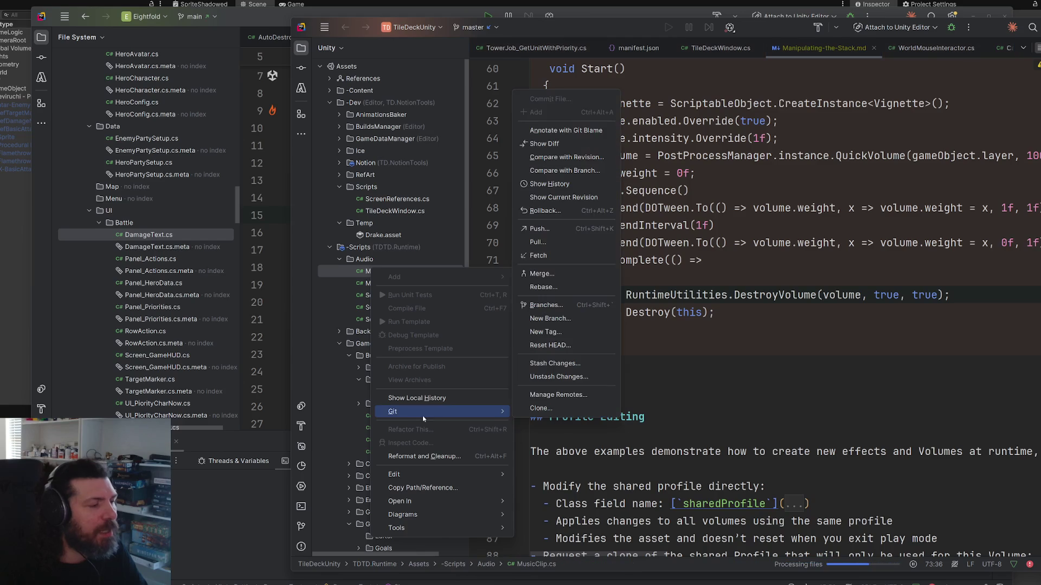
pyautogui.moveTo(419, 499)
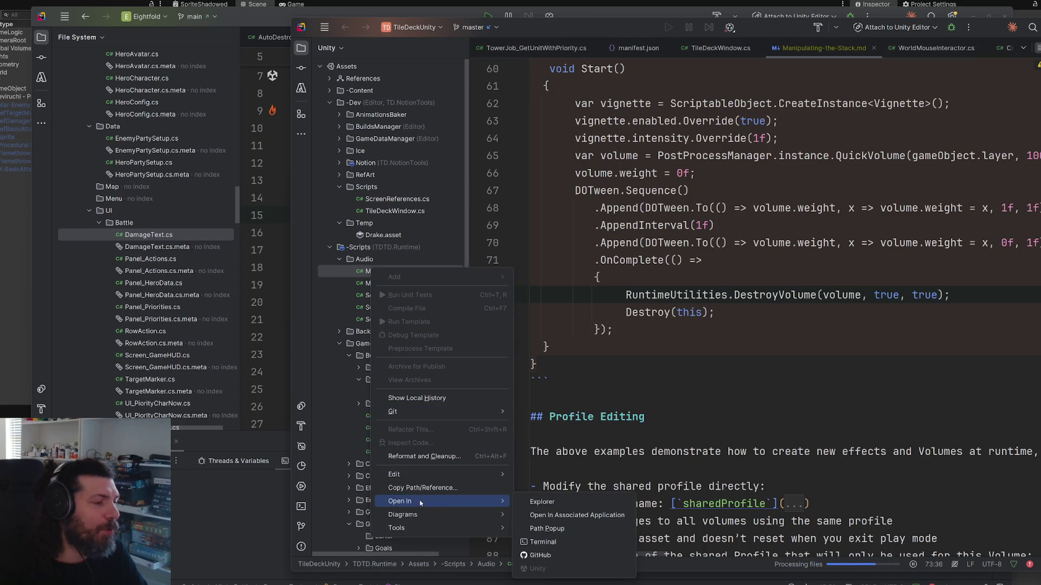
pyautogui.click(542, 497)
pyautogui.moveTo(476, 139); pyautogui.dragTo(1040, 139)
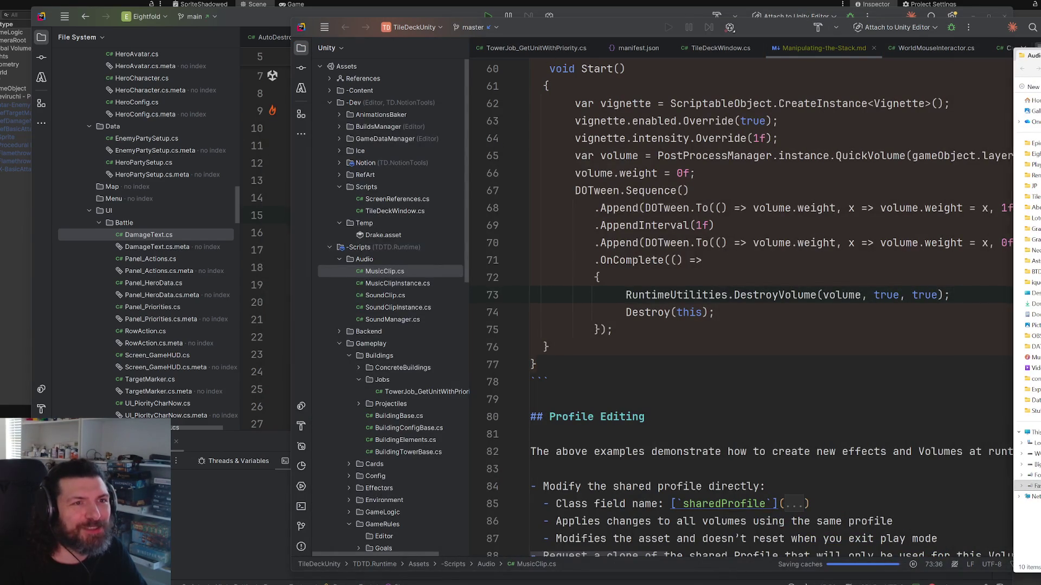
# Step: Collapse the Data folder in Unity's Project panel, then switch to TIDAL
pyautogui.hotkey('alt', 'Tab')
pyautogui.hotkey('alt', 'Tab')
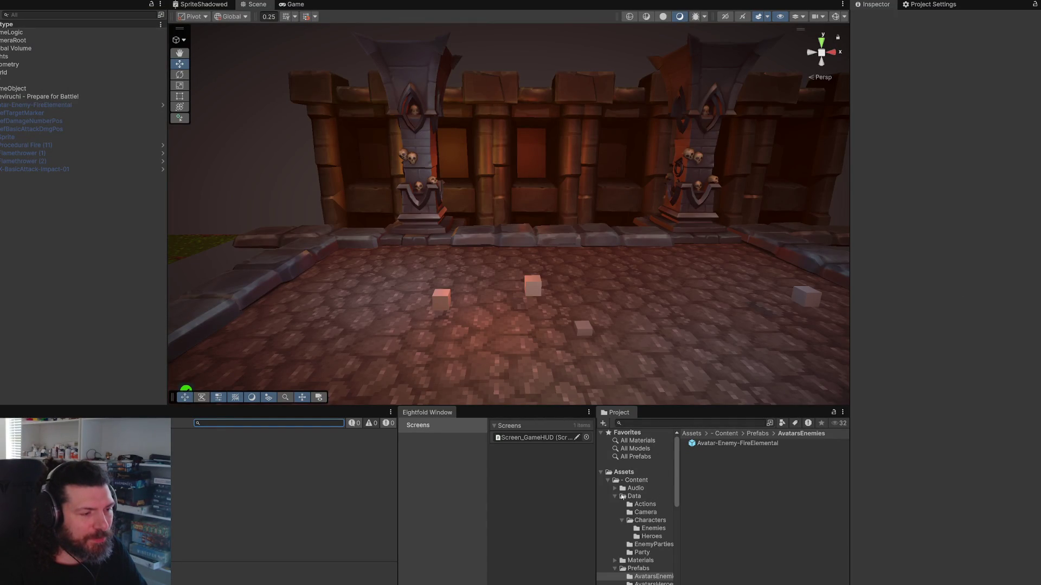
pyautogui.click(615, 497)
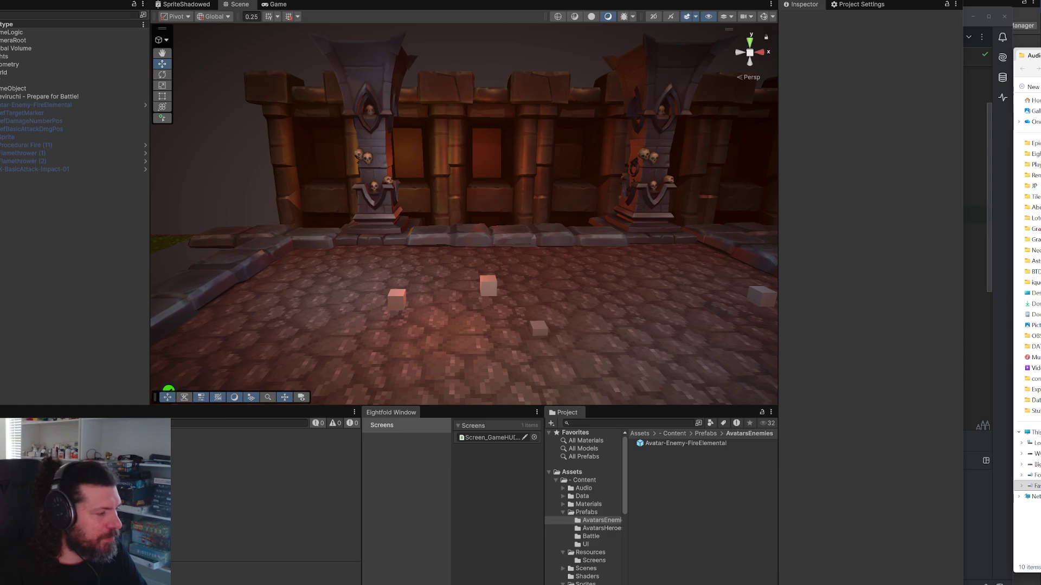
pyautogui.hotkey('alt', 'Tab')
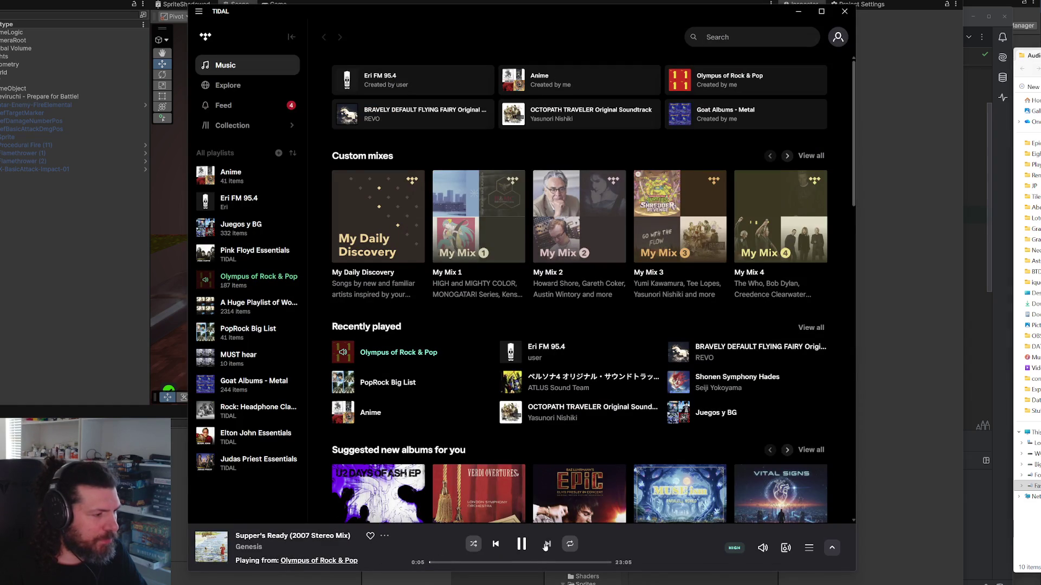
# Step: Skip tracks in TIDAL to land on The Who's Behind Blue Eyes, then return to Unity
pyautogui.click(546, 544)
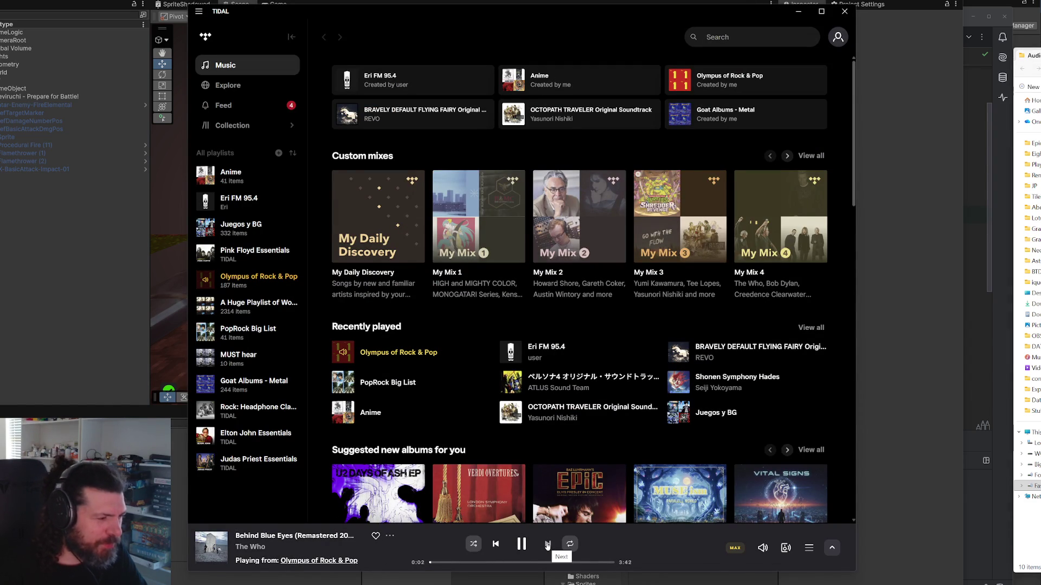
pyautogui.click(548, 546)
pyautogui.click(497, 548)
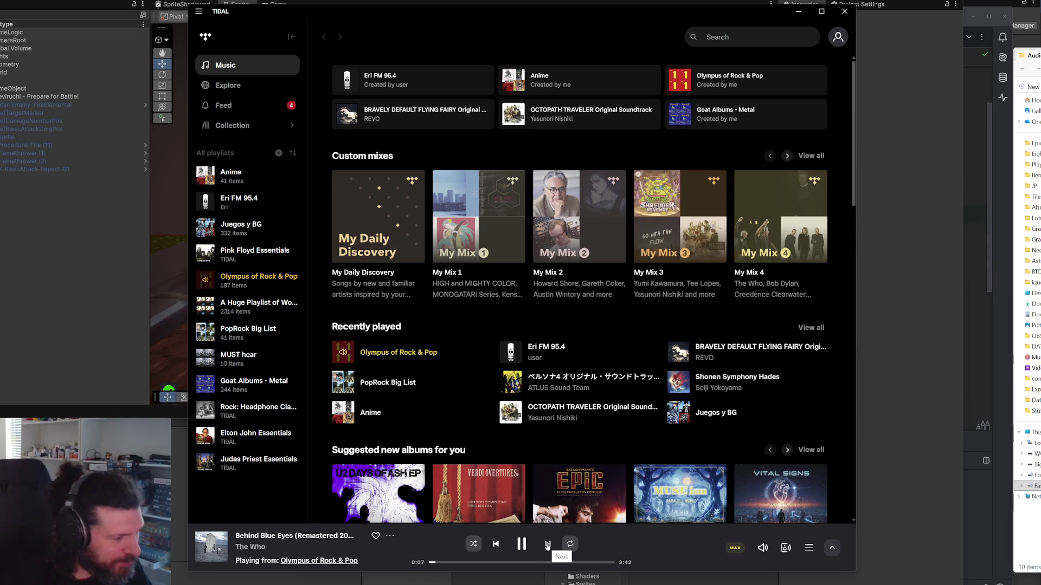
pyautogui.moveTo(763, 548)
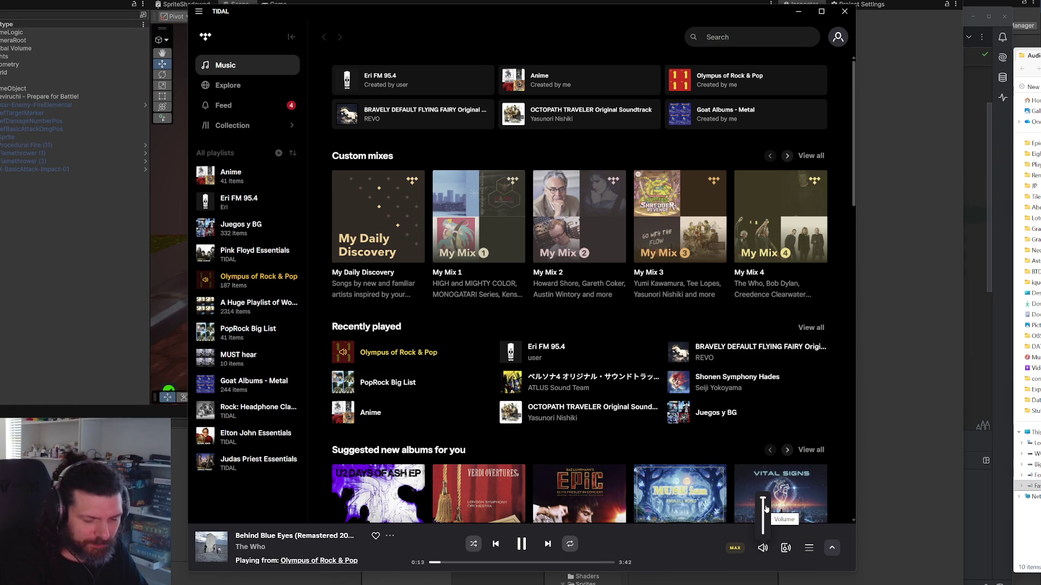
pyautogui.click(870, 357)
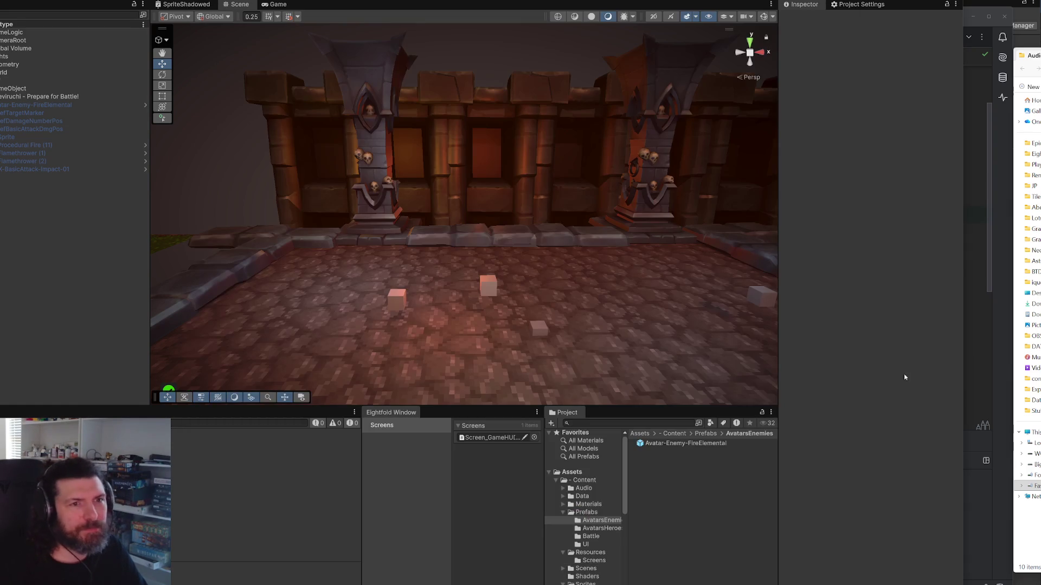
# Step: Drag the Audio scripts folder from Explorer into Lotus/Core and open it
pyautogui.click(562, 513)
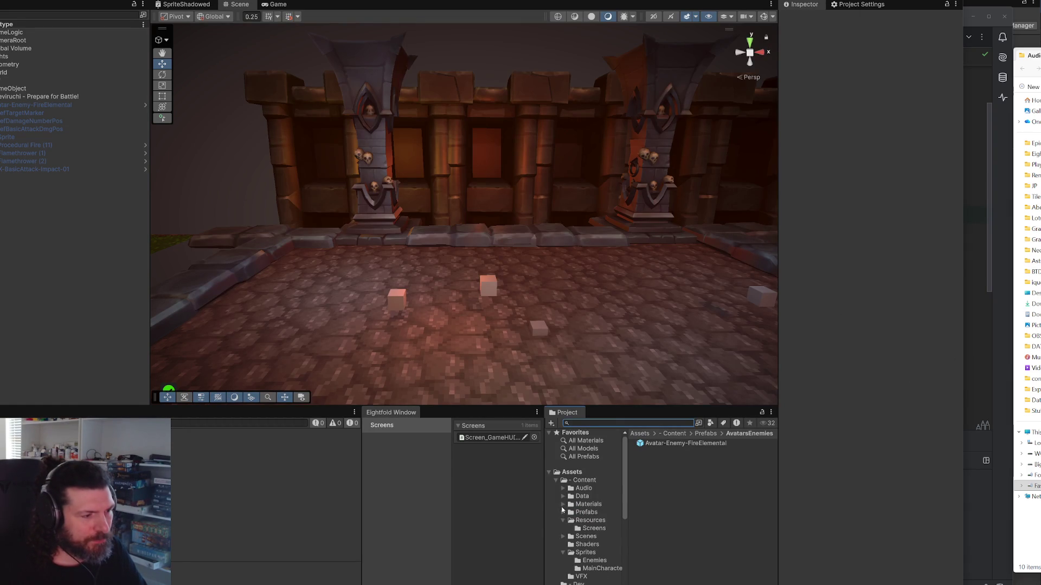
pyautogui.scroll(-3, 589, 581)
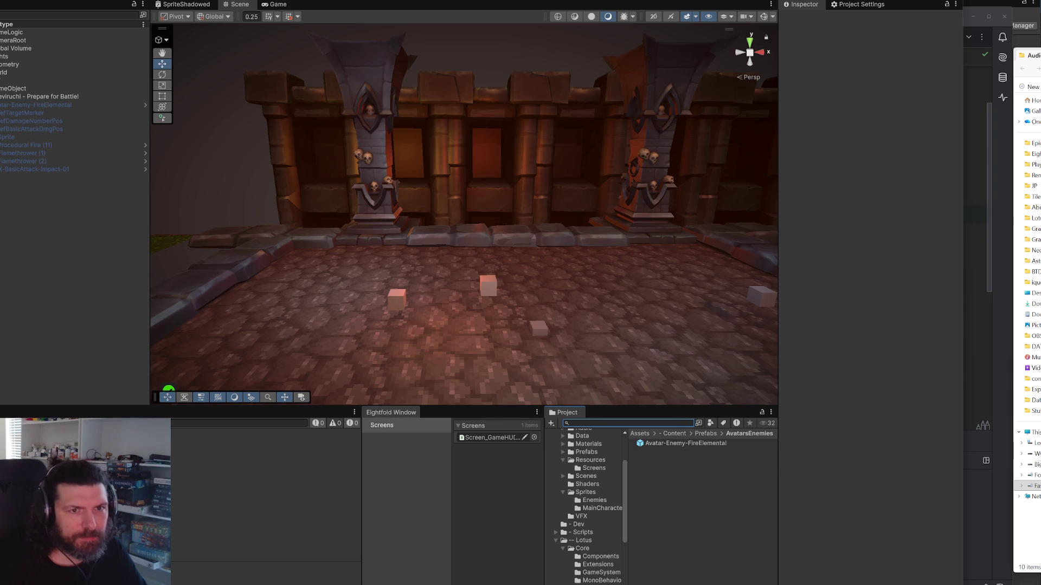
pyautogui.moveTo(1025, 325); pyautogui.dragTo(581, 549)
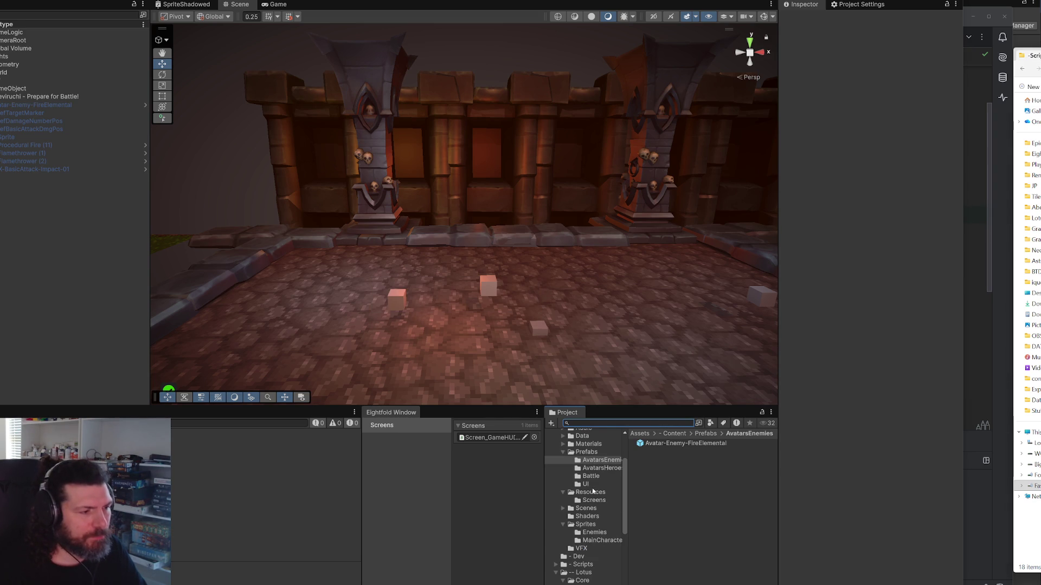
pyautogui.scroll(-3, 595, 564)
pyautogui.click(591, 528)
# Step: Widen the Console and open the script behind the first compile error in Rider
pyautogui.moveTo(361, 468)
pyautogui.mouseDown()
pyautogui.moveTo(537, 468)
pyautogui.moveTo(474, 468)
pyautogui.mouseUp()
pyautogui.click(398, 441)
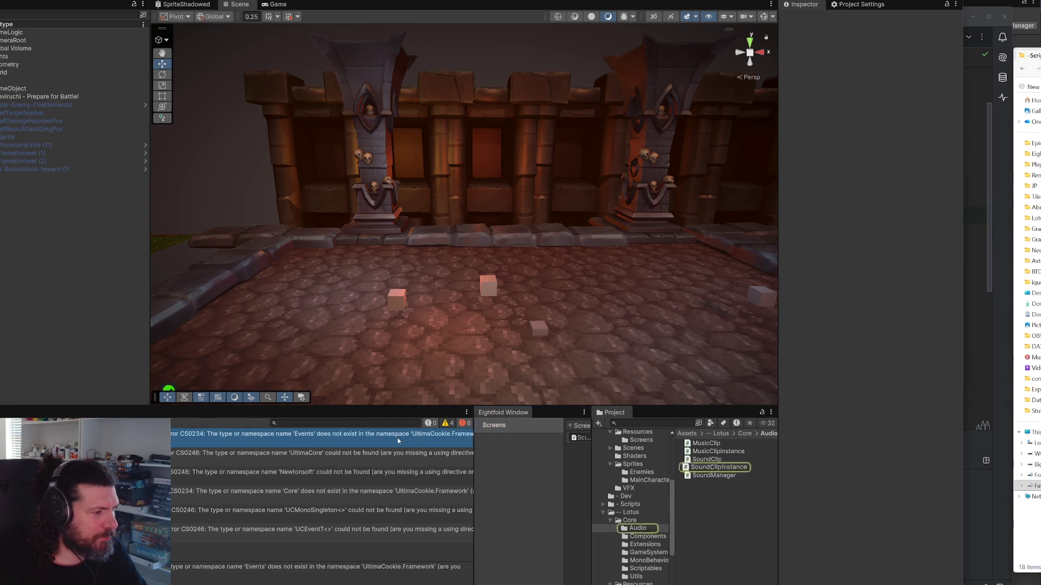
pyautogui.doubleClick(399, 441)
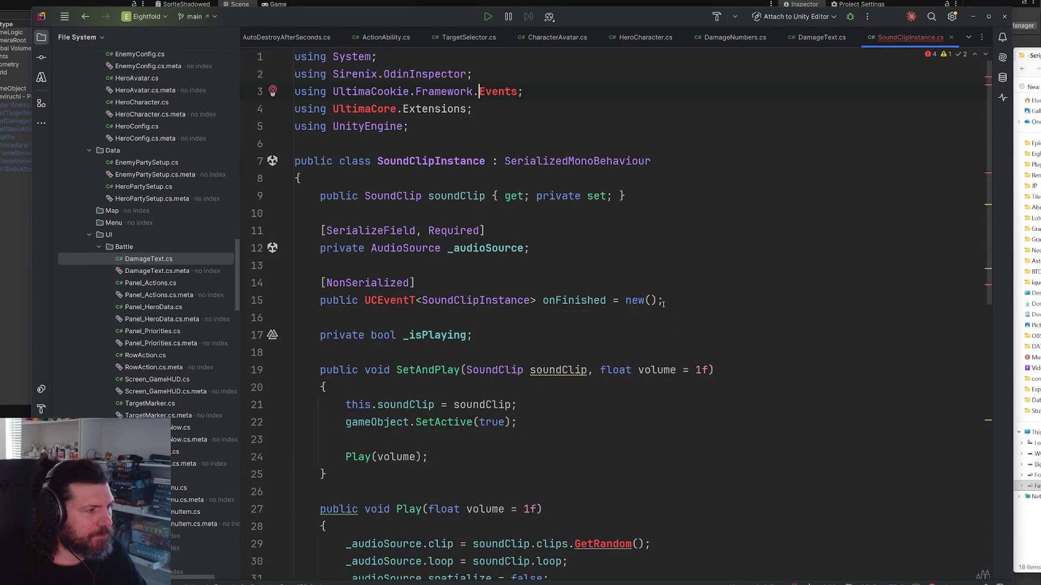
# Step: Remove the UltimaCore.Extensions and UltimaCookie.Framework.Events imports from SoundClipInstance.cs
pyautogui.scroll(-2, 573, 310)
pyautogui.scroll(2, 572, 310)
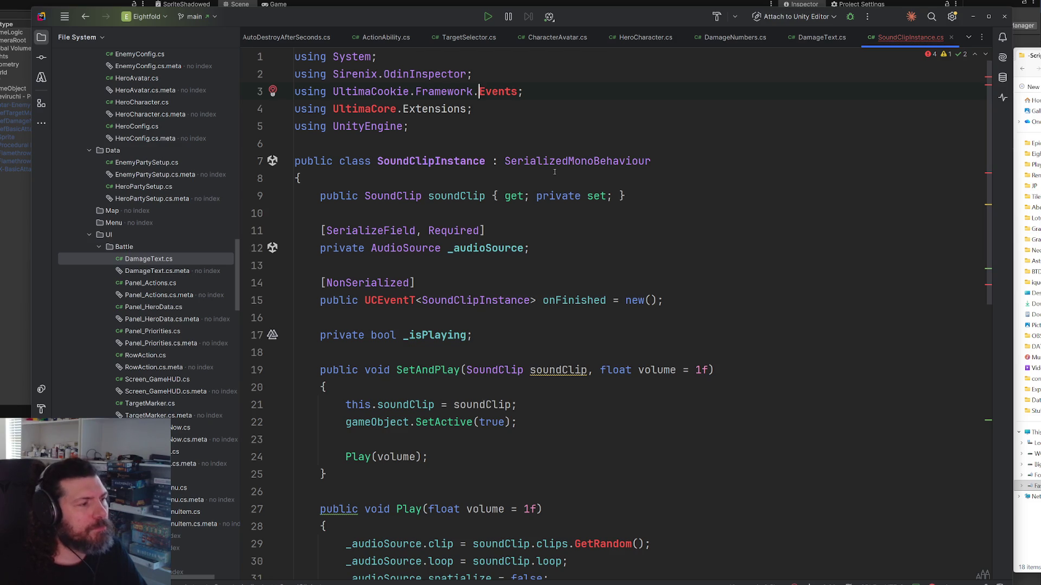
pyautogui.click(531, 127)
pyautogui.click(531, 109)
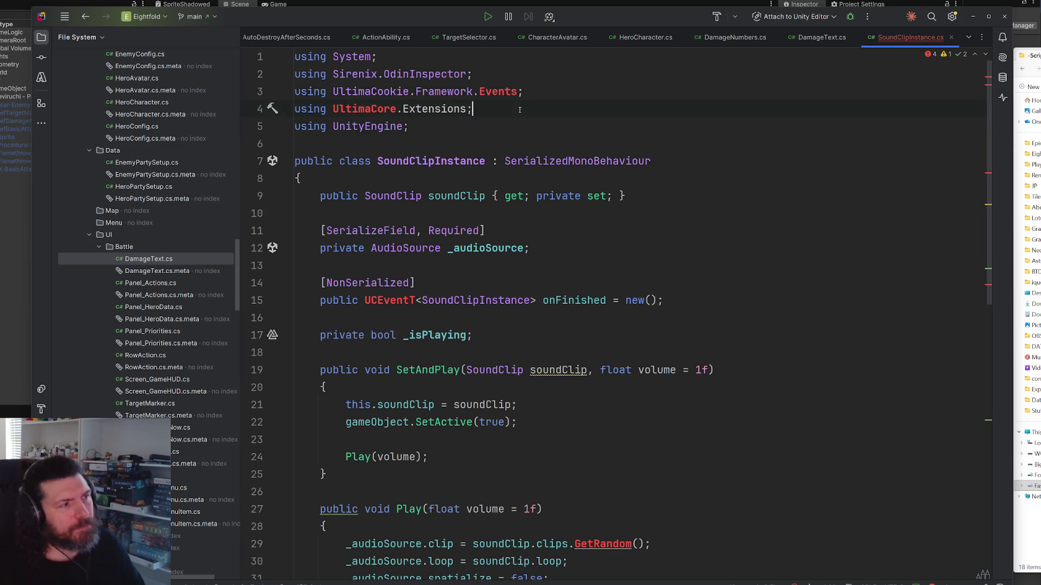
pyautogui.keyDown('shift'); pyautogui.click(529, 90); pyautogui.keyUp('shift')
pyautogui.press('BackSpace')
pyautogui.hotkey('ctrl', 'x')
# Step: Declare a public class SoundClipFinishedEvent deriving from UnityEvent above the main class
pyautogui.click(519, 103)
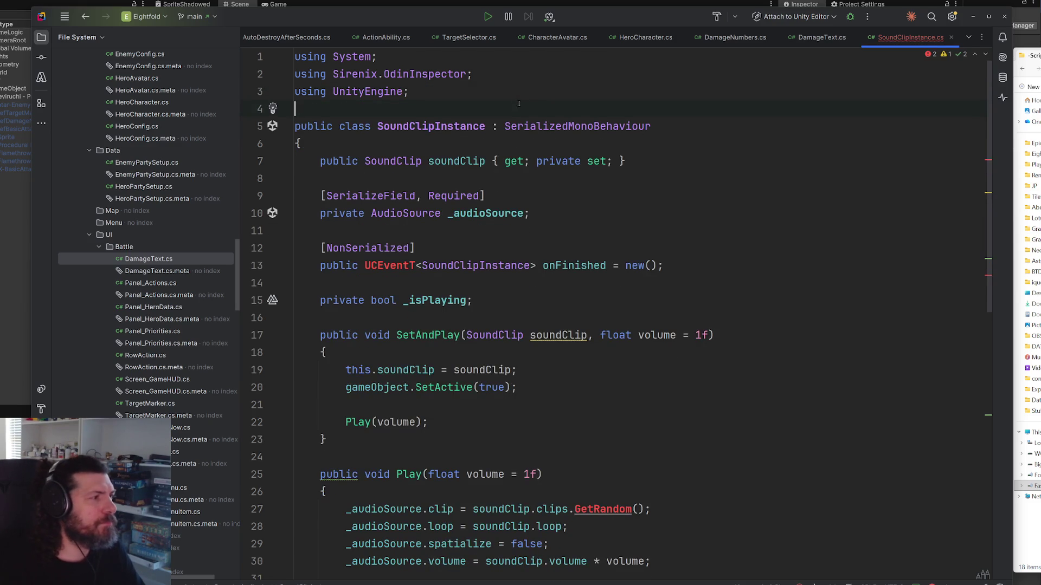
pyautogui.press('Return')
pyautogui.press('Return')
pyautogui.press('Up')
pyautogui.write('public ')
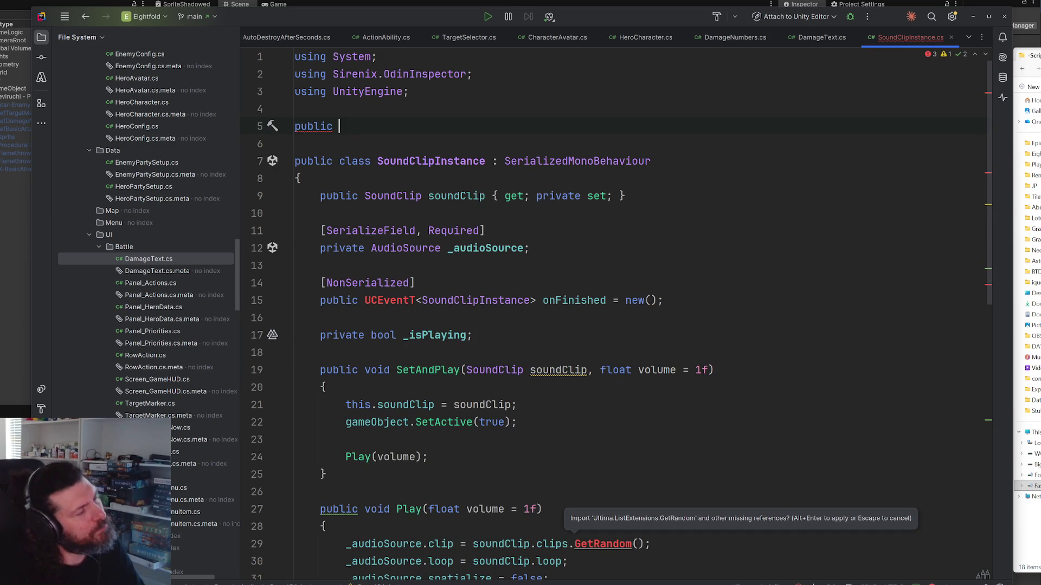
pyautogui.write('Un')
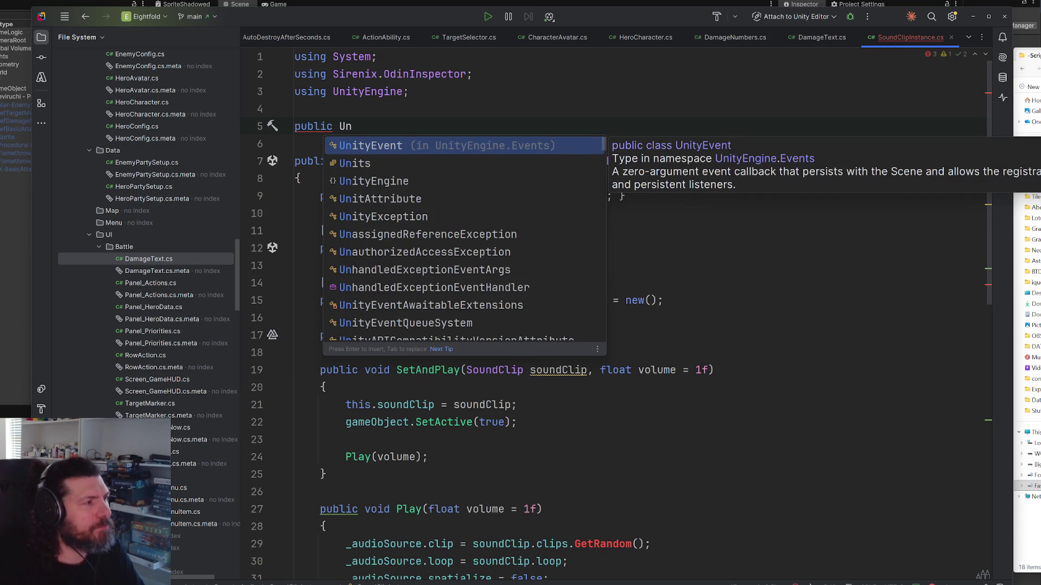
pyautogui.press('BackSpace')
pyautogui.press('BackSpace')
pyautogui.write('Even')
pyautogui.press('BackSpace')
pyautogui.press('BackSpace')
pyautogui.press('BackSpace')
pyautogui.write('L')
pyautogui.press('BackSpace')
pyautogui.write('clas')
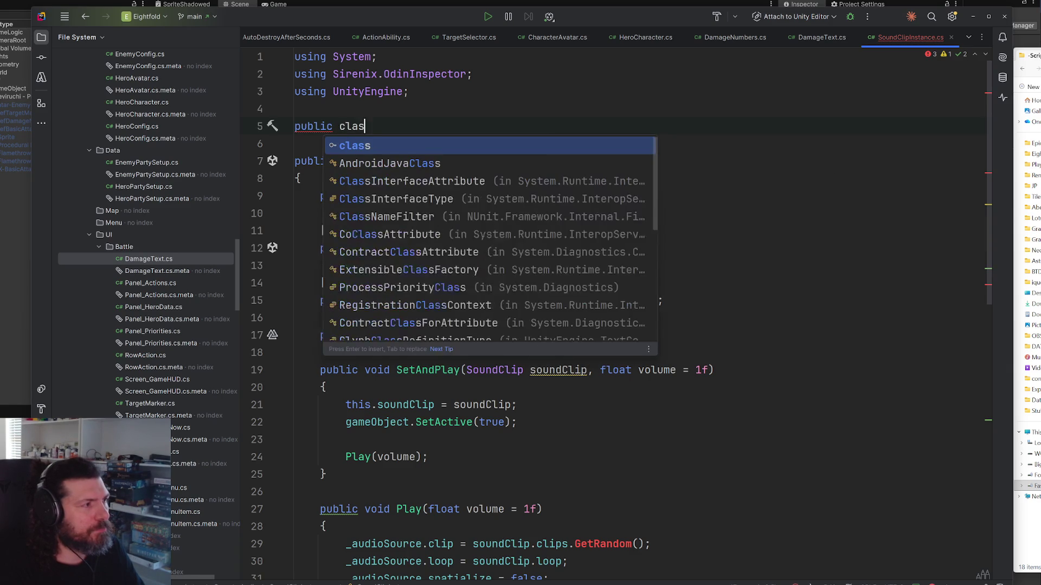
pyautogui.write('s SoundC')
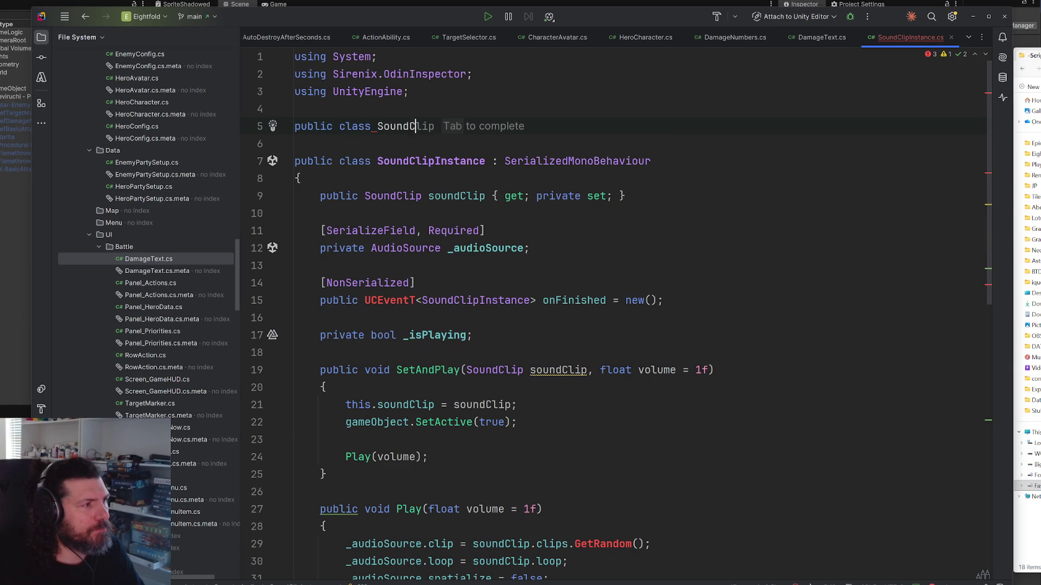
pyautogui.write('lipFinishedEvent')
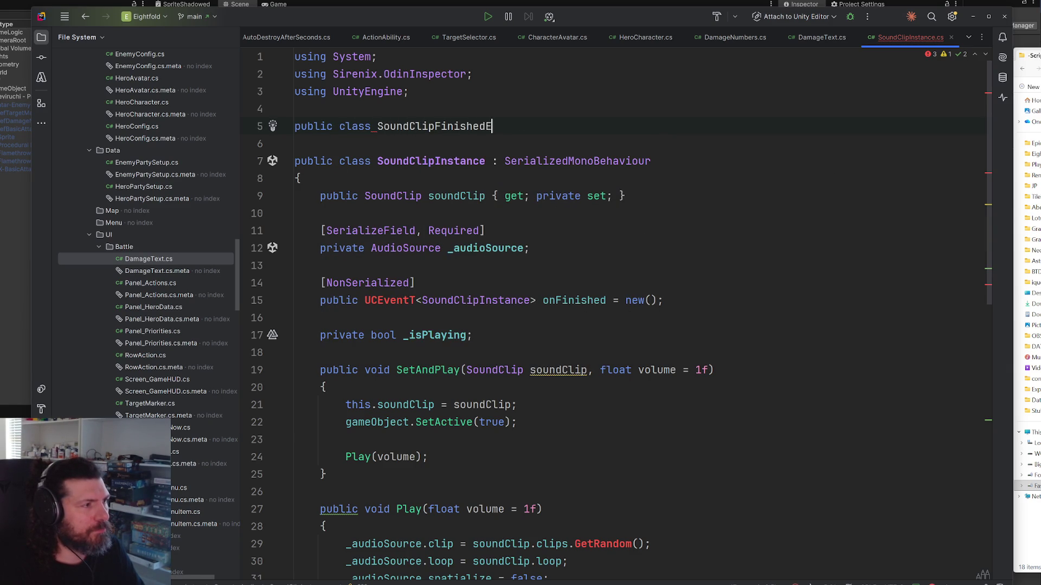
pyautogui.press('Tab')
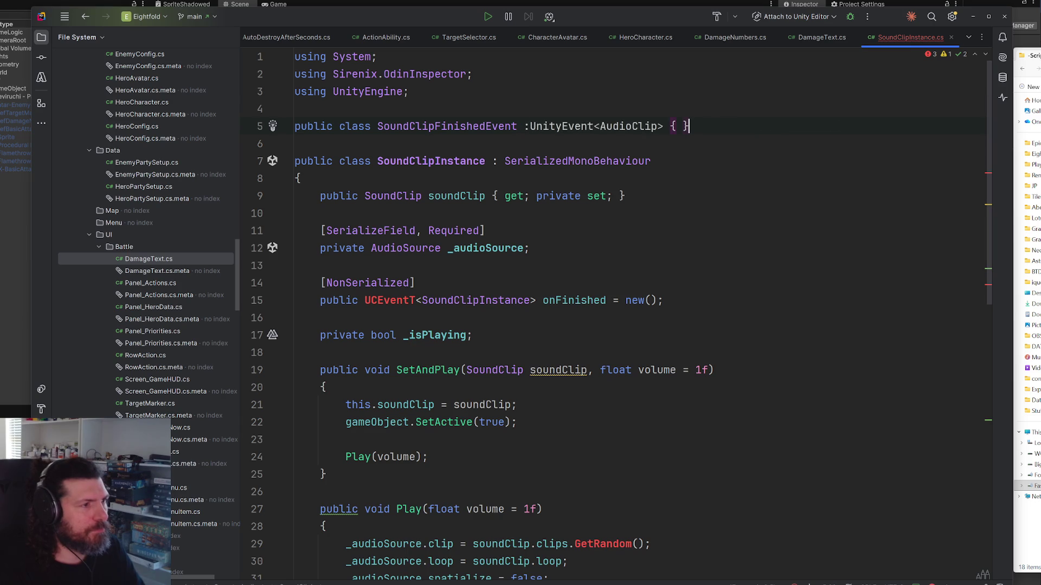
# Step: Make the event a UnityEvent<SoundClipInstance> and import UnityEngine.Events
pyautogui.doubleClick(431, 161)
pyautogui.hotkey('ctrl', 'c')
pyautogui.doubleClick(632, 127)
pyautogui.hotkey('ctrl', 'v')
pyautogui.click(595, 128)
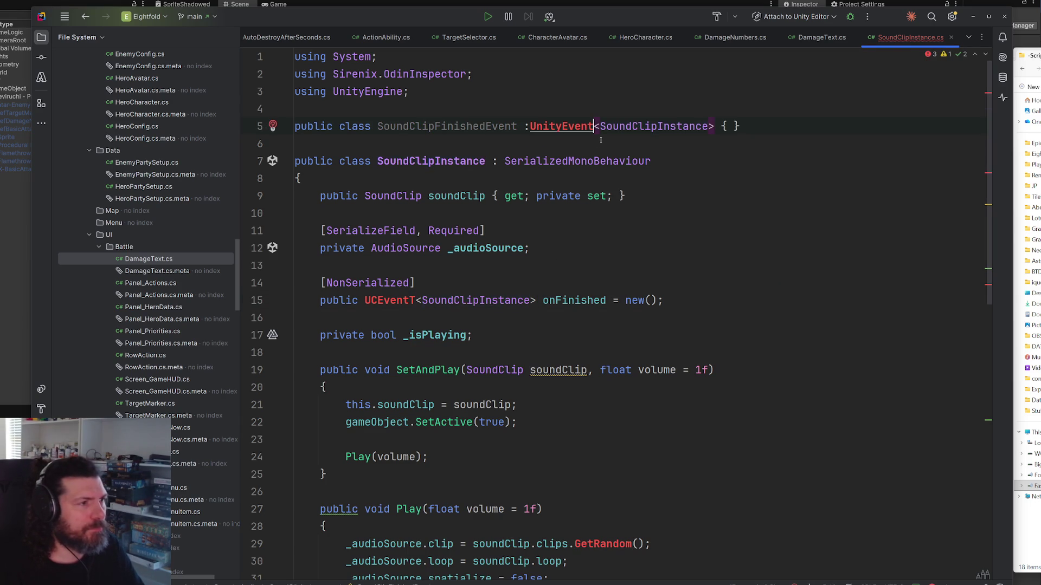
pyautogui.hotkey('alt', 'Return')
pyautogui.press('Return')
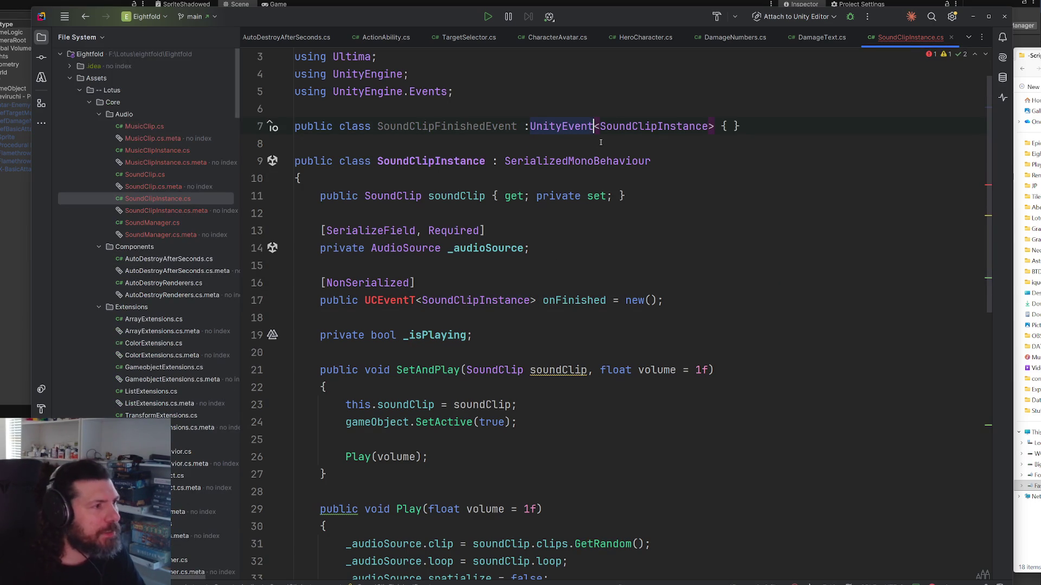
# Step: Change the onFinished field type from UCEventT<SoundClipInstance> to SoundClipFinishedEvent
pyautogui.hotkey('ctrl', 'Left')
pyautogui.hotkey('ctrl', 'Left')
pyautogui.hotkey('ctrl', 'Left')
pyautogui.hotkey('ctrl', 'Right')
pyautogui.press('Down')
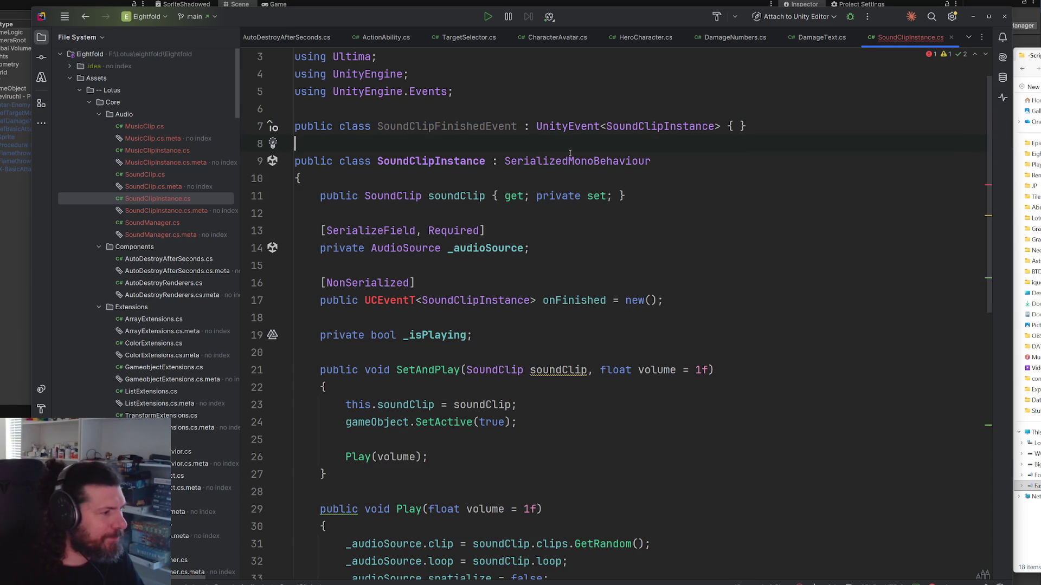
pyautogui.doubleClick(481, 126)
pyautogui.hotkey('ctrl', 'c')
pyautogui.moveTo(536, 300); pyautogui.dragTo(364, 301)
pyautogui.hotkey('ctrl', 'v')
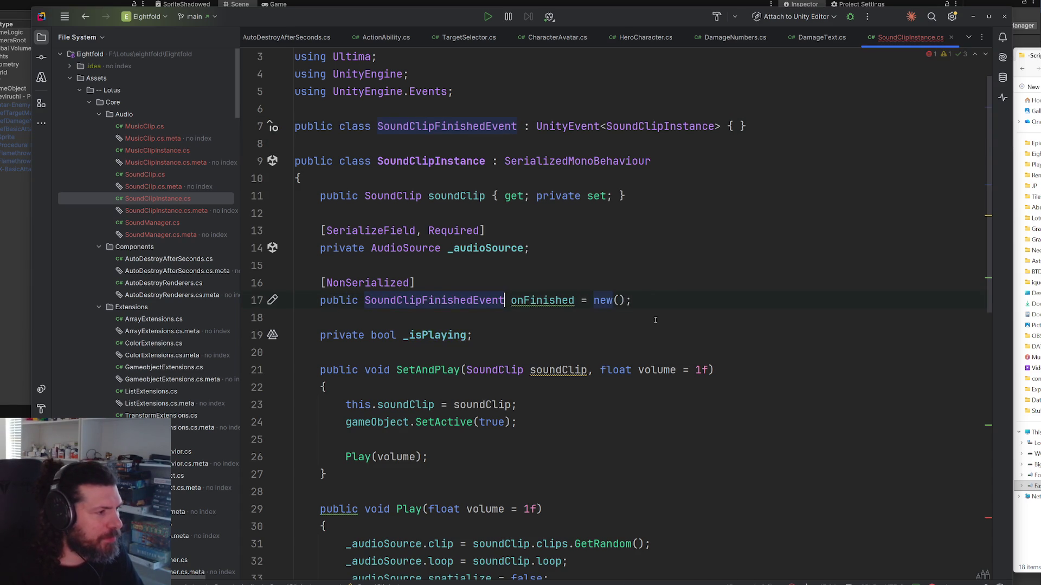
# Step: Replace the unresolved Dispatch call on onFinished with Invoke
pyautogui.scroll(-10, 661, 304)
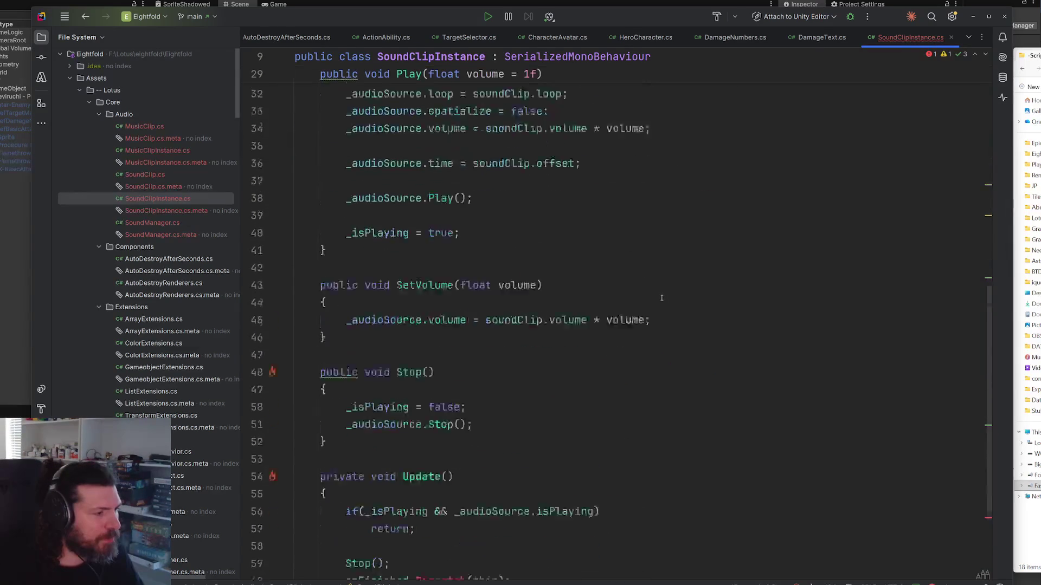
pyautogui.scroll(-3, 662, 297)
pyautogui.scroll(13, 540, 395)
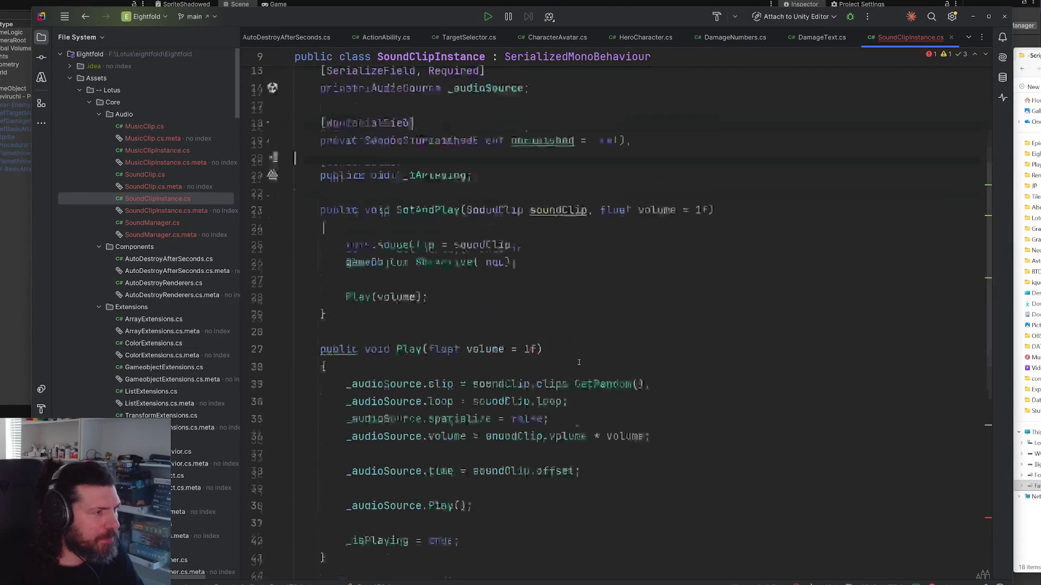
pyautogui.scroll(-6, 554, 368)
pyautogui.scroll(-7, 554, 367)
pyautogui.doubleClick(450, 448)
pyautogui.write('In')
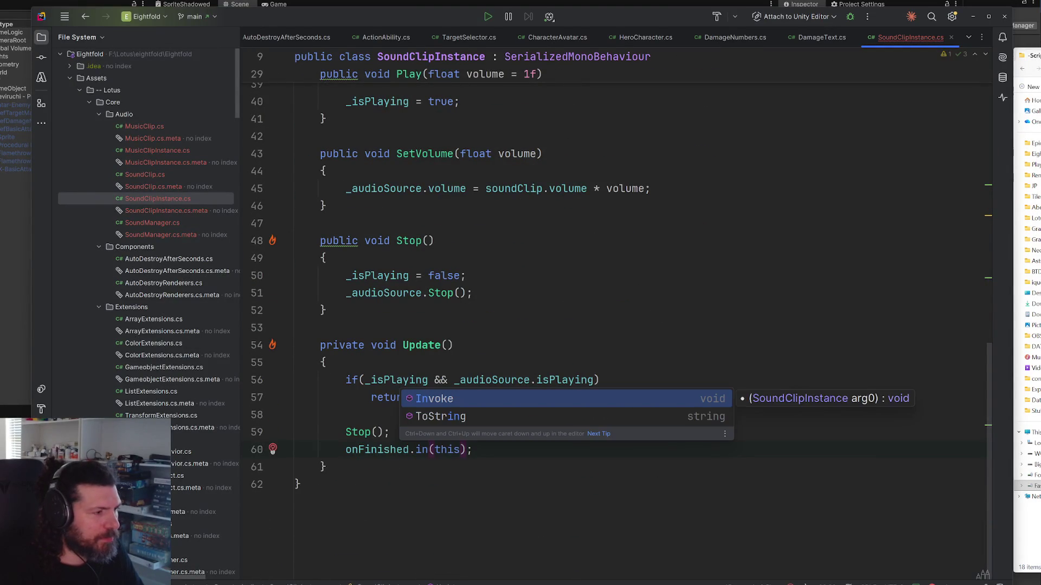
pyautogui.press('Return')
pyautogui.scroll(12, 731, 306)
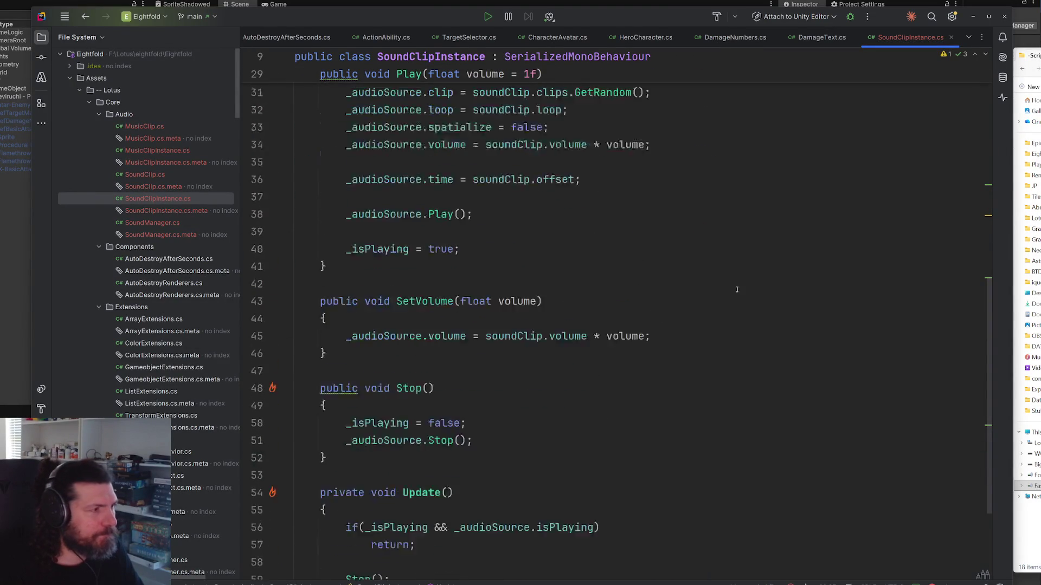
pyautogui.scroll(2, 731, 306)
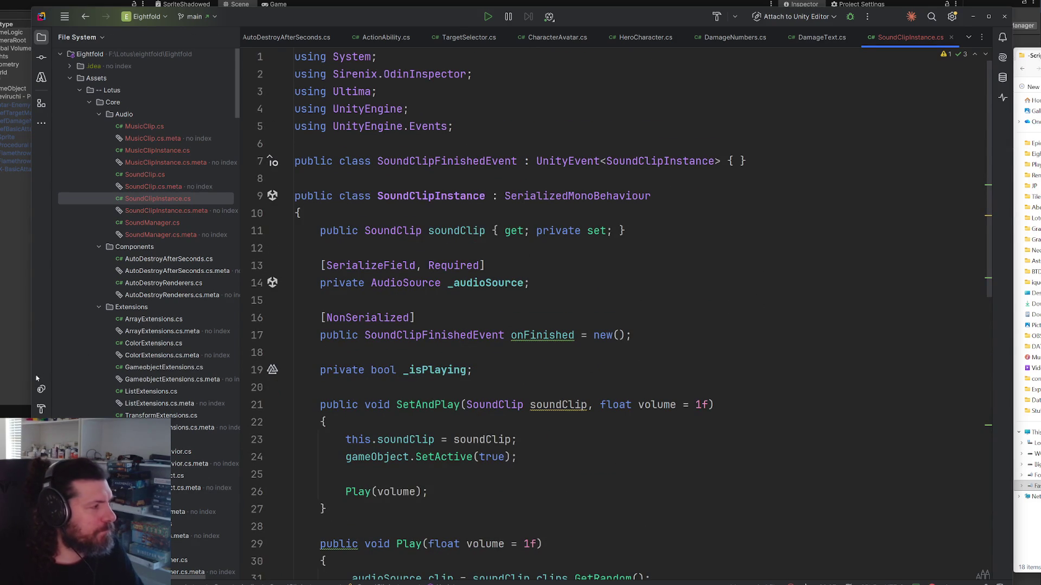
pyautogui.click(12, 366)
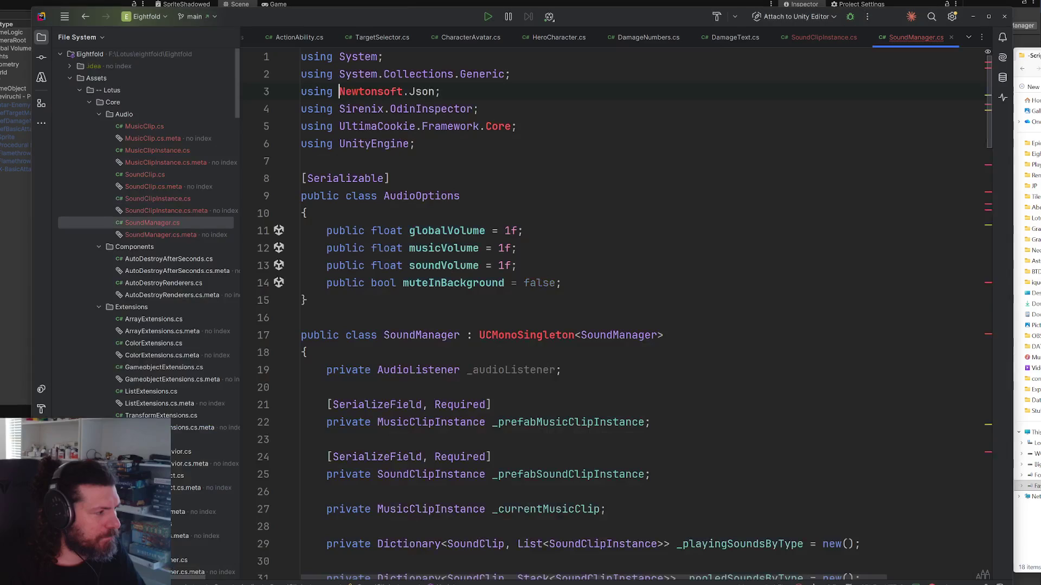
# Step: Delete the Newtonsoft.Json and UltimaCookie.Framework.Core using lines from SoundManager.cs
pyautogui.click(503, 93)
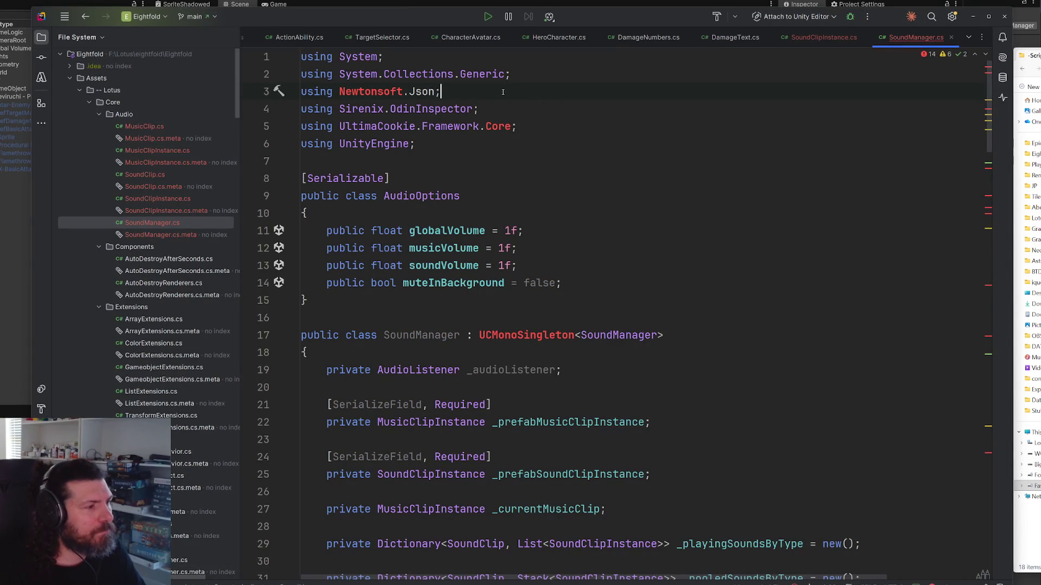
pyautogui.scroll(-7, 637, 205)
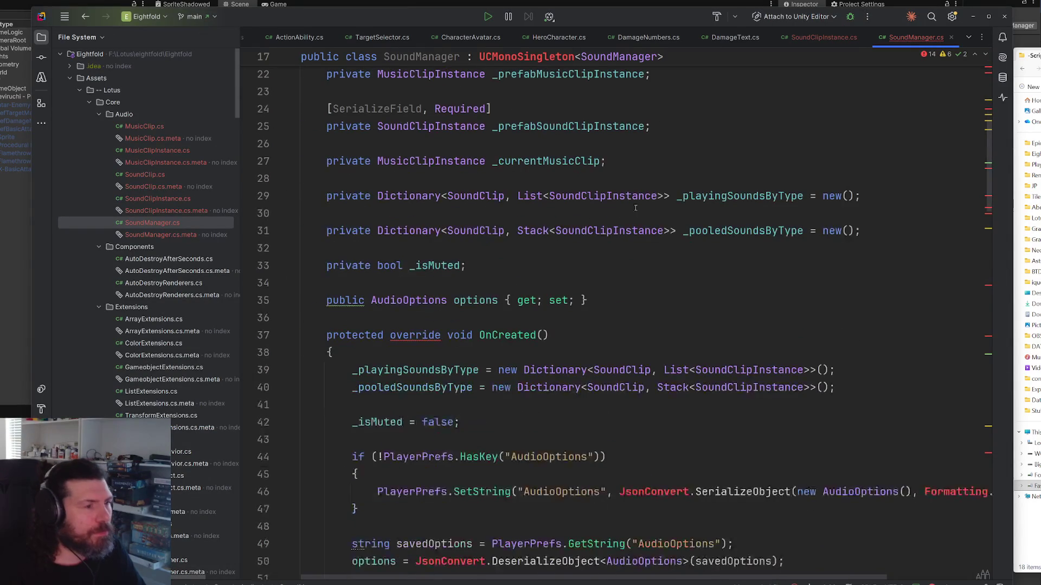
pyautogui.scroll(-3, 617, 200)
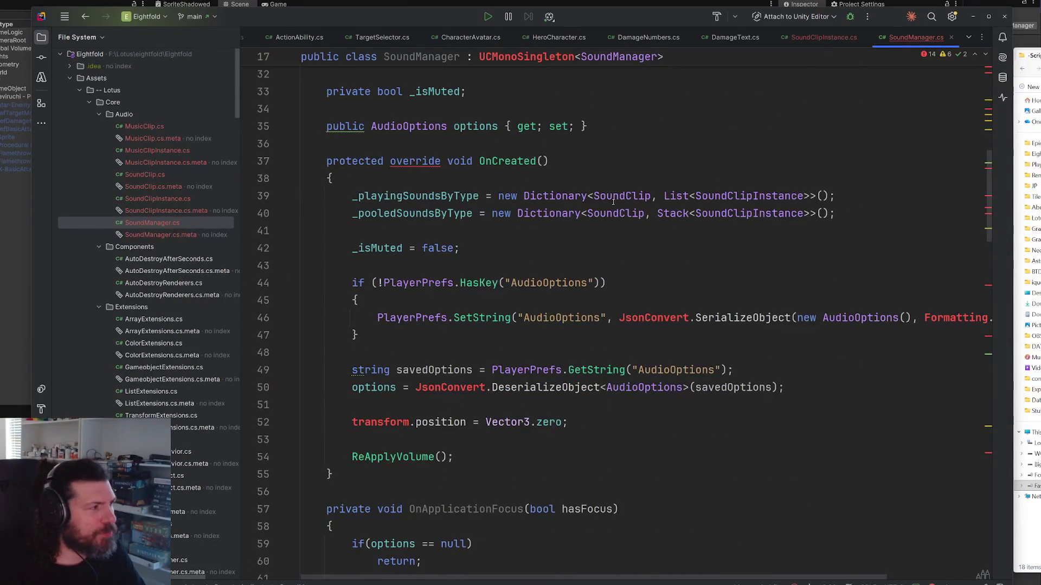
pyautogui.moveTo(613, 212)
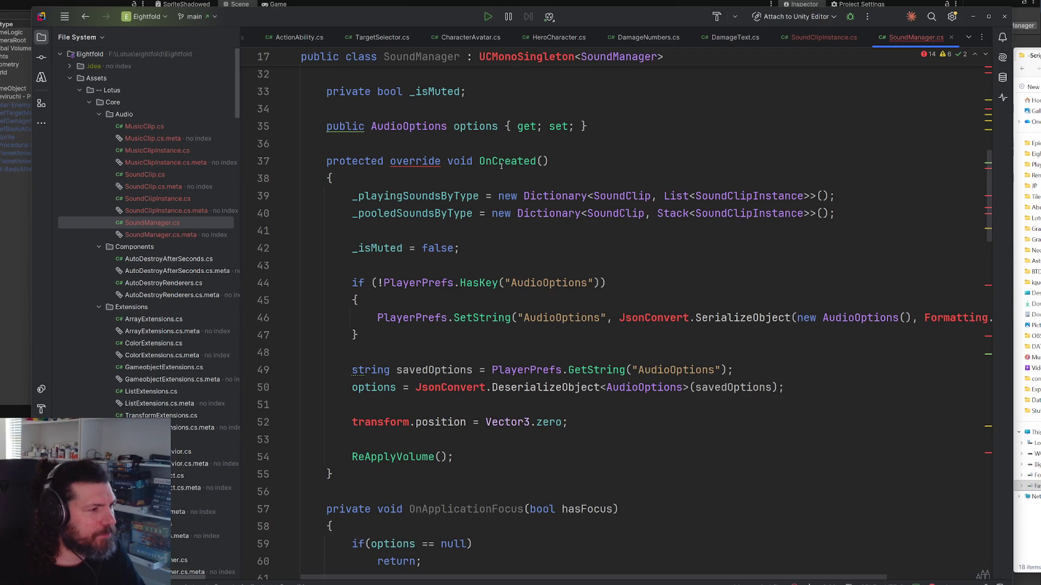
pyautogui.scroll(10, 490, 104)
pyautogui.hotkey('ctrl', 'x')
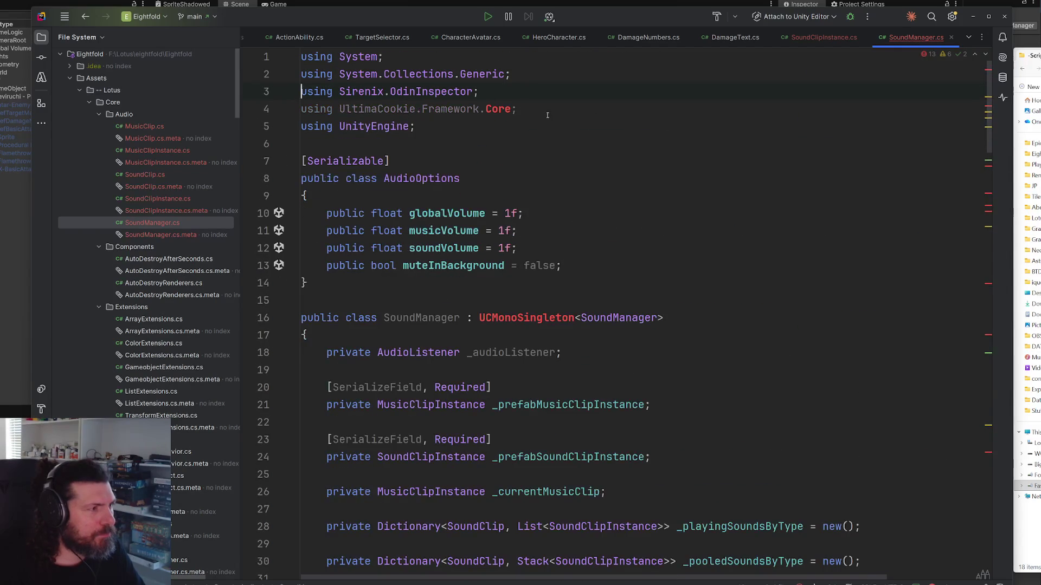
pyautogui.click(517, 108)
pyautogui.hotkey('ctrl', 'x')
# Step: Change the base class UCMonoSingleton to MonoSingleton and check fixes for unresolved JsonConvert
pyautogui.doubleClick(514, 303)
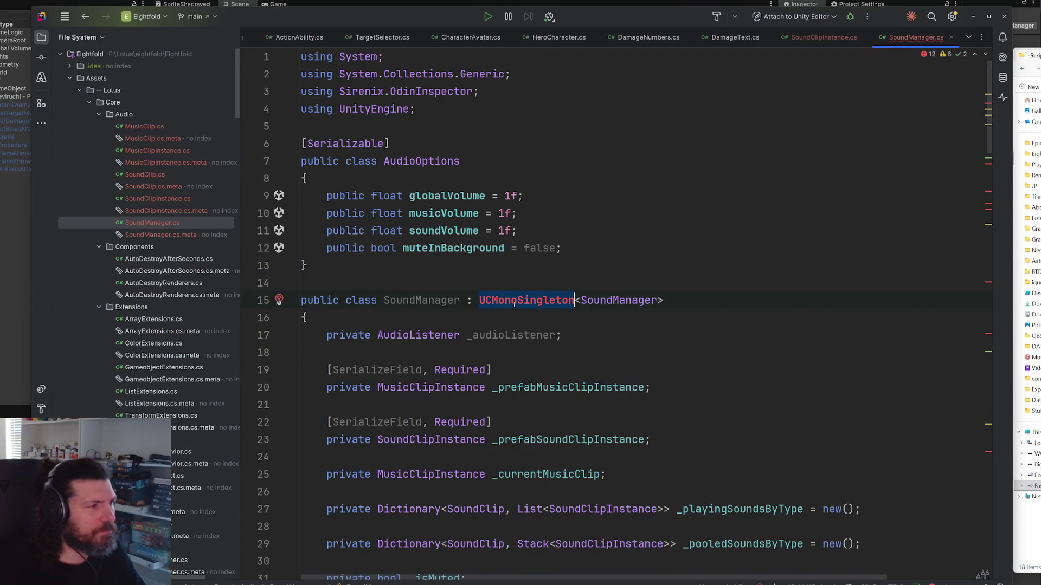
pyautogui.write('mono')
pyautogui.press('Return')
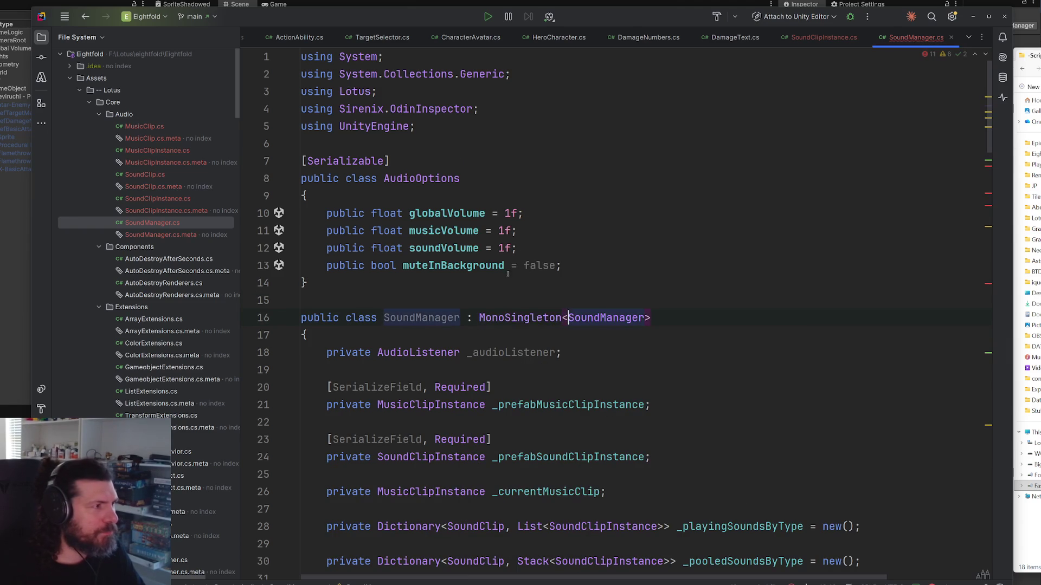
pyautogui.scroll(-10, 613, 315)
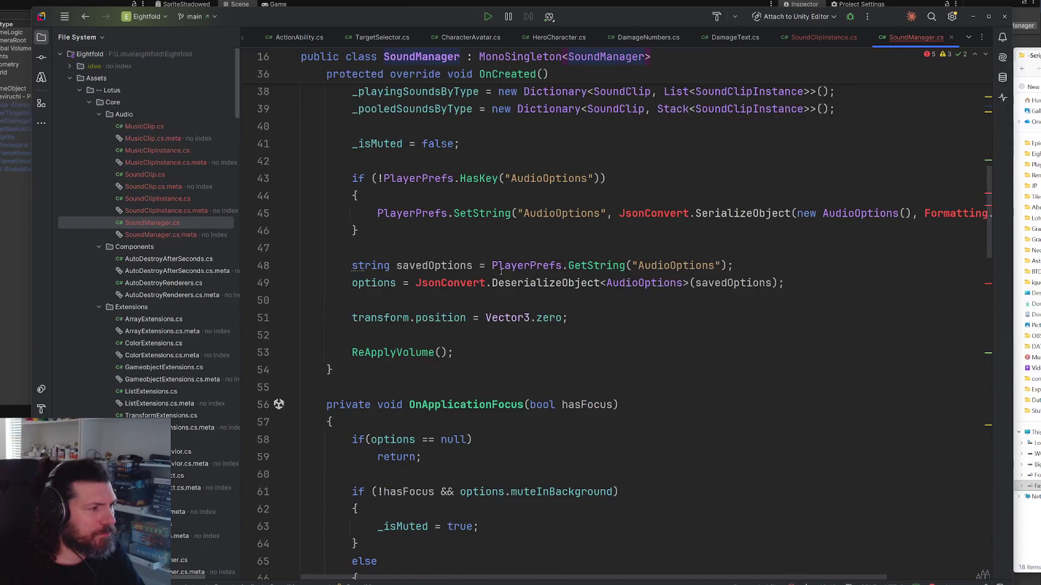
pyautogui.moveTo(340, 248); pyautogui.dragTo(238, 186)
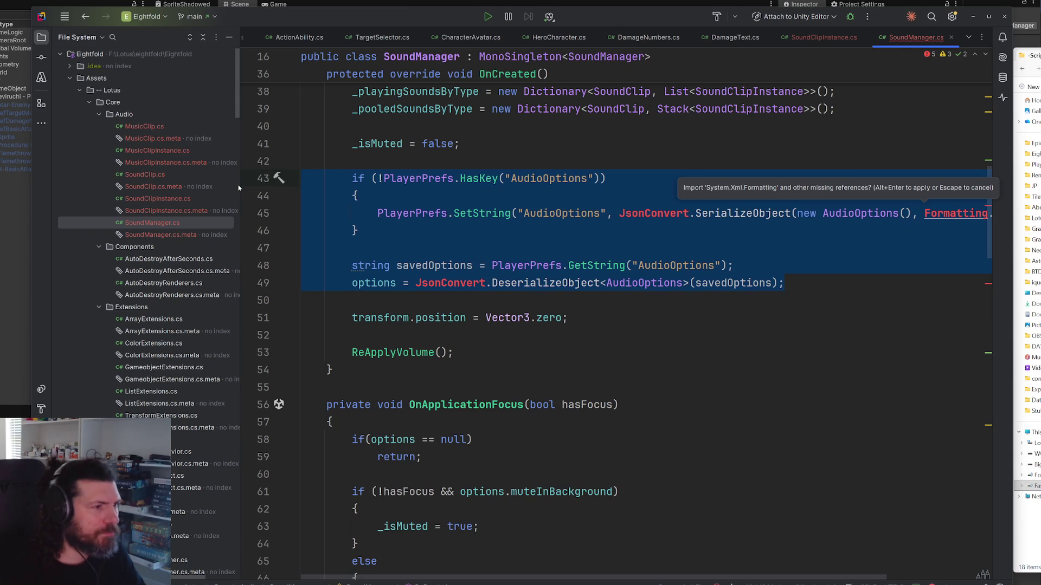
pyautogui.click(690, 213)
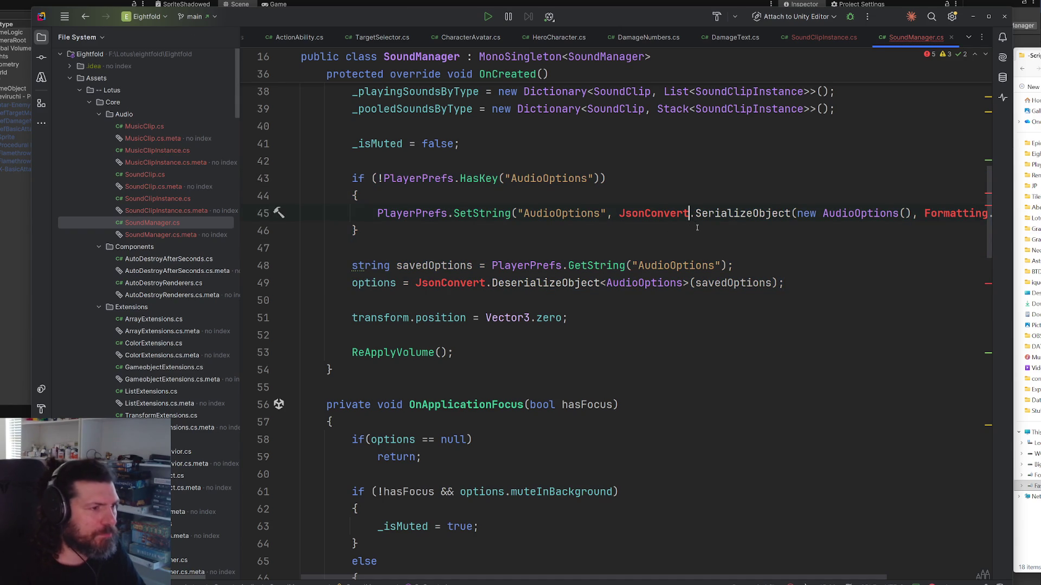
pyautogui.hotkey('alt', 'Return')
pyautogui.press('Escape')
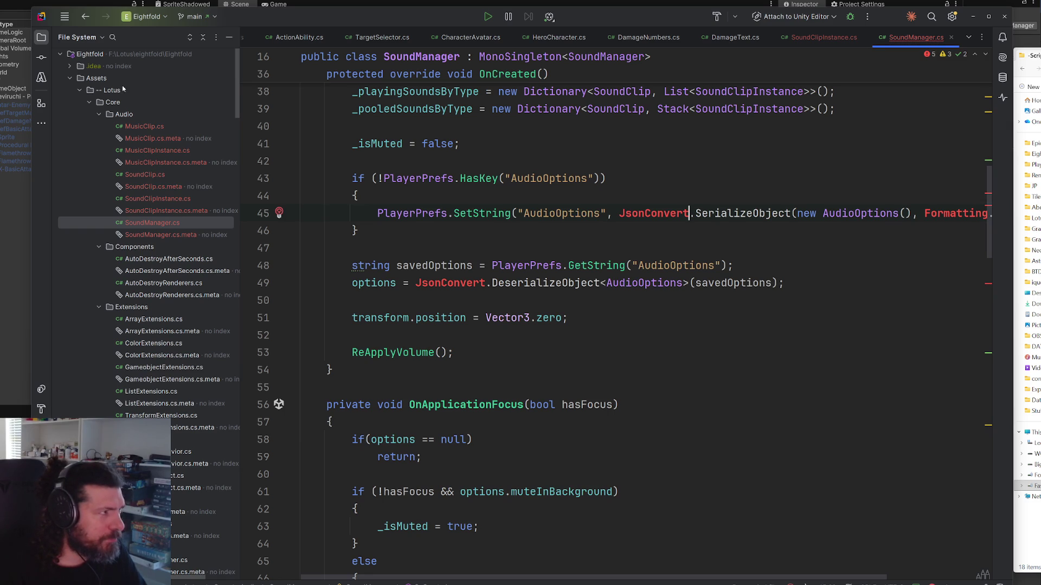
pyautogui.click(165, 21)
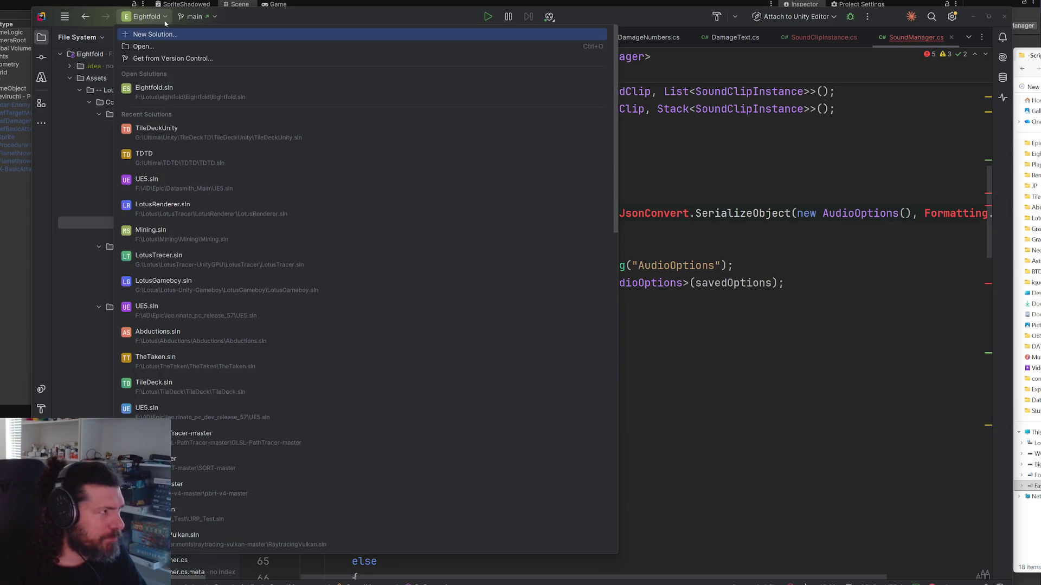
# Step: Open the TileDeckUnity solution in a separate window on the right
pyautogui.click(65, 16)
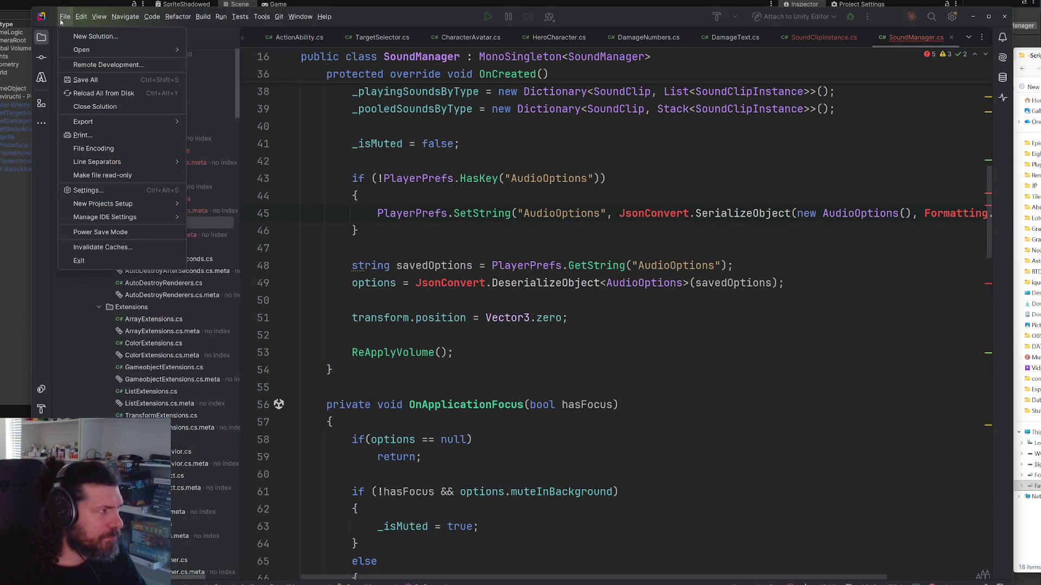
pyautogui.moveTo(125, 49)
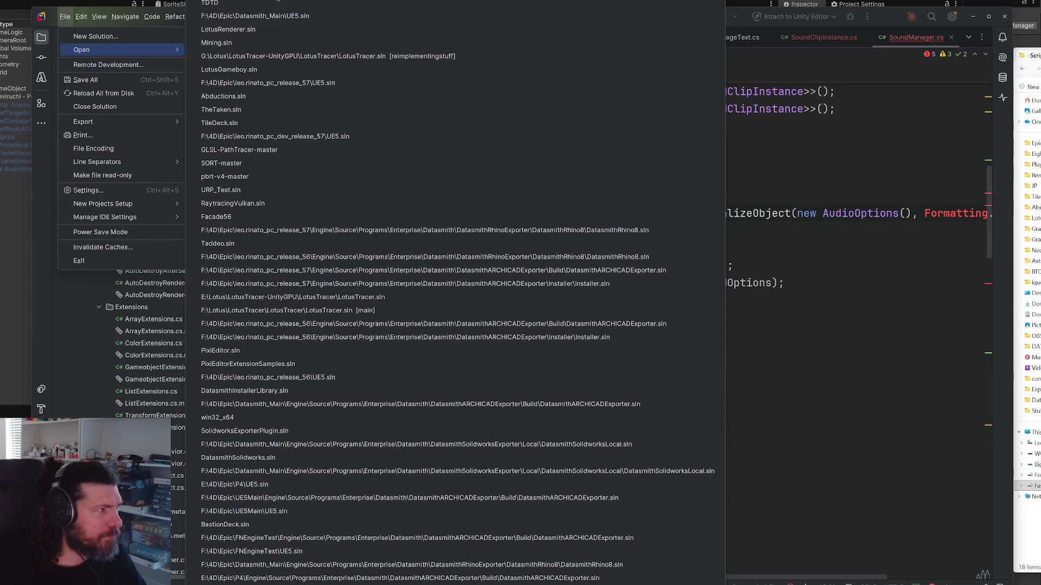
pyautogui.click(280, 10)
pyautogui.click(539, 330)
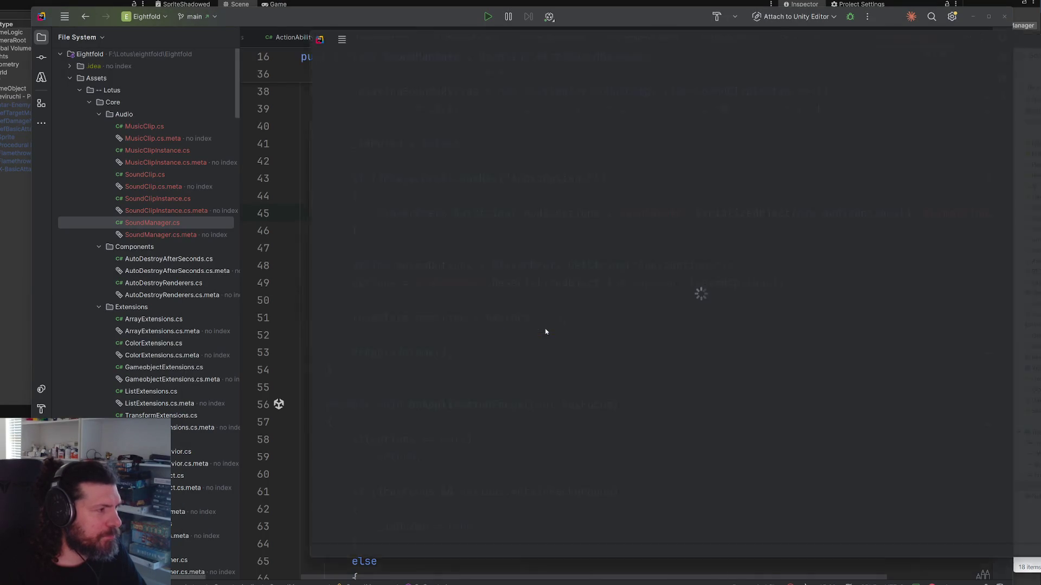
pyautogui.moveTo(661, 36); pyautogui.dragTo(1033, 69)
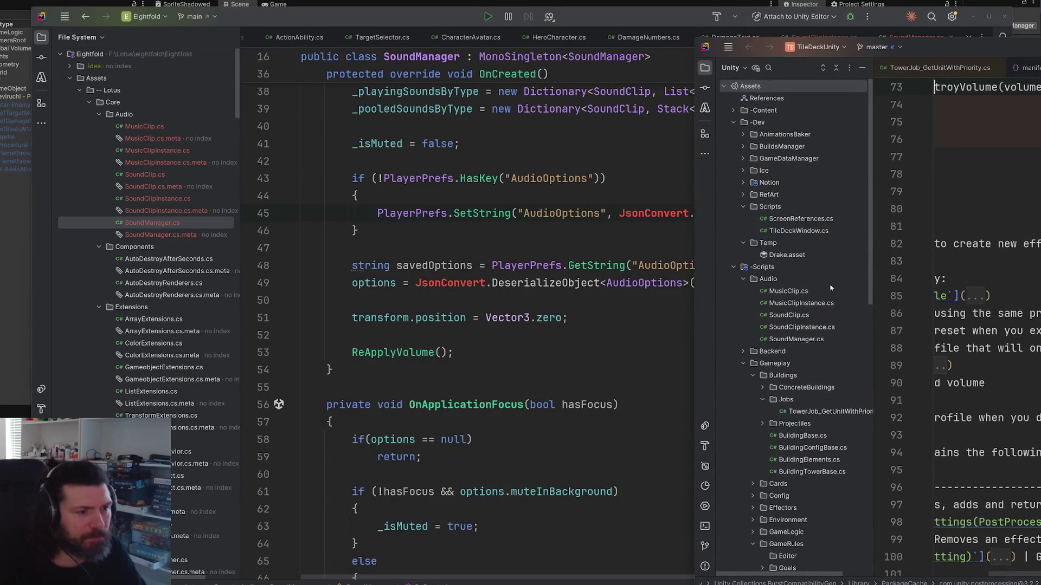
# Step: Search TileDeckUnity's packages-lock.json for 'newton', then return to Eightfold
pyautogui.scroll(-15, 793, 553)
pyautogui.doubleClick(793, 551)
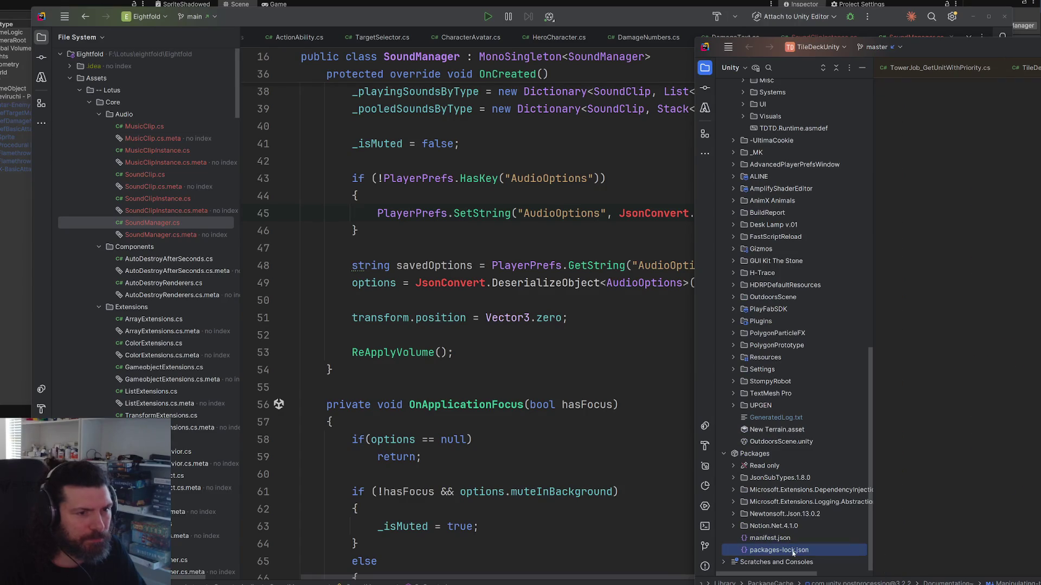
pyautogui.hotkey('ctrl', 'f')
pyautogui.write('newton')
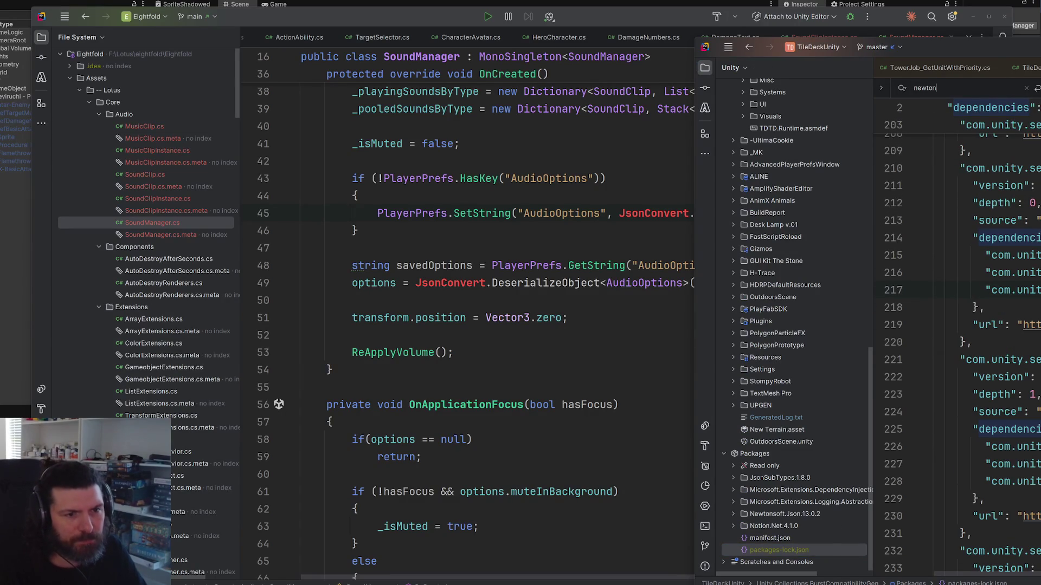
pyautogui.press('Return')
pyautogui.press('Return')
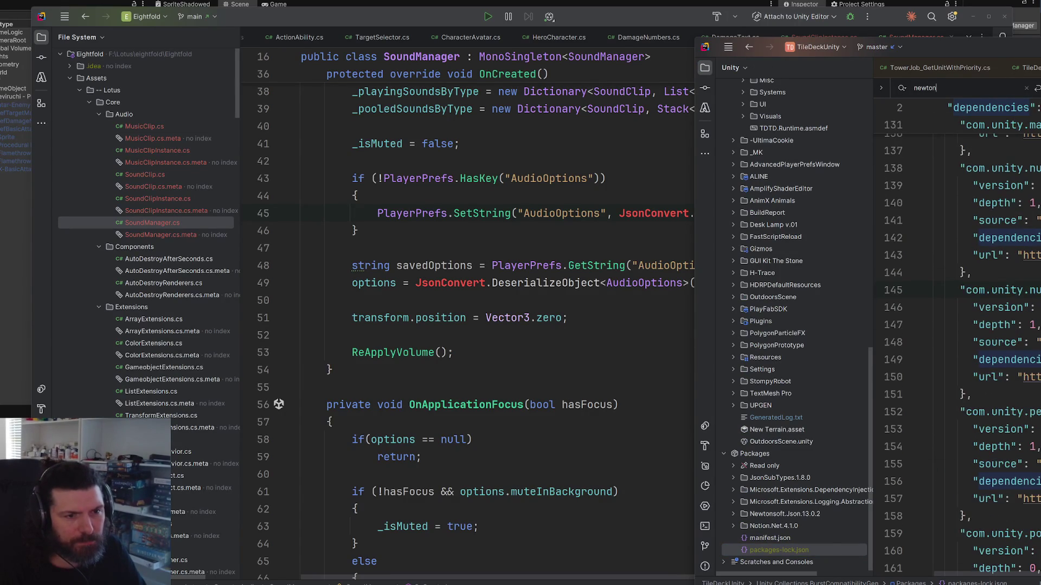
pyautogui.hotkey('alt', 'Tab')
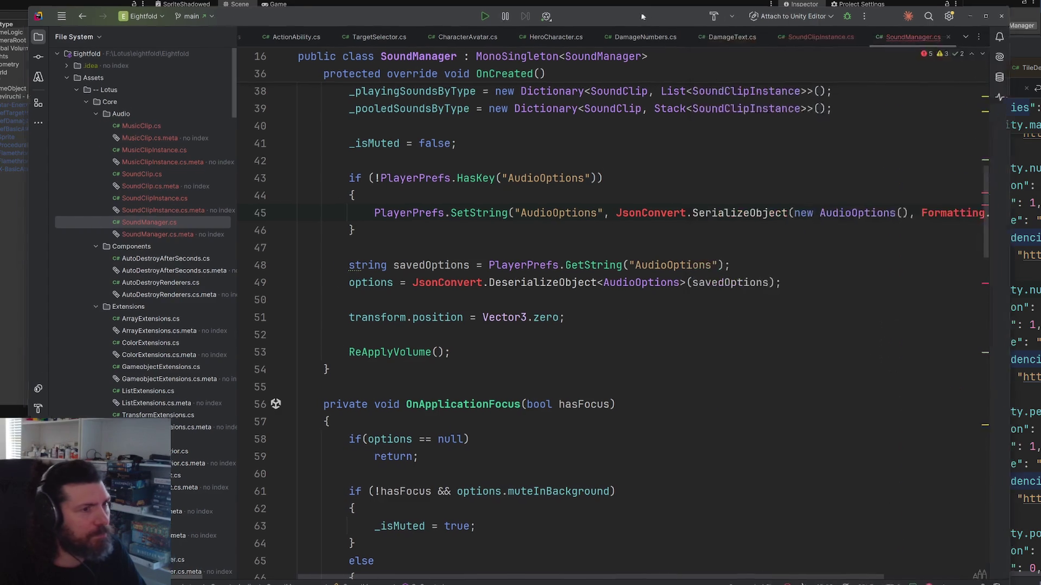
# Step: Switch the game project's Project panel to the Solution view and browse its tree
pyautogui.scroll(-20, 116, 405)
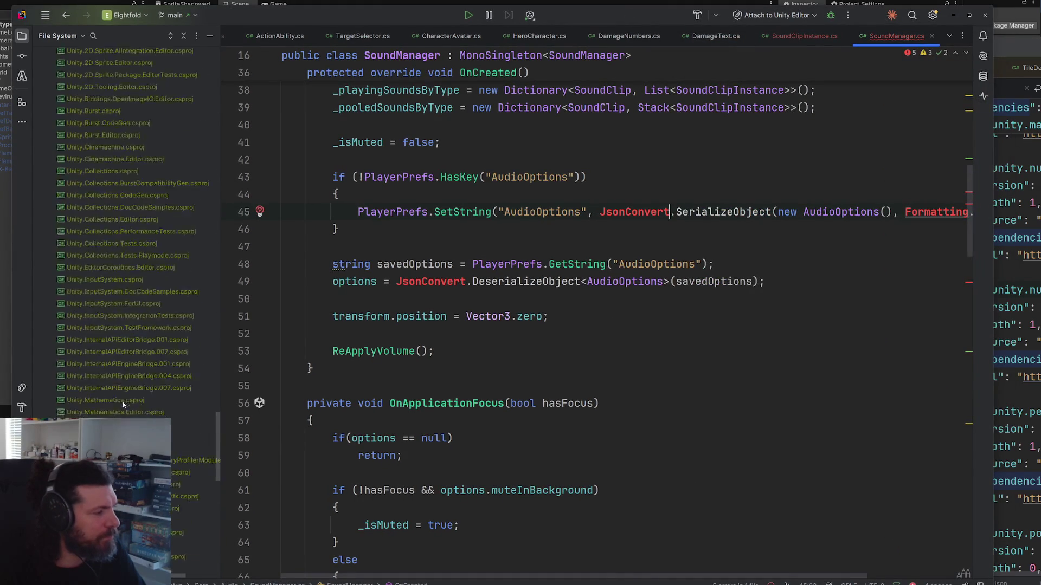
pyautogui.scroll(10, 116, 405)
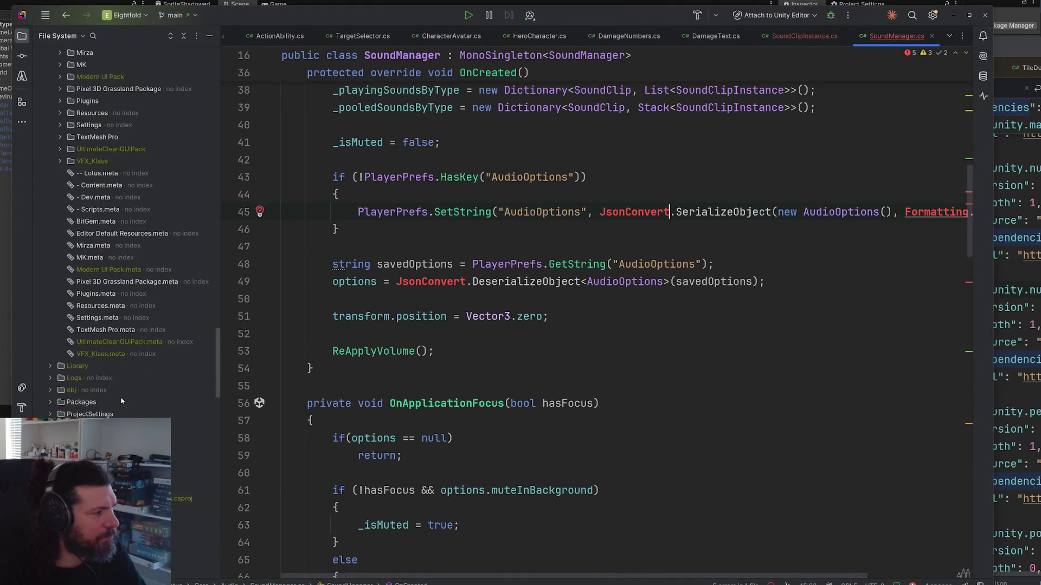
pyautogui.scroll(-7, 118, 406)
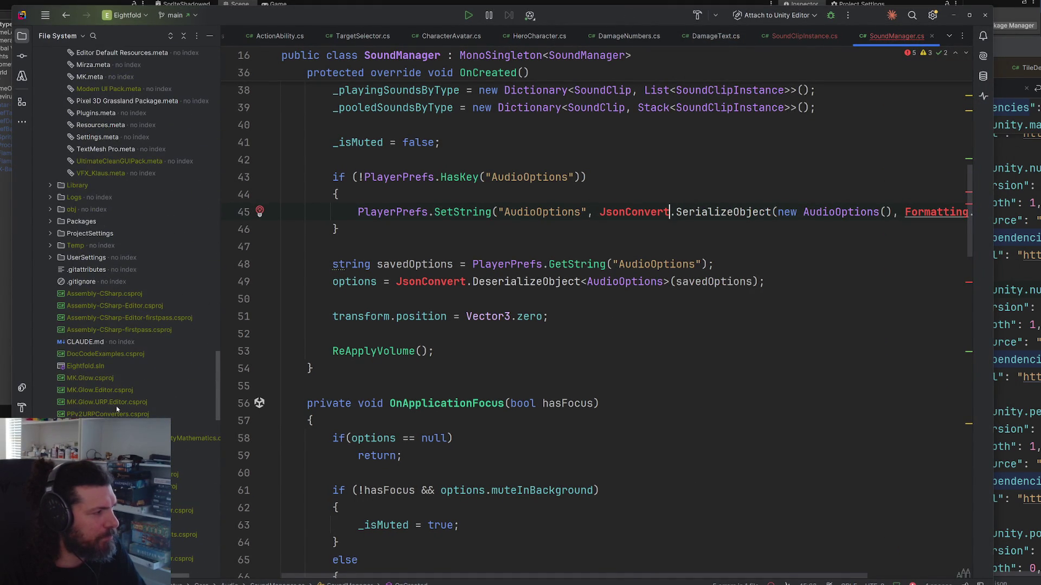
pyautogui.scroll(-15, 124, 403)
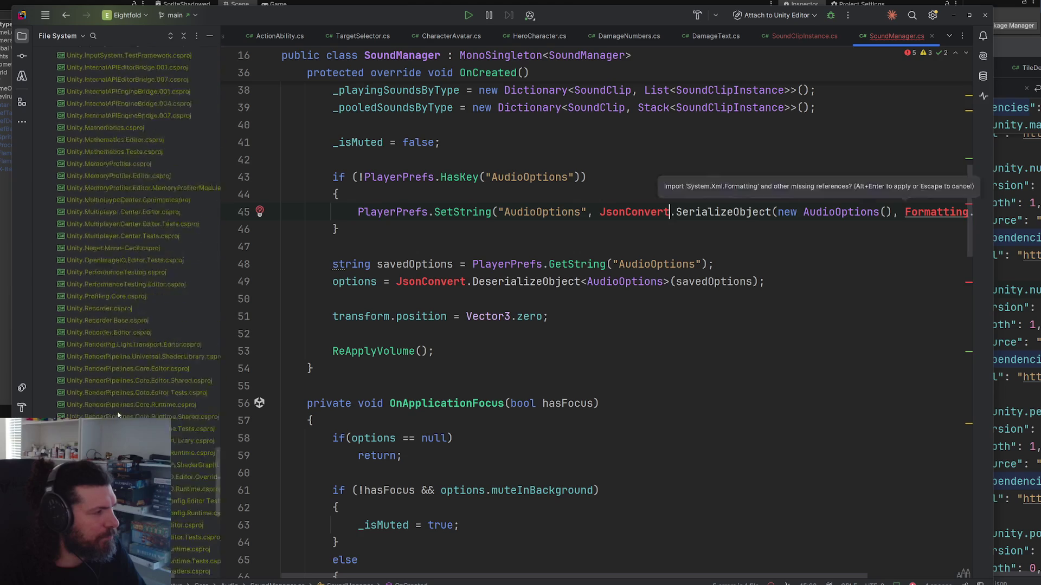
pyautogui.scroll(5, 131, 401)
pyautogui.click(60, 36)
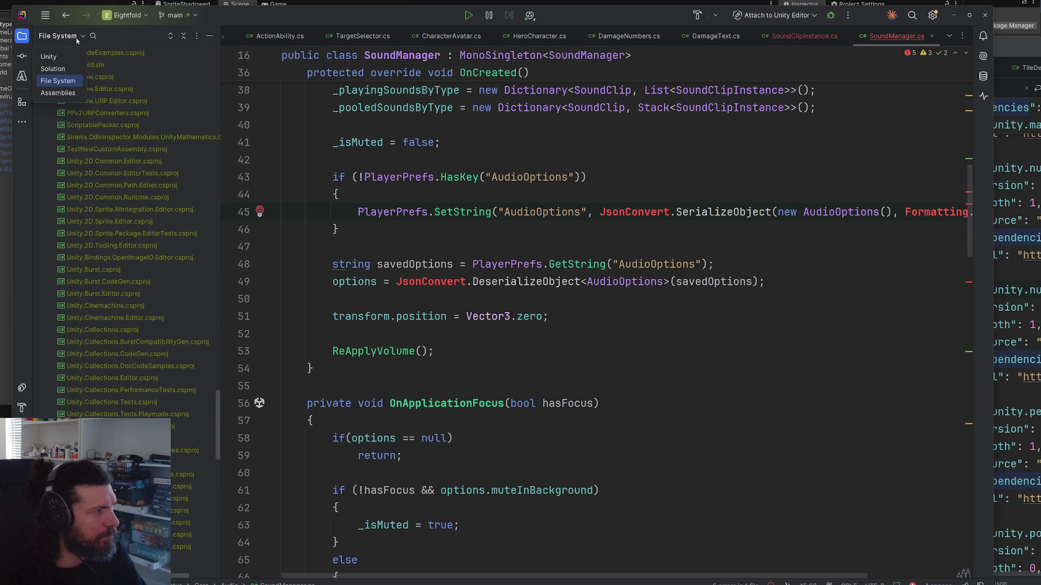
pyautogui.click(53, 69)
pyautogui.scroll(-10, 102, 231)
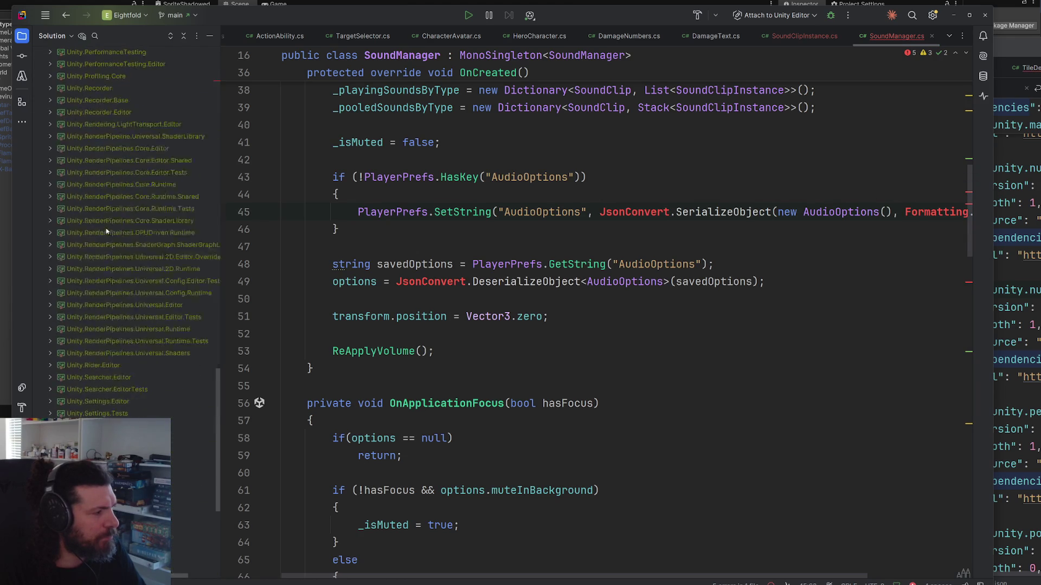
pyautogui.scroll(15, 102, 232)
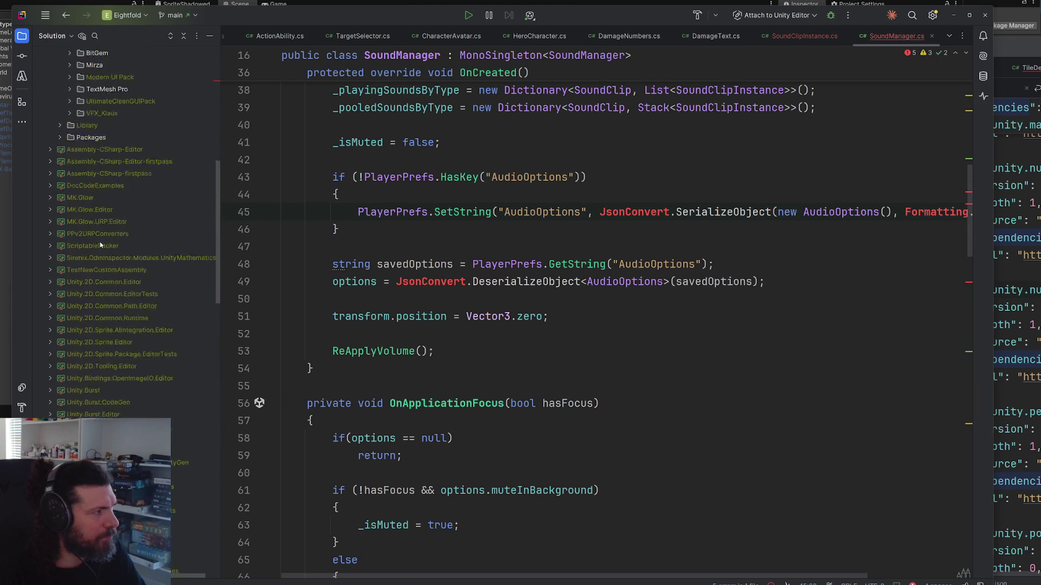
# Step: Show TileDeckUnity's tree as Unity folders and open both projects' manifest.json files
pyautogui.hotkey('alt', 'Tab')
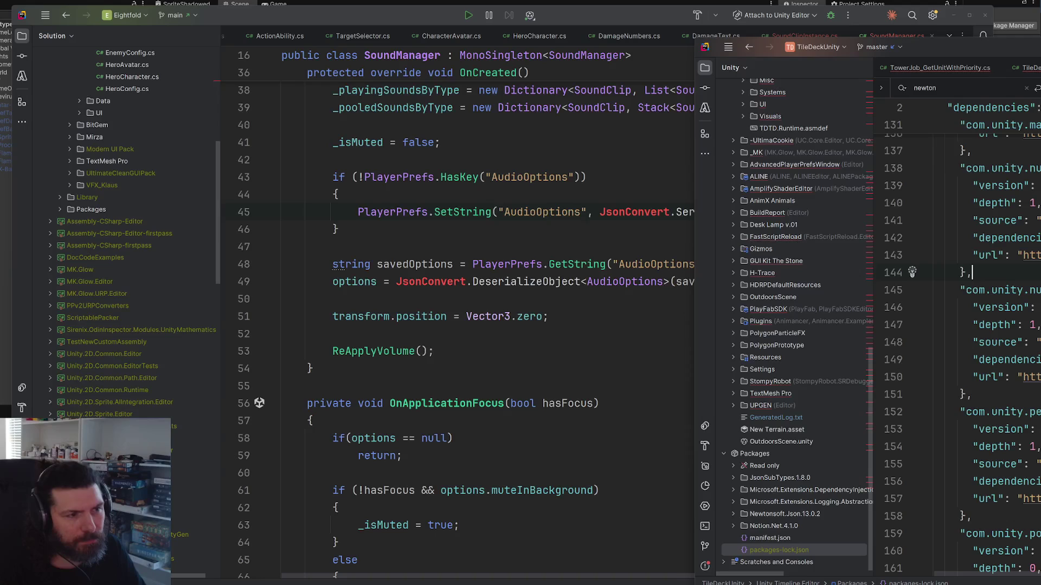
pyautogui.click(58, 37)
pyautogui.click(49, 56)
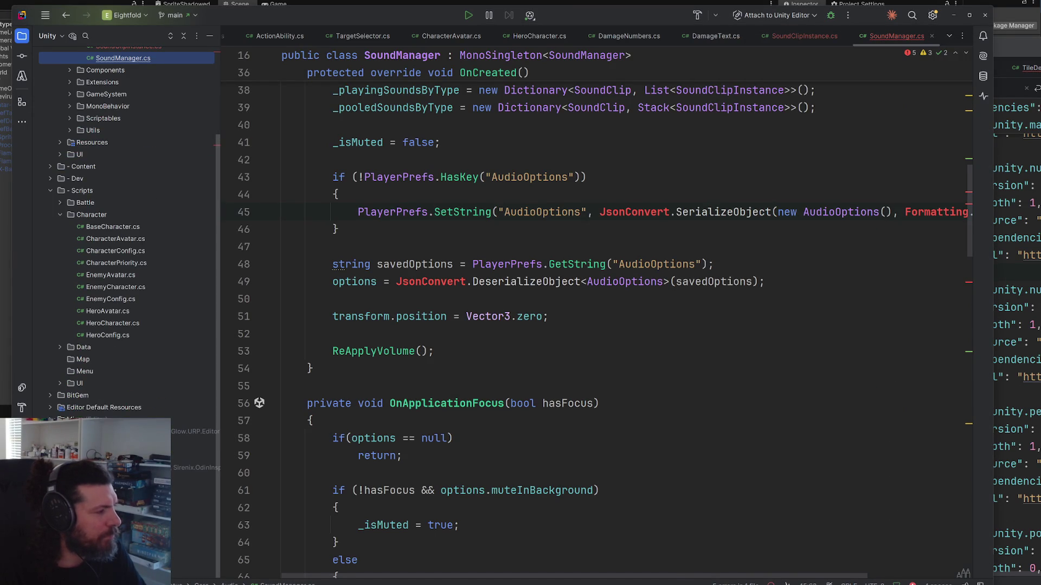
pyautogui.scroll(-3, 130, 308)
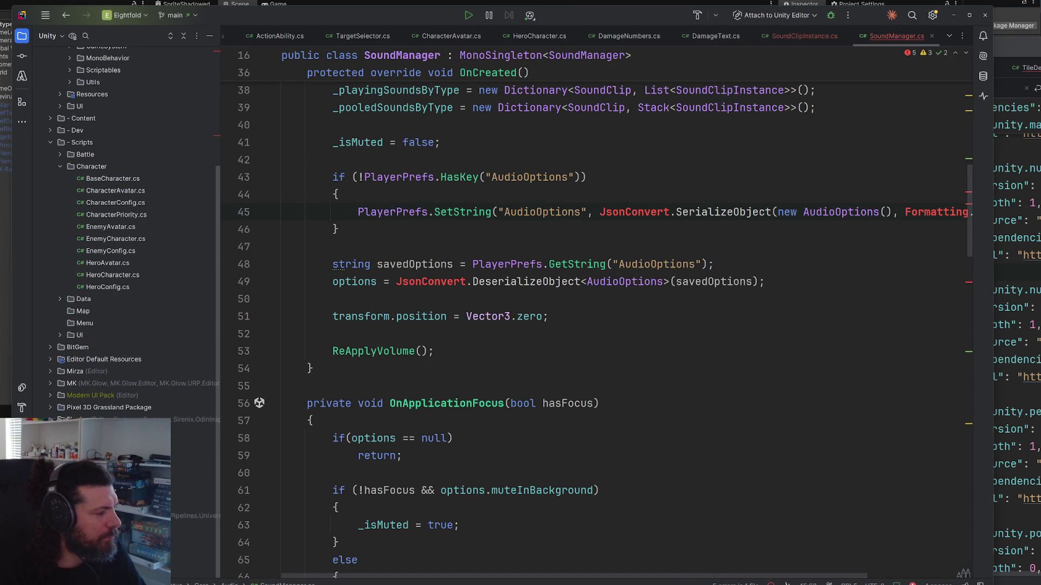
pyautogui.doubleClick(109, 528)
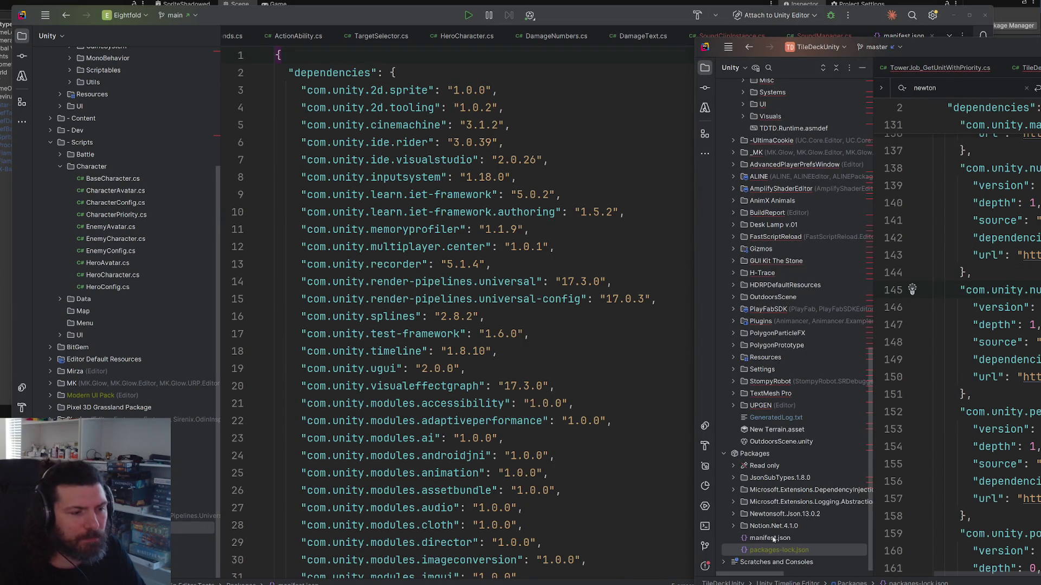
pyautogui.doubleClick(772, 538)
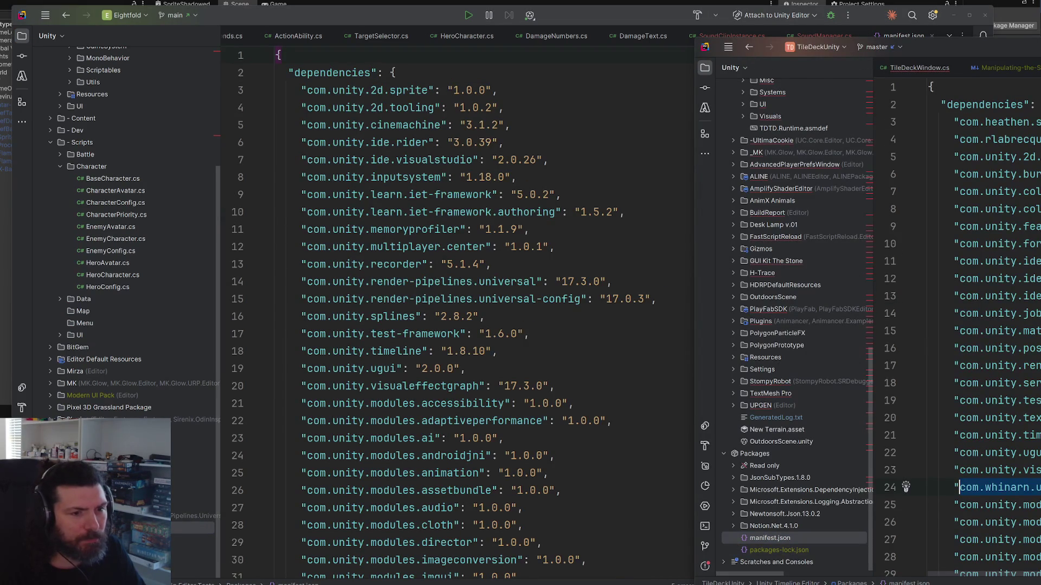
# Step: Search the TileDeckUnity manifest for 'newton', then for 'json'
pyautogui.hotkey('ctrl', 'f')
pyautogui.write('newton')
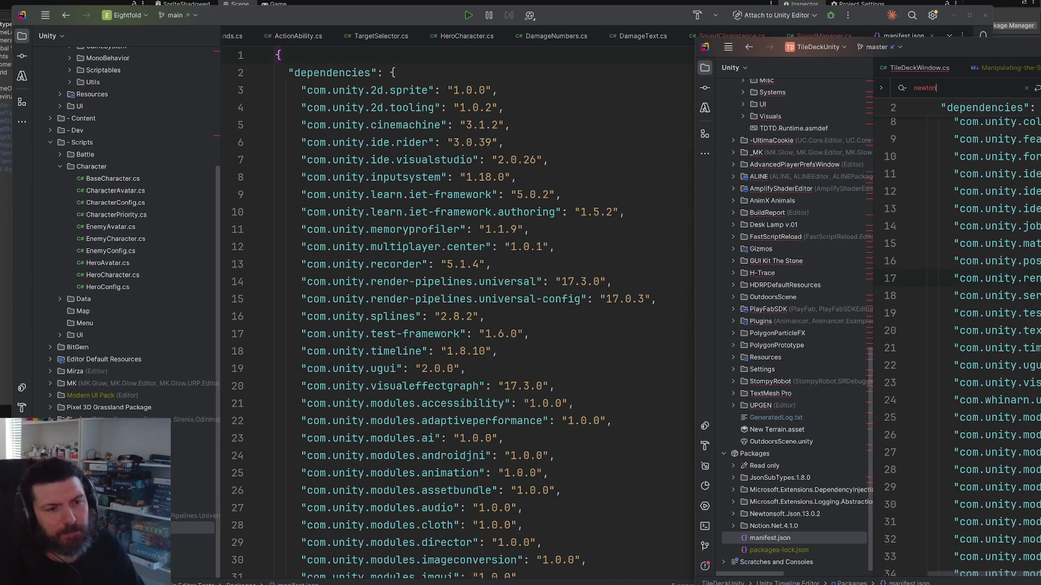
pyautogui.hotkey('ctrl', 'a')
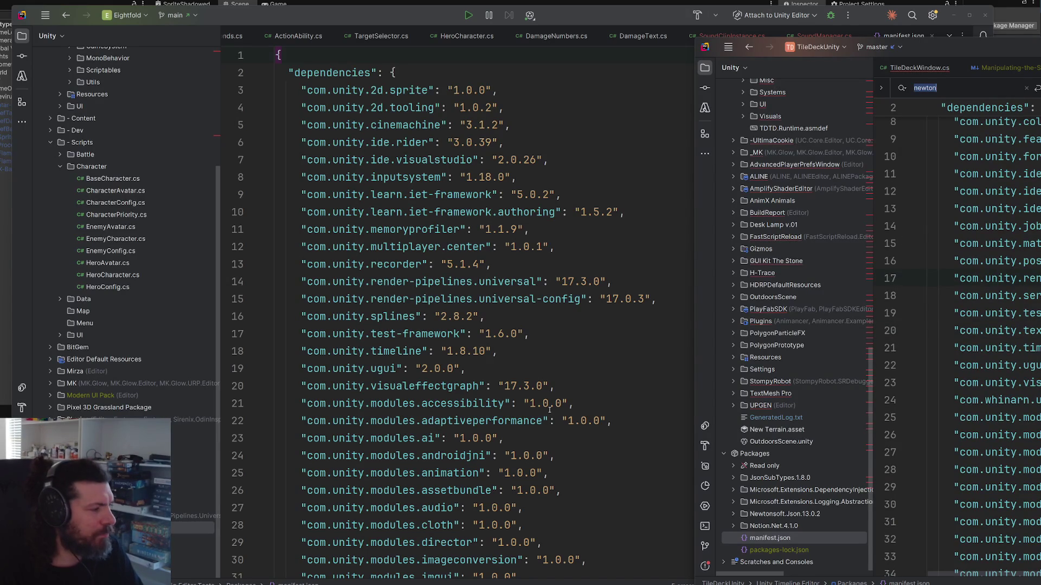
pyautogui.scroll(-10, 905, 387)
pyautogui.write('json')
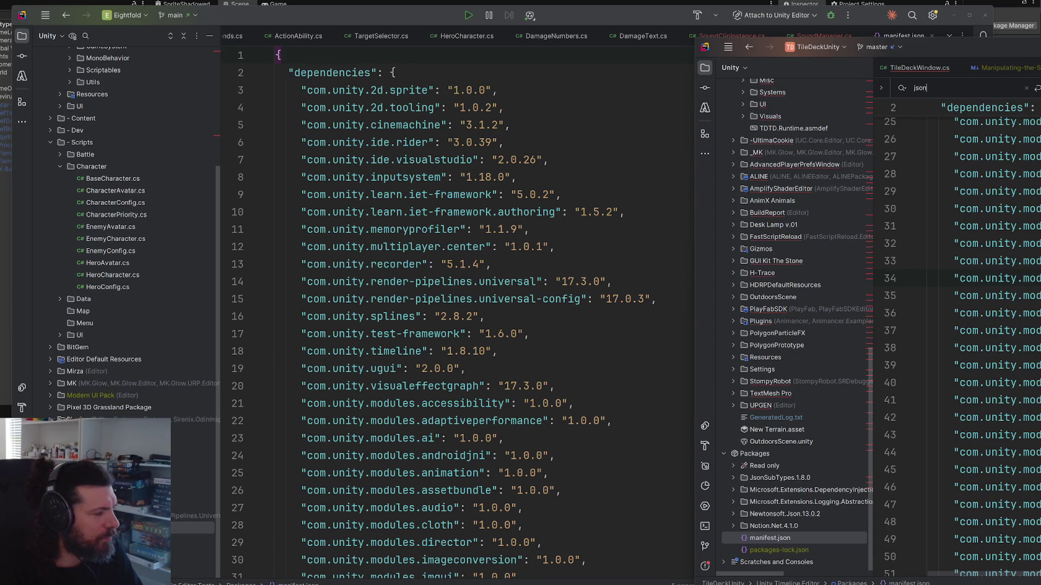
# Step: Bring the game project's manifest back into view, then open a new Chrome tab
pyautogui.click(193, 539)
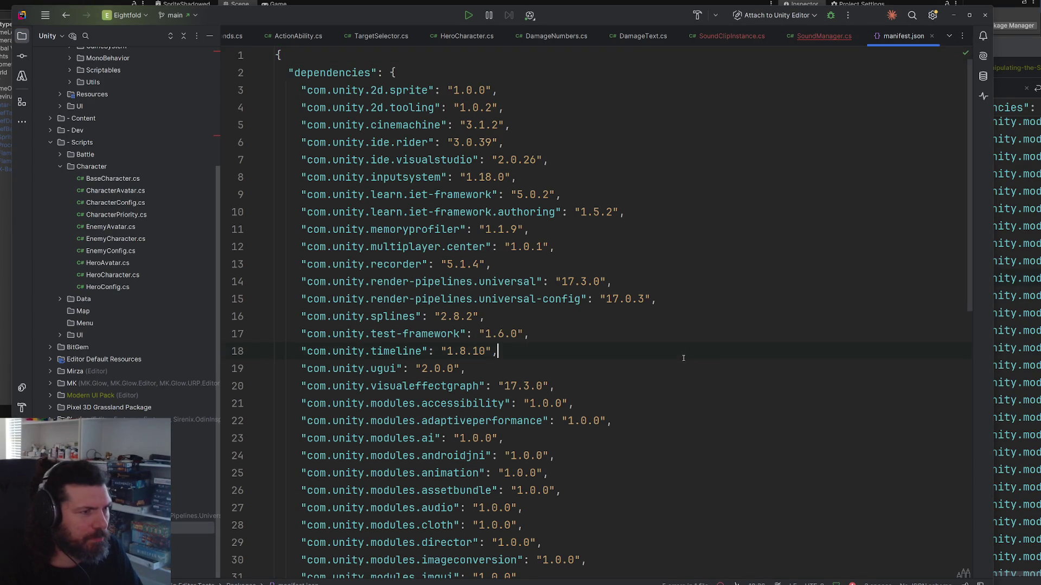
pyautogui.hotkey('alt', 'Tab')
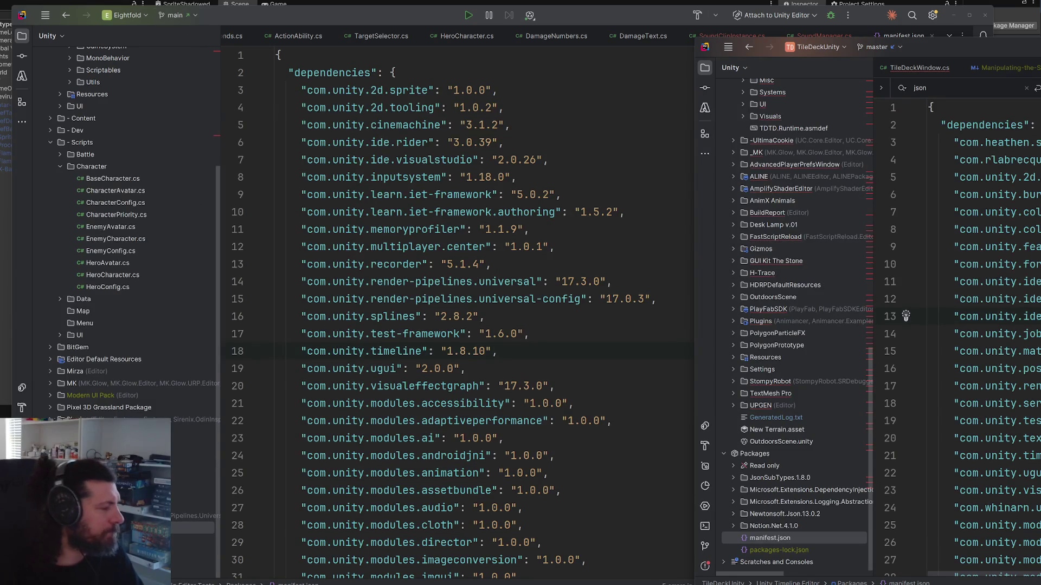
pyautogui.hotkey('alt', 'Tab')
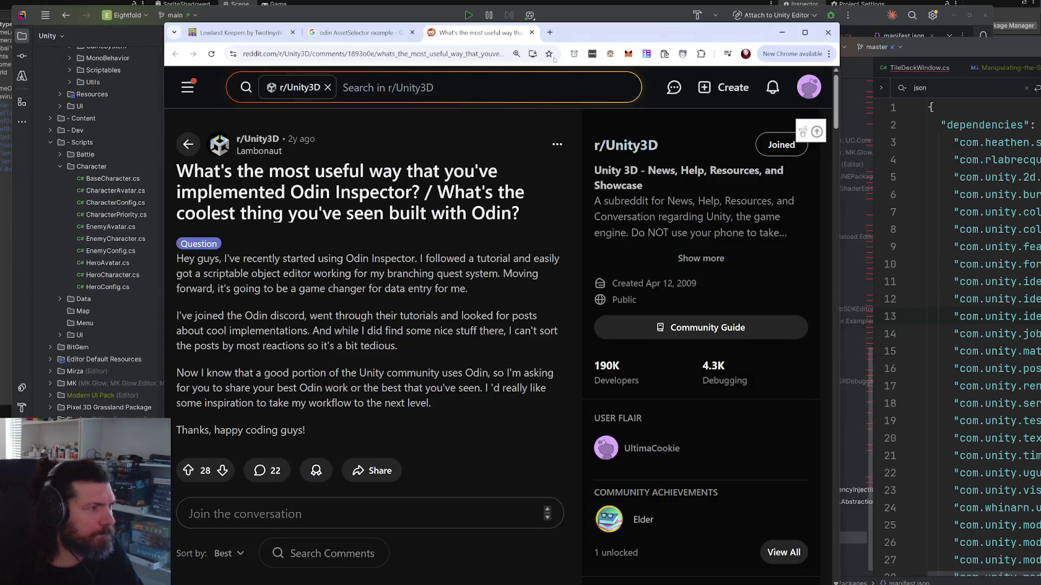
pyautogui.click(550, 33)
# Step: Search 'unity newtonsoft json package' and open the Newtonsoft Json Unity Package documentation
pyautogui.write('unity n')
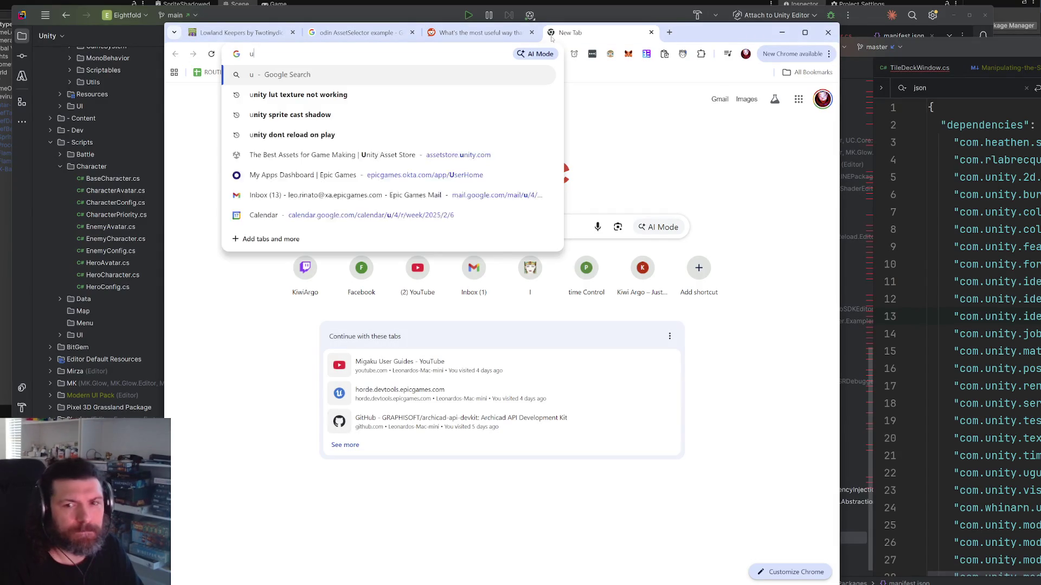
pyautogui.write('ewtoson')
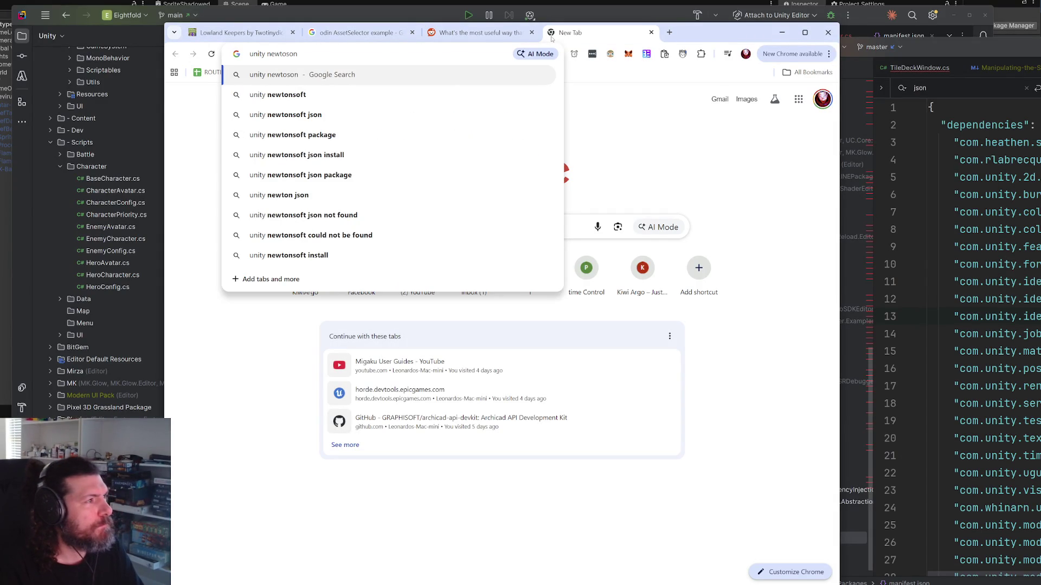
pyautogui.press('Down')
pyautogui.press('Down')
pyautogui.write('package')
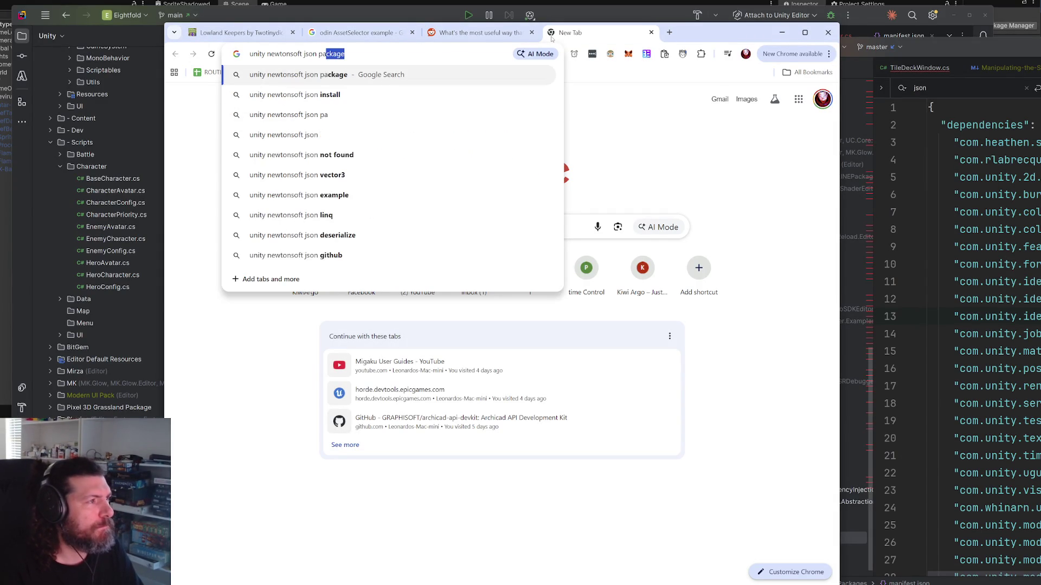
pyautogui.press('Return')
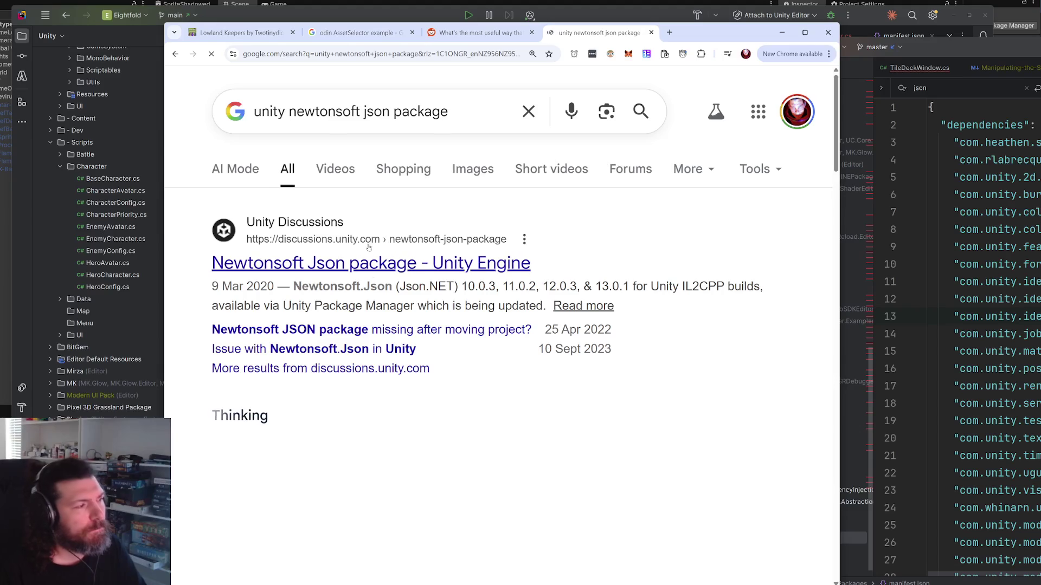
pyautogui.click(365, 264)
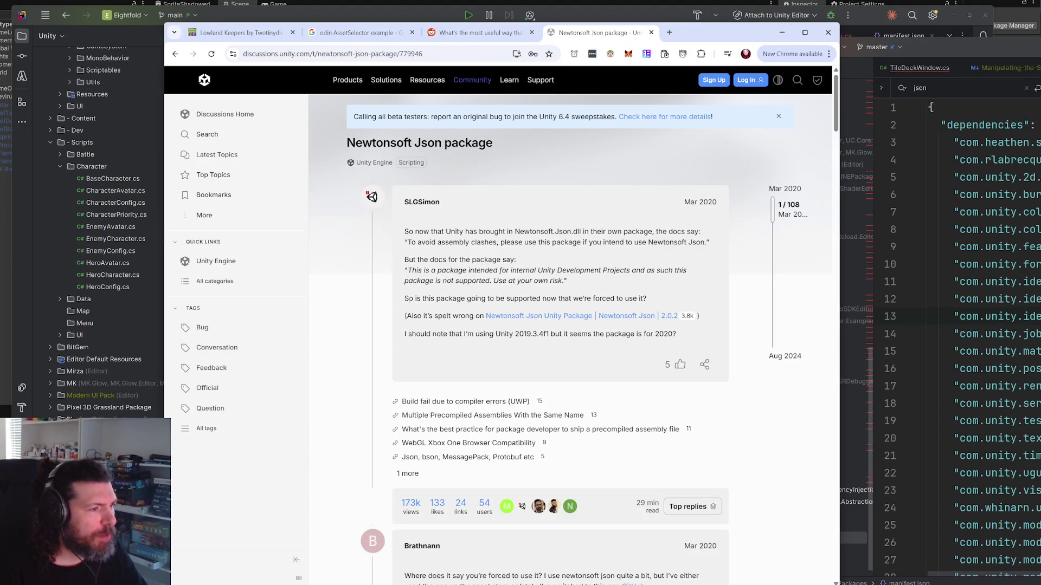
pyautogui.click(543, 319)
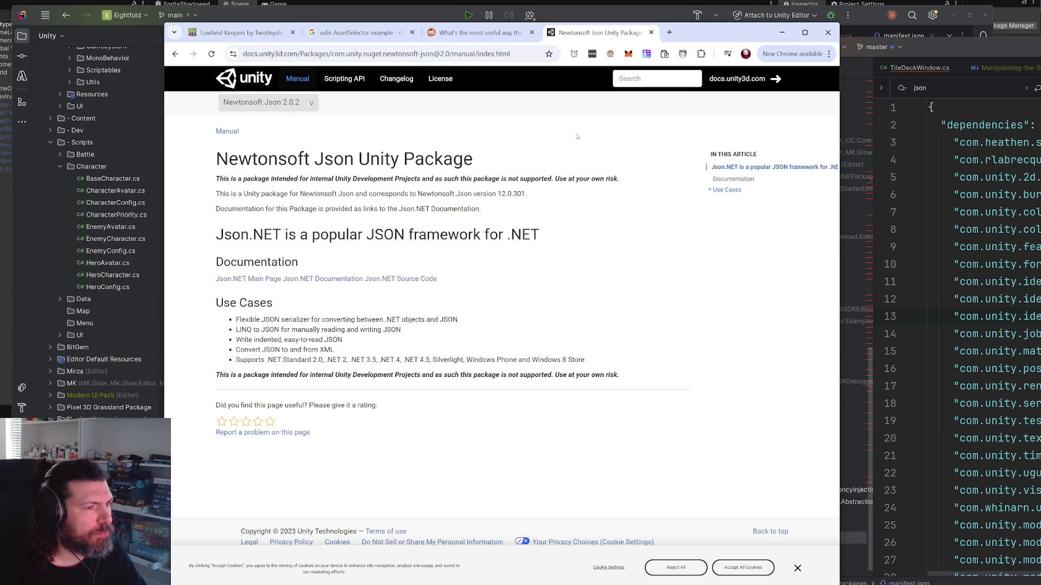
# Step: Copy the package id com.unity.nuget.newtonsoft-json from the page address and return to Unity
pyautogui.click(316, 54)
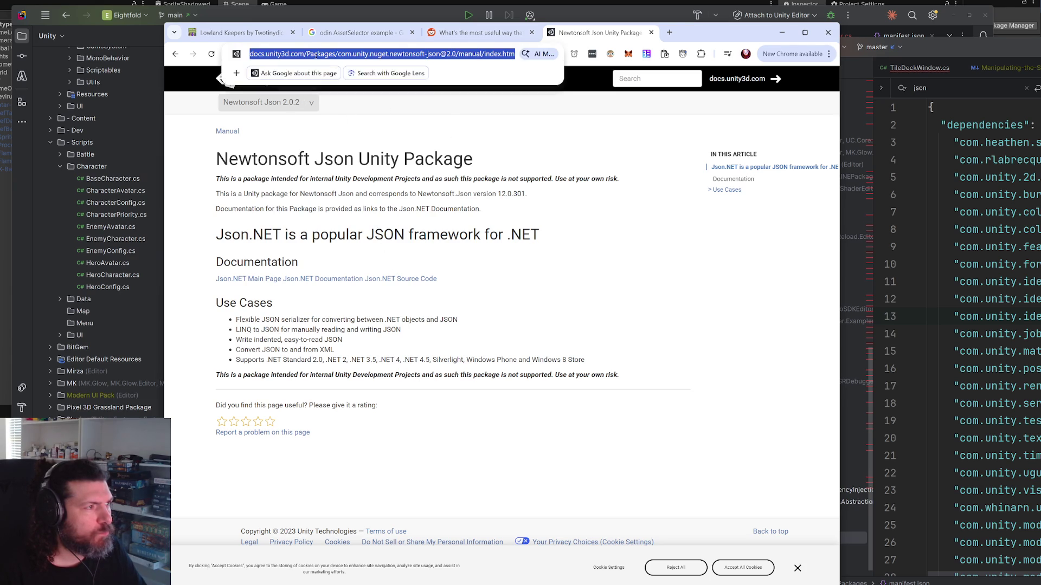
pyautogui.click(373, 50)
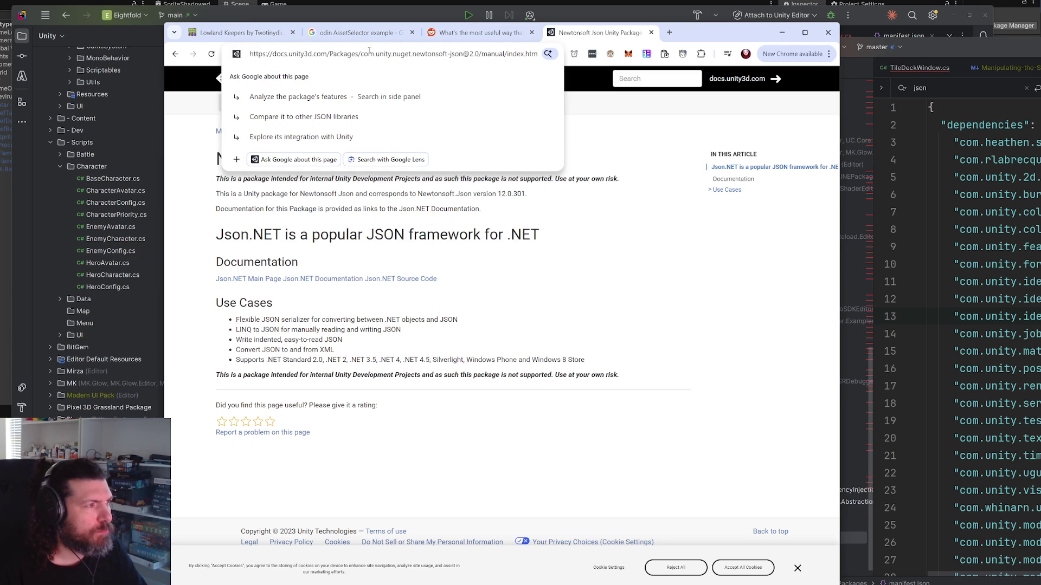
pyautogui.moveTo(358, 54); pyautogui.dragTo(479, 54)
pyautogui.hotkey('ctrl', 'c')
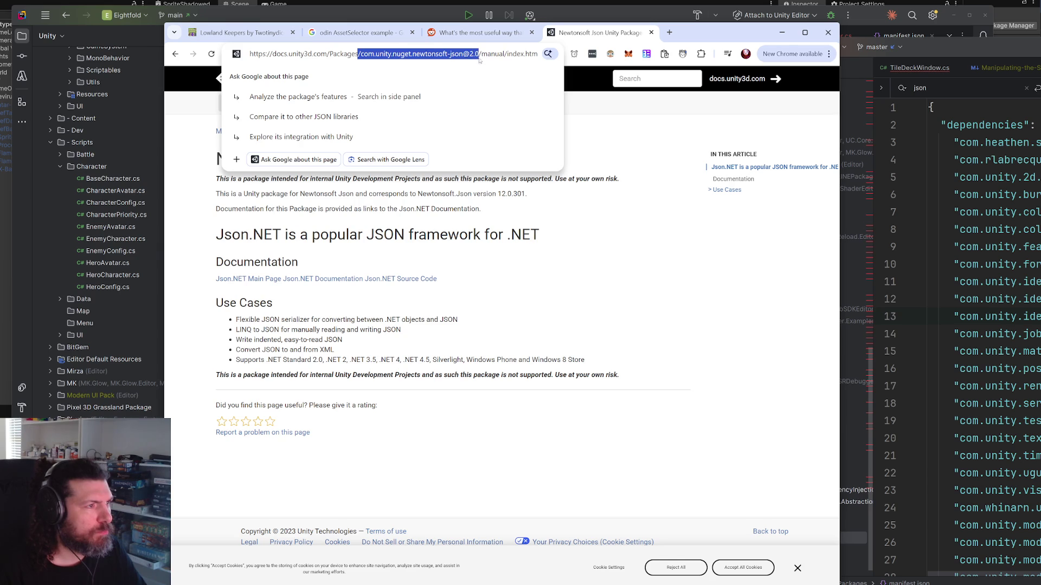
pyautogui.hotkey('alt', 'Tab')
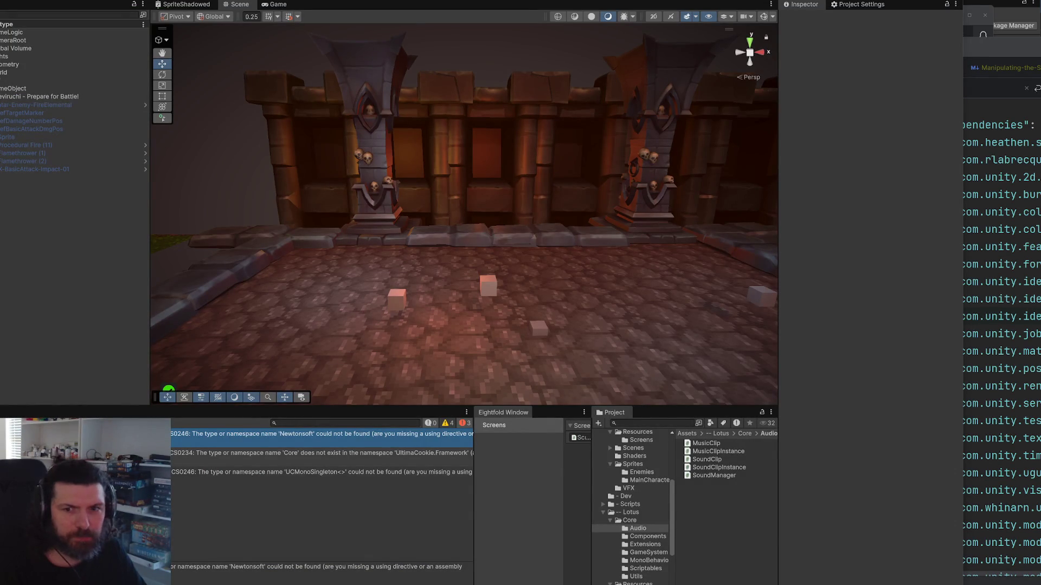
# Step: Add a new dependency line after the last entry and paste the Newtonsoft package id
pyautogui.hotkey('alt', 'Tab')
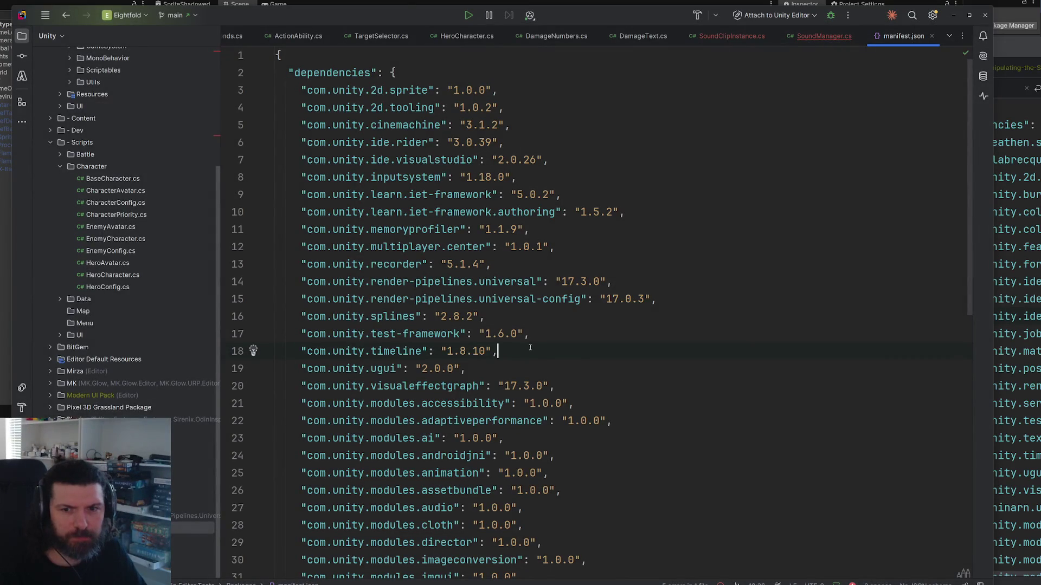
pyautogui.hotkey('alt', 'Tab')
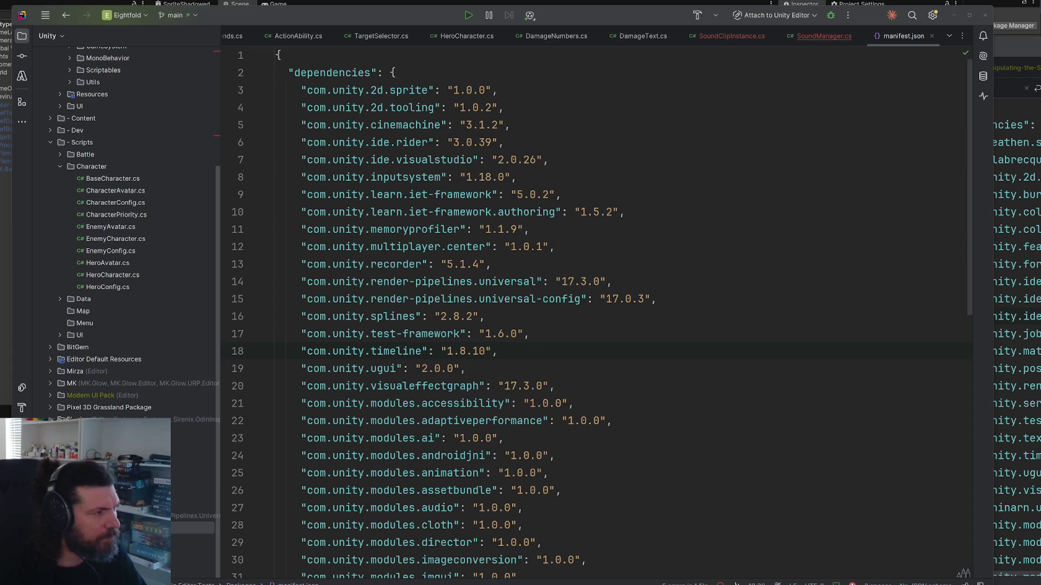
pyautogui.scroll(-9, 480, 339)
pyautogui.click(554, 550)
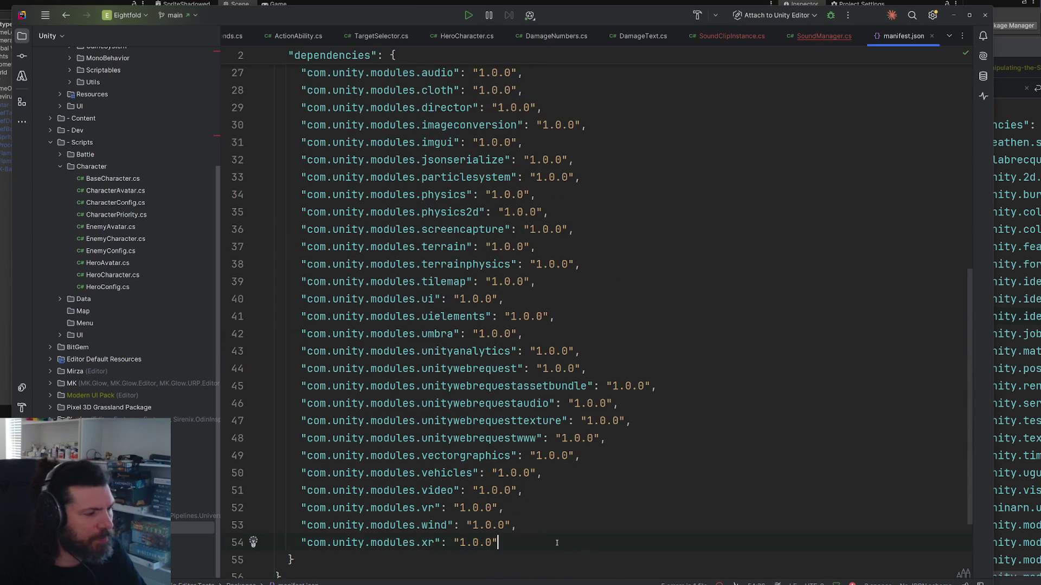
pyautogui.write(',')
pyautogui.press('Return')
pyautogui.write('"')
pyautogui.hotkey('ctrl', 'v')
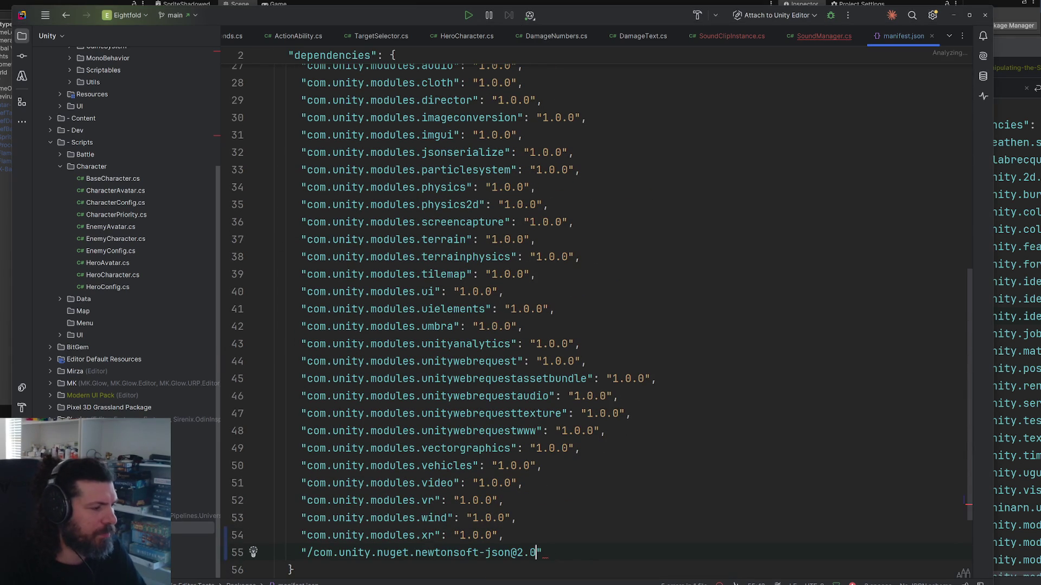
# Step: Replace the '@2.0' suffix so the Newtonsoft entry reads version "2.0.0"
pyautogui.click(517, 552)
pyautogui.press('Delete')
pyautogui.press('Delete')
pyautogui.press('Delete')
pyautogui.press('BackSpace')
pyautogui.write(': "2.0,')
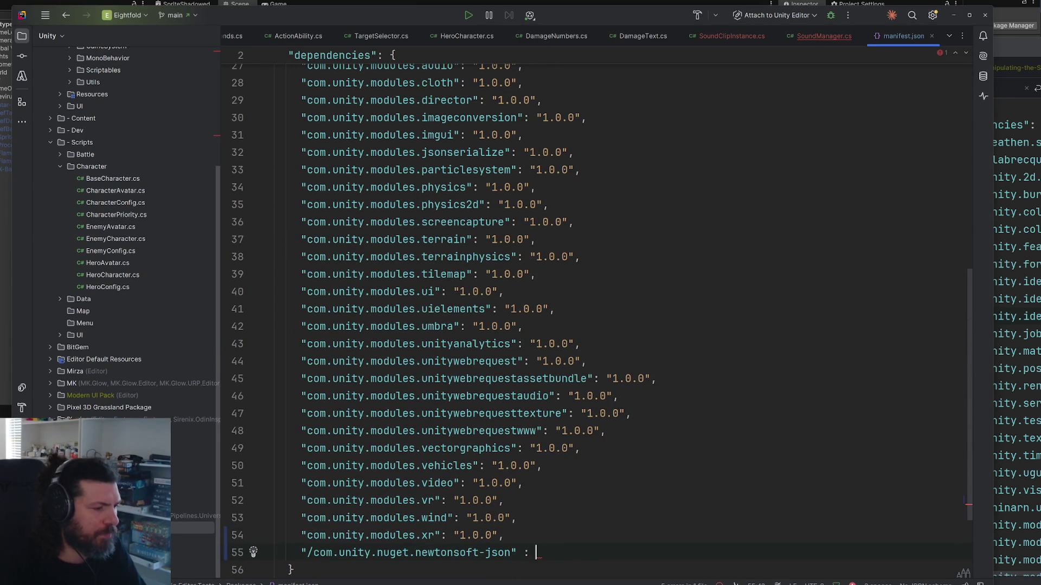
pyautogui.press('BackSpace')
pyautogui.write('.0",')
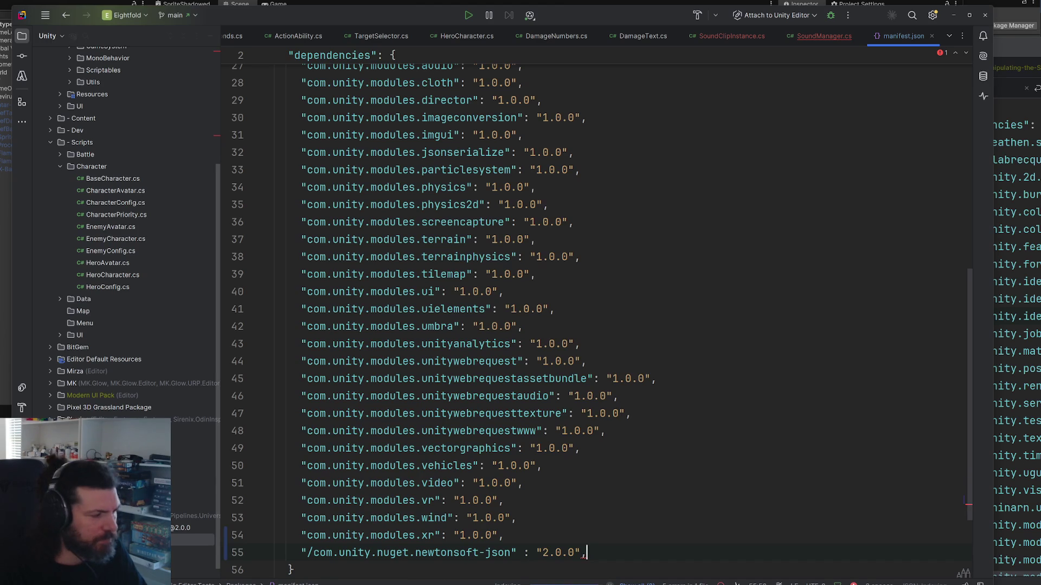
pyautogui.hotkey('alt', 'Tab')
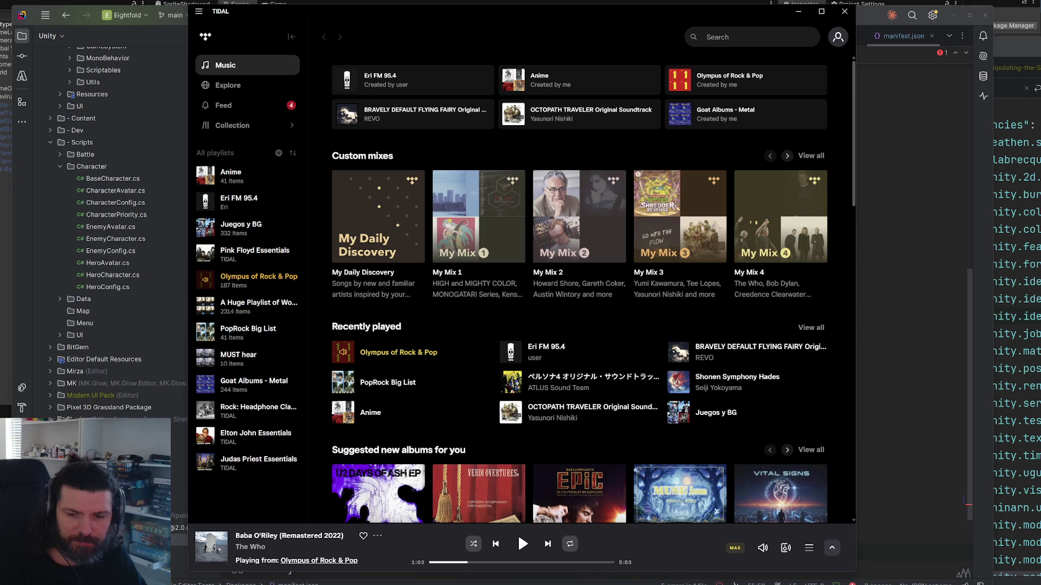
# Step: Resume Baba O'Riley in TIDAL, minimise it, and delete the trailing comma after "2.0.0"
pyautogui.click(522, 544)
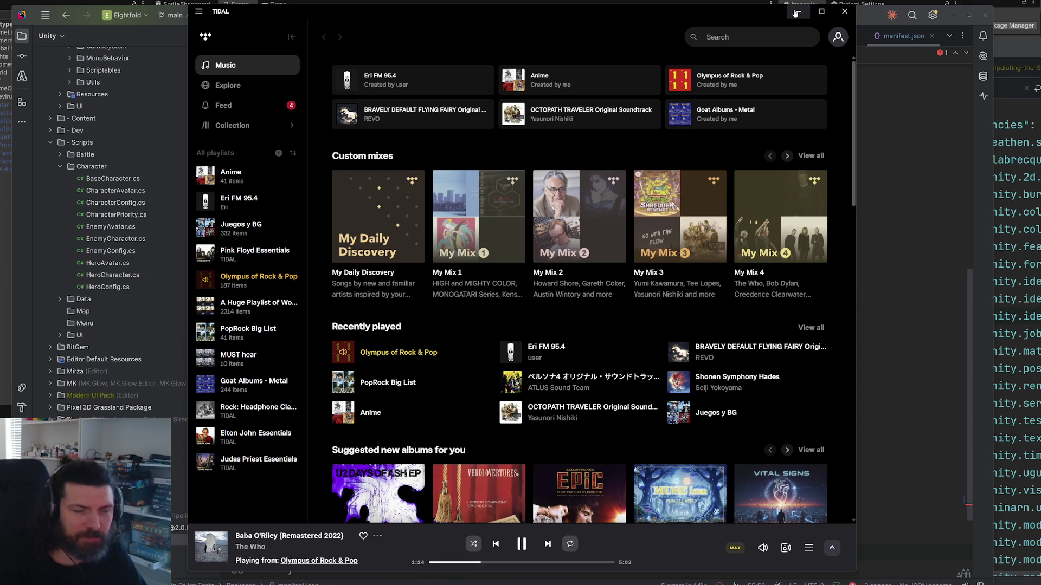
pyautogui.click(795, 13)
pyautogui.click(601, 556)
pyautogui.press('BackSpace')
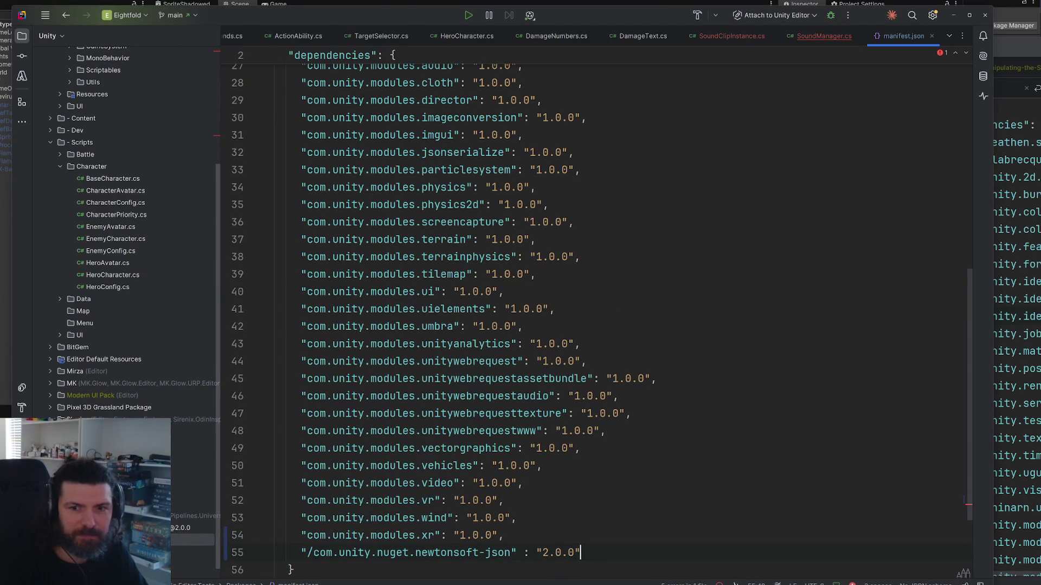
# Step: Open SoundManager.cs and jump from Unity's CS0103 JsonConvert error to inspect its suggested fixes
pyautogui.click(598, 431)
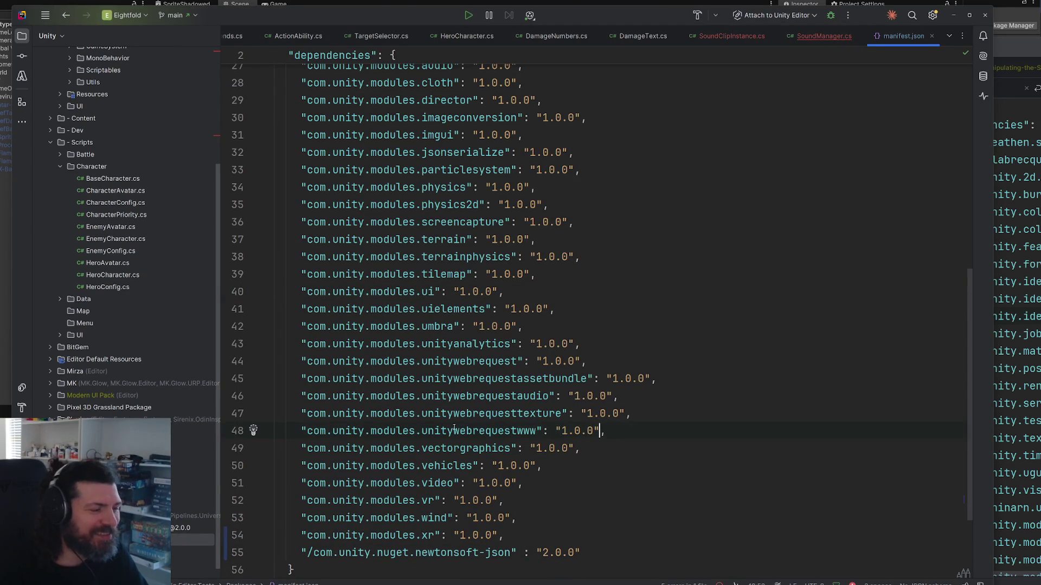
pyautogui.click(824, 36)
pyautogui.hotkey('alt', 'Tab')
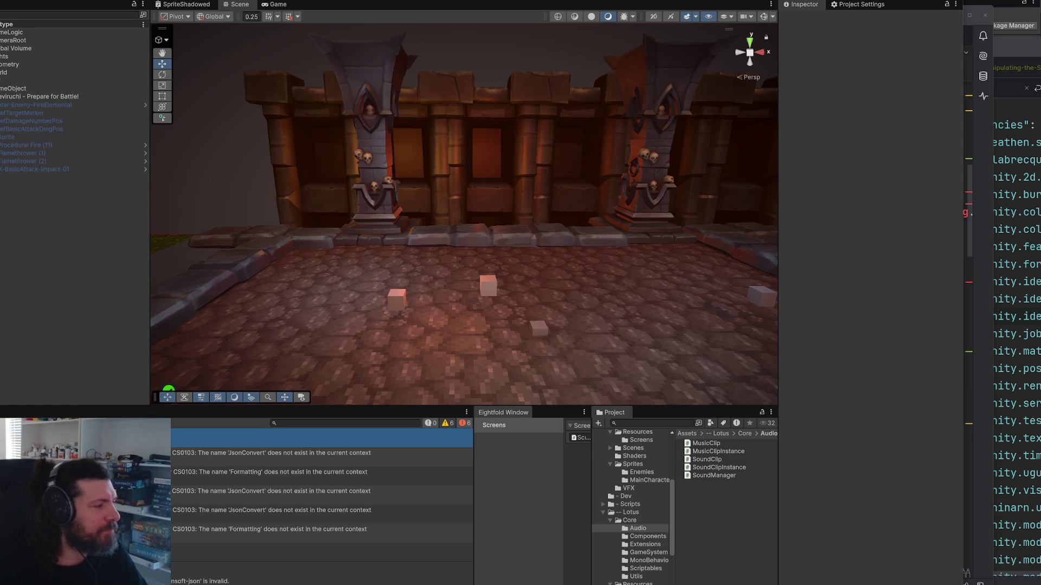
pyautogui.doubleClick(271, 453)
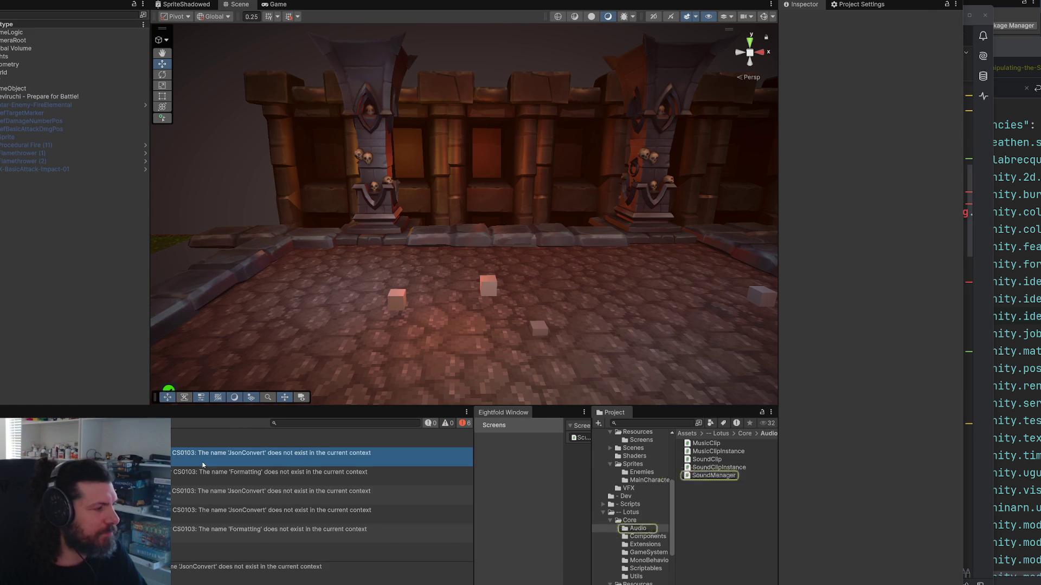
pyautogui.hotkey('alt', 'Return')
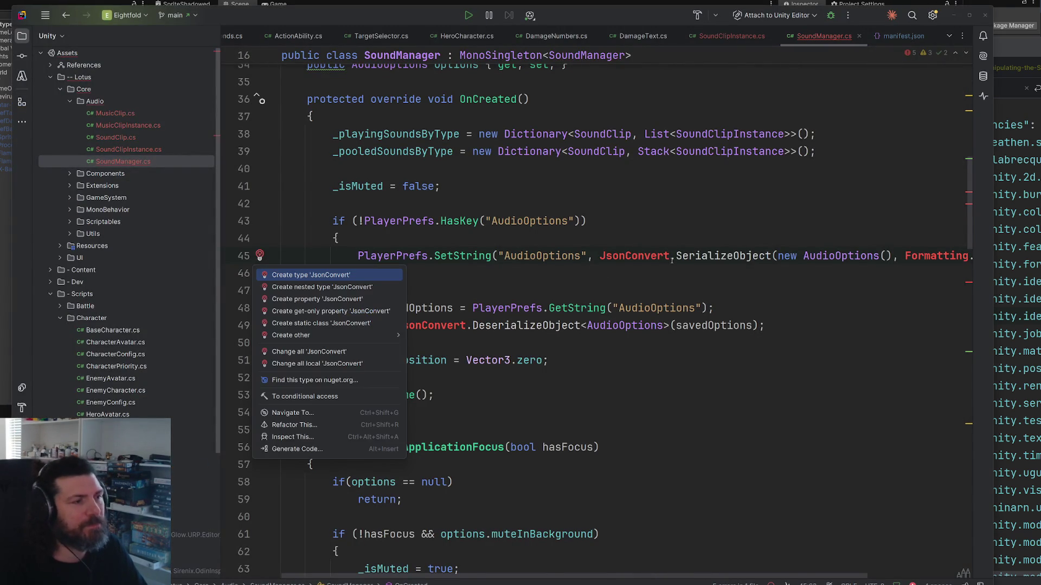
pyautogui.press('Escape')
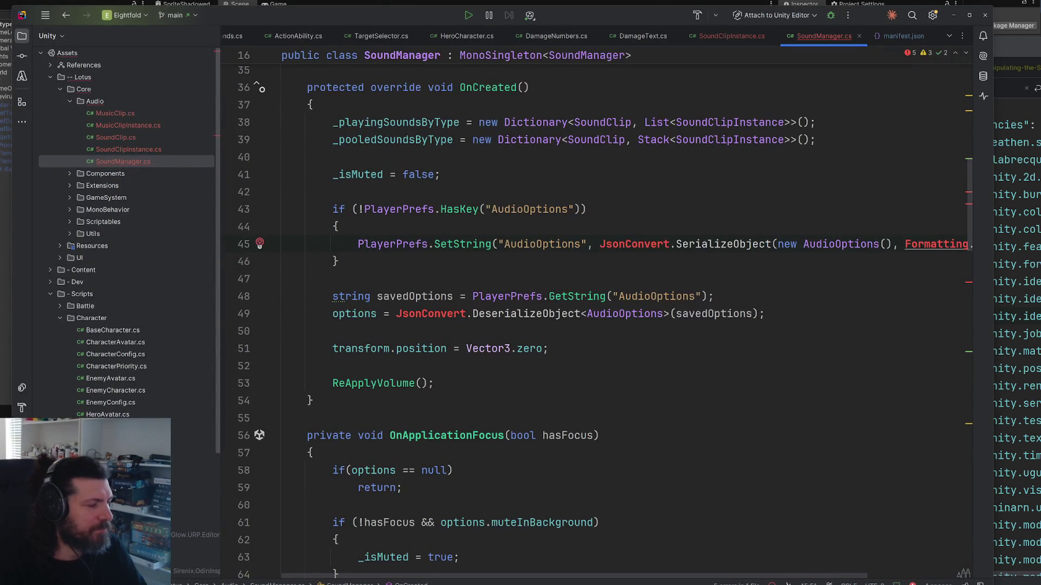
pyautogui.hotkey('alt', 'Tab')
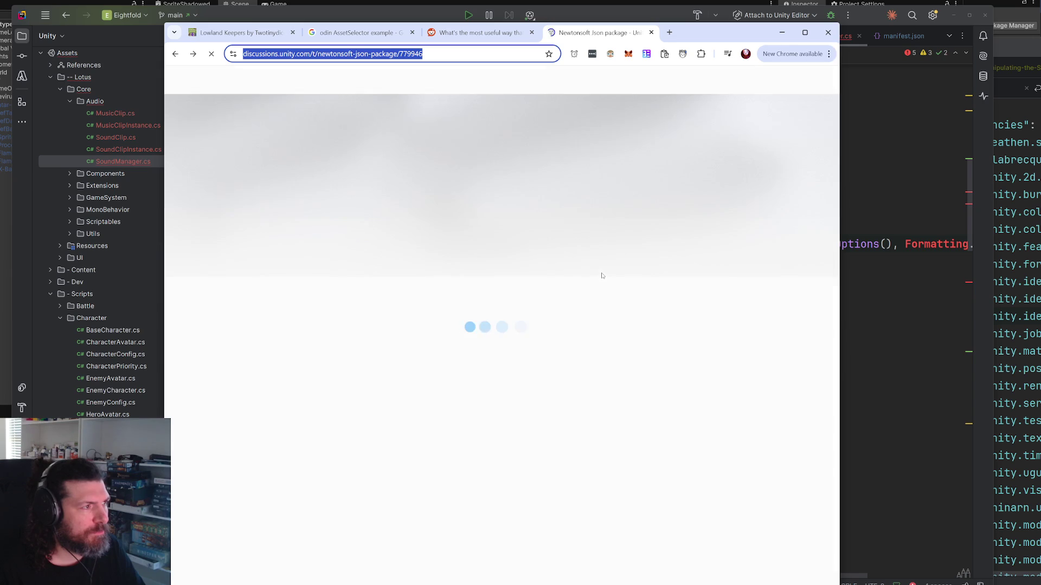
pyautogui.scroll(-3, 697, 311)
pyautogui.scroll(-10, 699, 309)
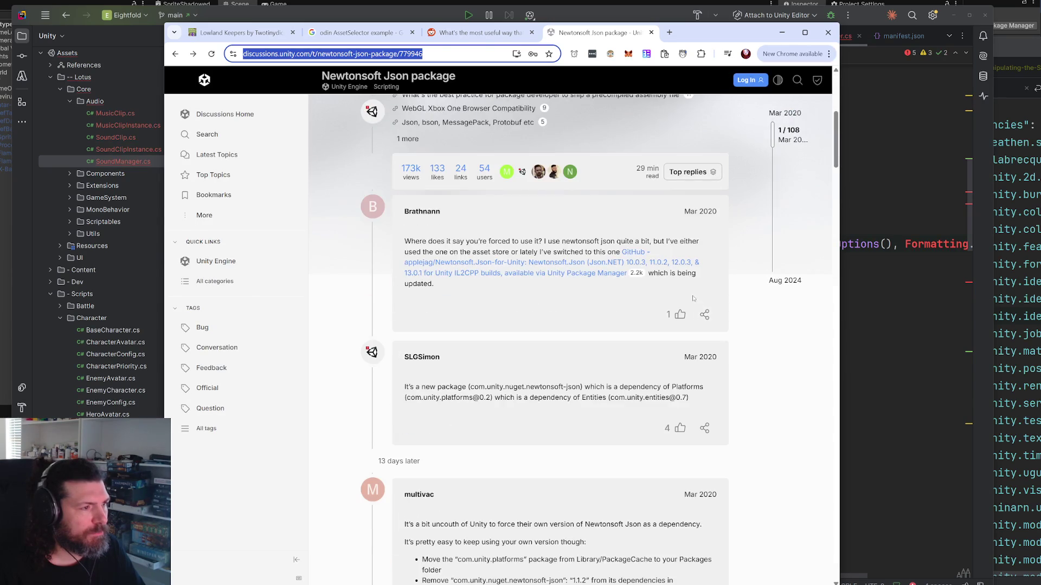
pyautogui.scroll(-15, 709, 304)
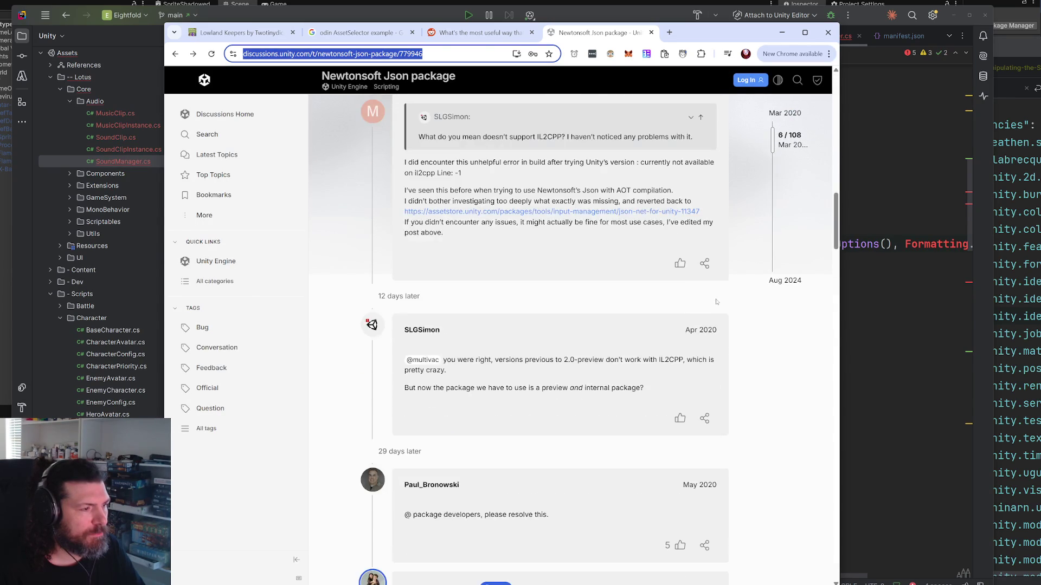
pyautogui.scroll(15, 717, 303)
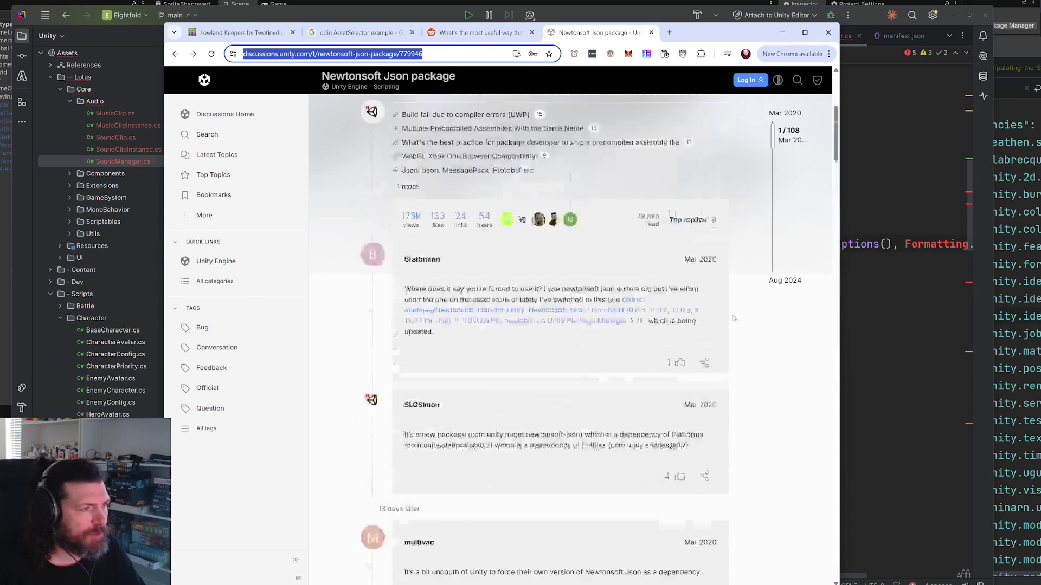
pyautogui.scroll(-5, 731, 317)
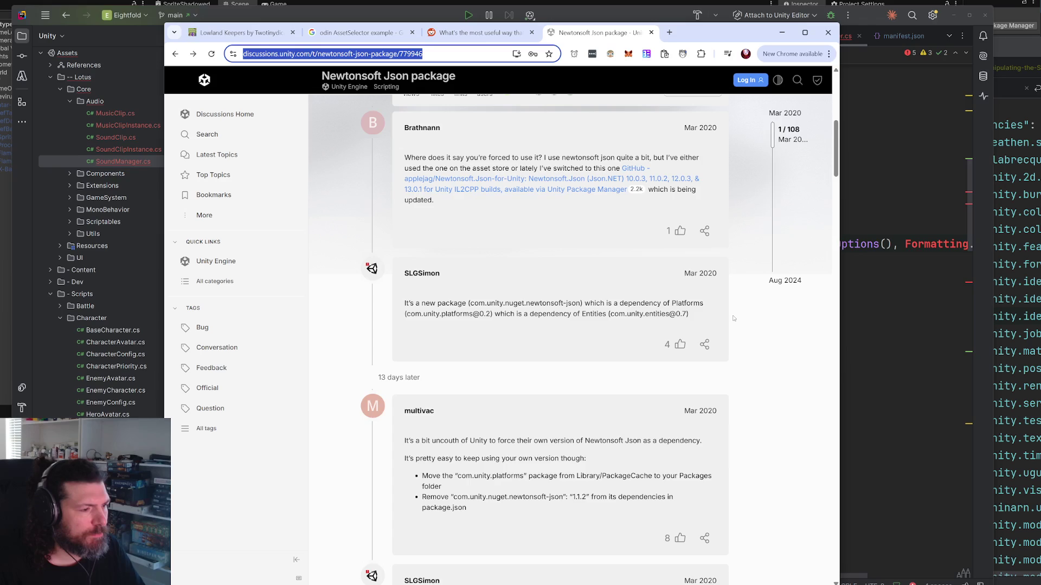
pyautogui.scroll(-2, 734, 318)
pyautogui.moveTo(589, 413); pyautogui.dragTo(452, 413)
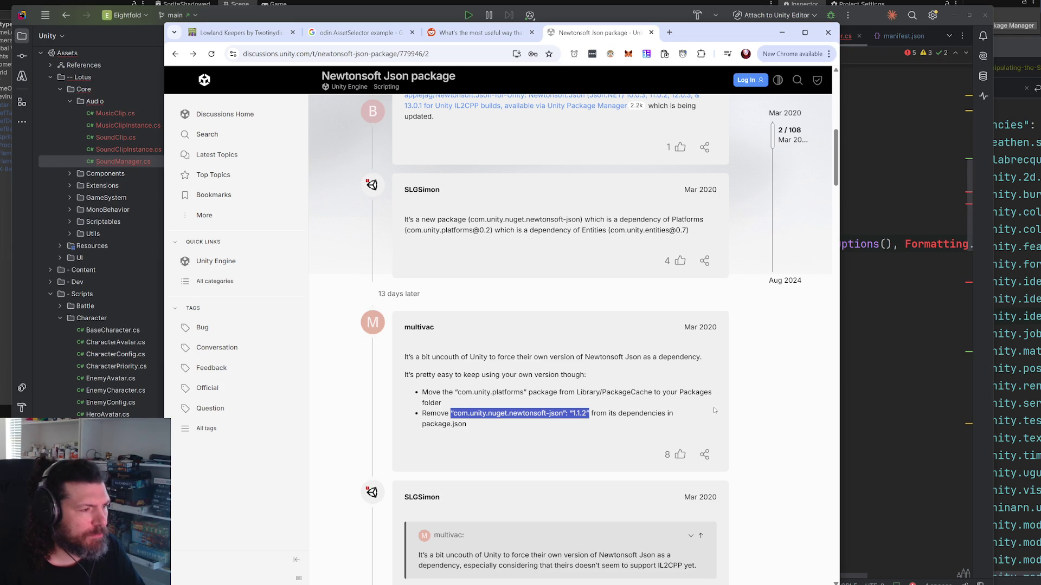
pyautogui.scroll(3, 712, 413)
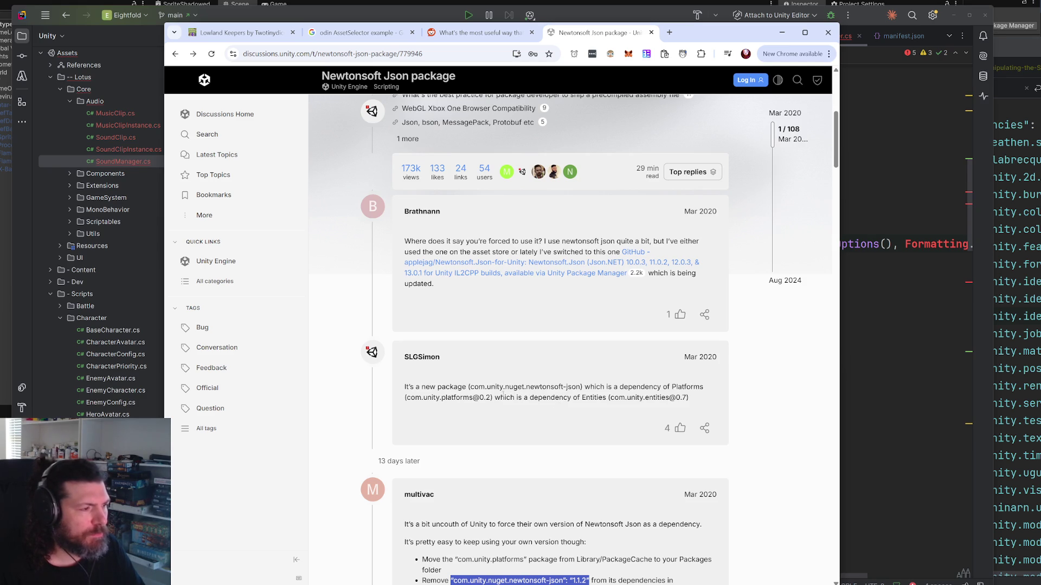
pyautogui.moveTo(491, 397); pyautogui.dragTo(406, 397)
pyautogui.scroll(-8, 710, 362)
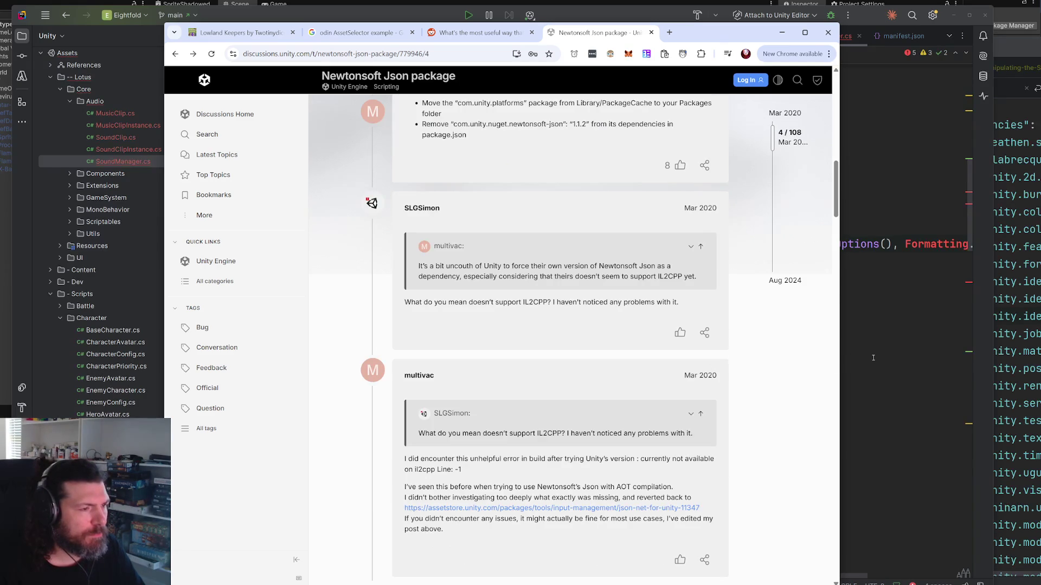
# Step: Comment out SoundManager's options-loading lines 43–49 in OnCreated
pyautogui.click(873, 358)
pyautogui.moveTo(766, 315)
pyautogui.mouseDown()
pyautogui.moveTo(281, 285)
pyautogui.moveTo(212, 211)
pyautogui.mouseUp()
pyautogui.hotkey('ctrl', '/')
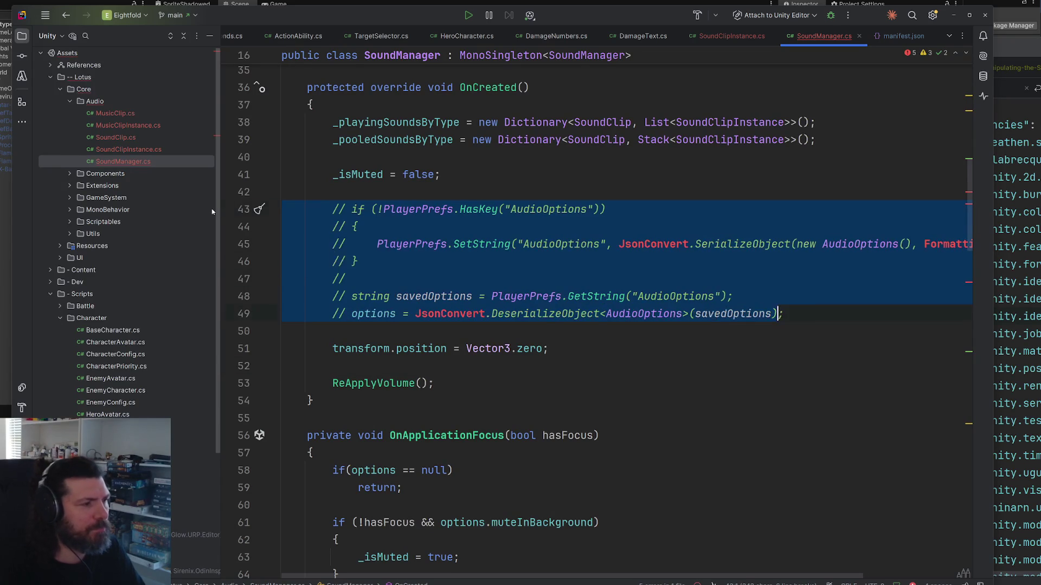
# Step: Comment out the two JsonConvert saving lines in SaveOptions and reopen manifest.json
pyautogui.scroll(-7, 544, 268)
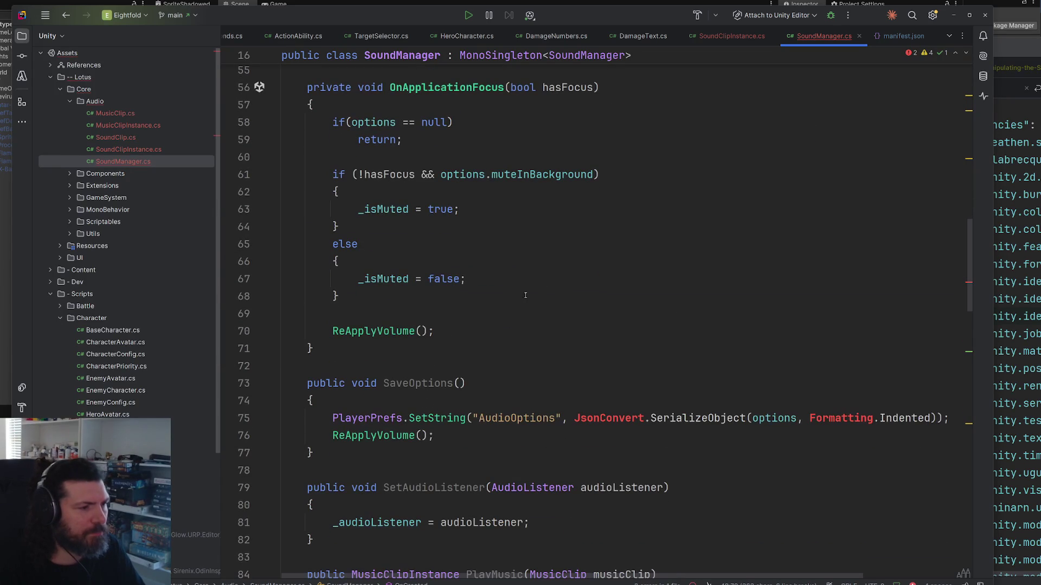
pyautogui.moveTo(461, 433); pyautogui.dragTo(213, 422)
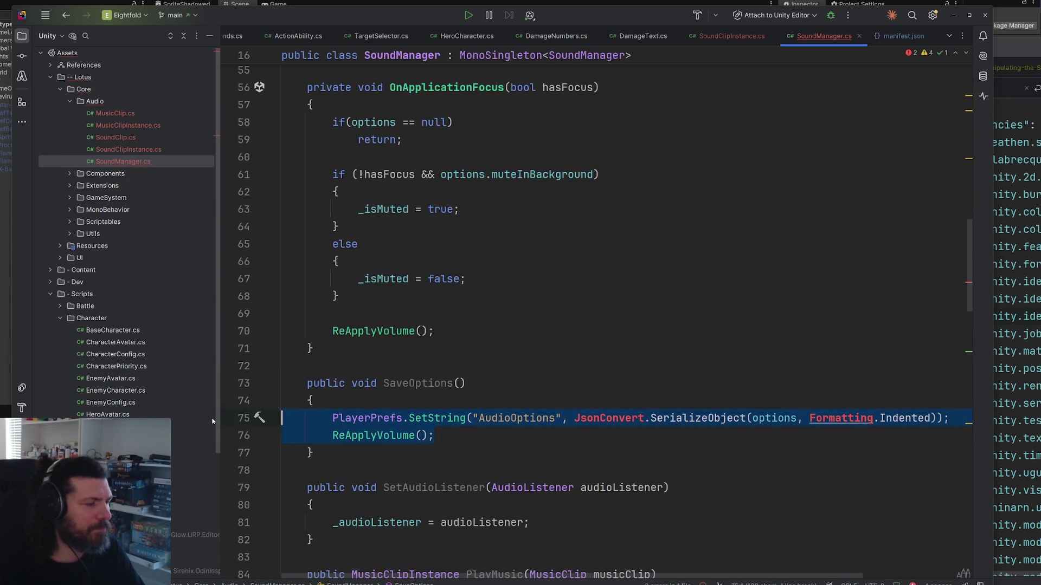
pyautogui.hotkey('ctrl', '/')
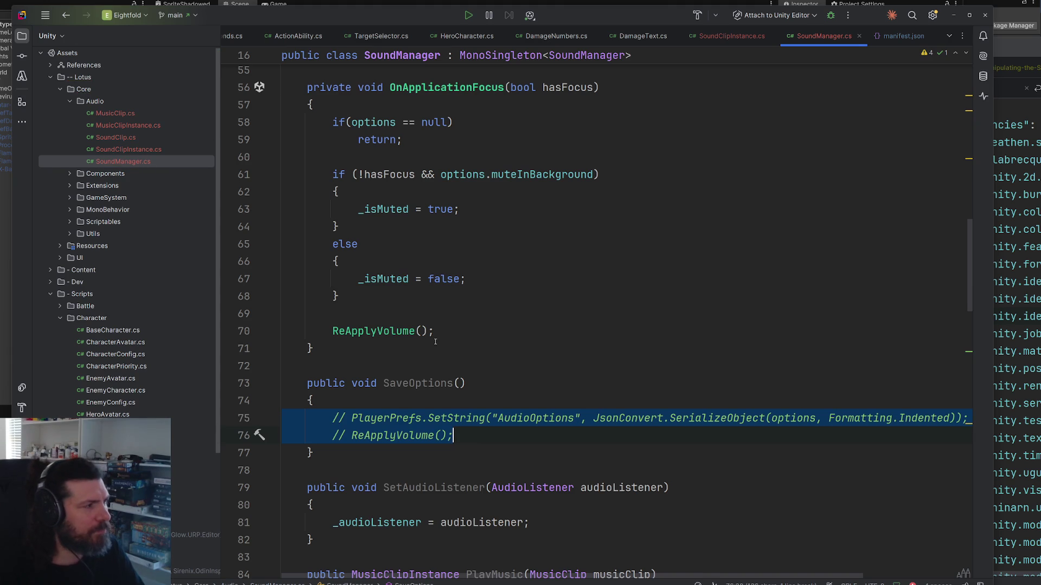
pyautogui.click(889, 36)
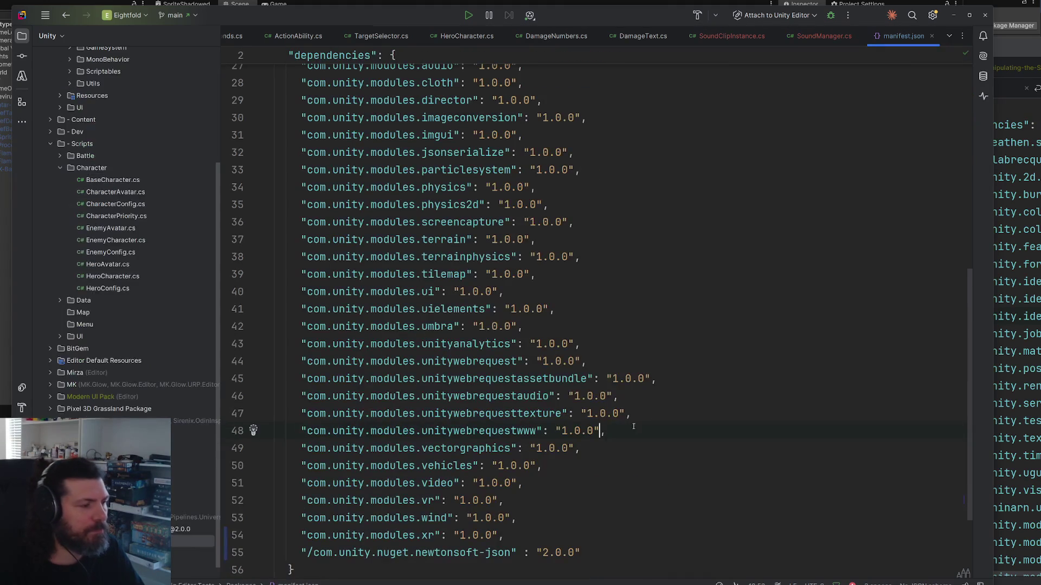
# Step: Delete the newtonsoft-json "2.0.0" line from manifest.json and switch back to Unity
pyautogui.press('BackSpace')
pyautogui.press('BackSpace')
pyautogui.press('BackSpace')
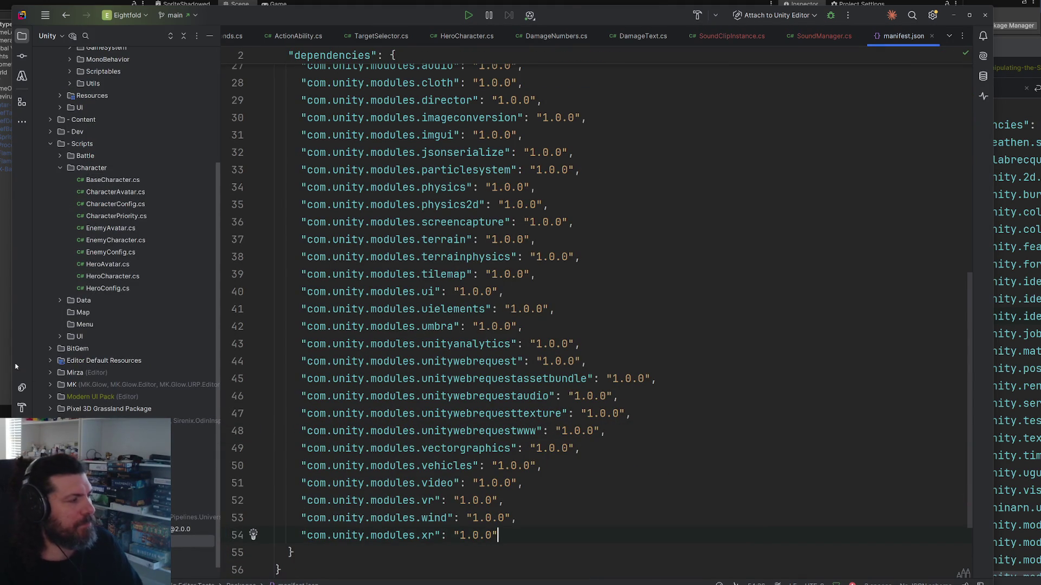
pyautogui.hotkey('alt', 'Tab')
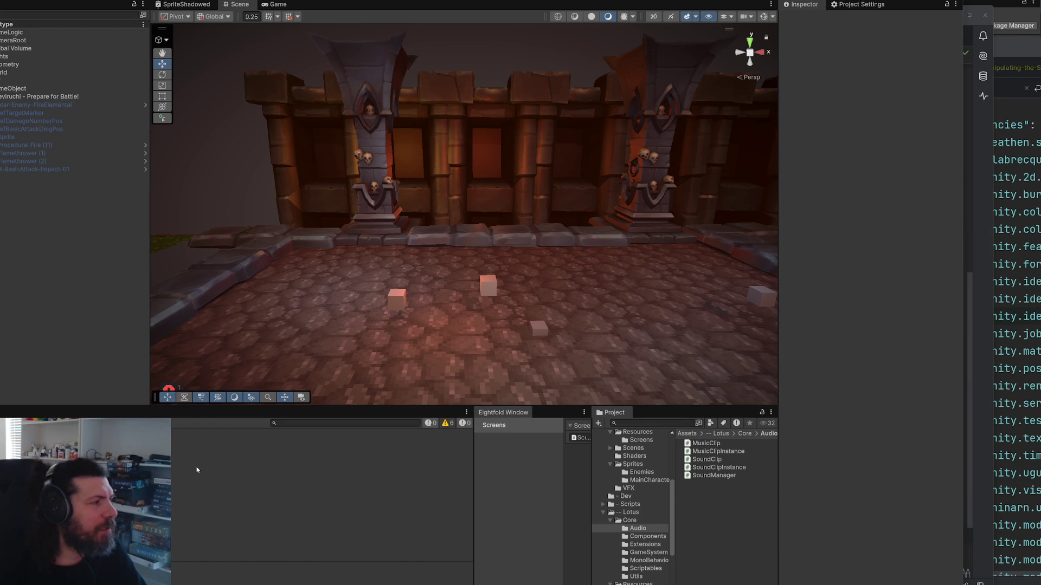
# Step: Create an empty GameObject named SoundManager with the Sound Manager script and Dont Destroy On Load ticked
pyautogui.rightClick(70, 307)
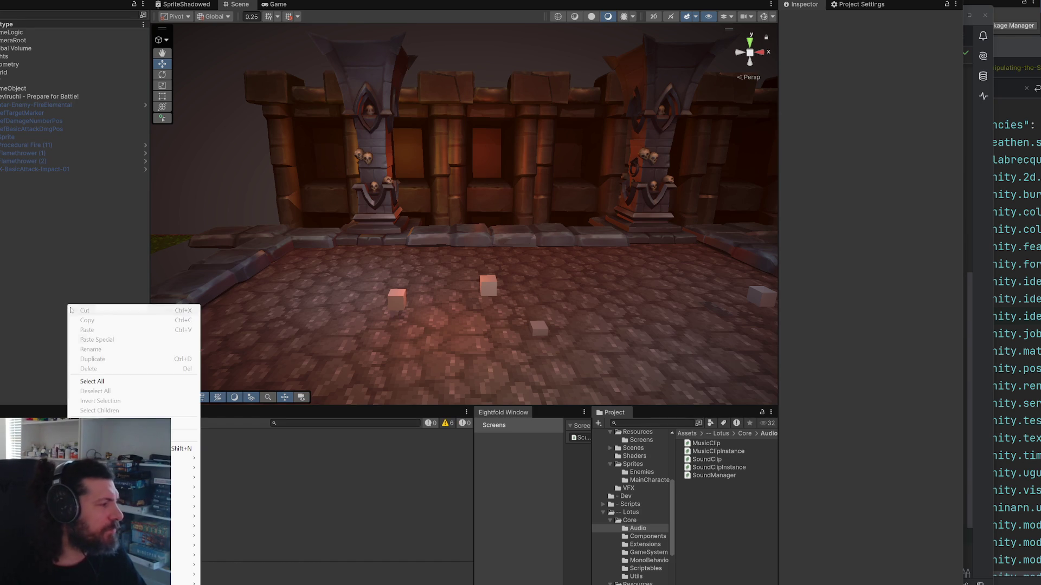
pyautogui.click(184, 448)
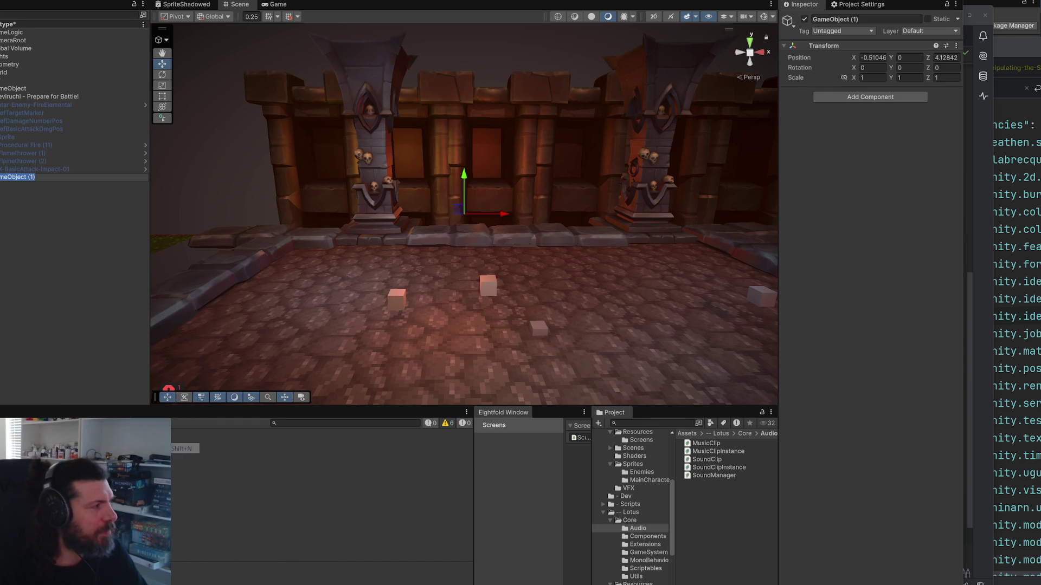
pyautogui.write('SoundM')
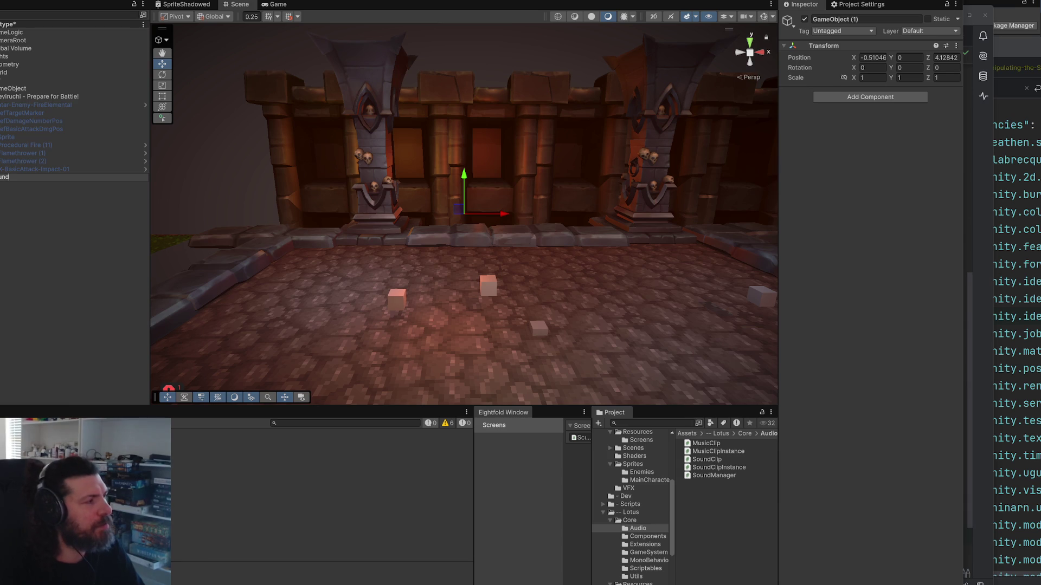
pyautogui.write('anager')
pyautogui.press('Return')
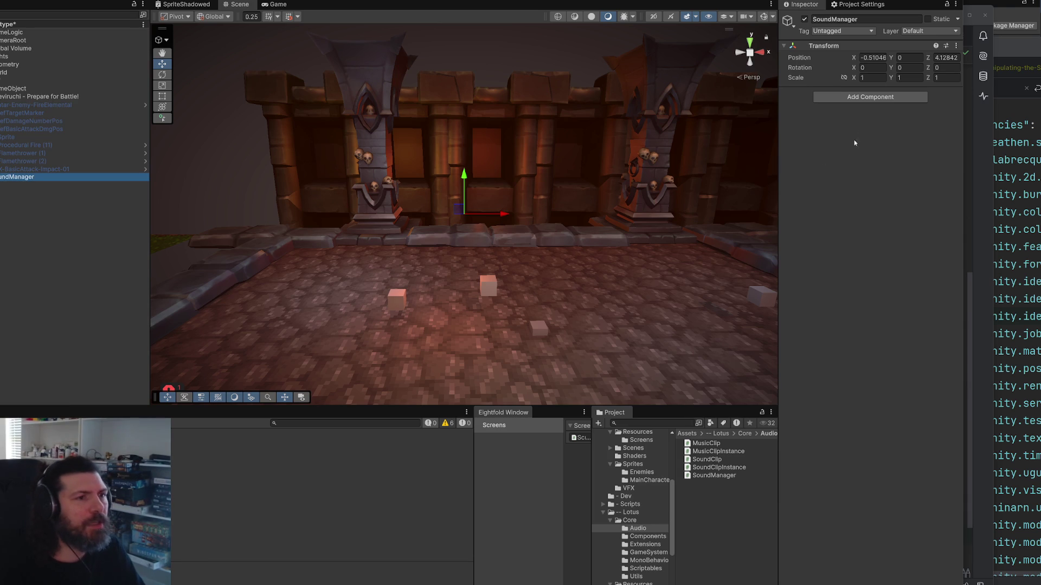
pyautogui.click(870, 98)
pyautogui.write('soundmanager')
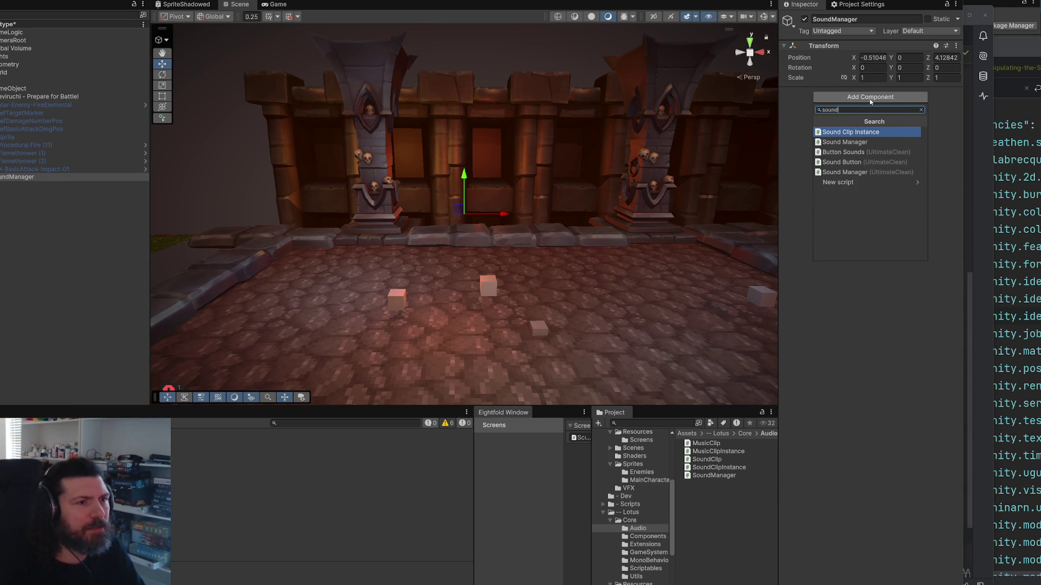
pyautogui.press('Return')
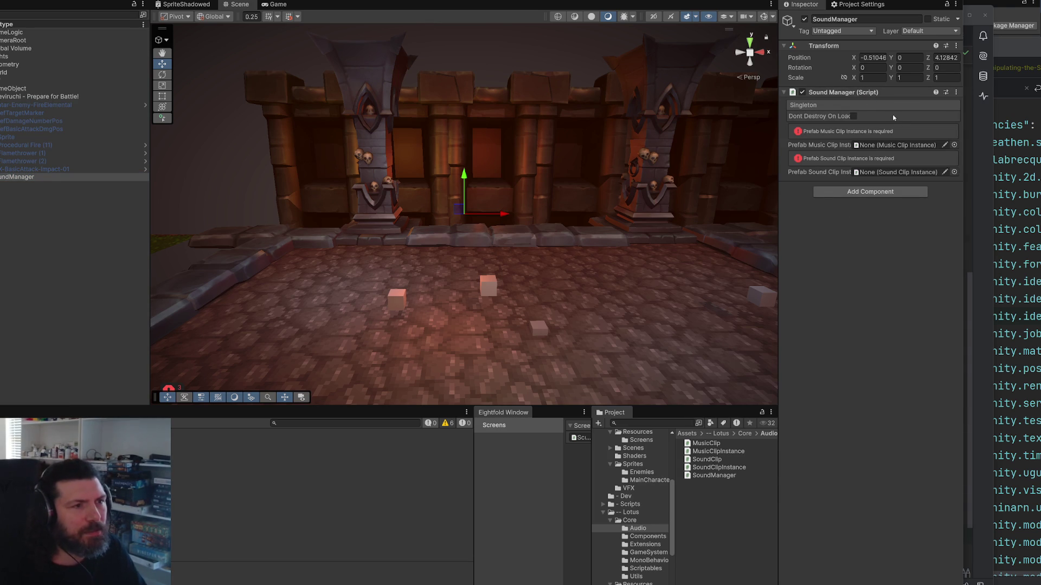
pyautogui.click(855, 117)
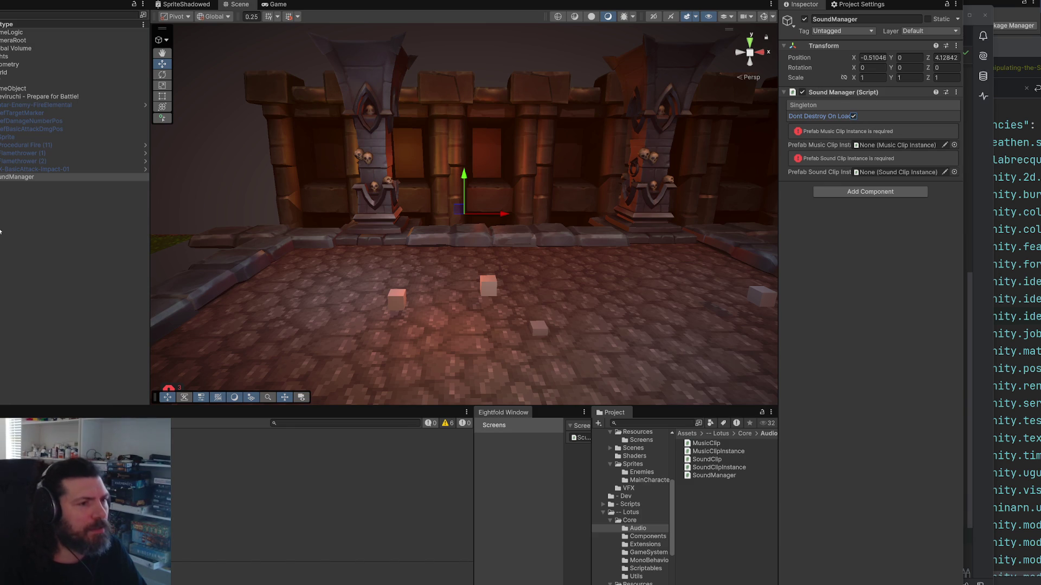
pyautogui.rightClick(22, 214)
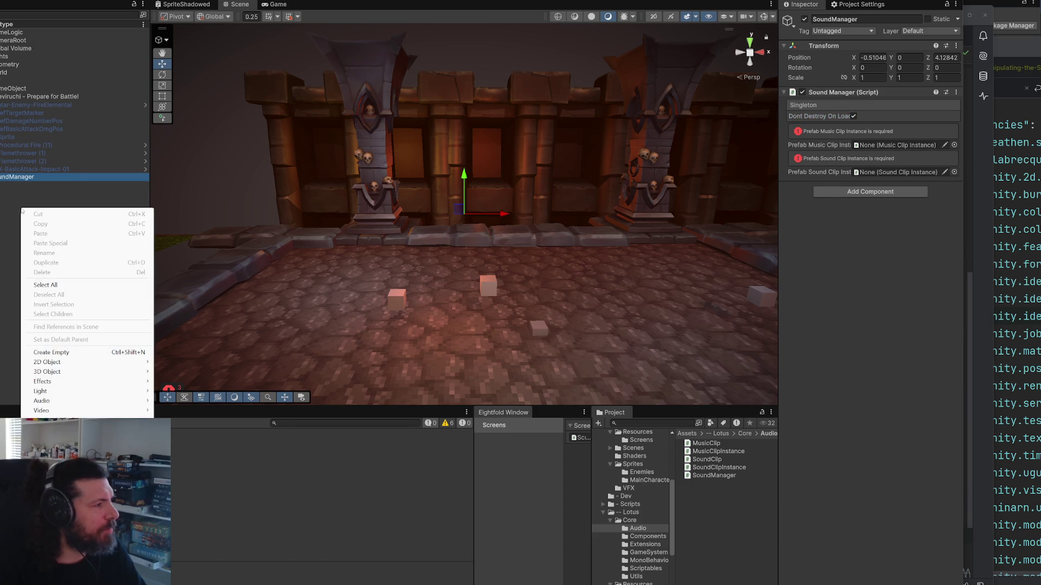
# Step: Create a new top-level empty GameObject named SoundClipInstance beside SoundManager
pyautogui.click(22, 211)
pyautogui.rightClick(5, 211)
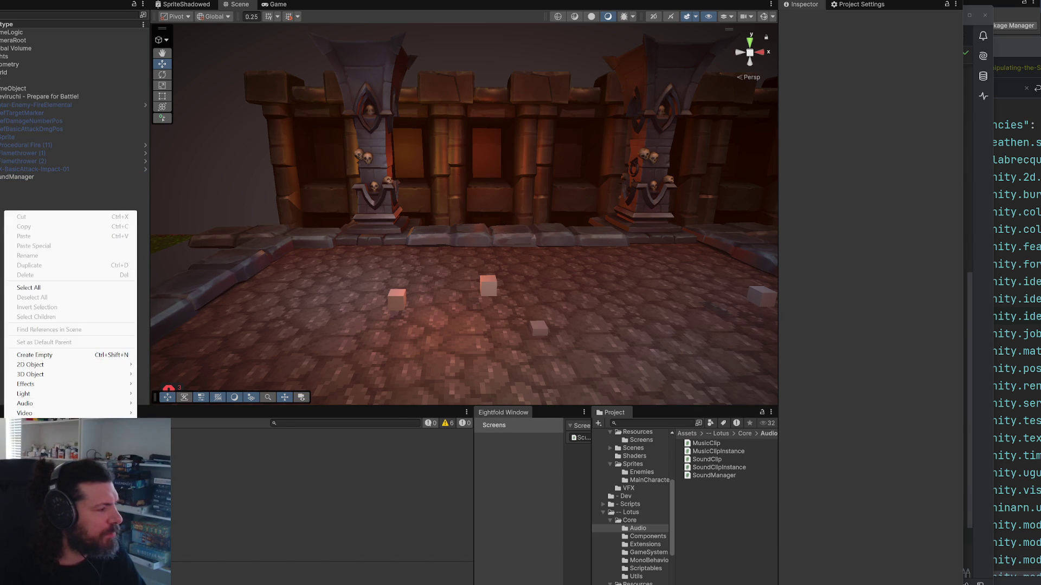
pyautogui.click(73, 355)
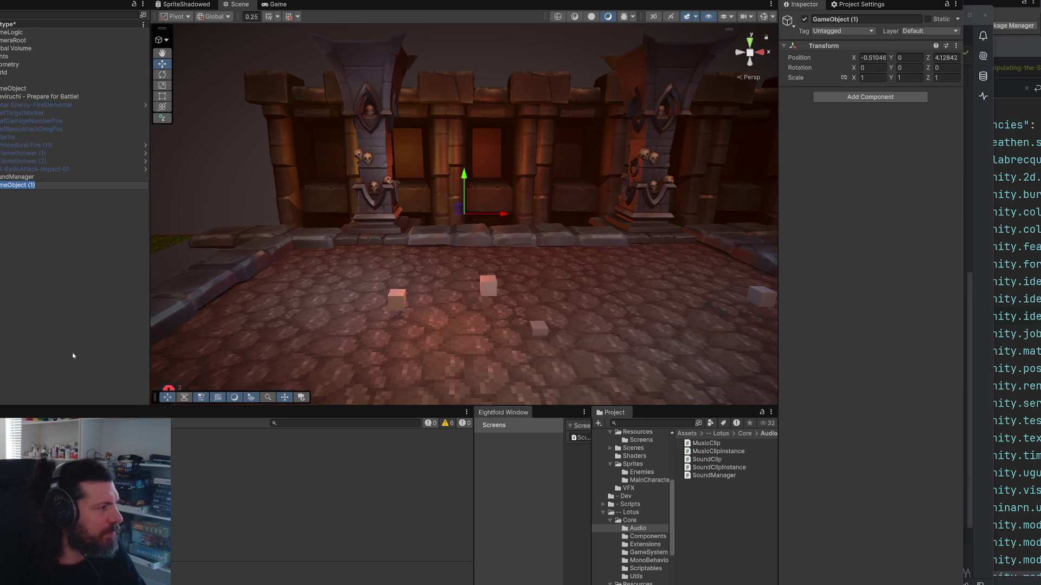
pyautogui.press('BackSpace')
pyautogui.write('Clip')
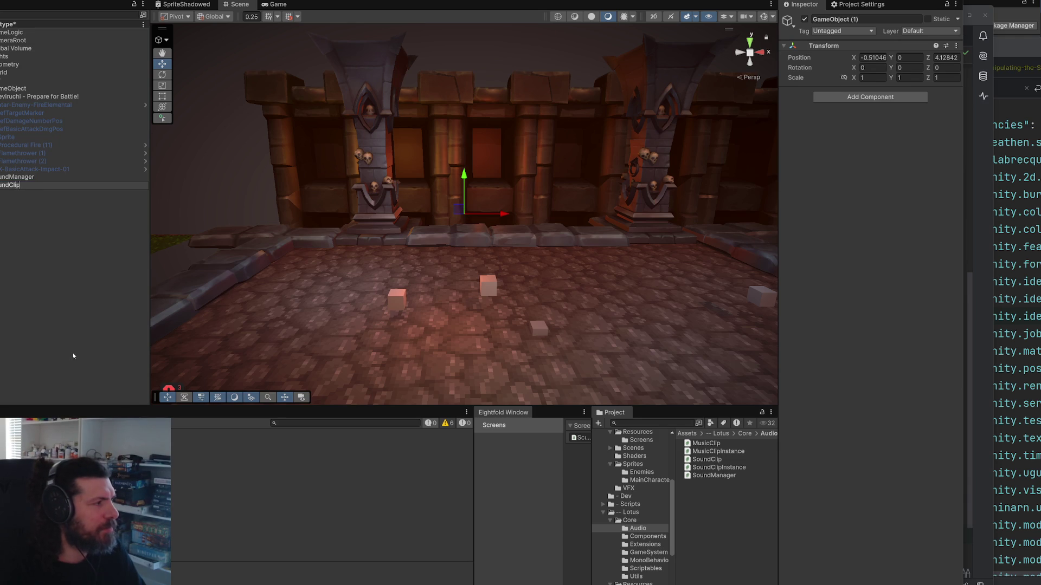
pyautogui.write('Instanc')
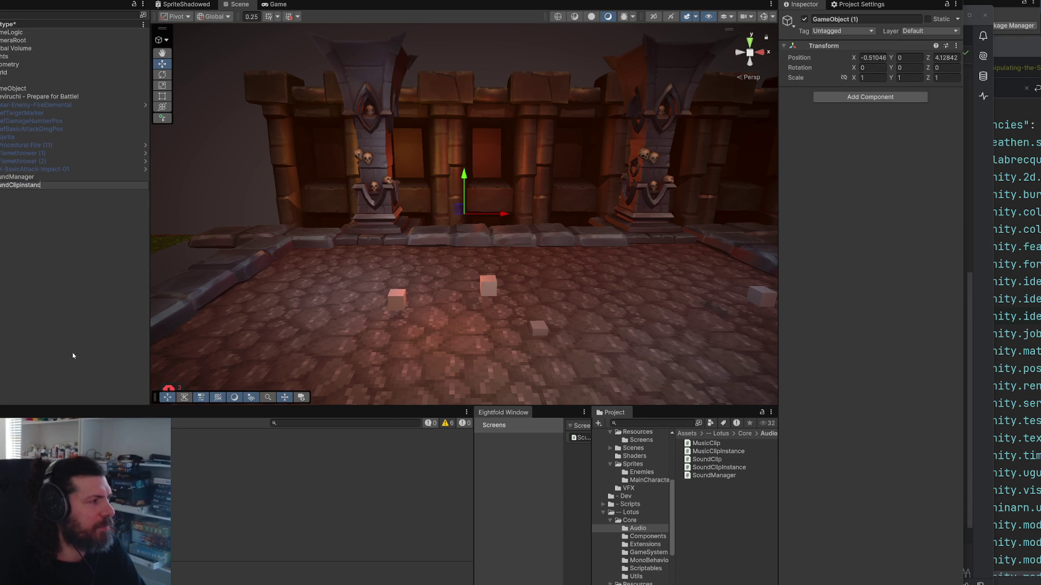
pyautogui.press('BackSpace')
pyautogui.press('BackSpace')
pyautogui.press('BackSpace')
pyautogui.write('Instance')
pyautogui.press('Return')
# Step: Delete the accidental SoundClipInstance duplicate, check SoundManager, and reselect SoundClipInstance
pyautogui.hotkey('ctrl', 'd')
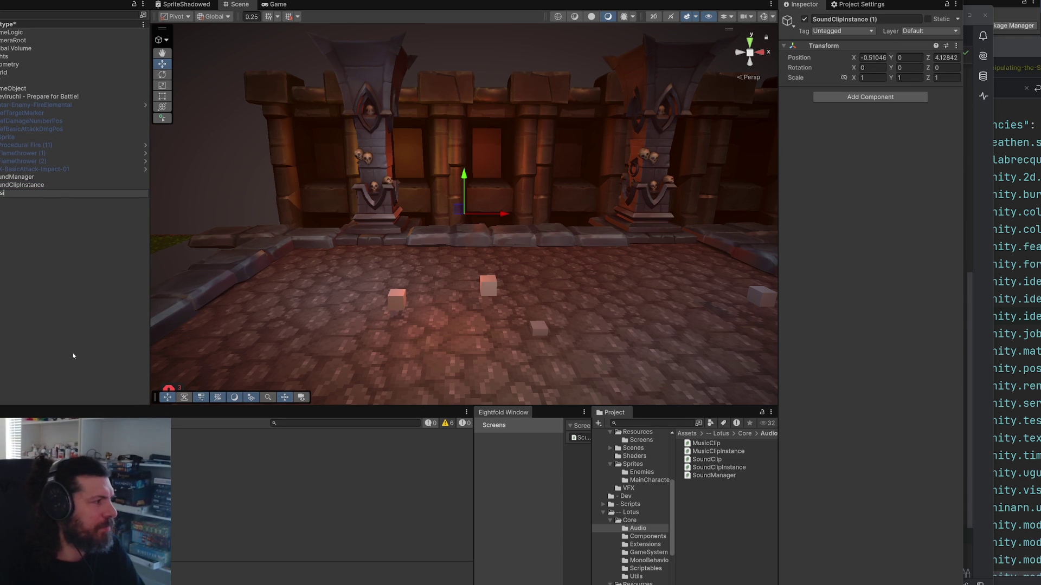
pyautogui.press('Return')
pyautogui.press('Delete')
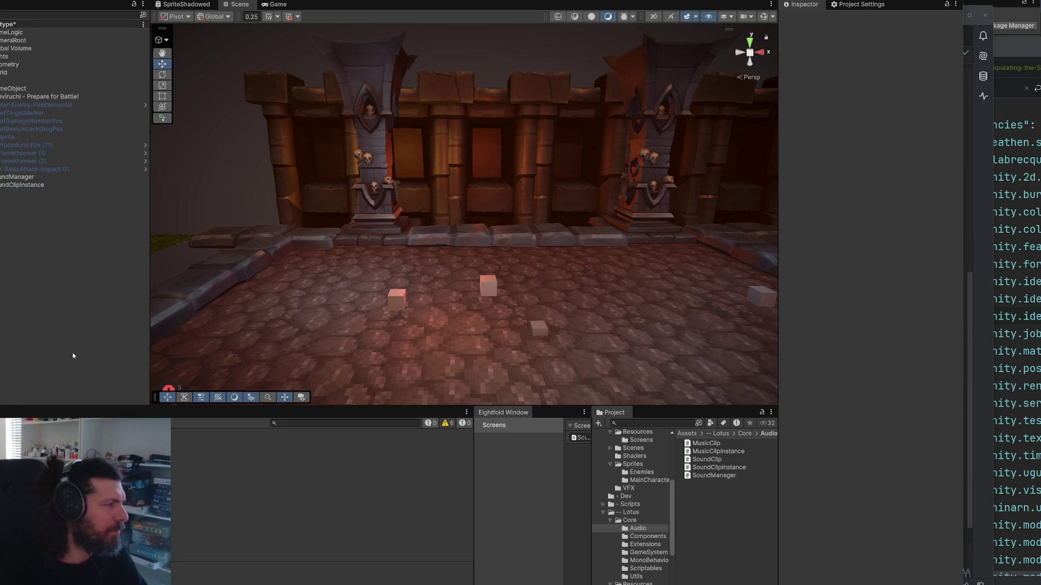
pyautogui.click(61, 178)
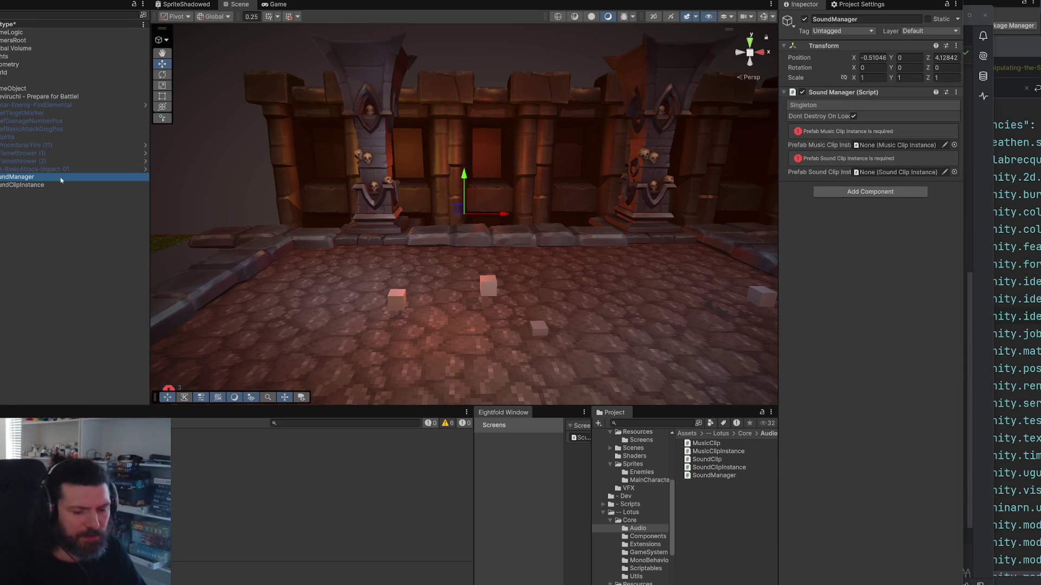
pyautogui.click(61, 184)
# Step: Search Add Component for 'audio' and close the list without adding anything
pyautogui.click(840, 98)
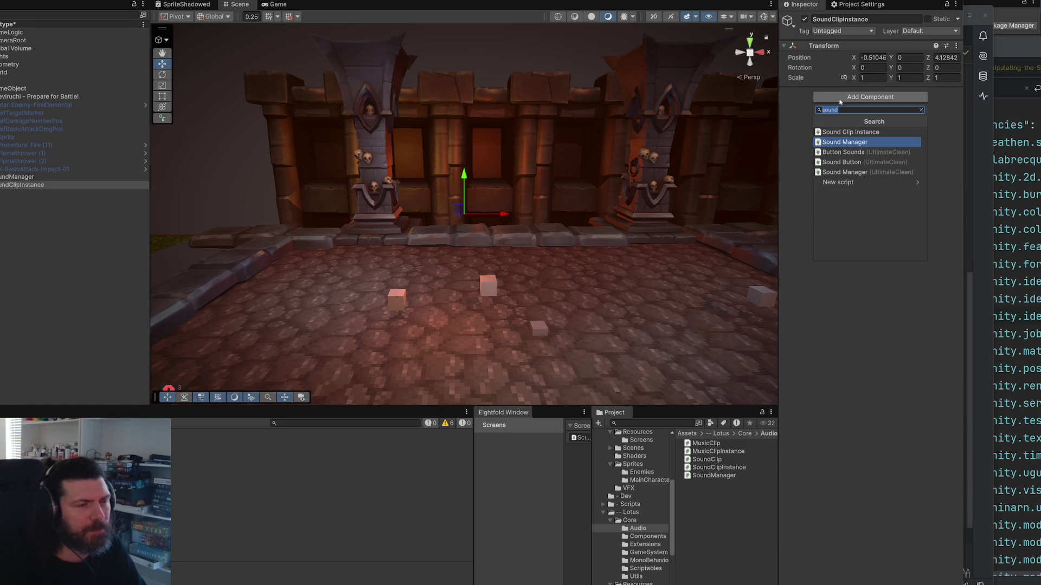
pyautogui.write('audio')
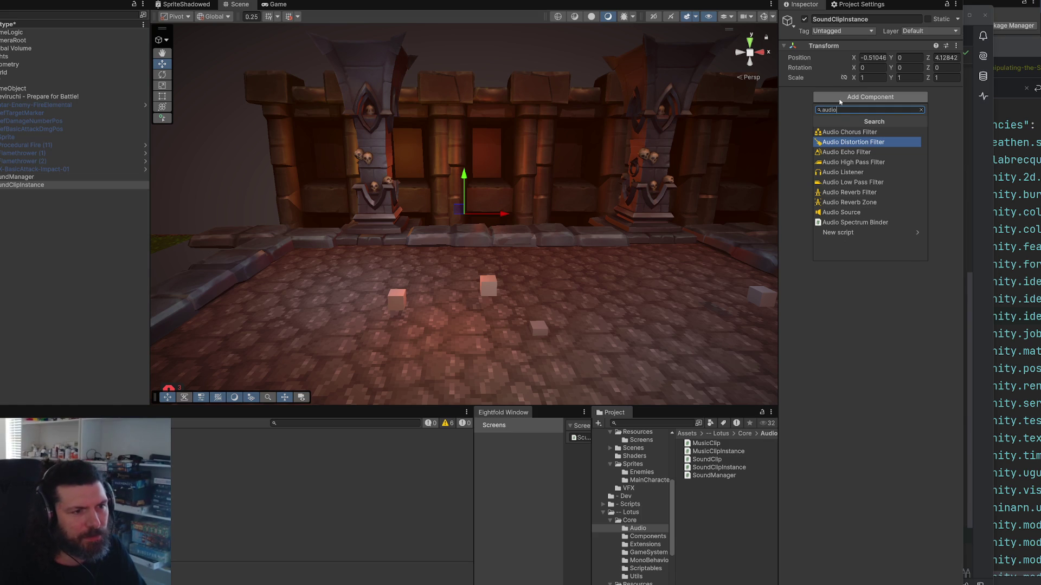
pyautogui.press('BackSpace')
pyautogui.press('BackSpace')
pyautogui.press('BackSpace')
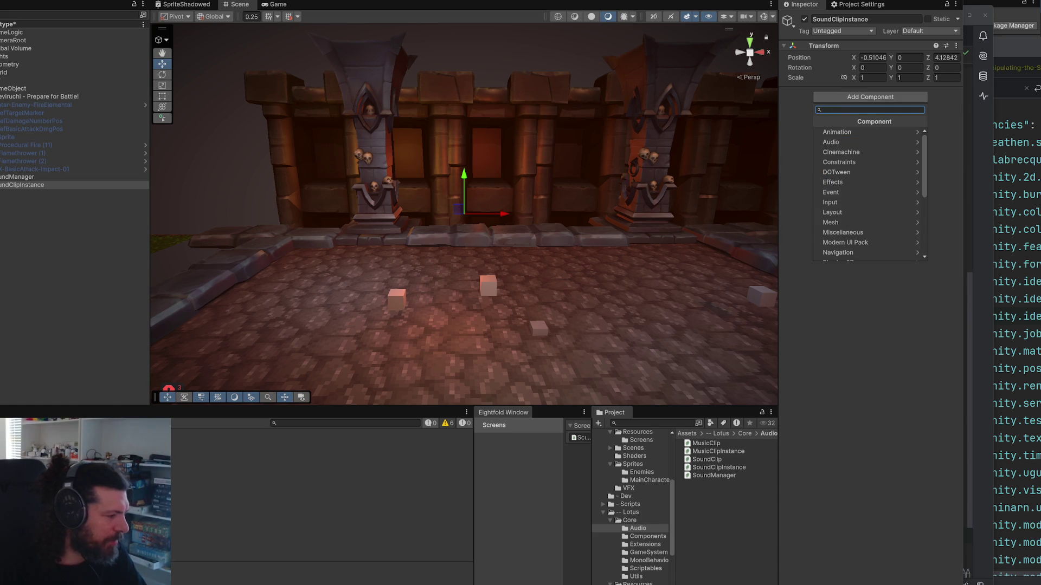
pyautogui.press('Escape')
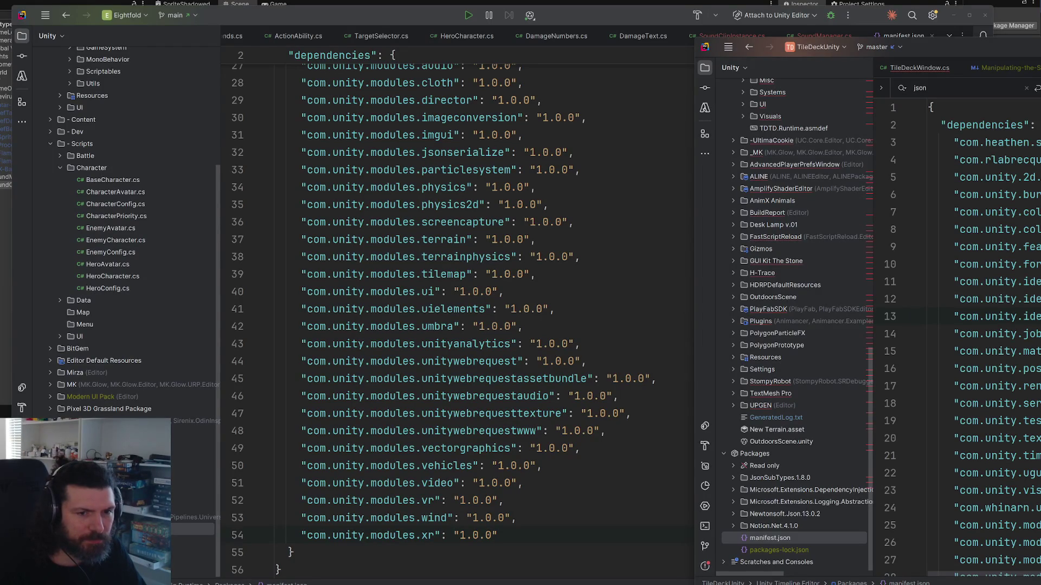
# Step: Reveal TileDeckUnity's manifest.json in File Explorer and navigate into the project's Assets folder
pyautogui.hotkey('alt', '1')
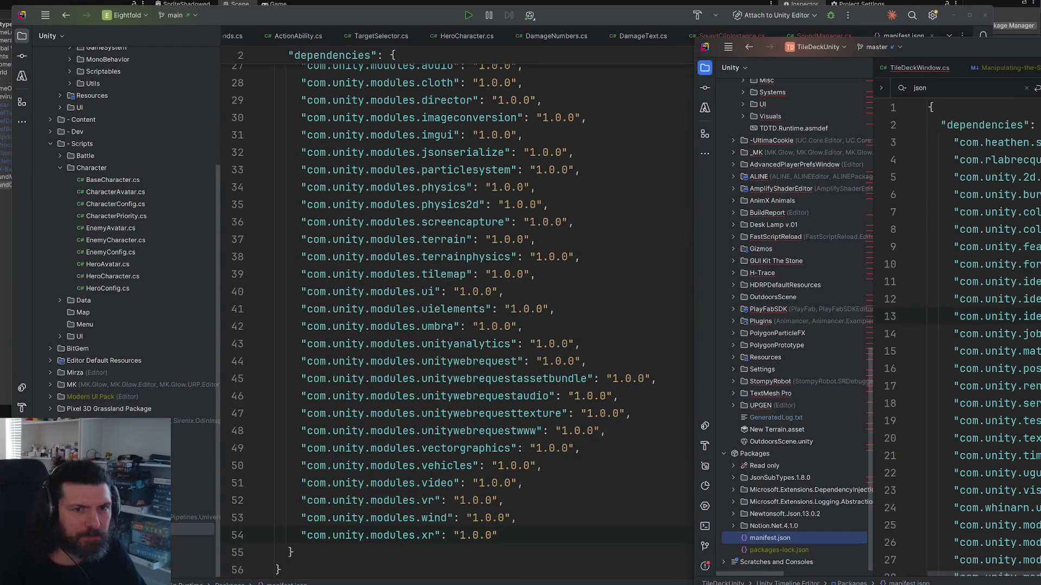
pyautogui.hotkey('alt', 'F1')
pyautogui.moveTo(1035, 151)
pyautogui.mouseDown()
pyautogui.moveTo(621, 101)
pyautogui.moveTo(726, 101)
pyautogui.mouseUp()
pyautogui.click(696, 97)
pyautogui.click(530, 154)
pyautogui.doubleClick(531, 154)
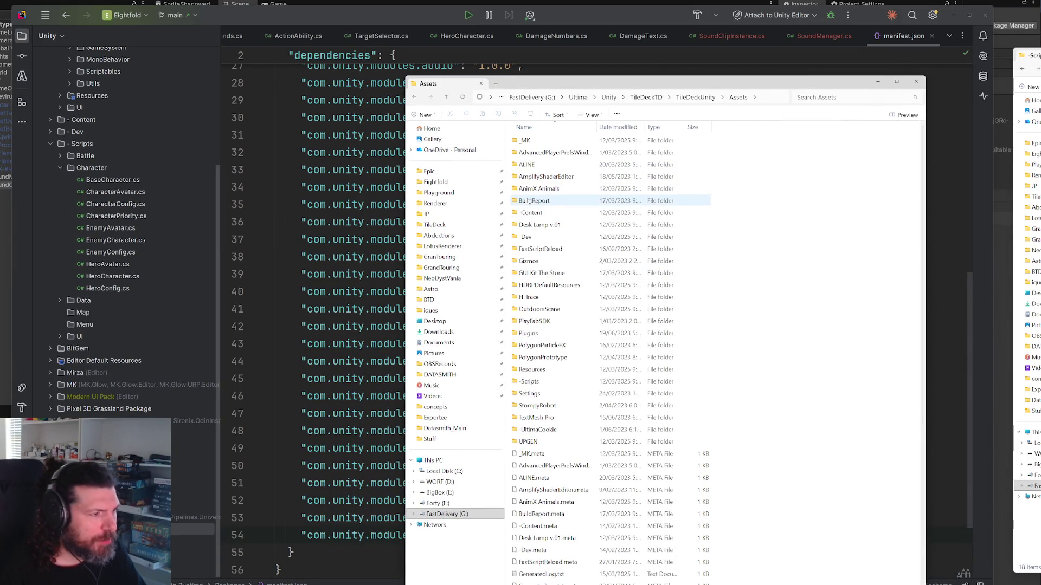
# Step: Peek into -UltimaCookie/Core, then search the Assets folder for 'audioclipinsta'
pyautogui.doubleClick(540, 429)
pyautogui.doubleClick(527, 140)
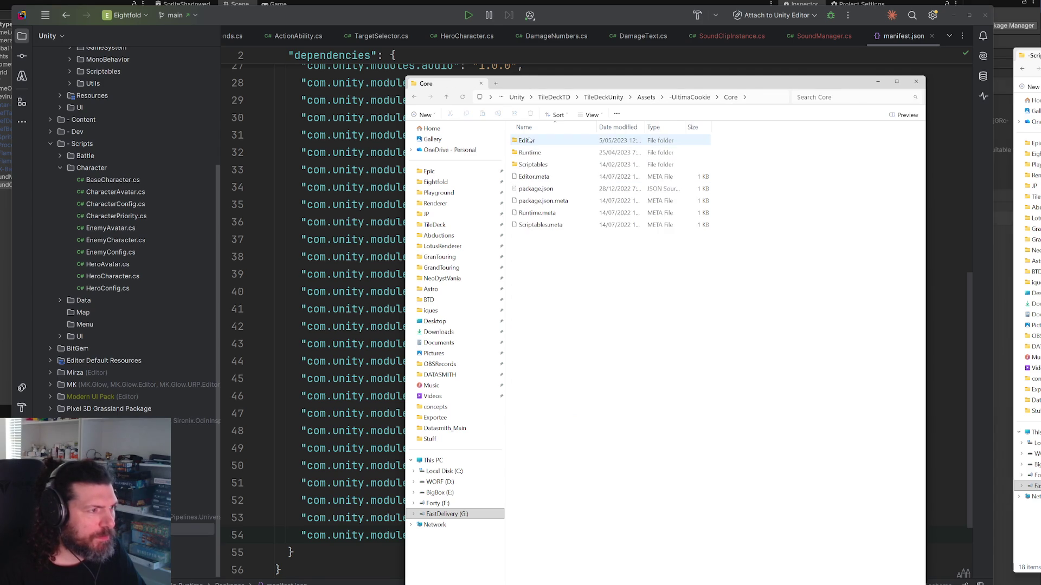
pyautogui.click(681, 98)
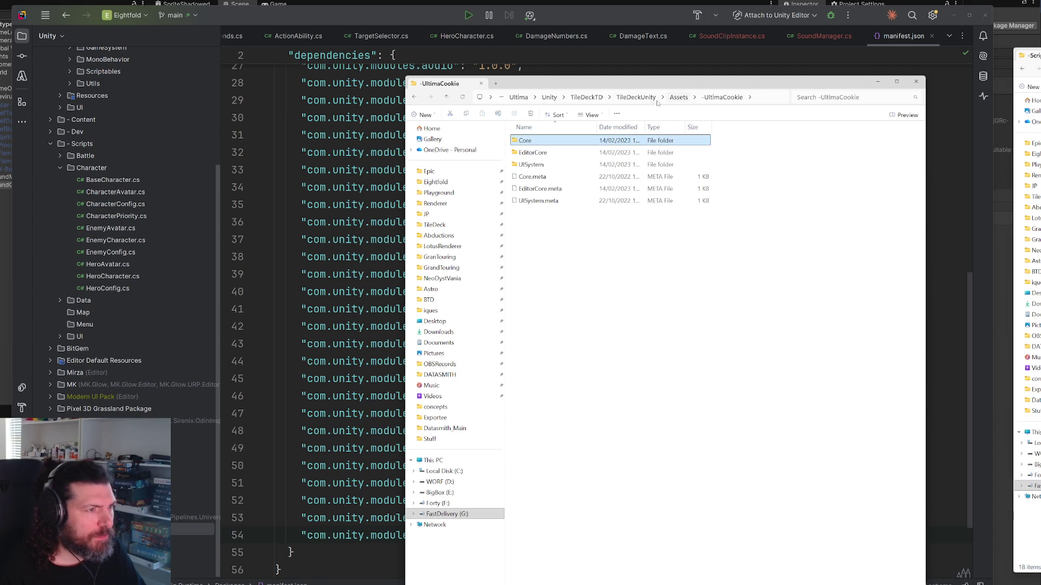
pyautogui.click(684, 97)
pyautogui.write('audioclipinsta')
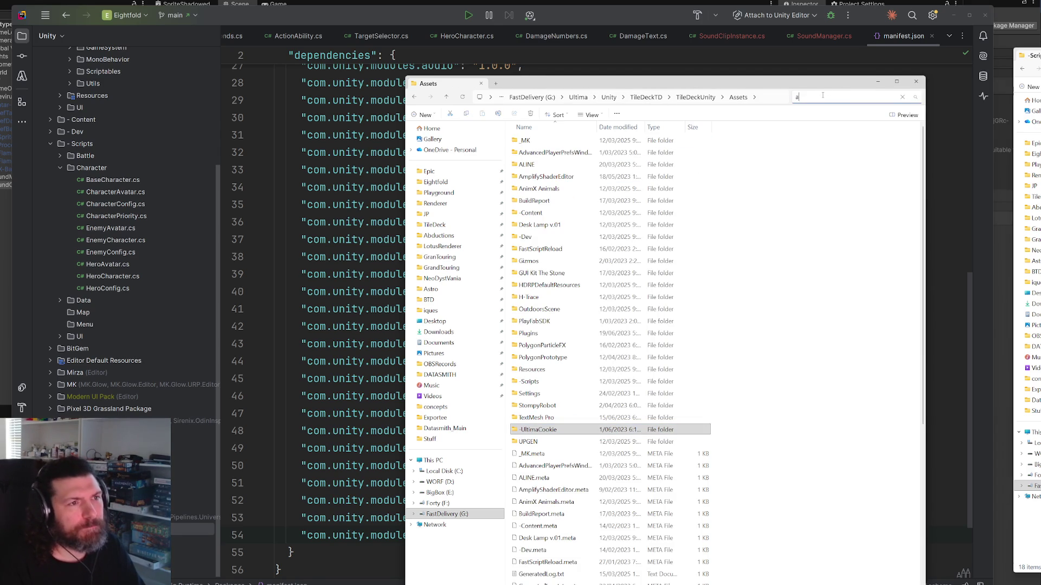
pyautogui.press('Return')
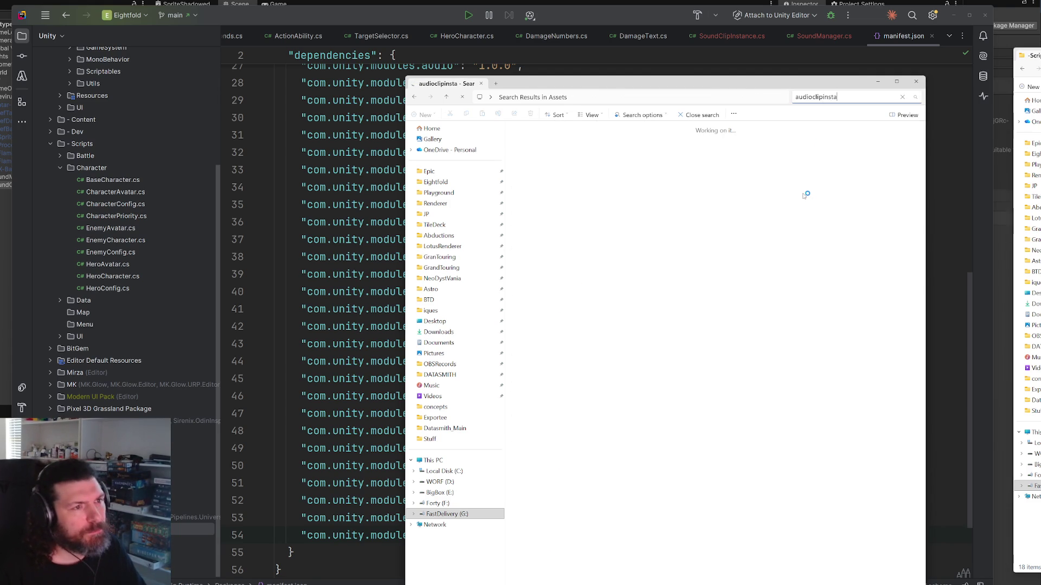
# Step: Move Explorer aside and minimize Rider to show Unity's battle scene, then leave the search results
pyautogui.moveTo(713, 87); pyautogui.dragTo(1040, 90)
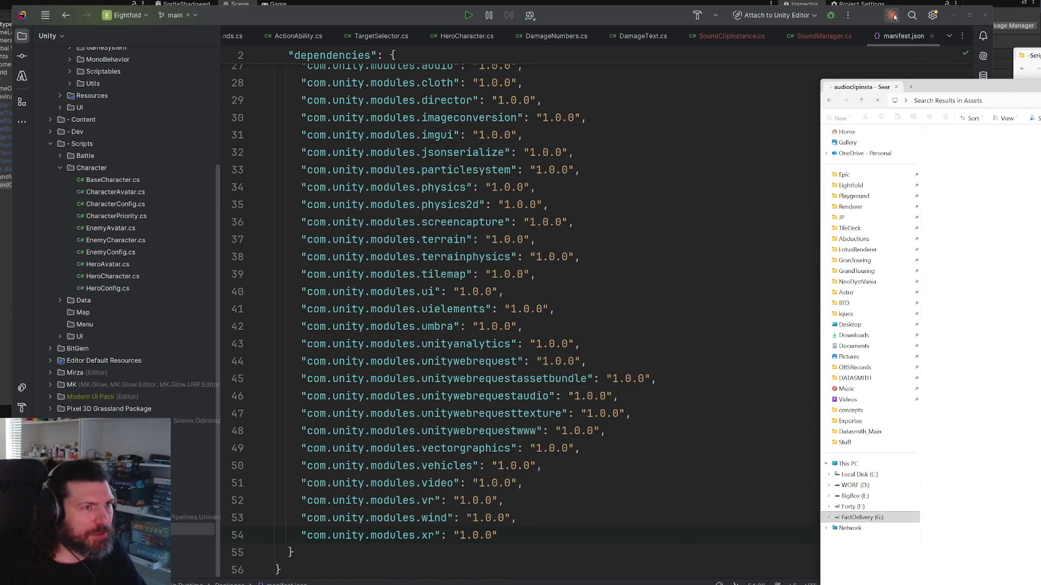
pyautogui.click(953, 16)
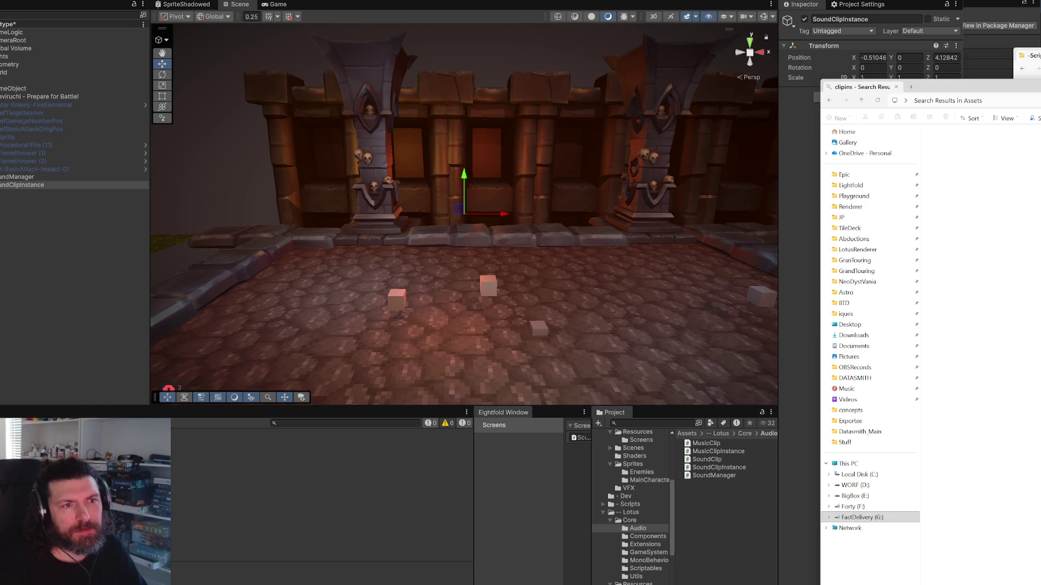
pyautogui.hotkey('alt', 'Left')
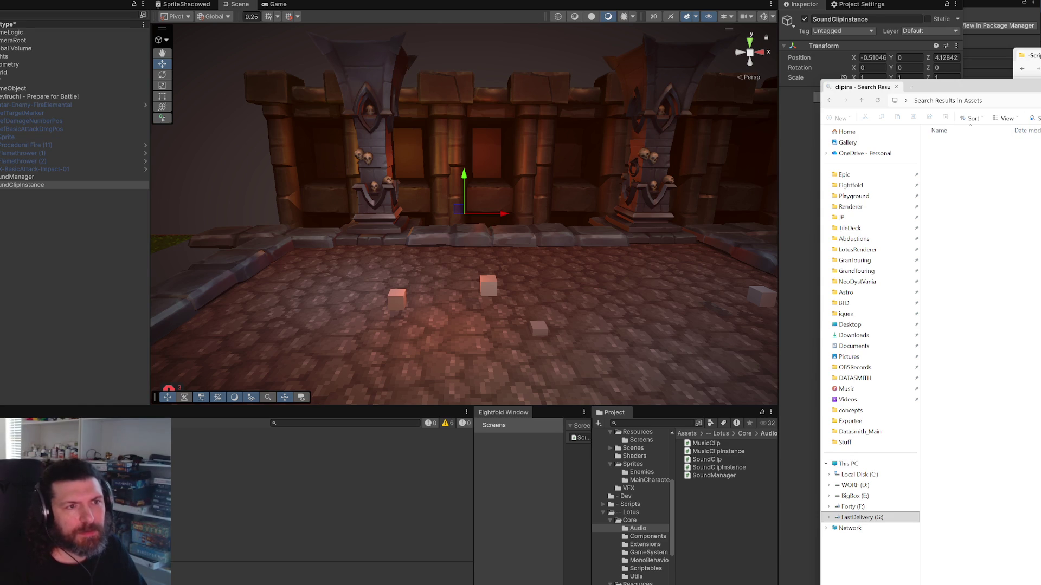
# Step: Browse -UltimaCookie/Core/Runtime and its 0Prefabs and UI prefab folders
pyautogui.moveTo(1037, 90); pyautogui.dragTo(602, 83)
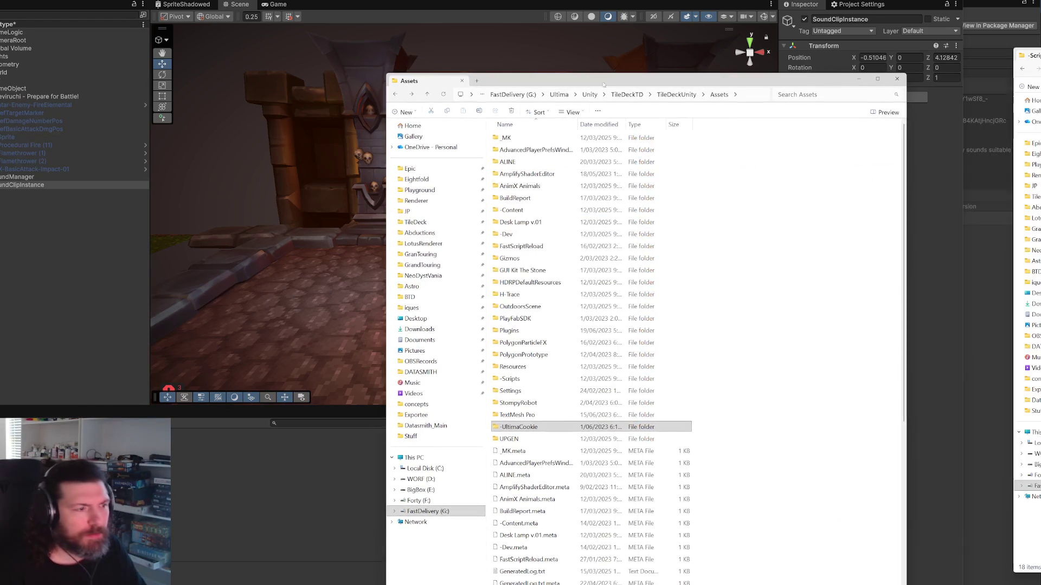
pyautogui.press('Return')
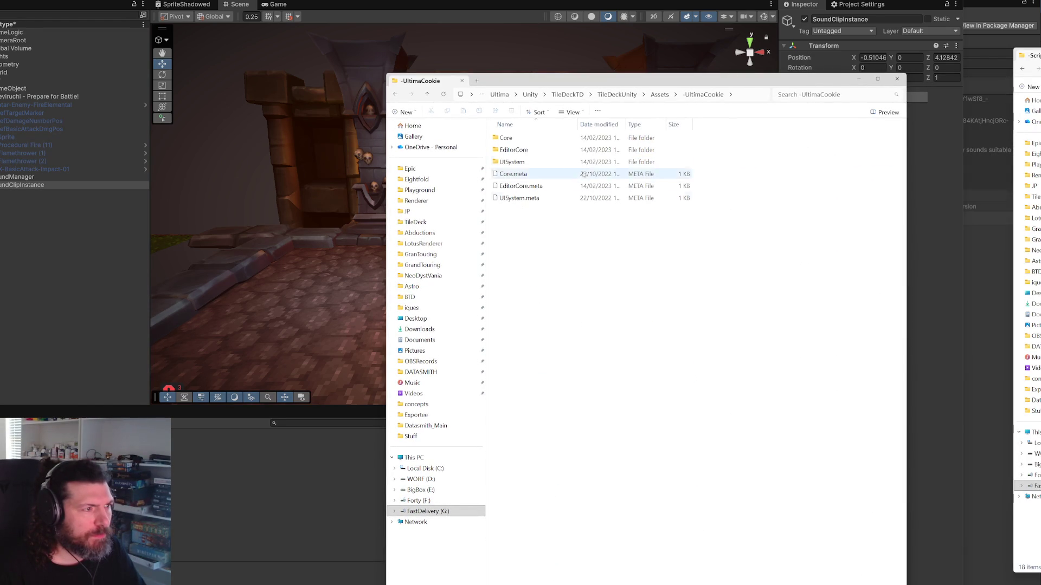
pyautogui.click(524, 142)
pyautogui.doubleClick(524, 142)
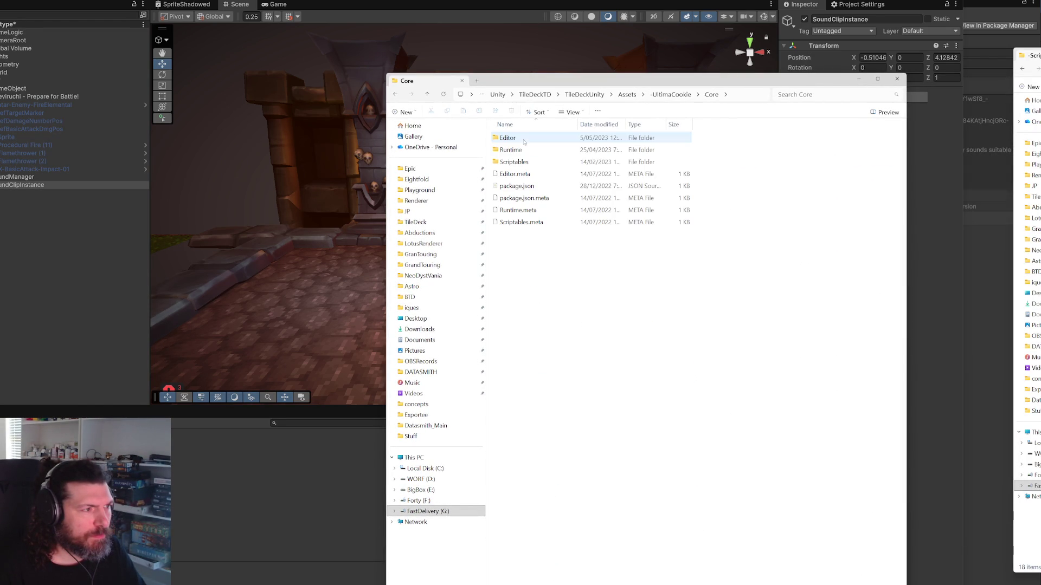
pyautogui.click(520, 152)
pyautogui.doubleClick(521, 151)
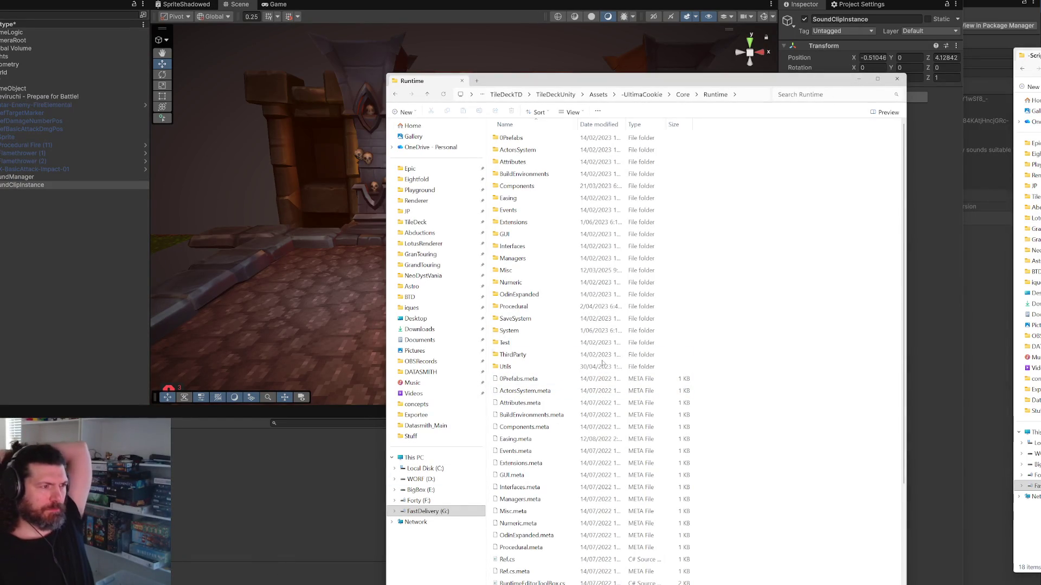
pyautogui.doubleClick(527, 136)
pyautogui.doubleClick(527, 136)
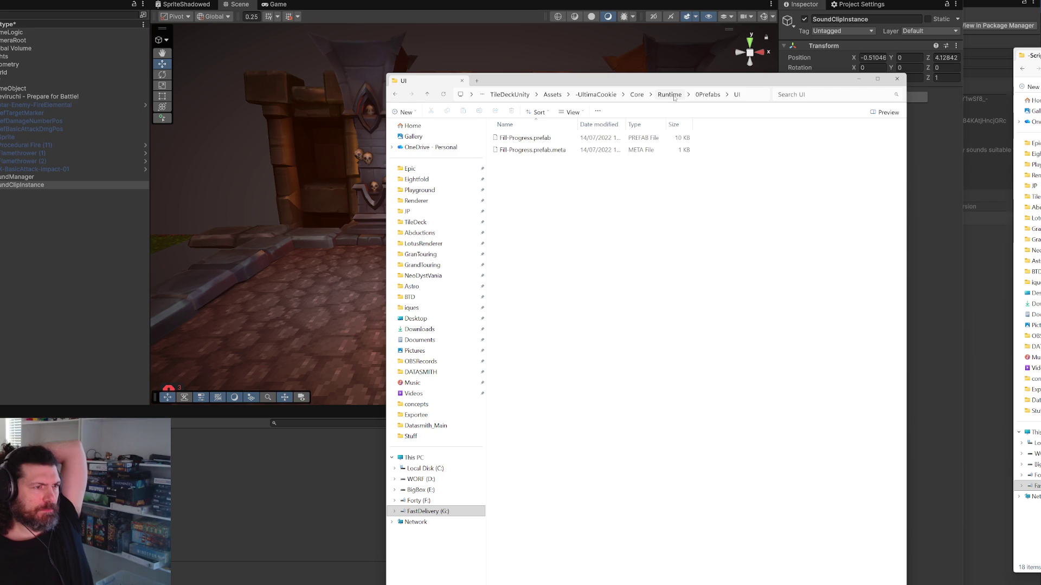
# Step: Return to Assets and open -Content/Prefabs/Audio containing the clip instance prefabs
pyautogui.click(637, 95)
pyautogui.click(652, 95)
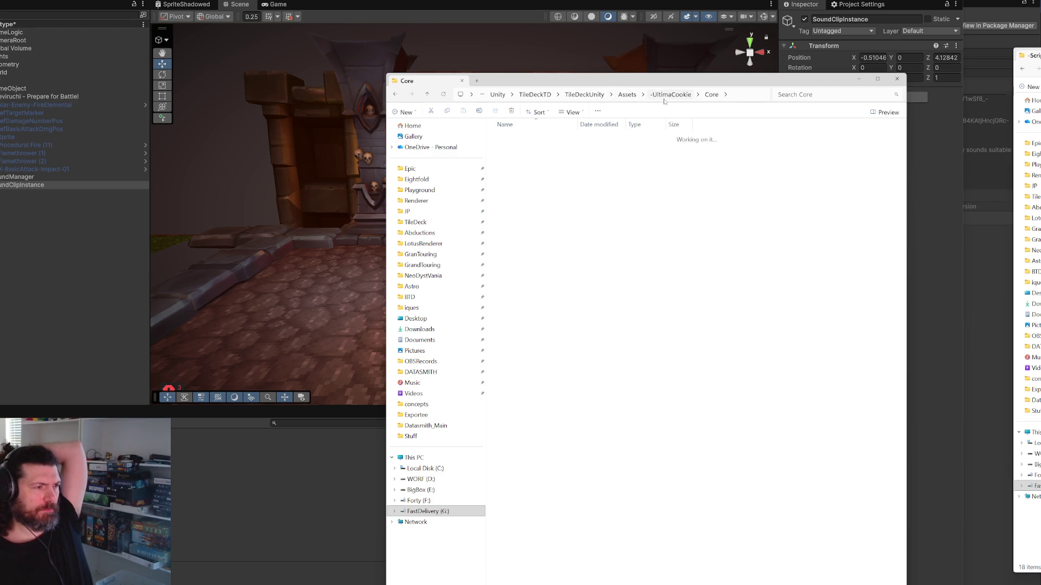
pyautogui.click(660, 96)
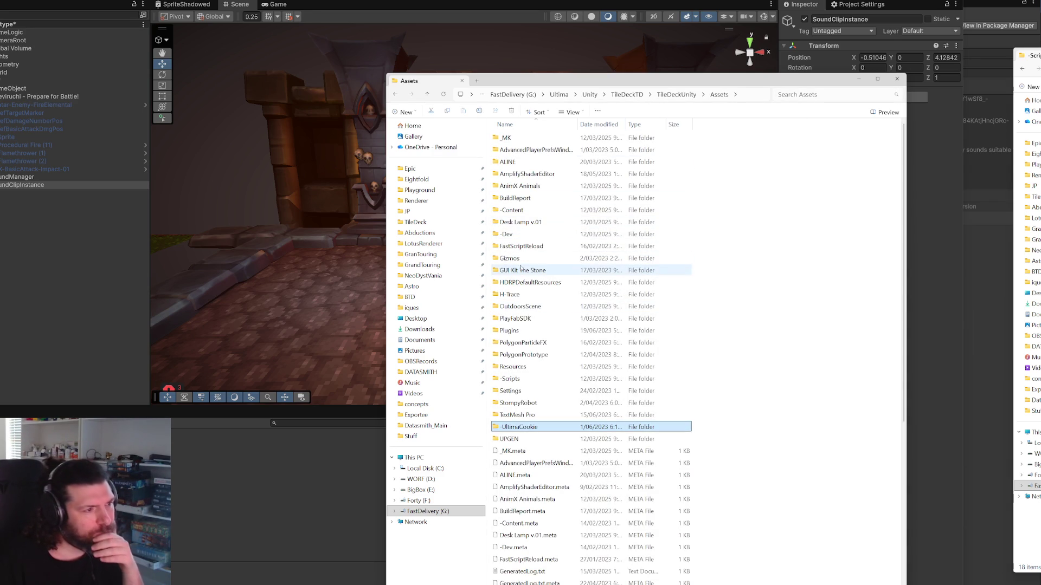
pyautogui.doubleClick(539, 211)
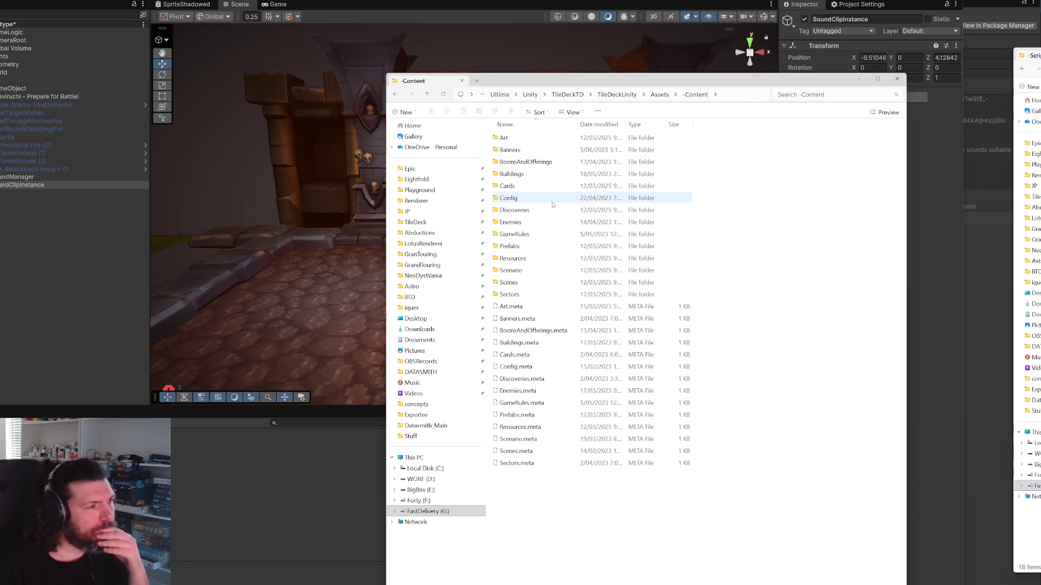
pyautogui.doubleClick(521, 250)
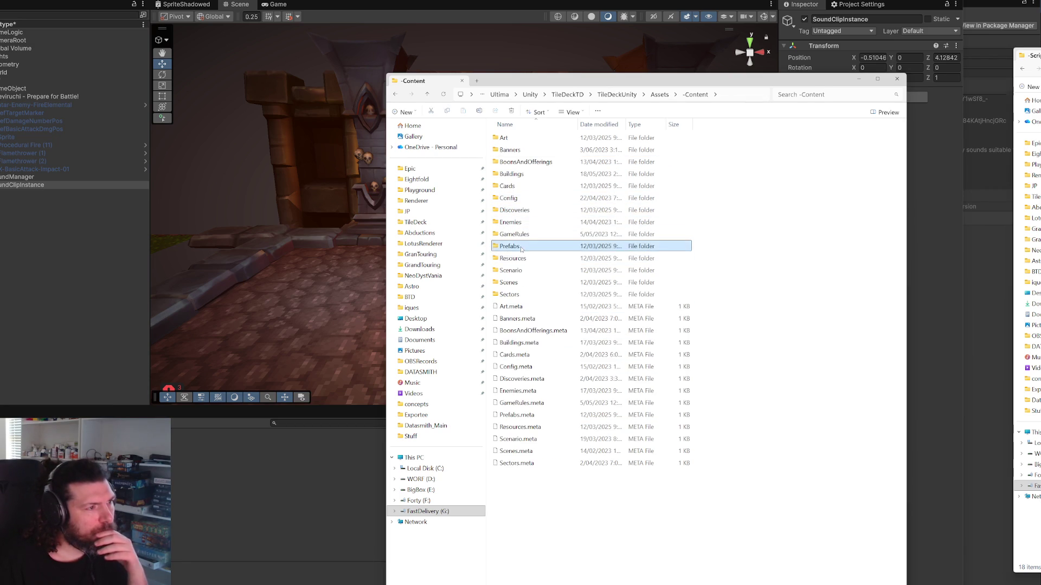
pyautogui.doubleClick(517, 140)
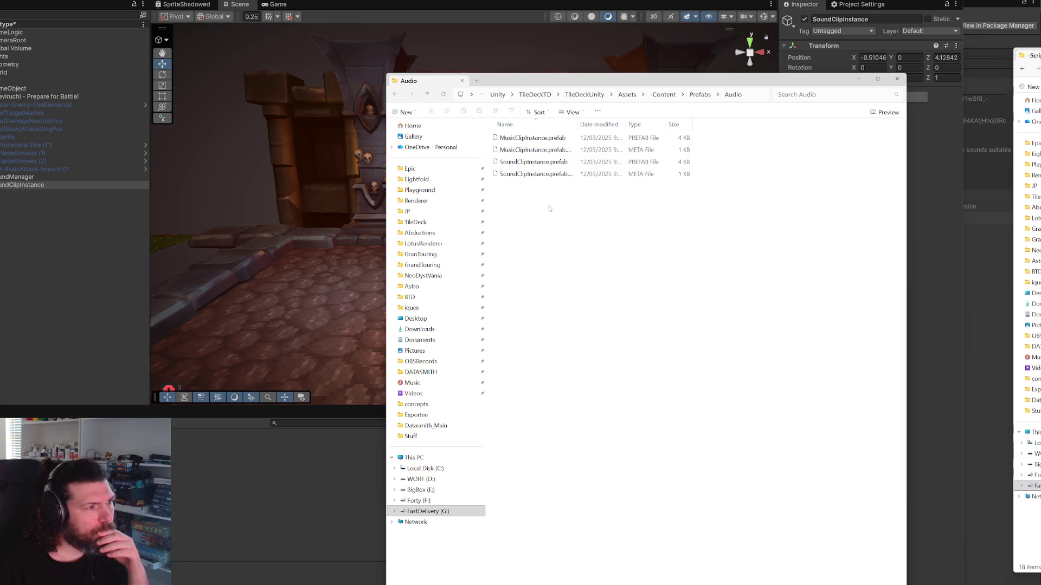
pyautogui.moveTo(617, 83)
pyautogui.mouseDown()
pyautogui.moveTo(1040, 82)
pyautogui.moveTo(657, 104)
pyautogui.mouseUp()
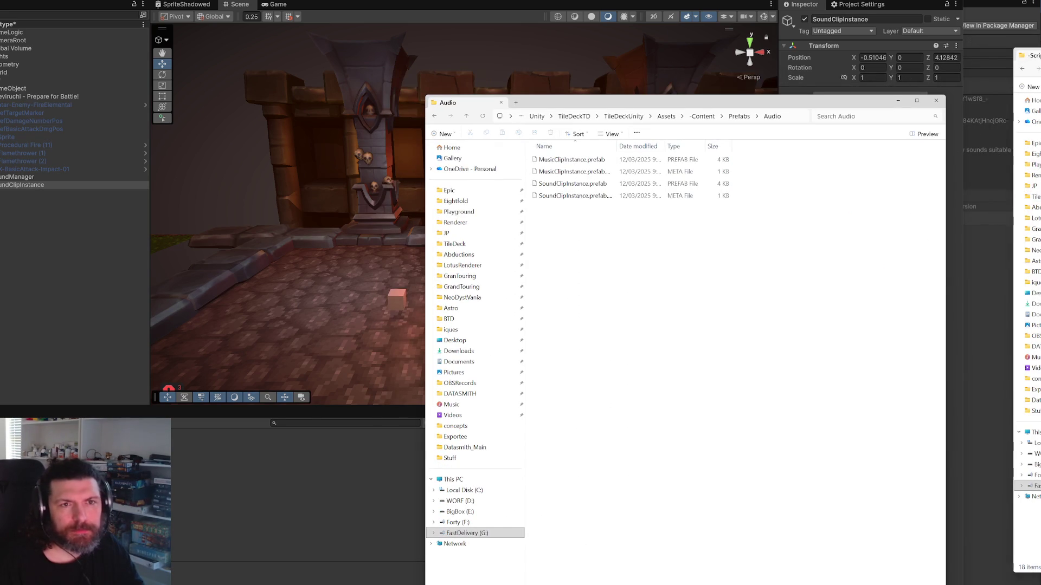